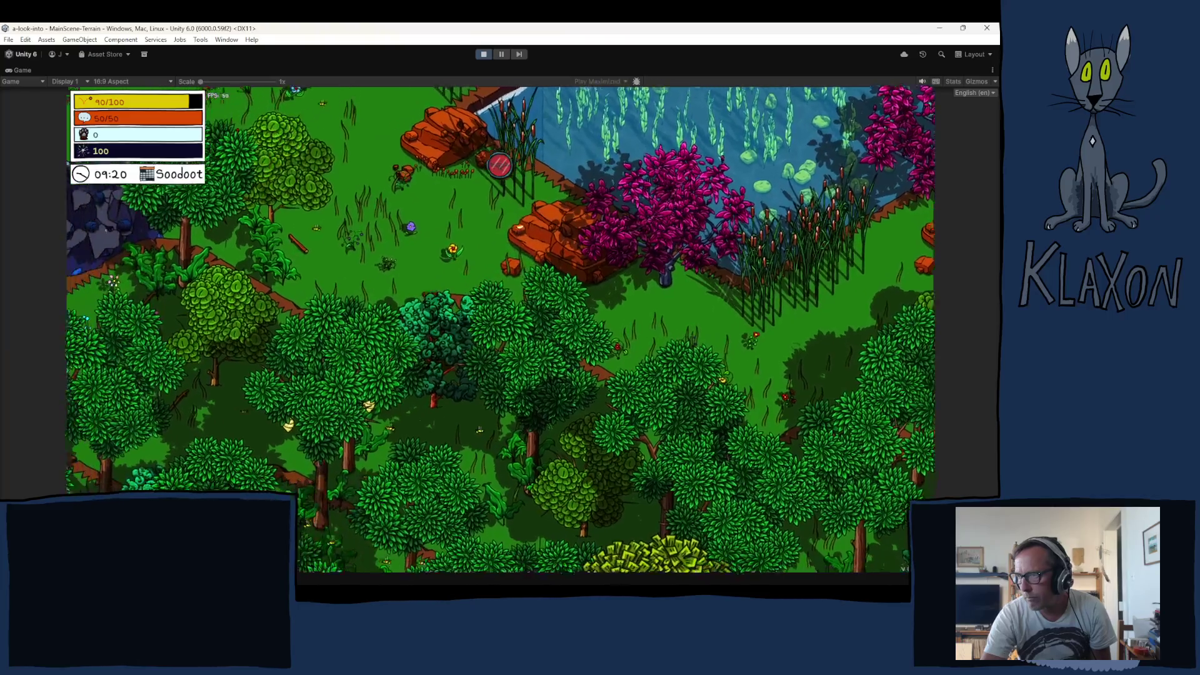
Walk the character down-left through the forest and along the dirt path to the junction, briefly checking the inventory
key(s)
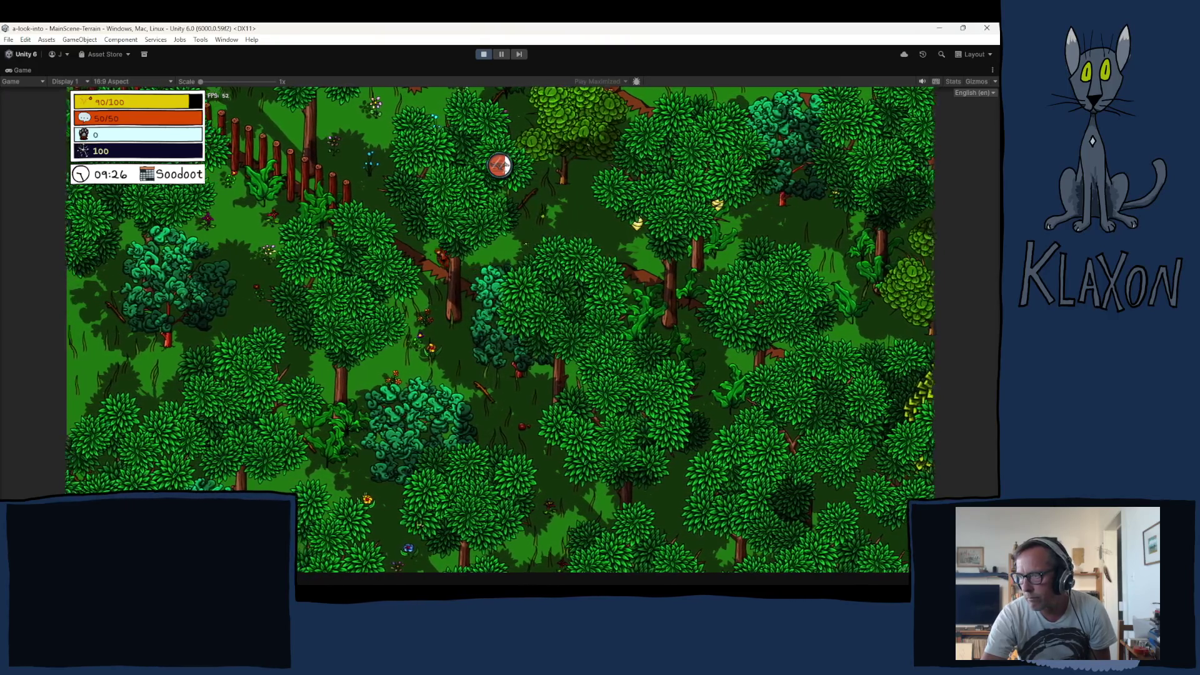
key(s)
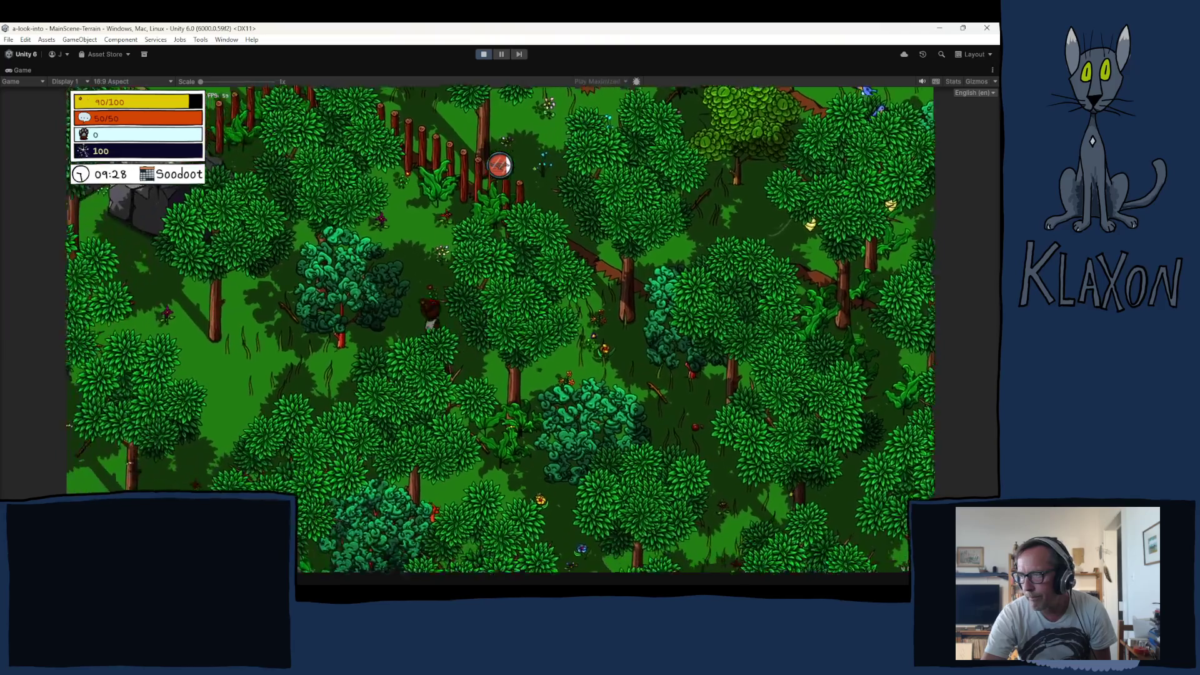
key(a)
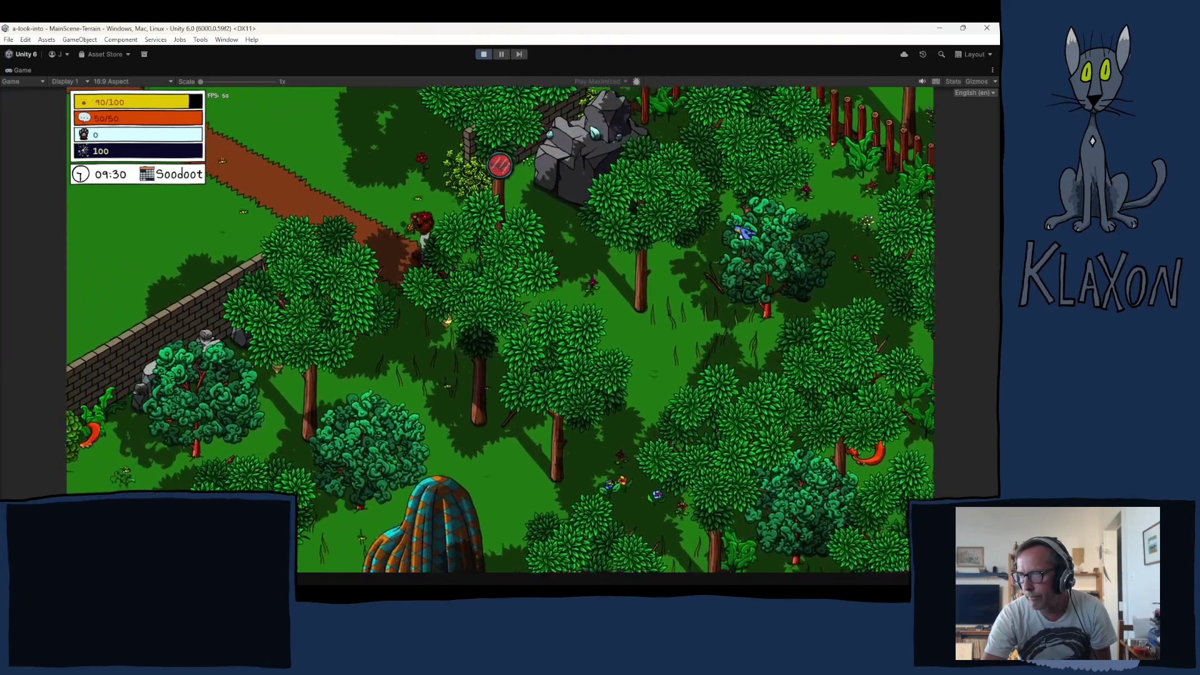
key(a)
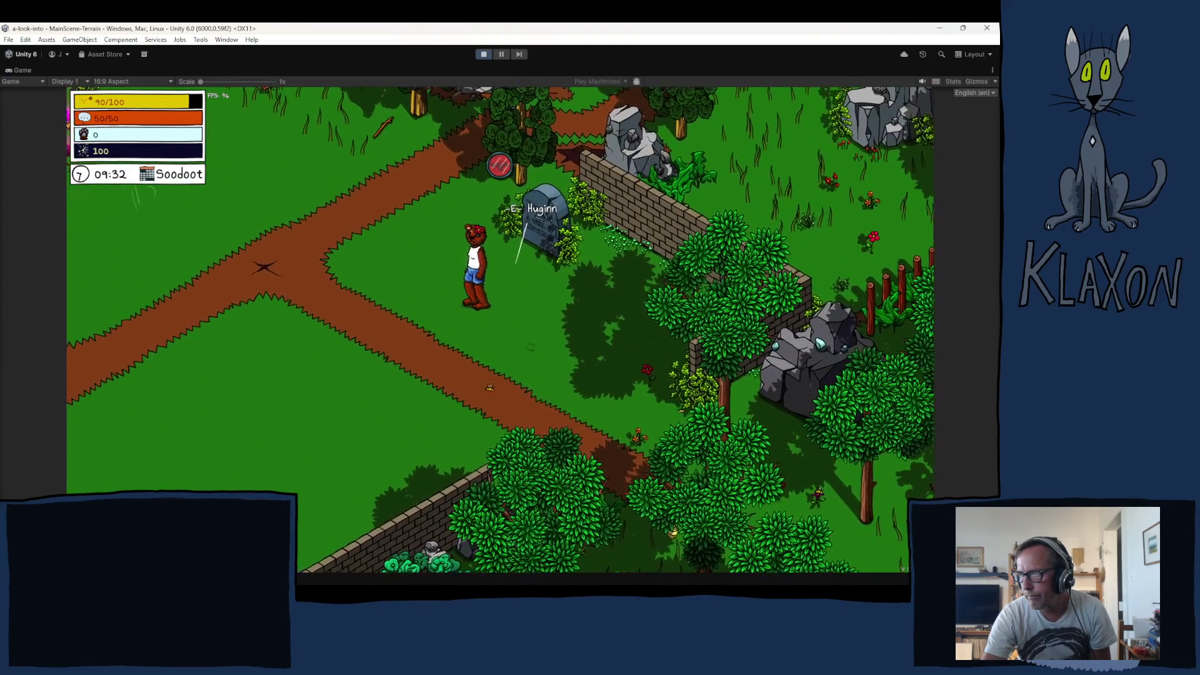
key(a)
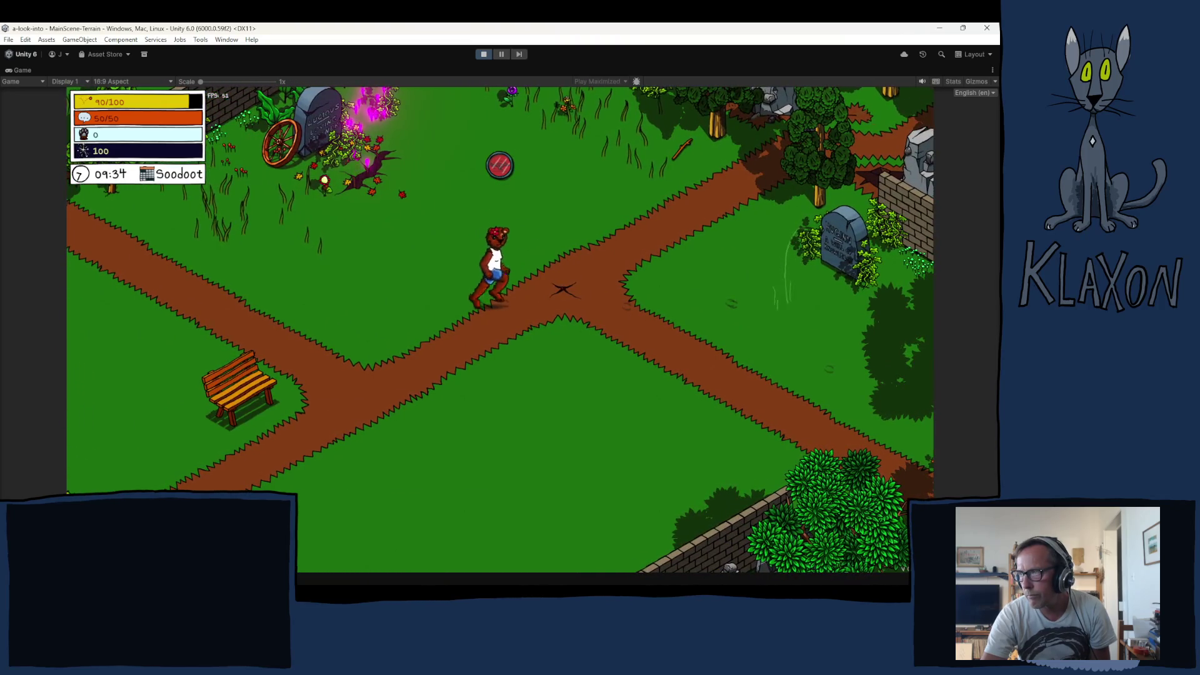
key(Tab)
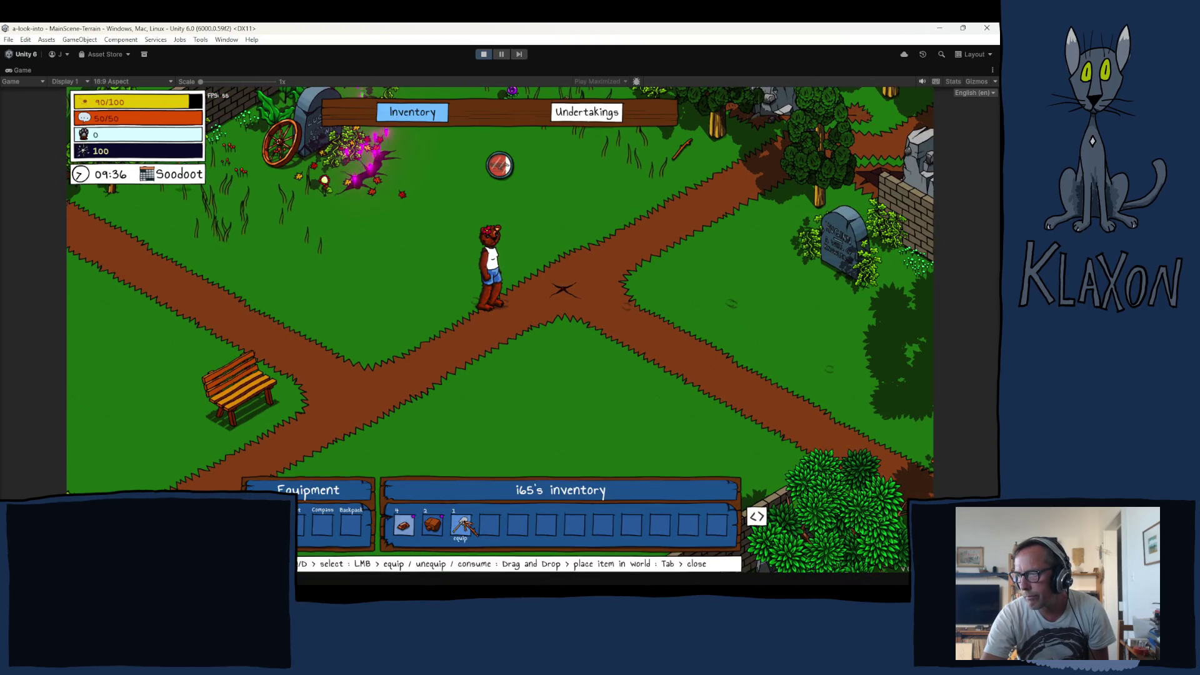
key(Tab)
Play the ring gathering minigame at the path junction to collect Soft Wood and Copper
key(w)
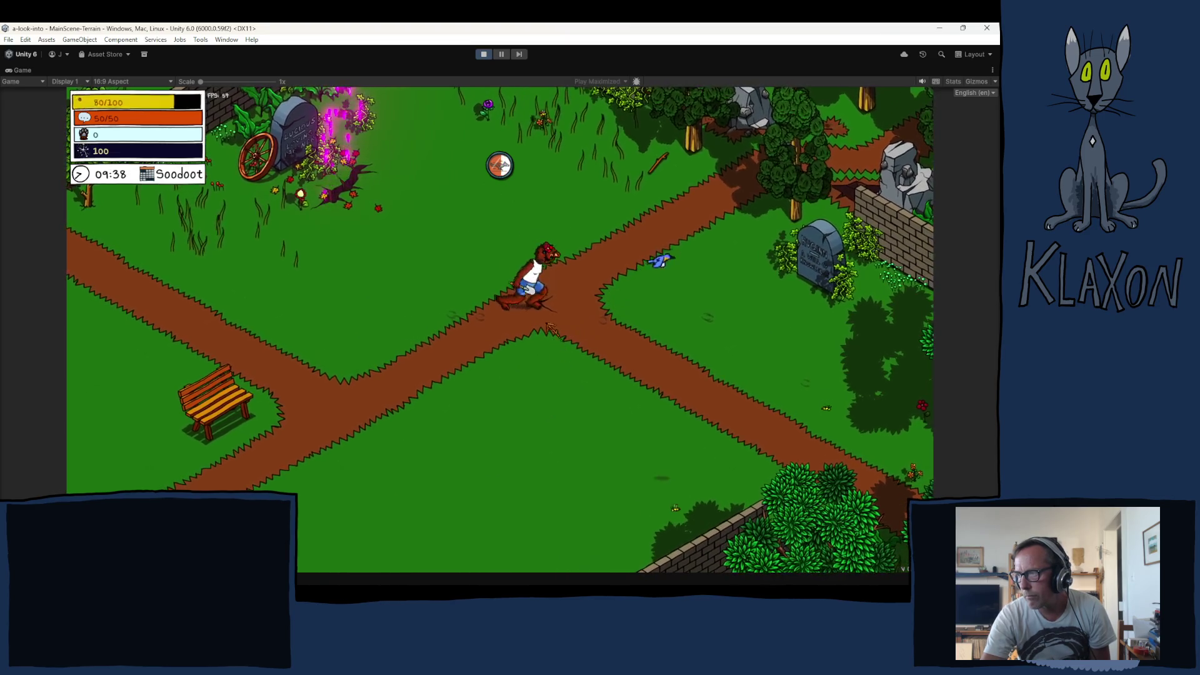
click(523, 335)
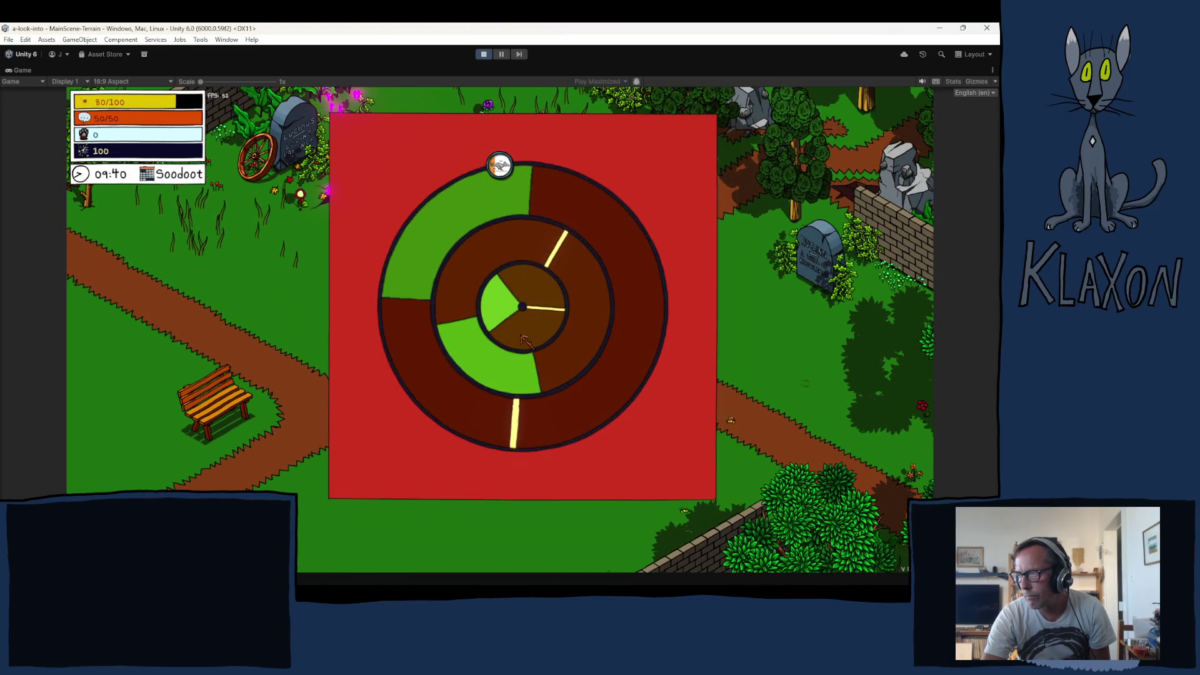
click(525, 341)
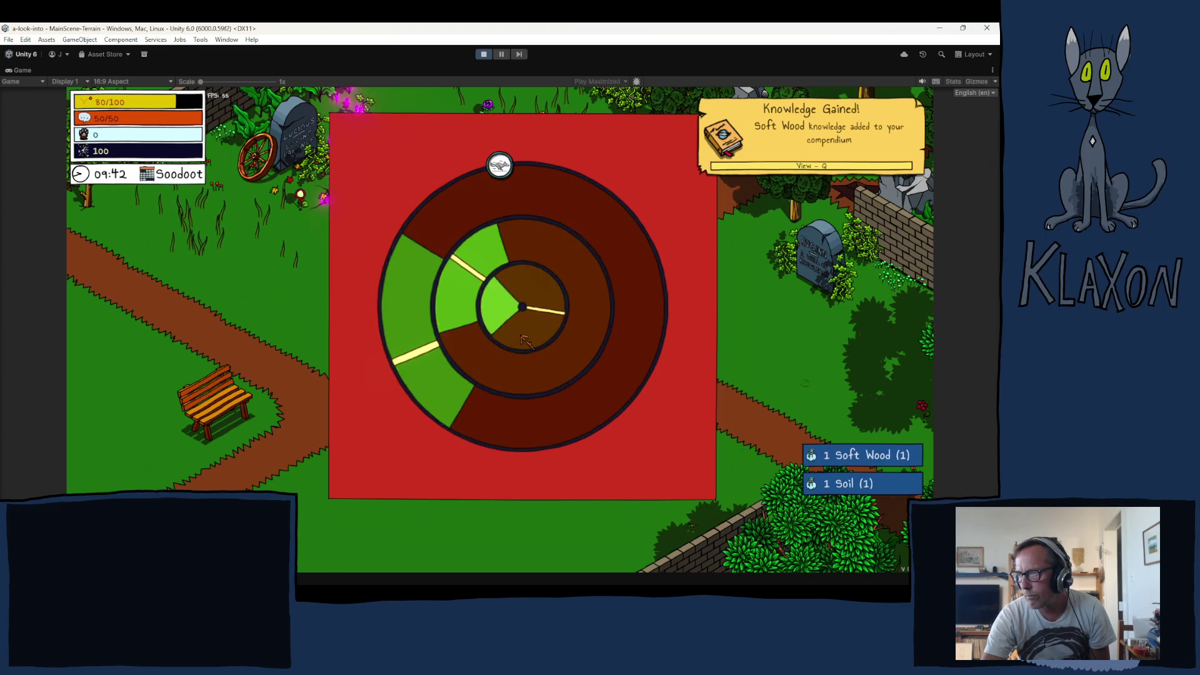
click(523, 345)
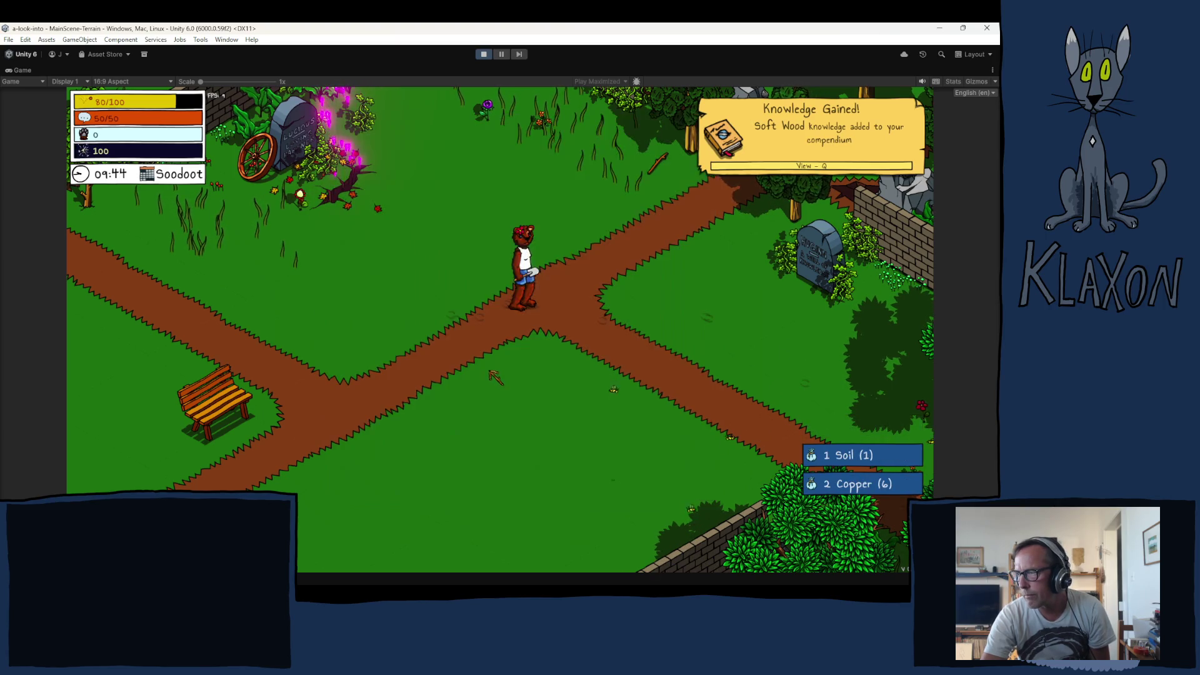
Walk along the path and open the inventory to check the gathered Soft Wood, Soil and Copper
key(a)
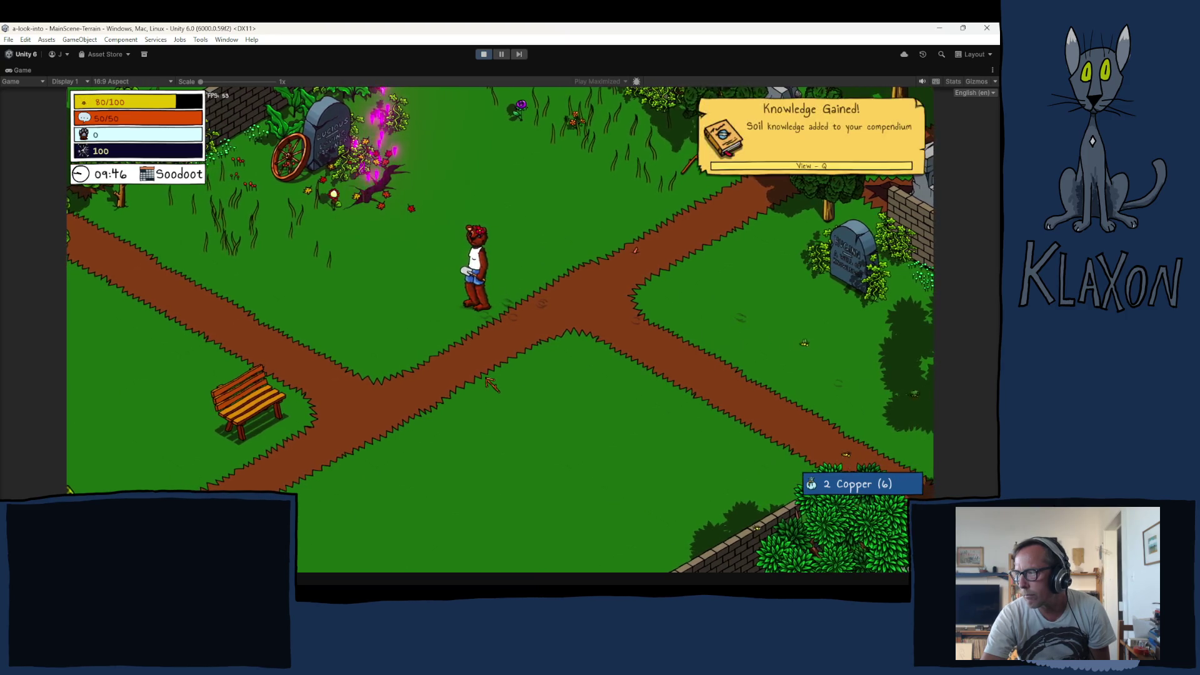
key(d)
key(d)
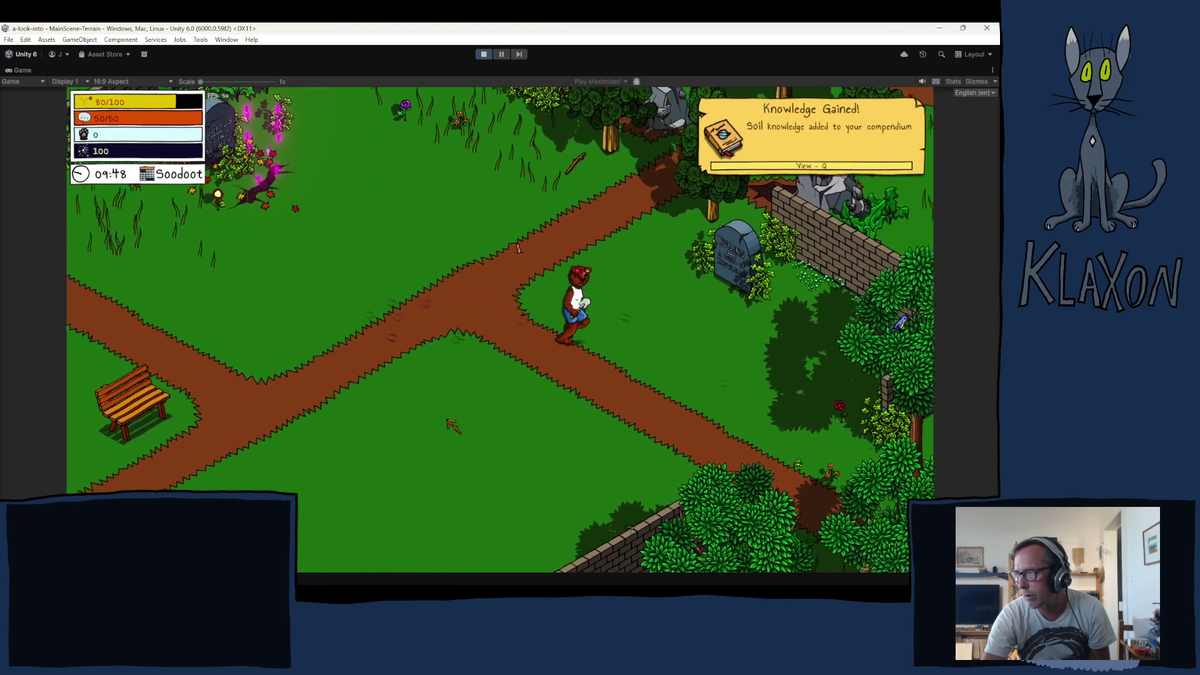
key(a)
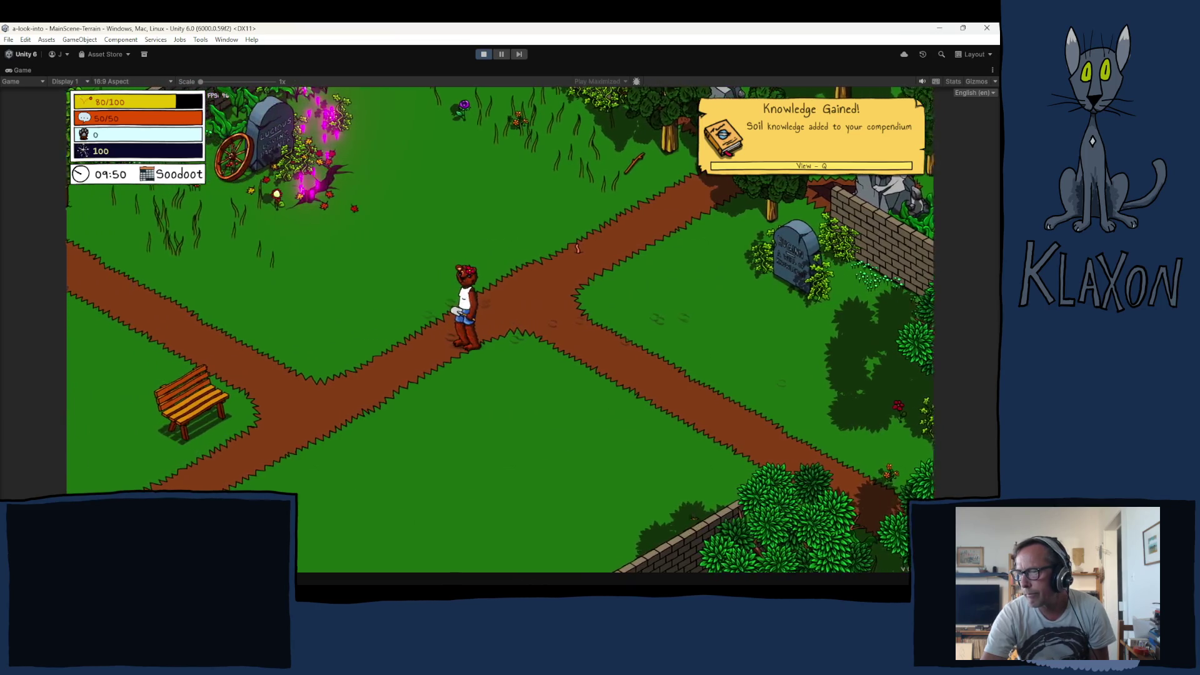
key(Tab)
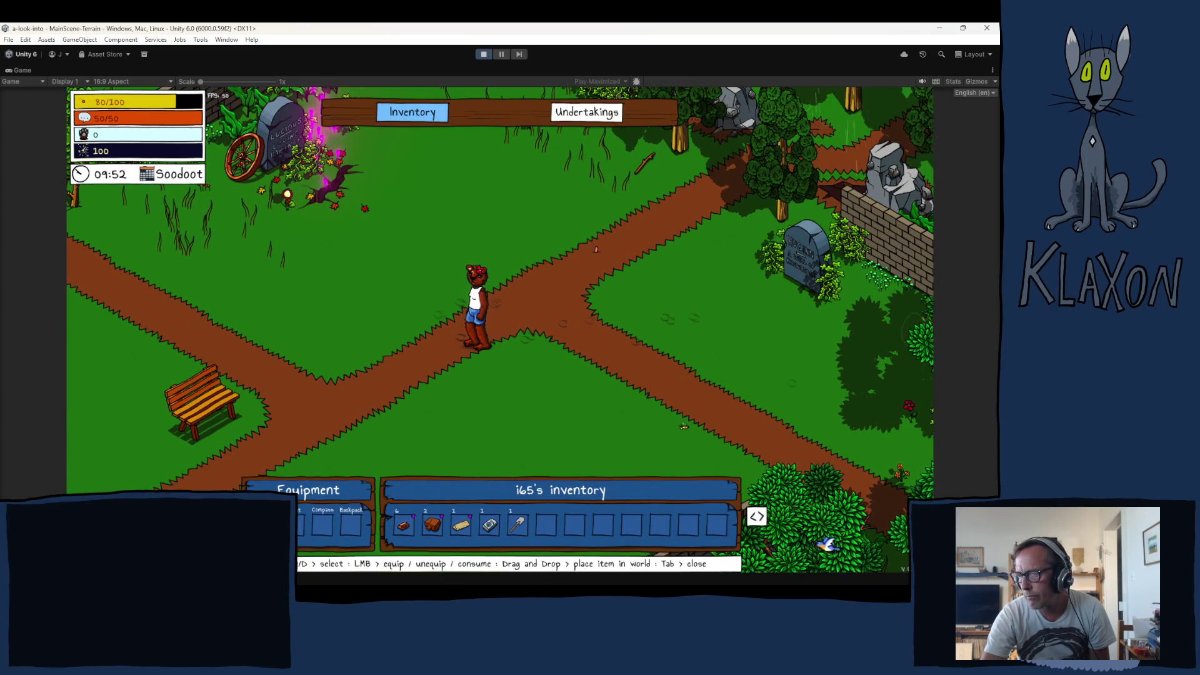
Set the game clock to hour 22 from the debug bar, turning the scene to night
key(Tab)
click(473, 557)
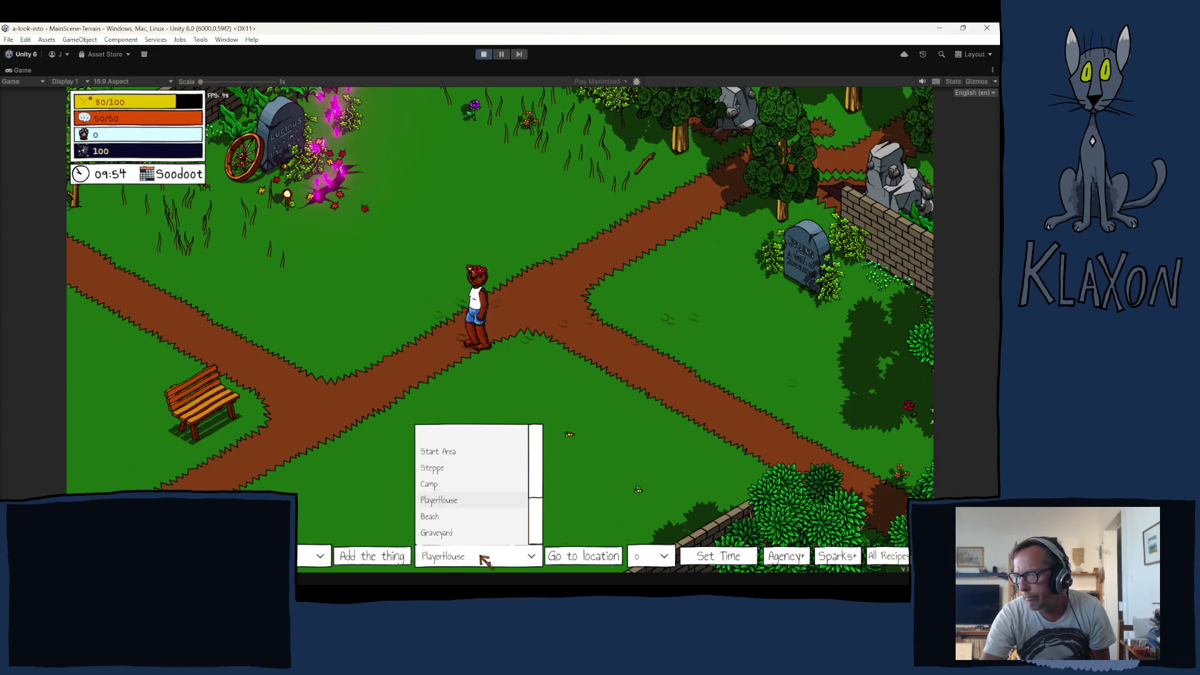
click(480, 556)
click(660, 554)
scroll(666, 488, down, 5)
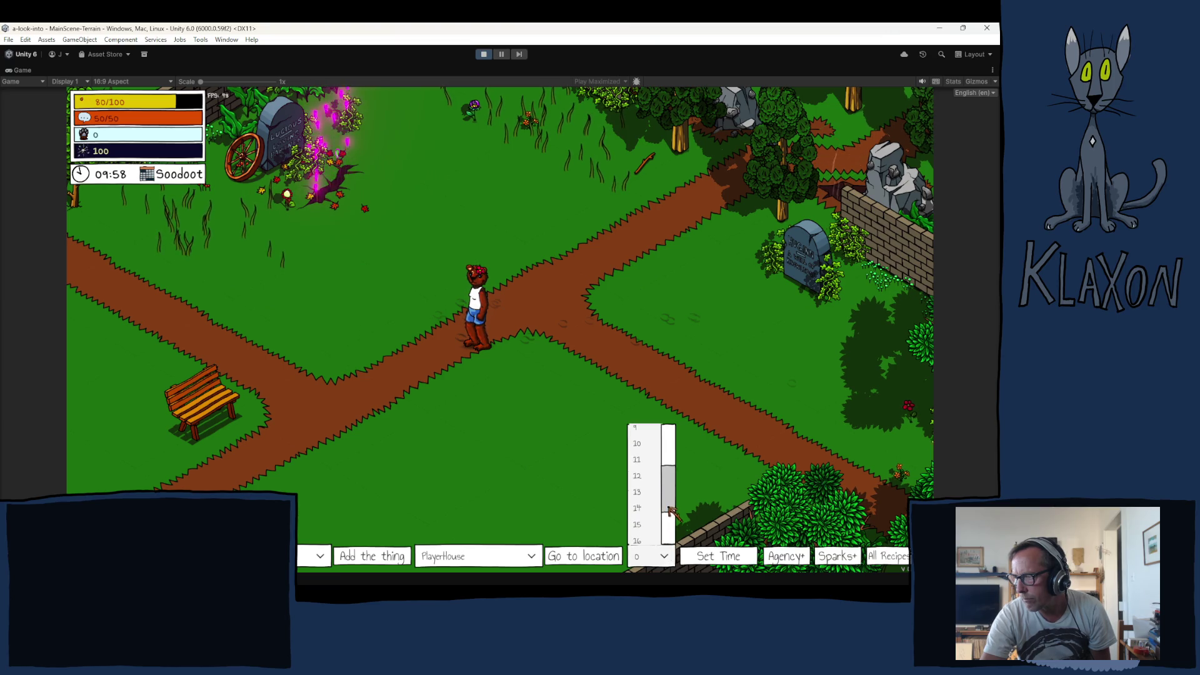
drag(666, 488, 664, 537)
click(638, 518)
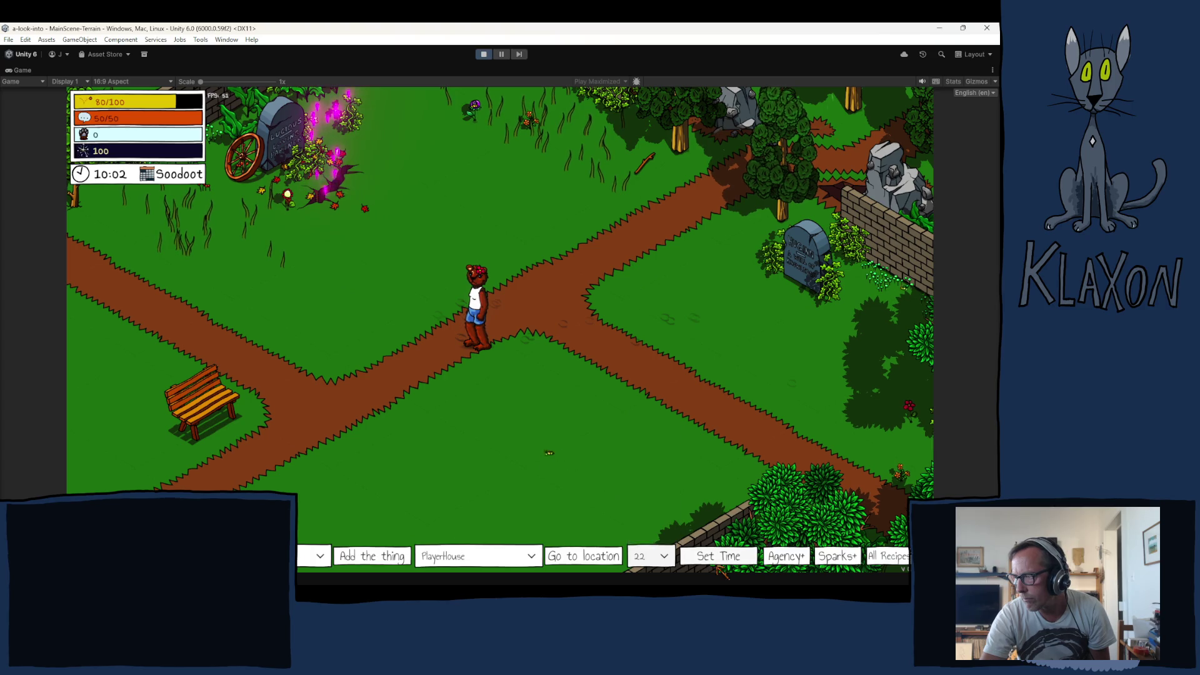
click(713, 556)
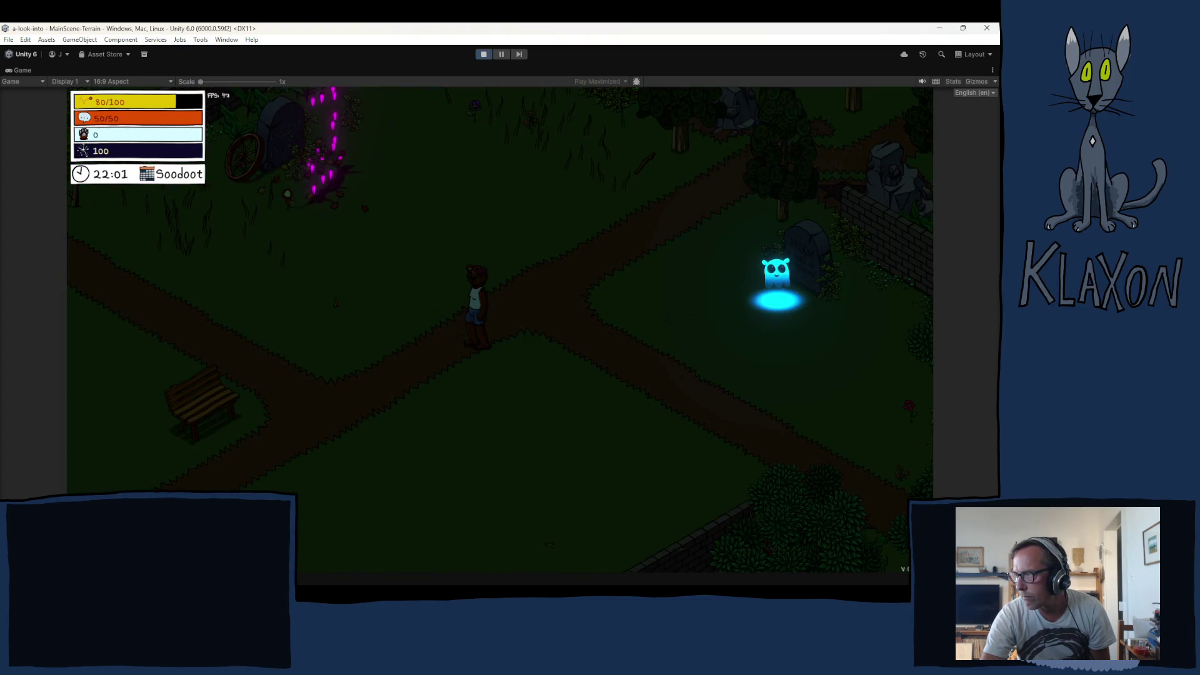
Walk to the cyan ghost Huginn and advance through its dialogue
key(w)
key(a)
key(d)
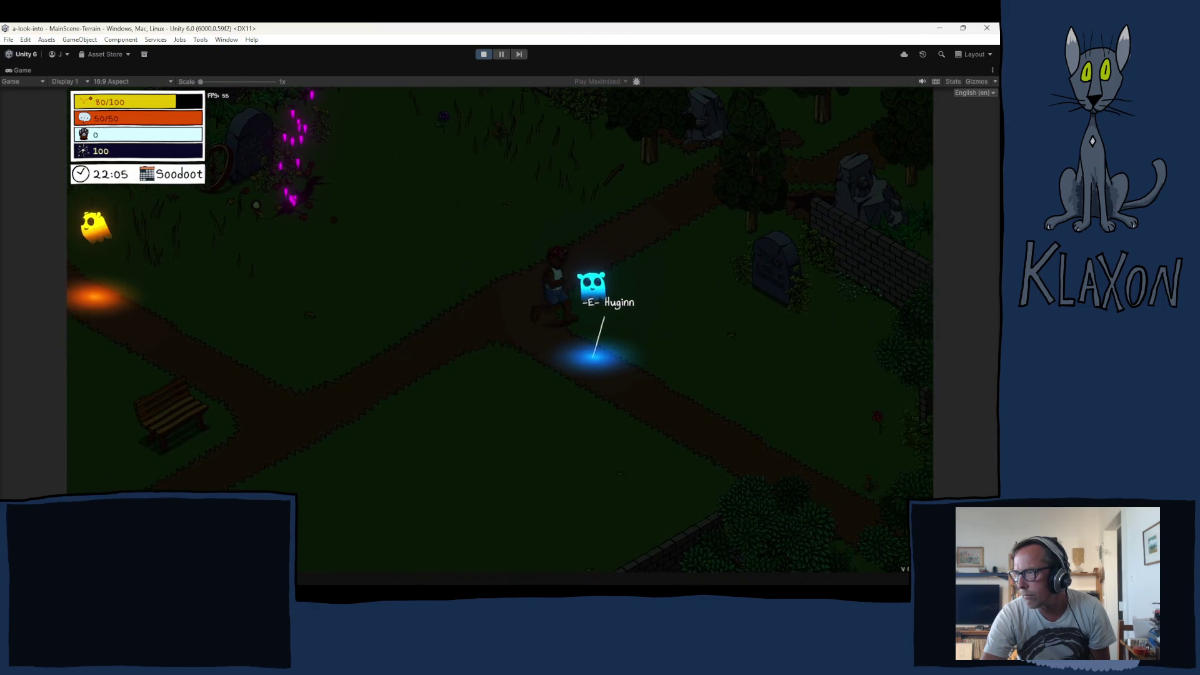
key(space)
key(space)
key(space)
key(space)
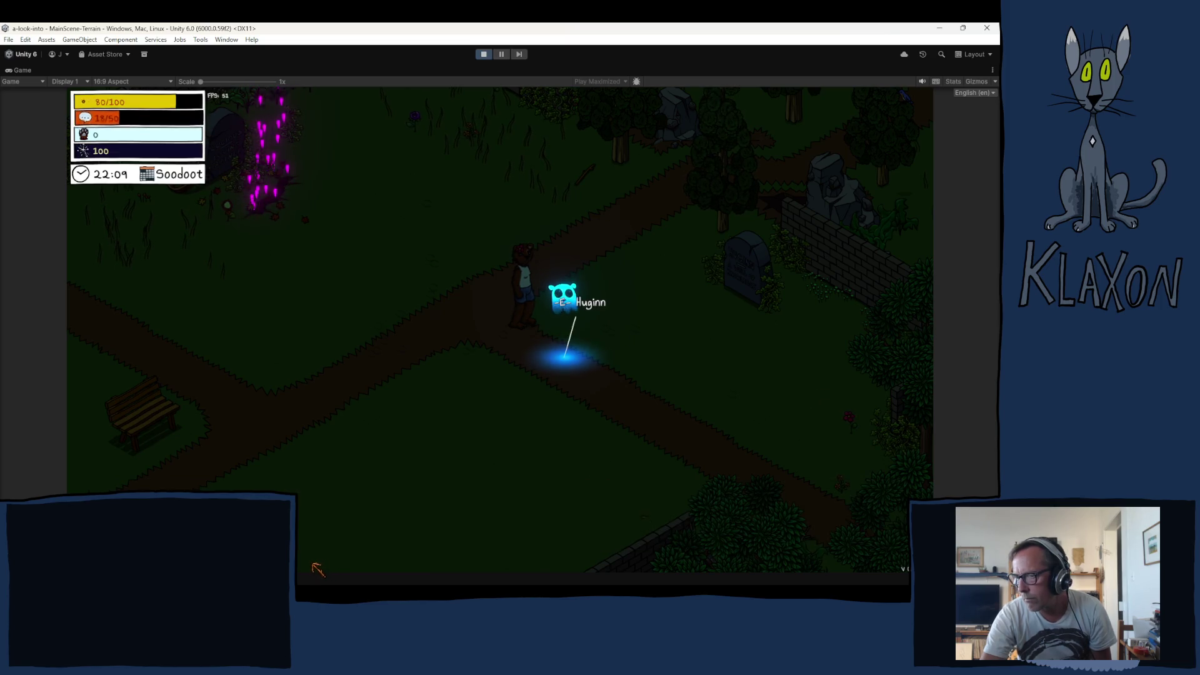
Teleport the character to the Start Area from the debug location list
key(s)
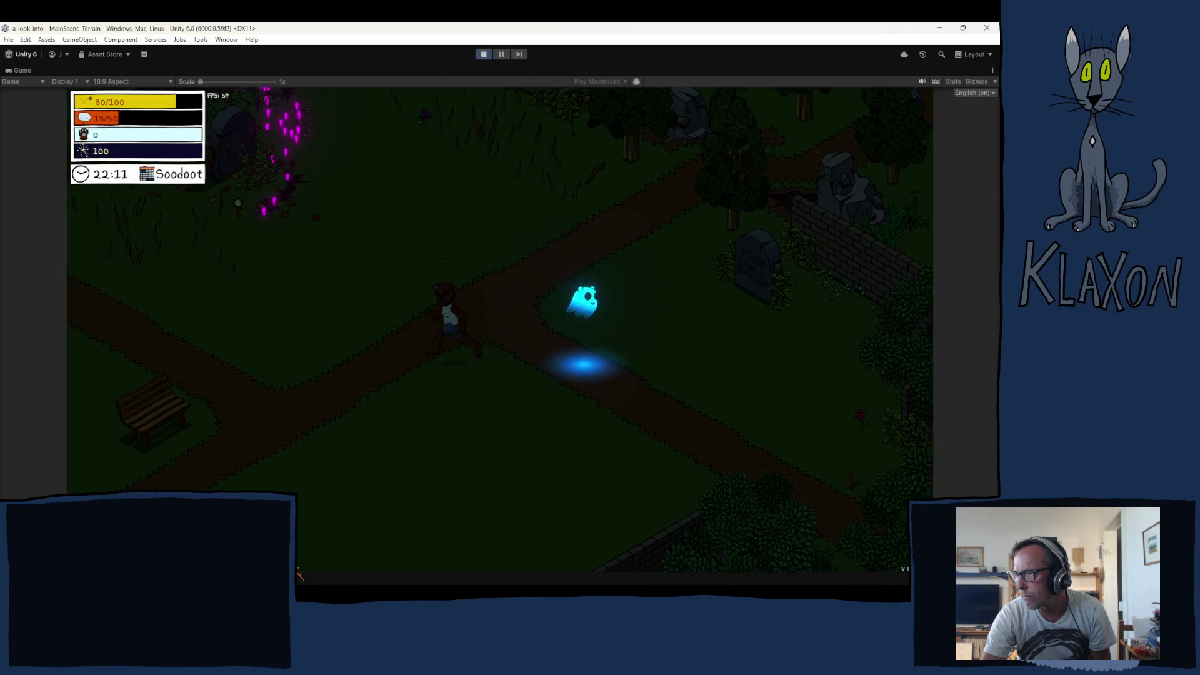
key(Escape)
key(Escape)
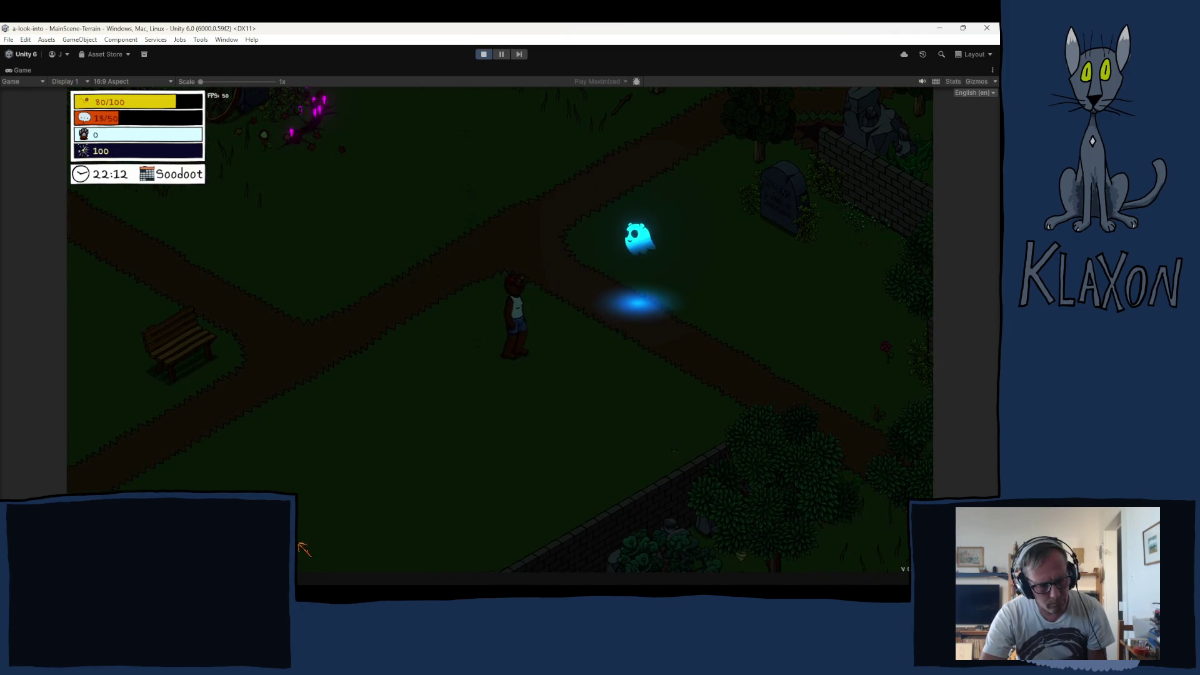
key(Tab)
key(Tab)
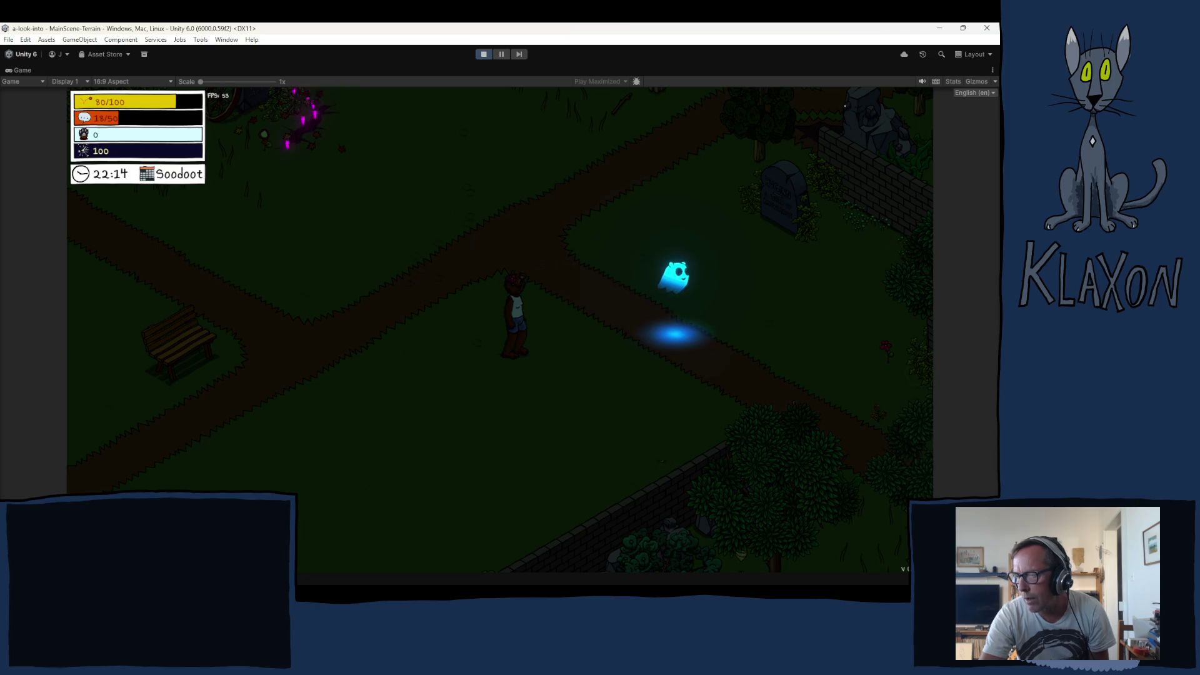
click(450, 556)
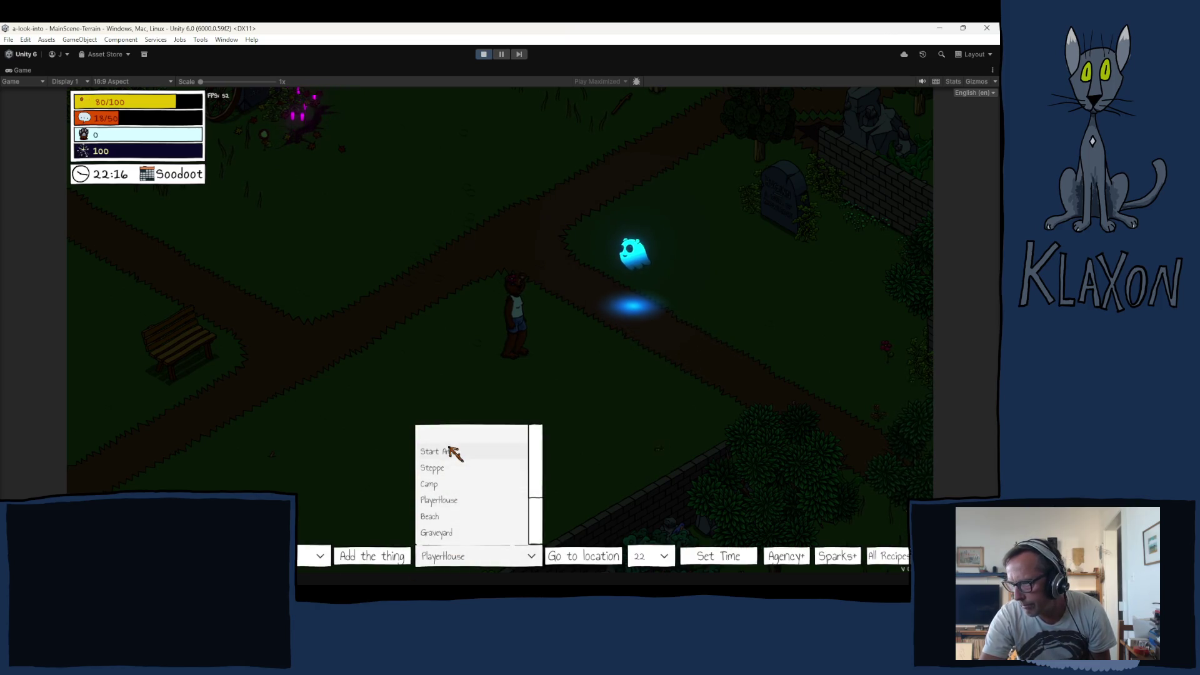
click(454, 455)
click(573, 556)
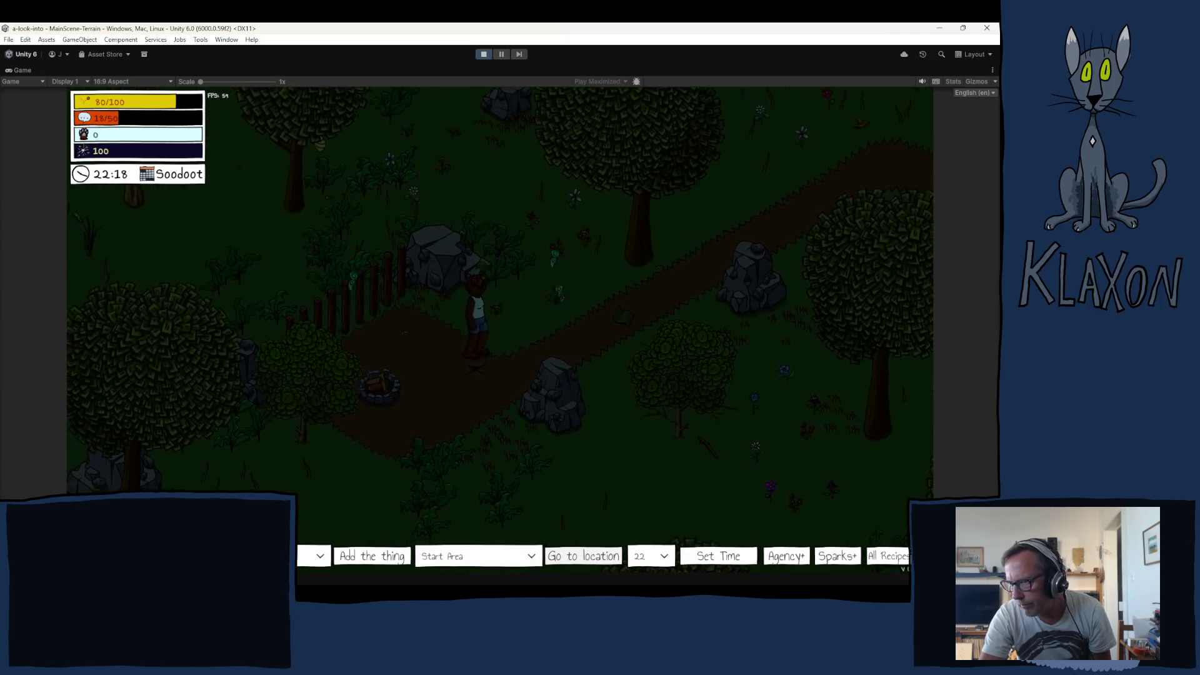
Collect the compendium book, view its Encounters list with Huginn, and exit Play mode
key(d)
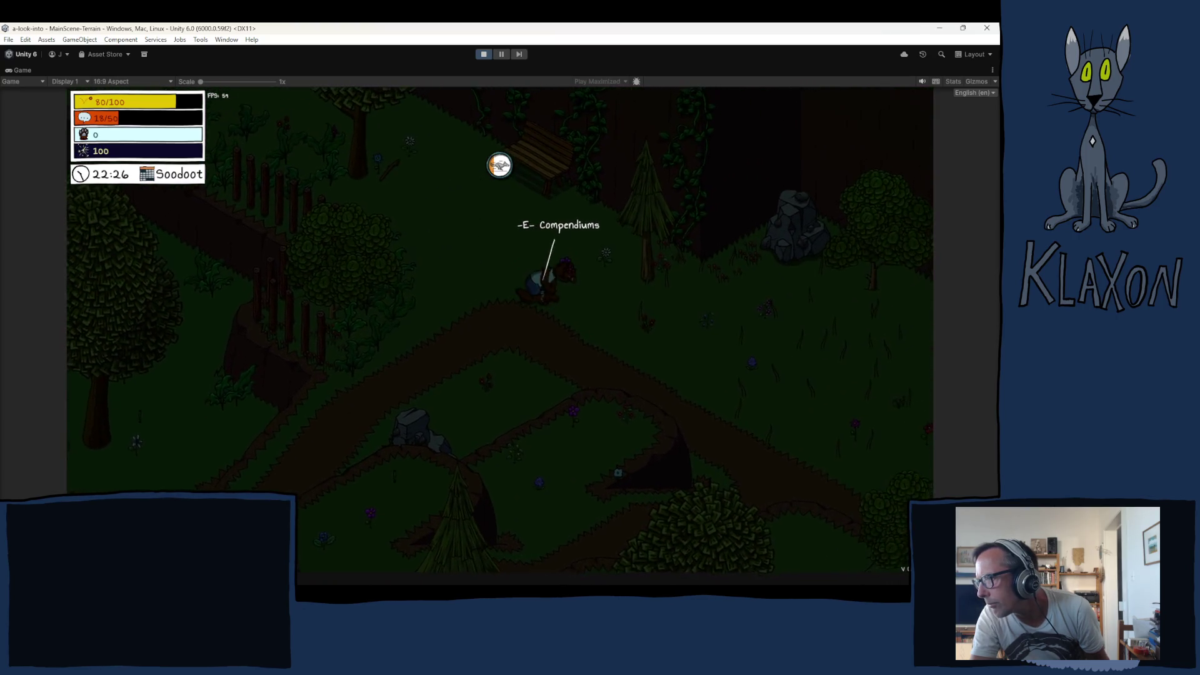
key(Tab)
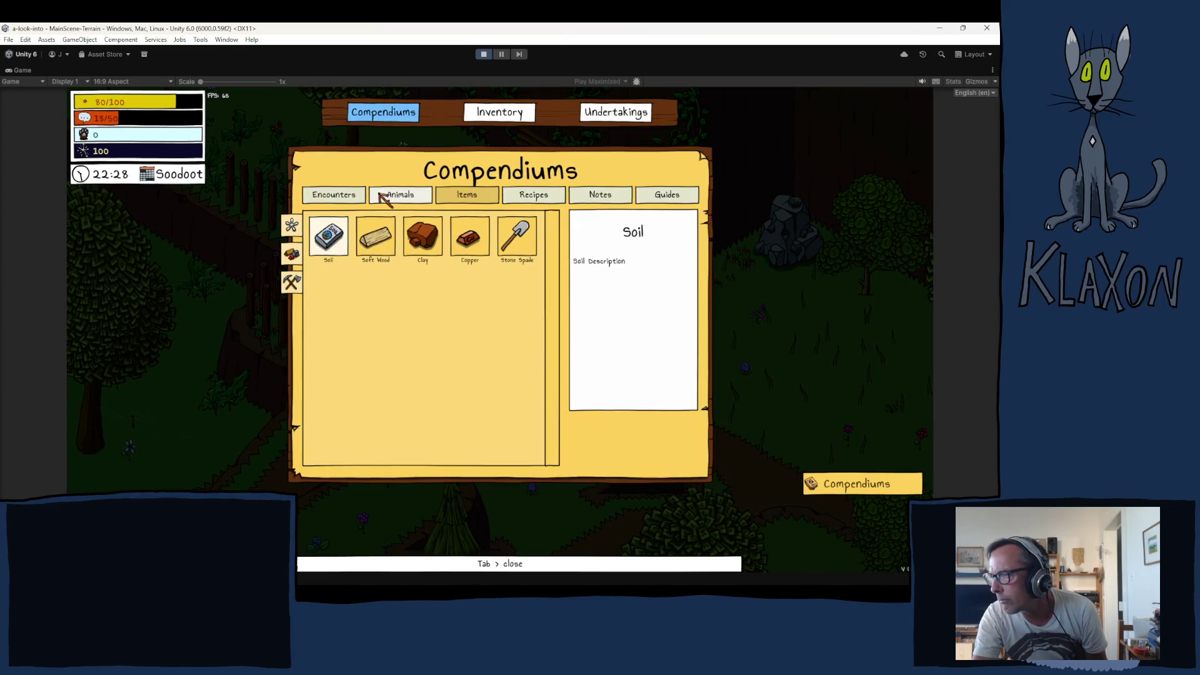
click(334, 195)
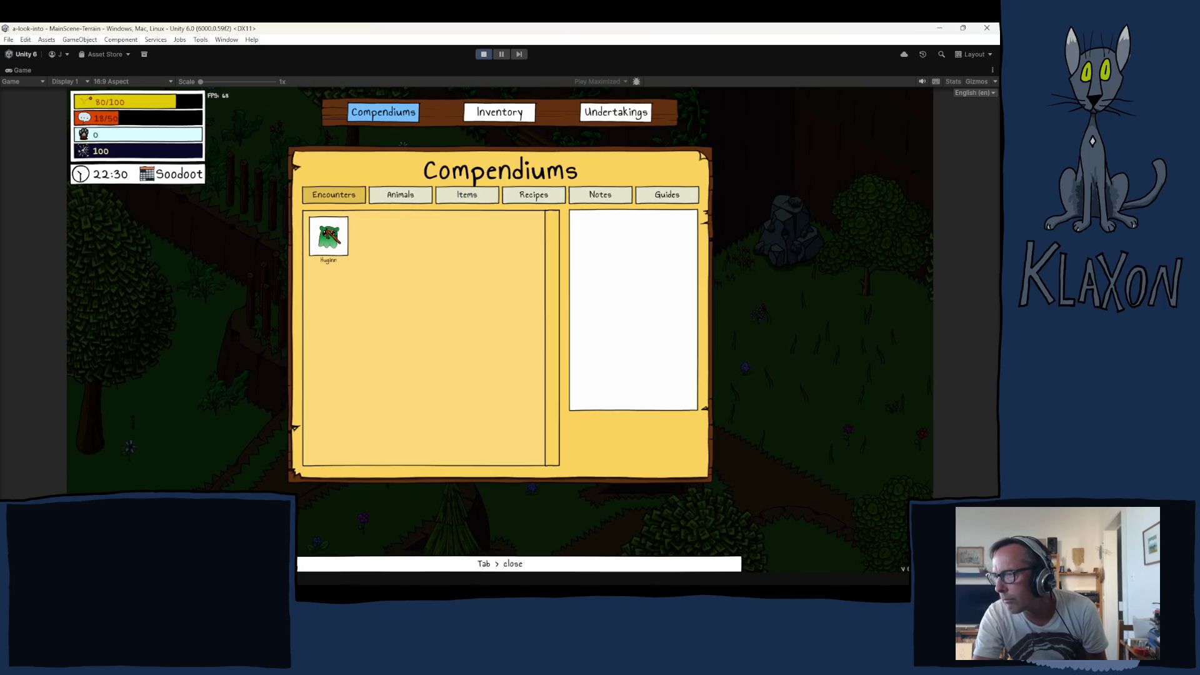
key(Tab)
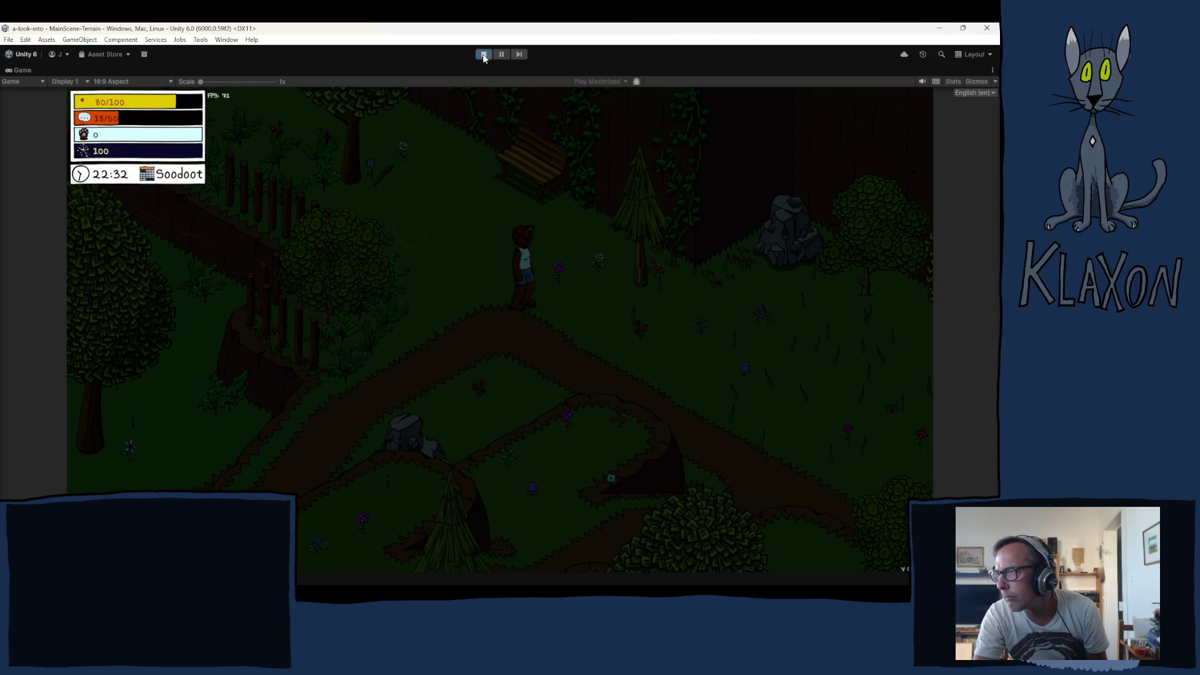
click(484, 55)
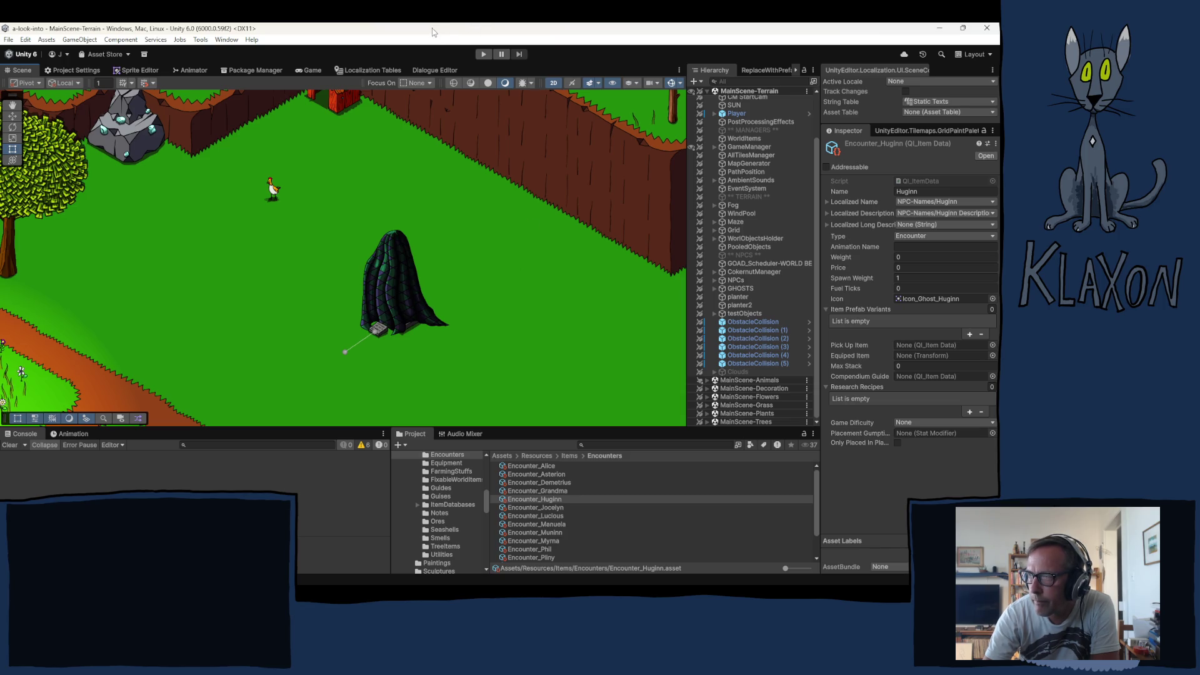
Pan and zoom the Scene view past the pond and rocks to the open grass below the cloaked ghost
scroll(384, 365, down, 2)
scroll(383, 365, up, 2)
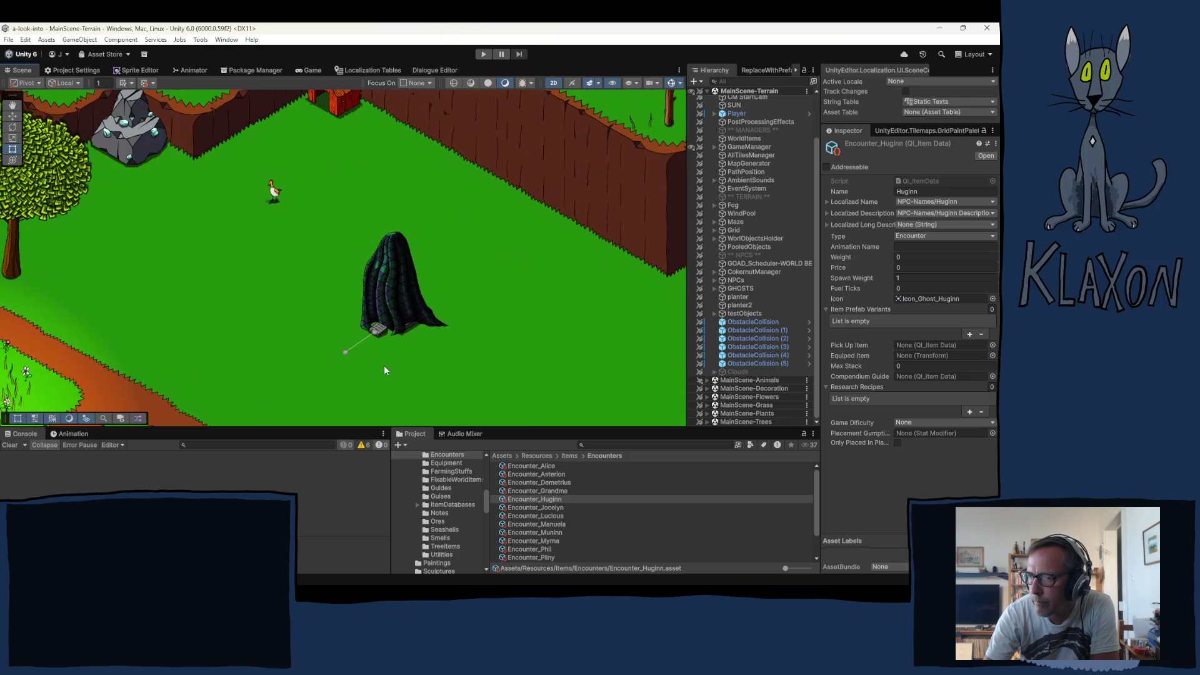
drag(290, 329, 339, 287)
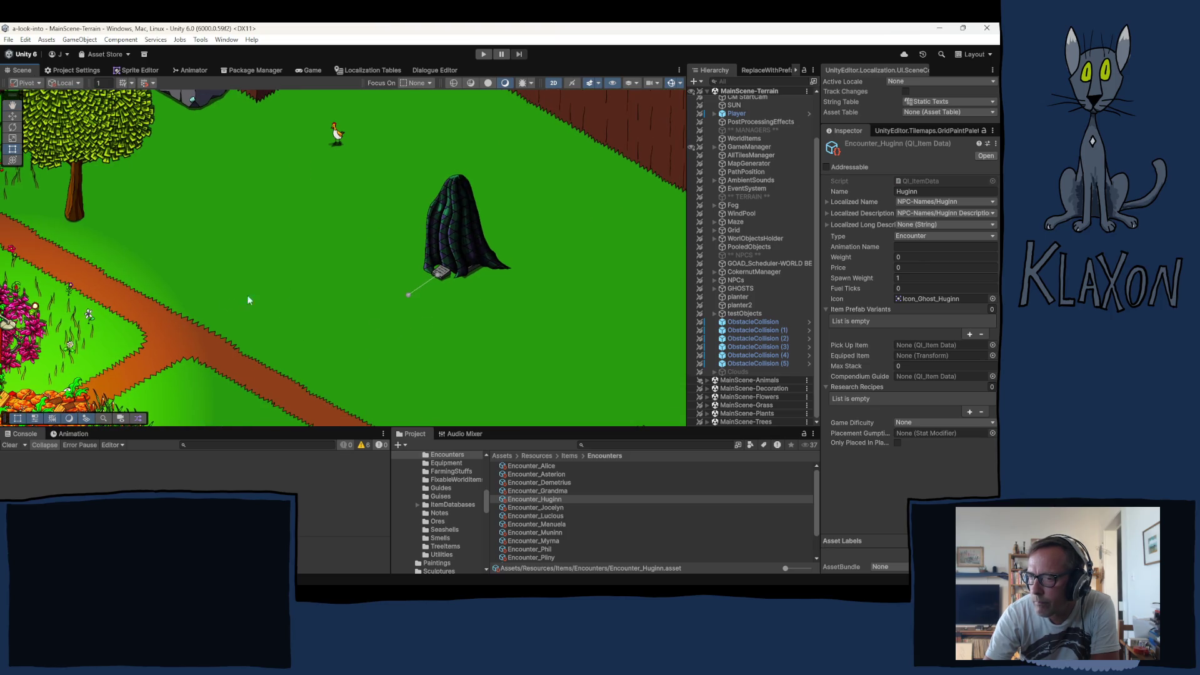
scroll(247, 301, down, 2)
drag(247, 300, 414, 288)
scroll(405, 357, up, 2)
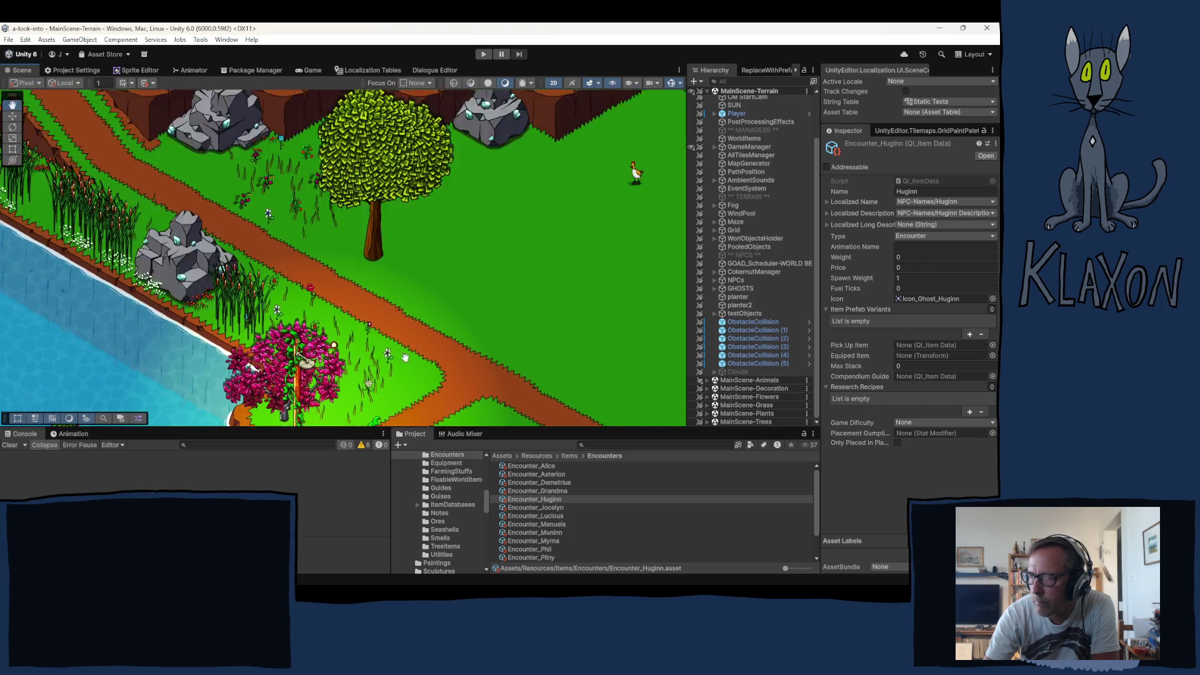
scroll(406, 358, down, 2)
drag(237, 219, 247, 233)
scroll(139, 210, up, 2)
drag(138, 209, 37, 150)
scroll(385, 275, down, 2)
scroll(334, 312, up, 2)
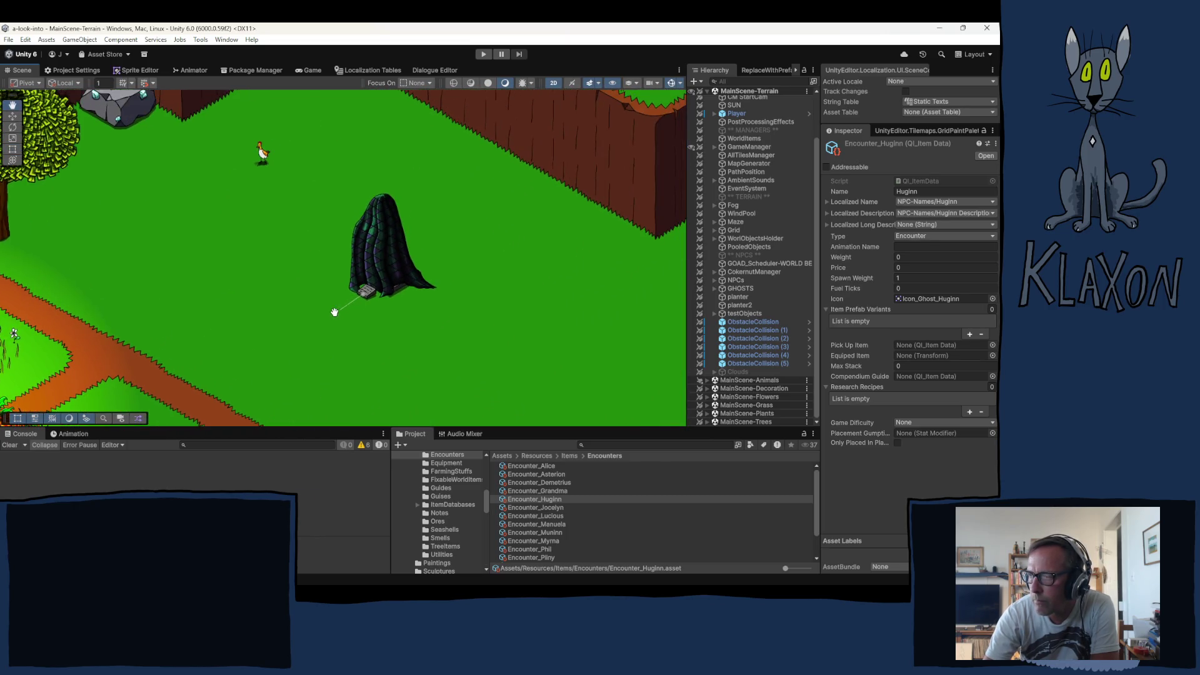
scroll(343, 303, down, 3)
scroll(367, 317, up, 2)
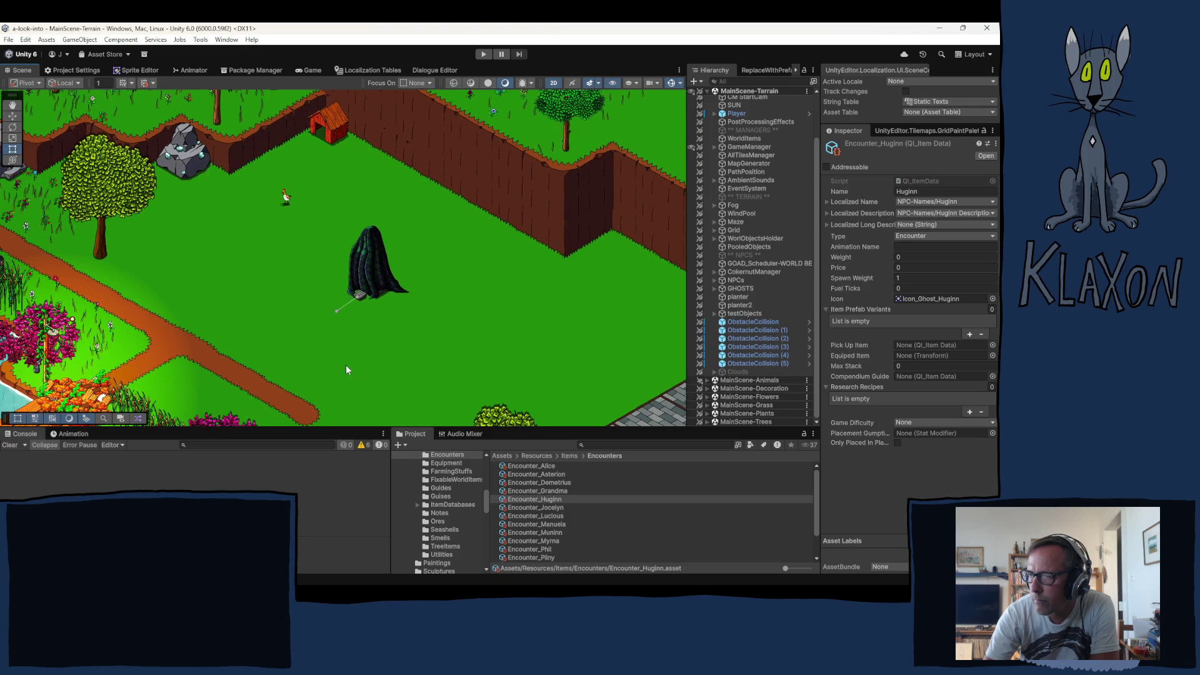
mouse_move(315, 295)
mouse_down()
mouse_move(267, 250)
mouse_move(200, 232)
mouse_move(200, 206)
mouse_move(181, 284)
mouse_up()
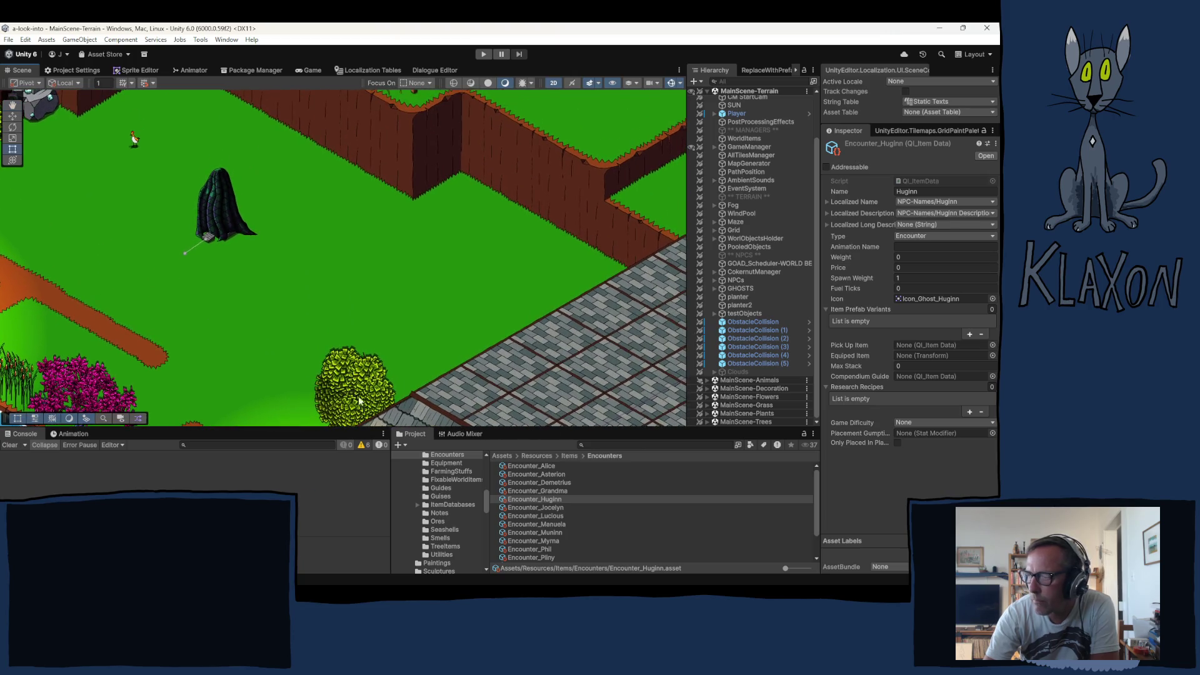
Expand MainScene-Decoration > Terrain Decoration in the Hierarchy and select GlowyStem
click(714, 314)
click(714, 313)
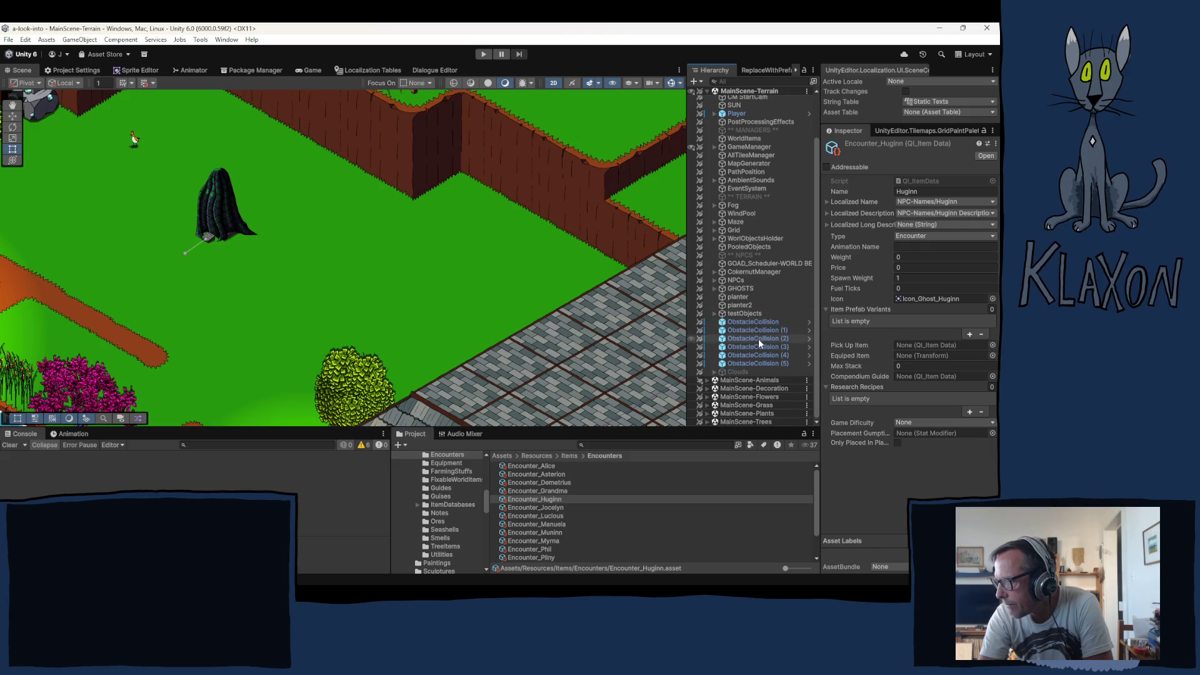
click(708, 397)
click(708, 397)
click(707, 388)
scroll(722, 385, down, 1)
click(714, 388)
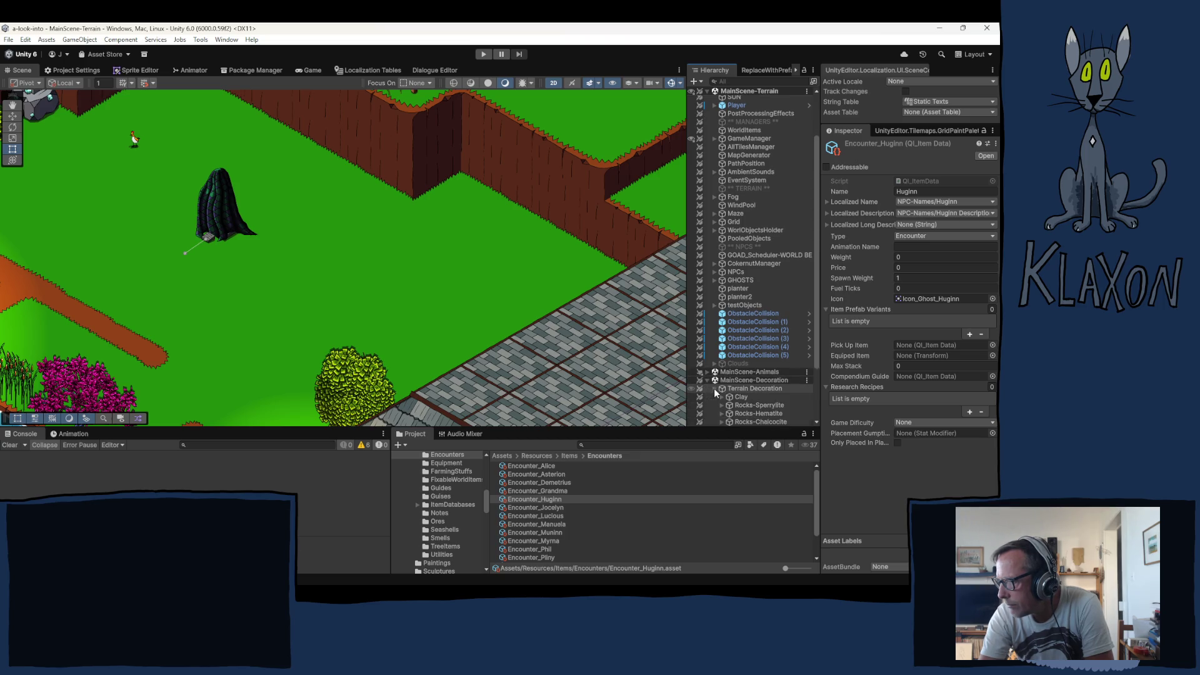
scroll(730, 382, down, 5)
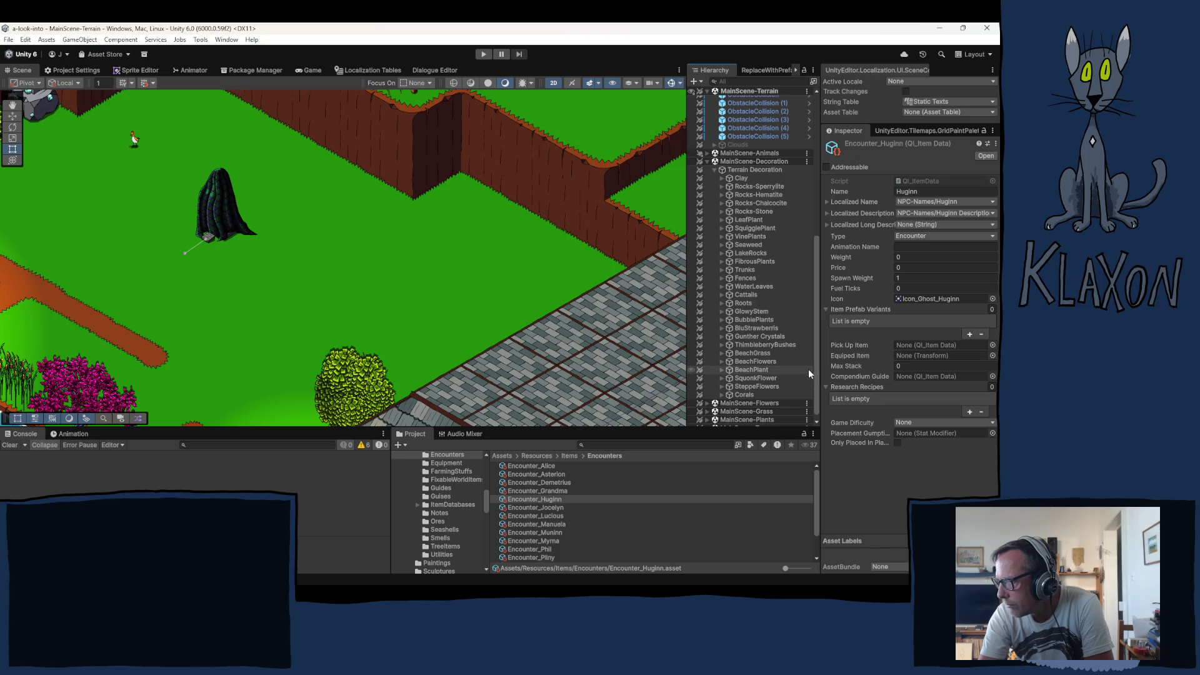
click(753, 312)
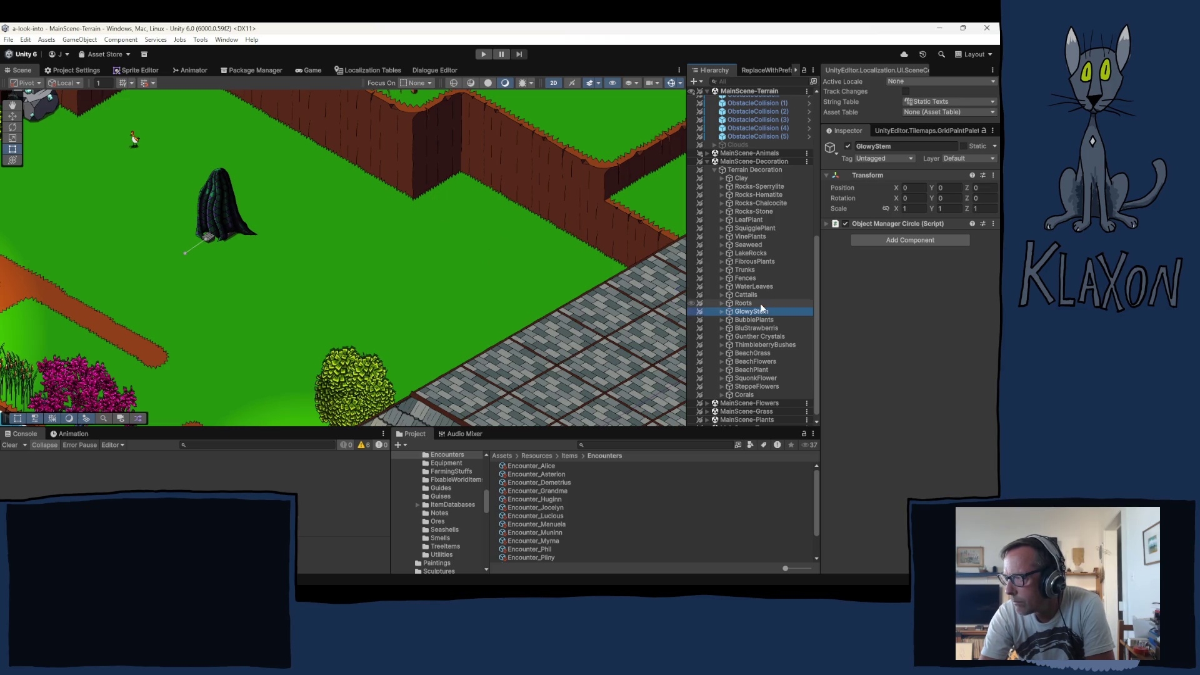
Paint two GlowyStem clumps on the grass beside the brick wall
click(456, 202)
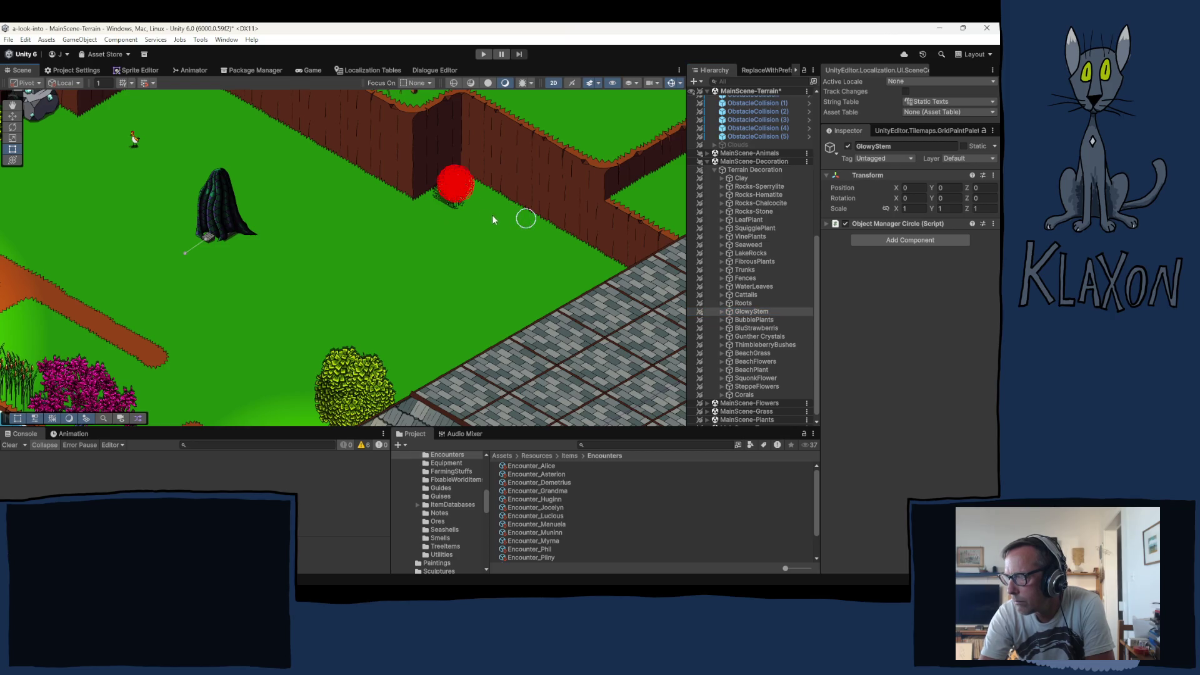
scroll(493, 219, up, 3)
scroll(468, 210, up, 3)
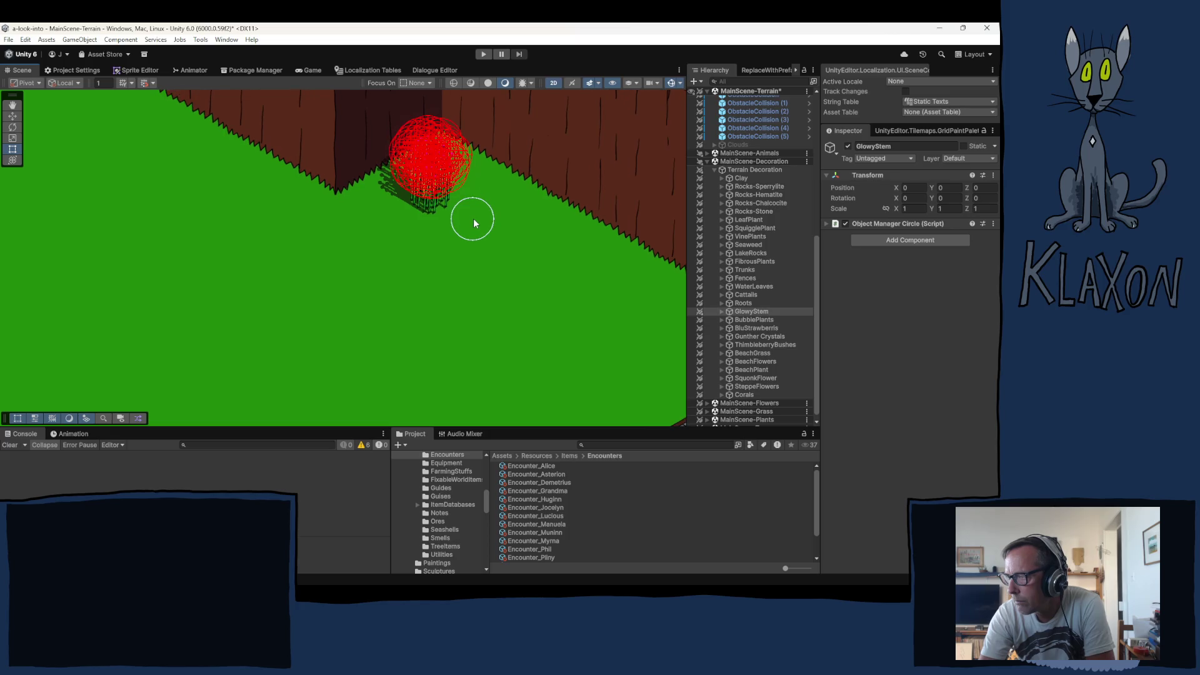
click(469, 205)
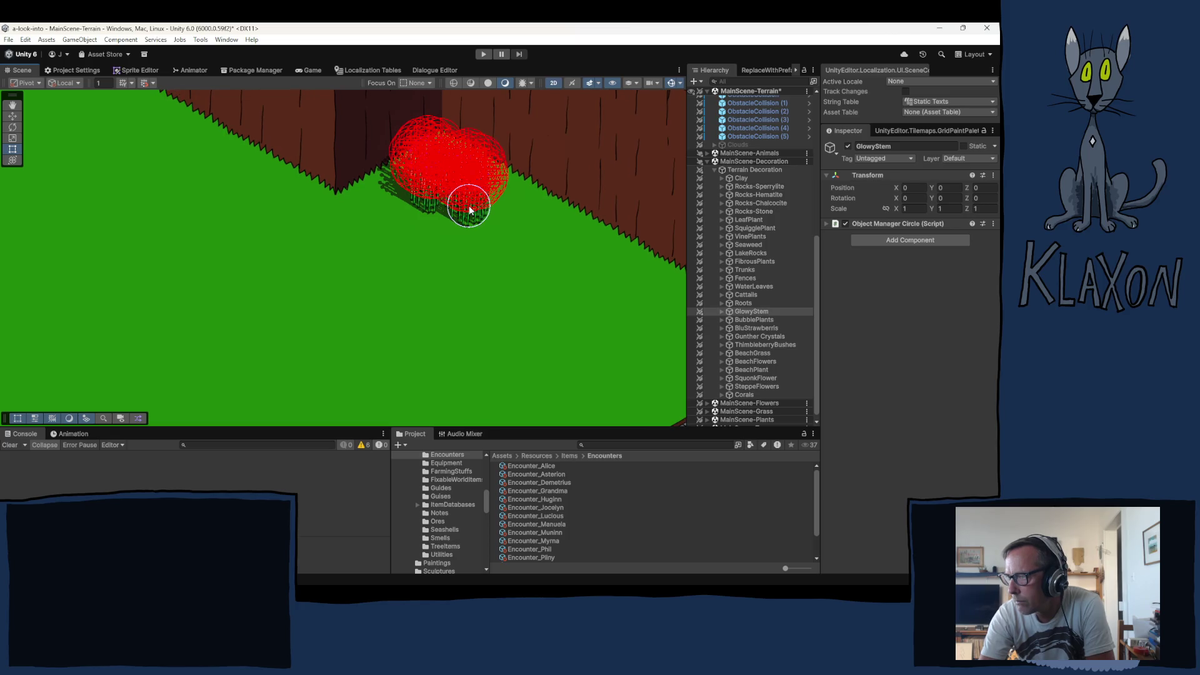
click(743, 144)
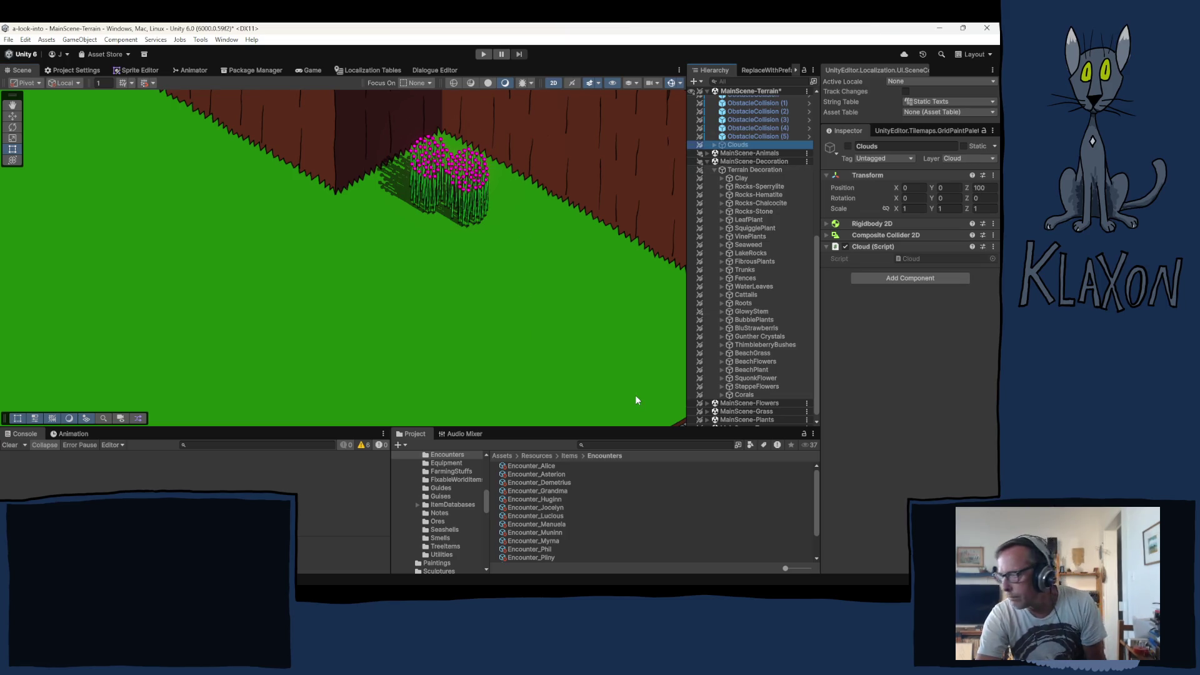
Expand GlowyStem in the Hierarchy and inspect one painted GlowyStem instance
click(722, 312)
scroll(763, 313, down, 5)
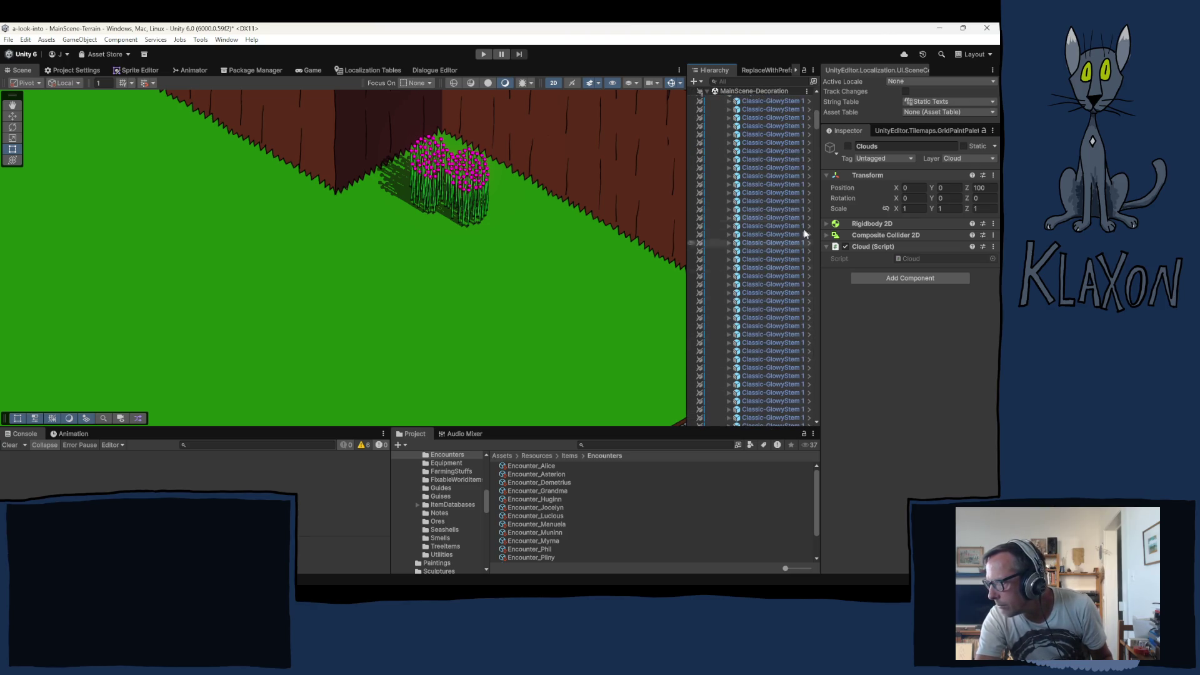
drag(815, 119, 804, 407)
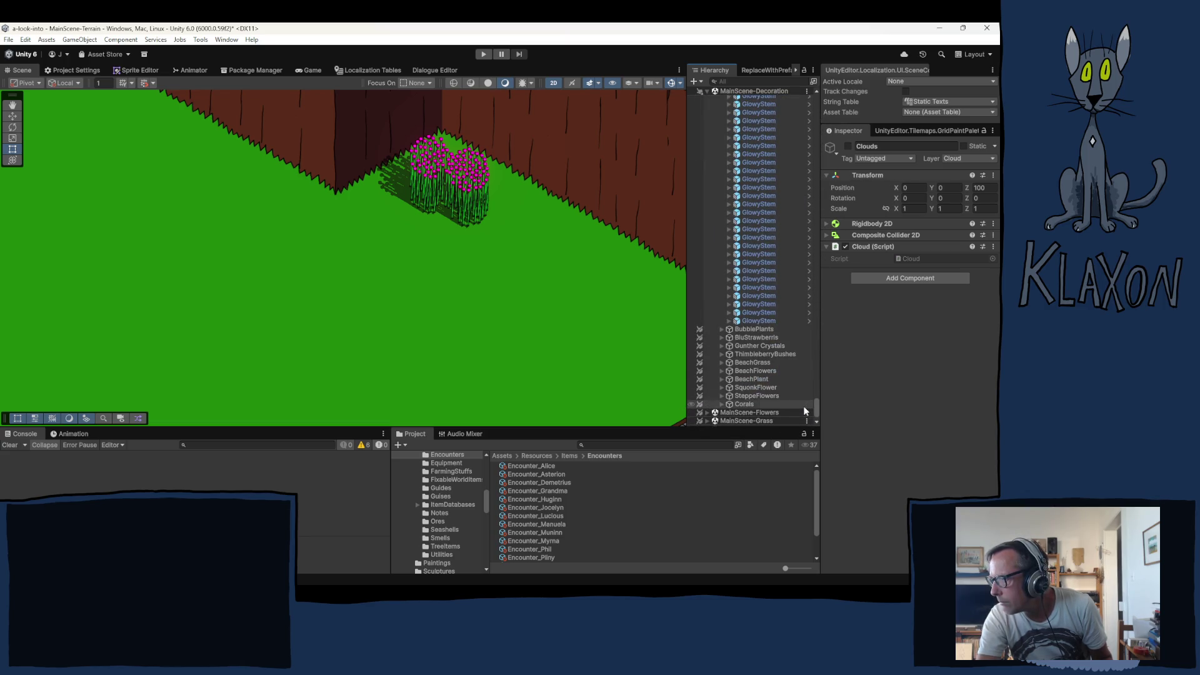
click(760, 318)
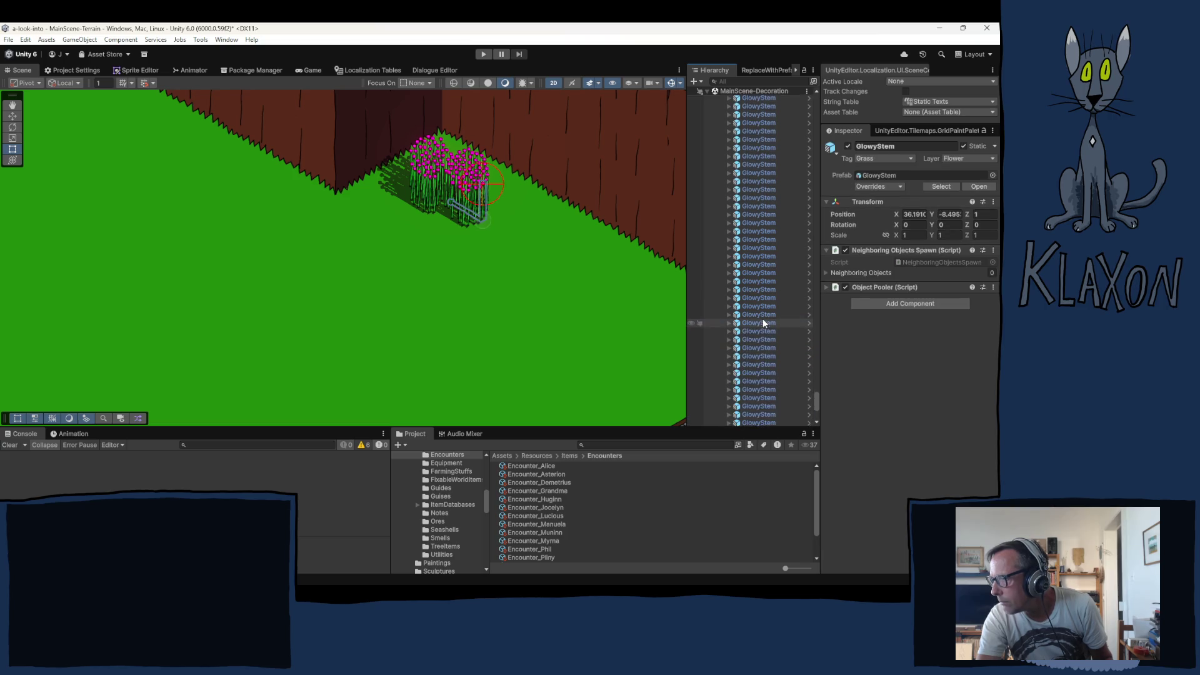
Select the block of 105 newly painted GlowyStem children, delete them, and collapse GlowyStem
scroll(761, 319, up, 5)
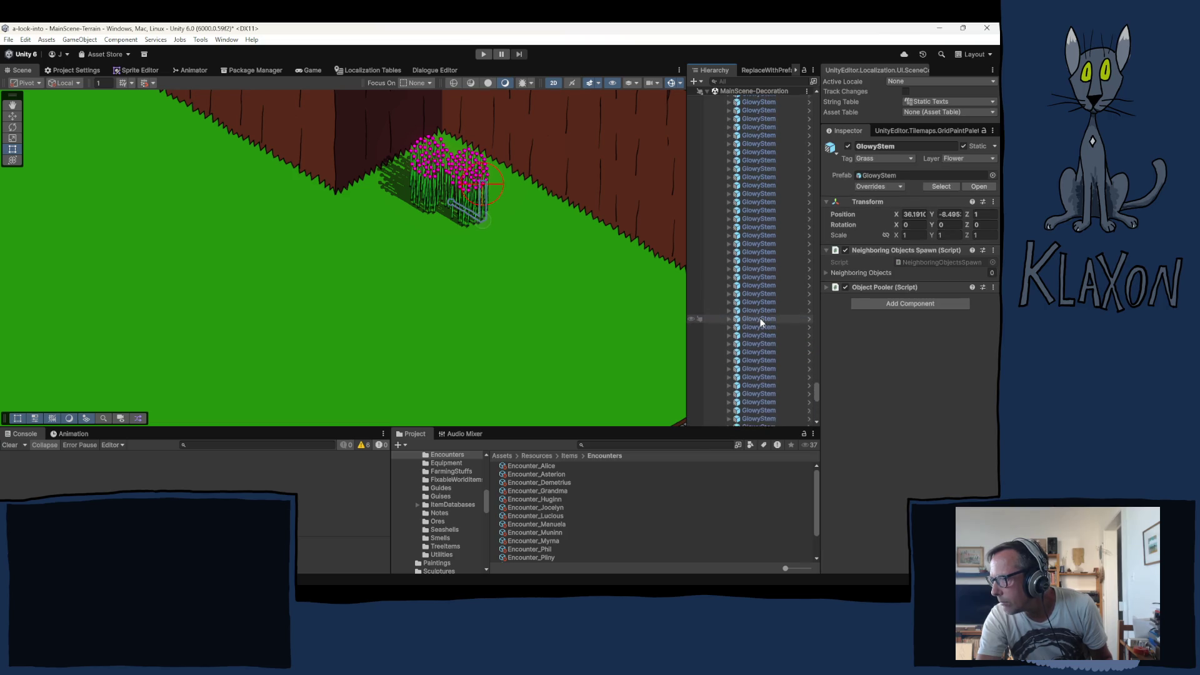
shift+click(752, 210)
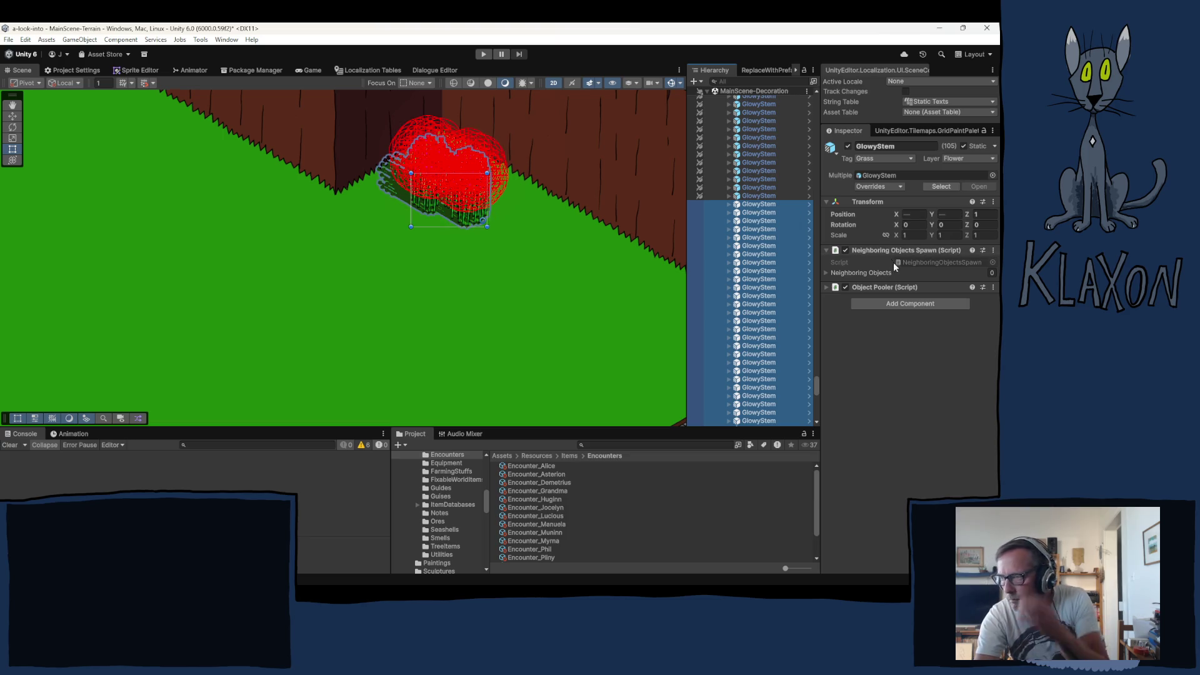
key(Delete)
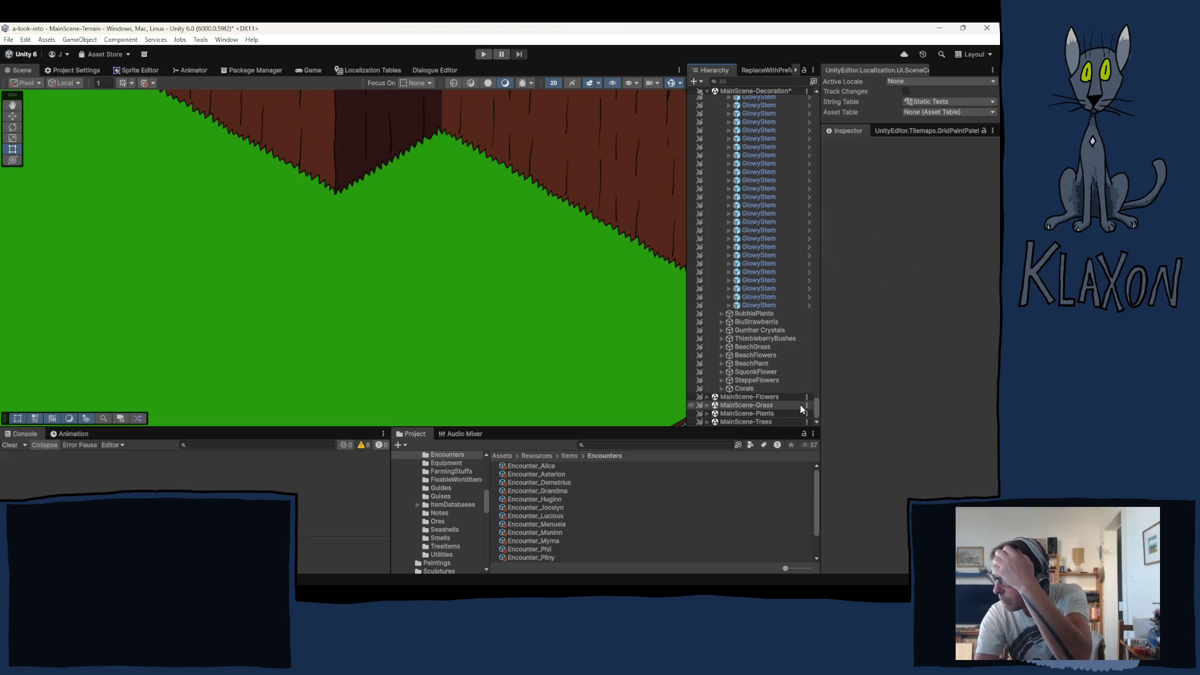
drag(816, 408, 807, 107)
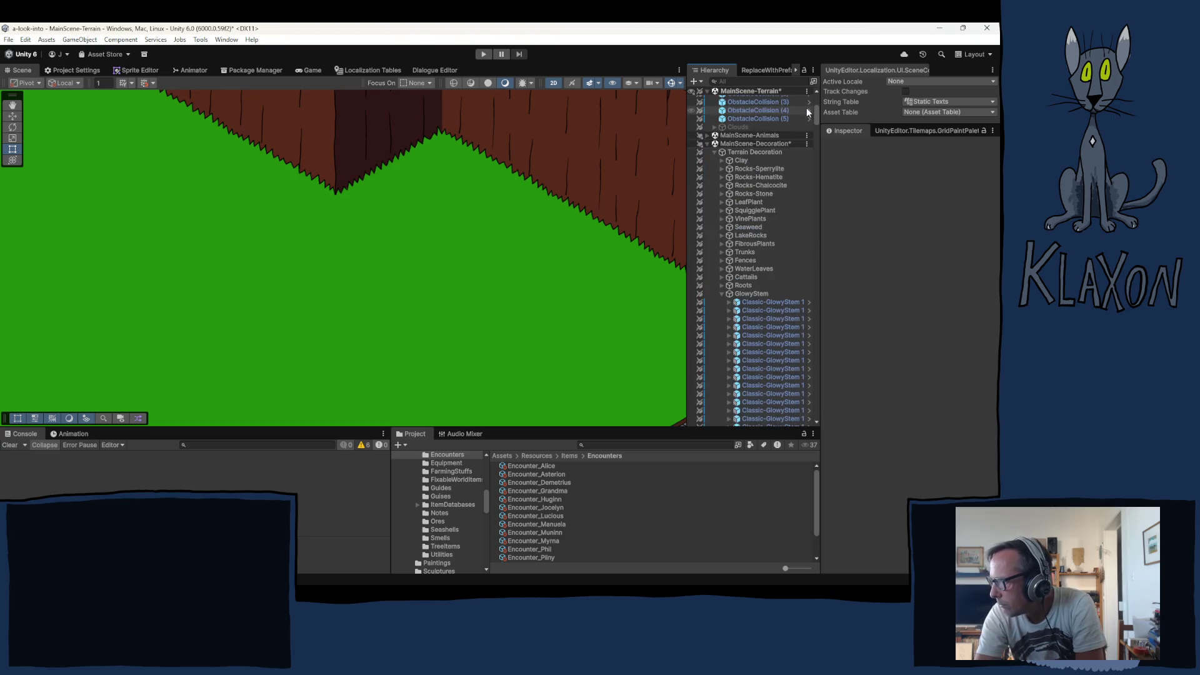
click(721, 293)
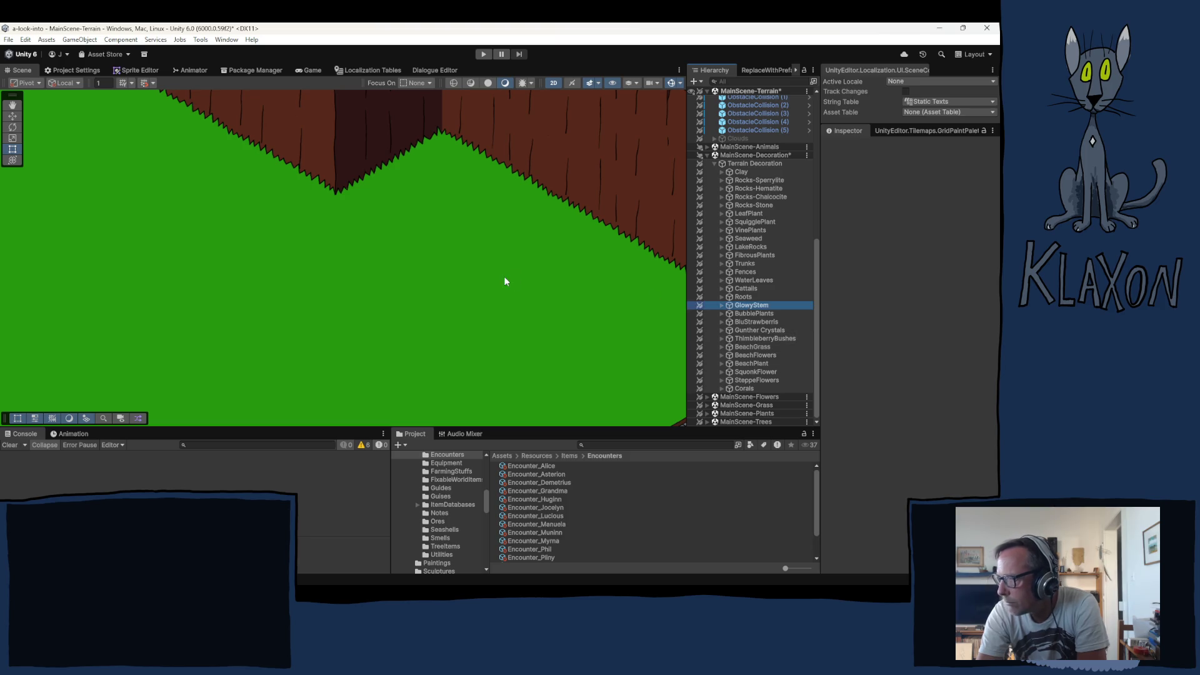
Paint GlowyStem plants by the wall corner, beside the red doghouse and near the pond path
click(441, 171)
scroll(465, 245, down, 3)
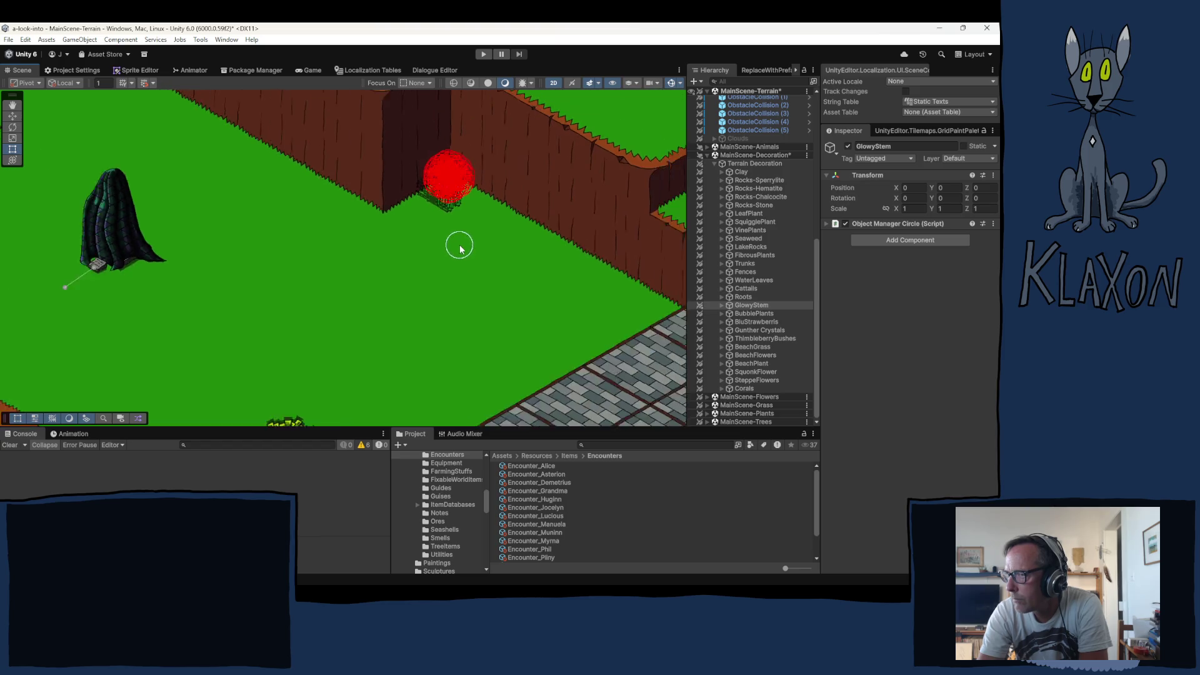
scroll(461, 250, down, 3)
drag(261, 231, 350, 260)
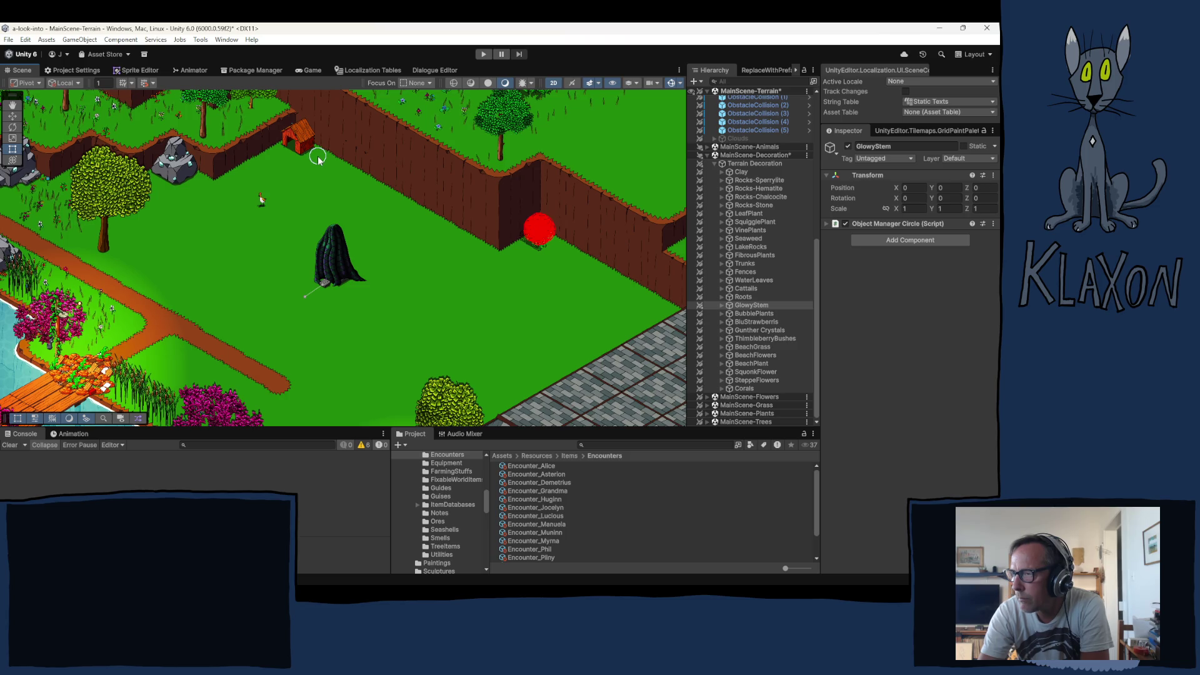
click(319, 157)
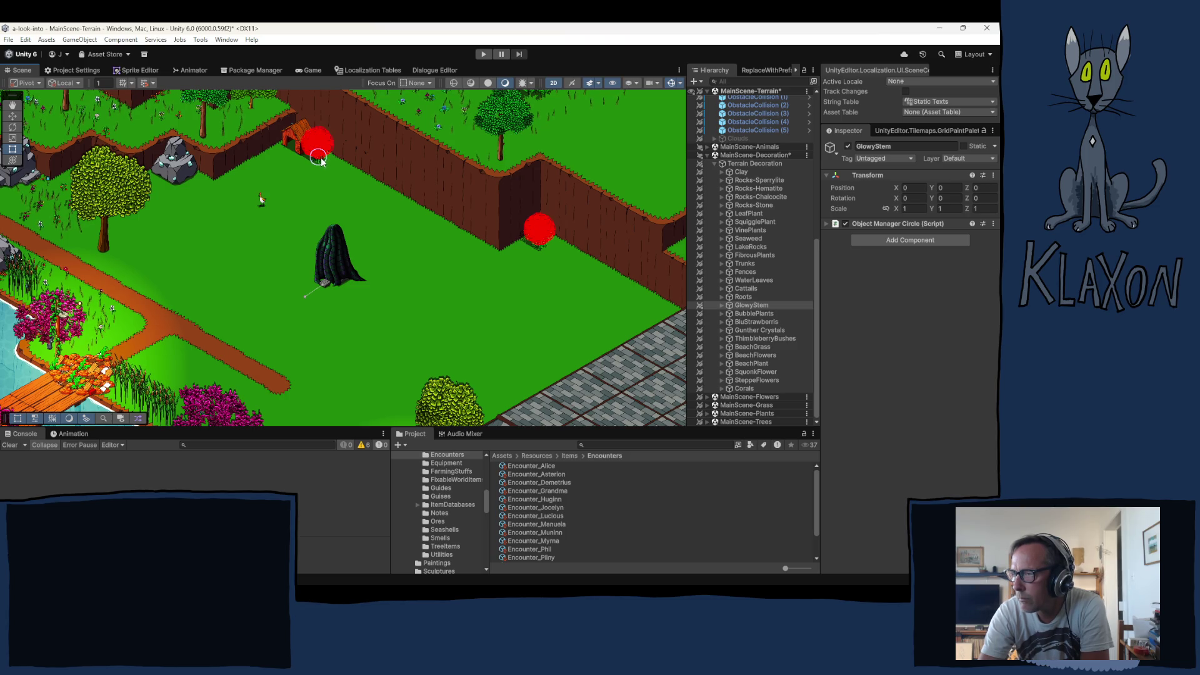
drag(332, 352, 407, 315)
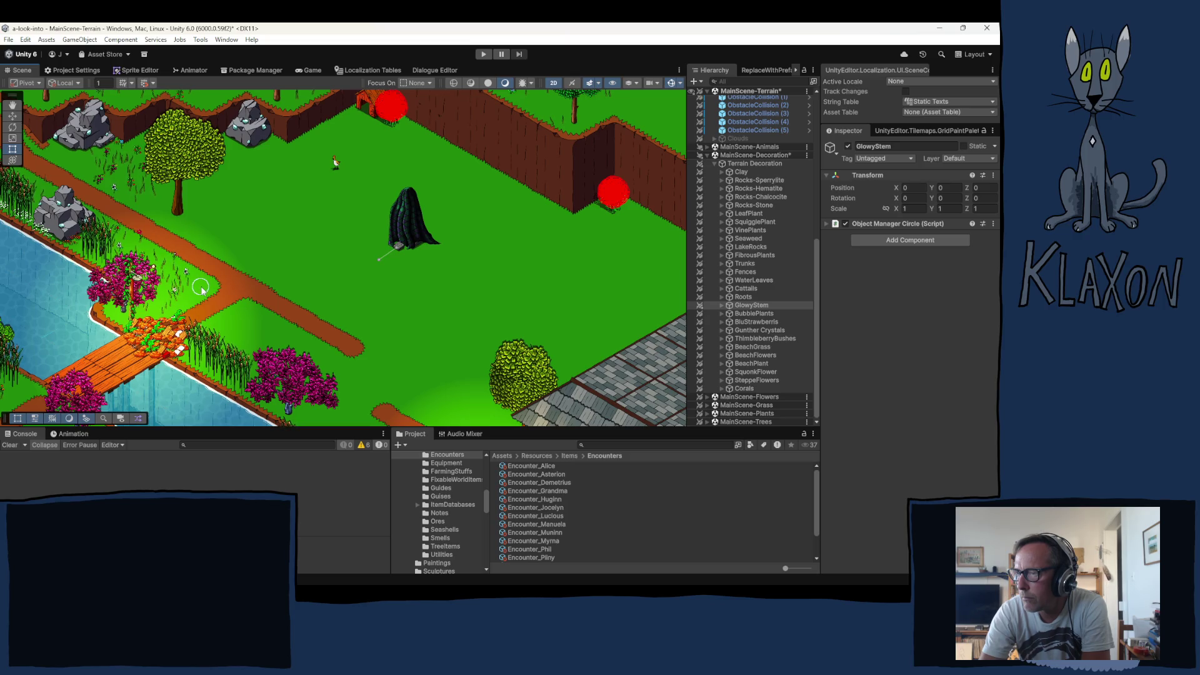
click(201, 289)
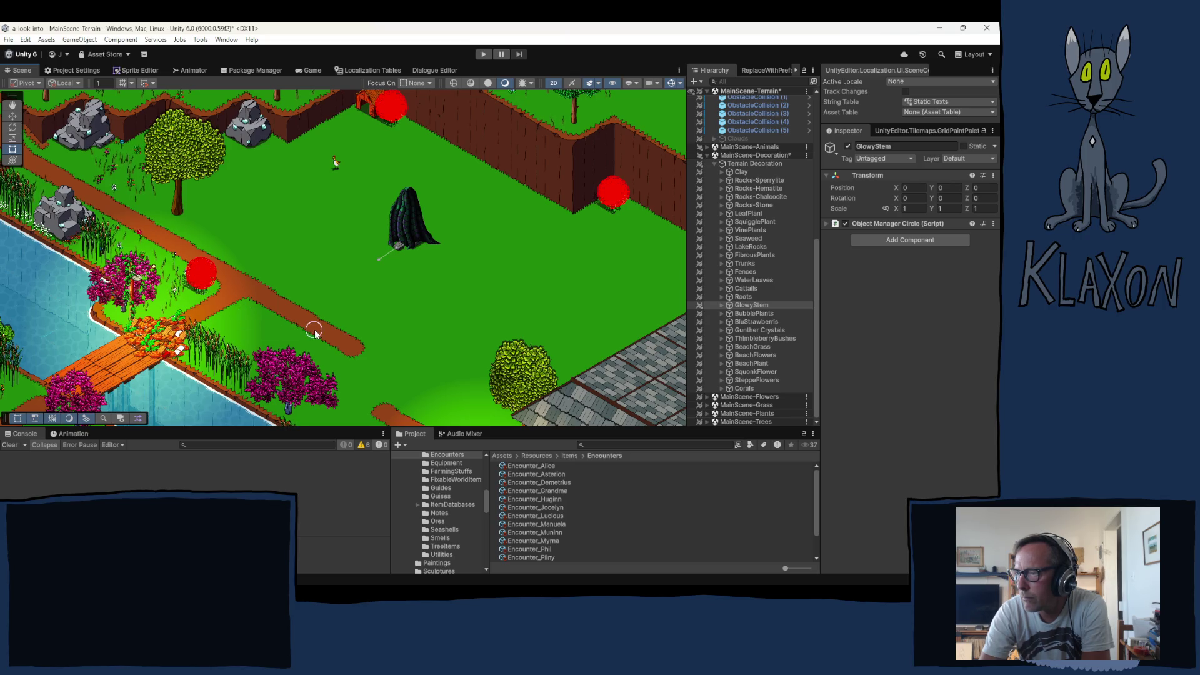
Paint a GlowyStem near the cloaked ghost, then expand MainScene-Trees > Trees in the Hierarchy
drag(428, 349, 335, 182)
right_click(336, 182)
mouse_move(310, 260)
mouse_down()
mouse_move(201, 129)
mouse_move(141, 251)
mouse_move(150, 246)
mouse_move(115, 290)
mouse_move(152, 242)
mouse_up()
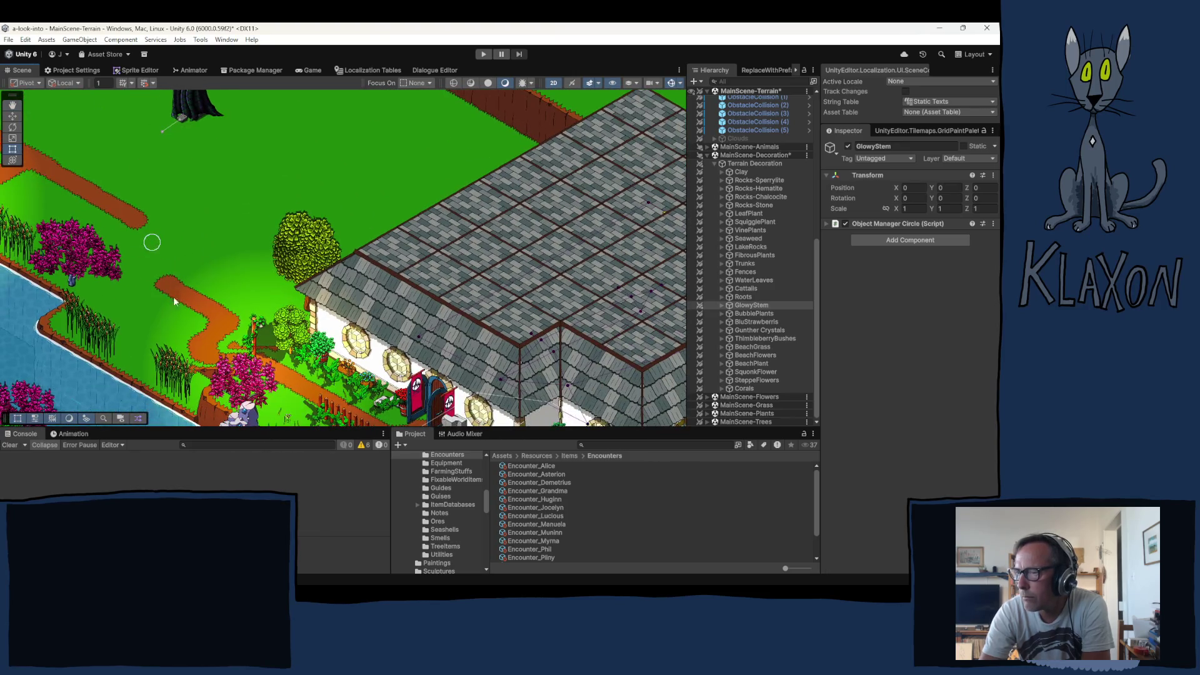
click(235, 151)
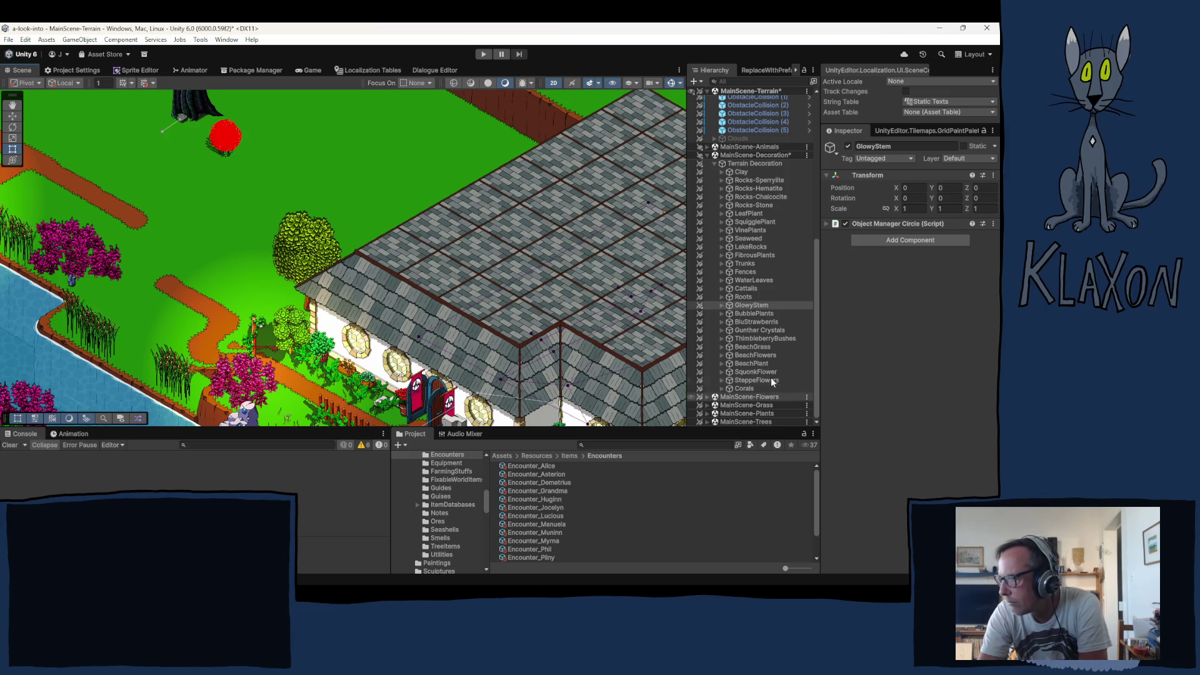
click(707, 421)
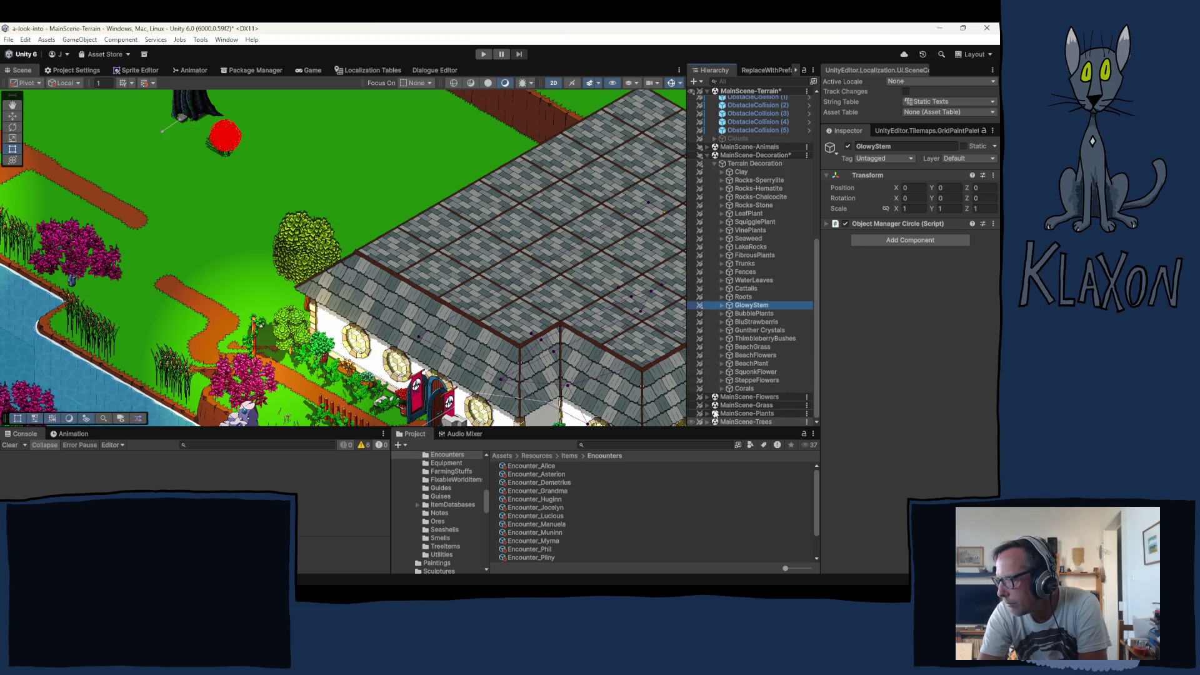
click(714, 420)
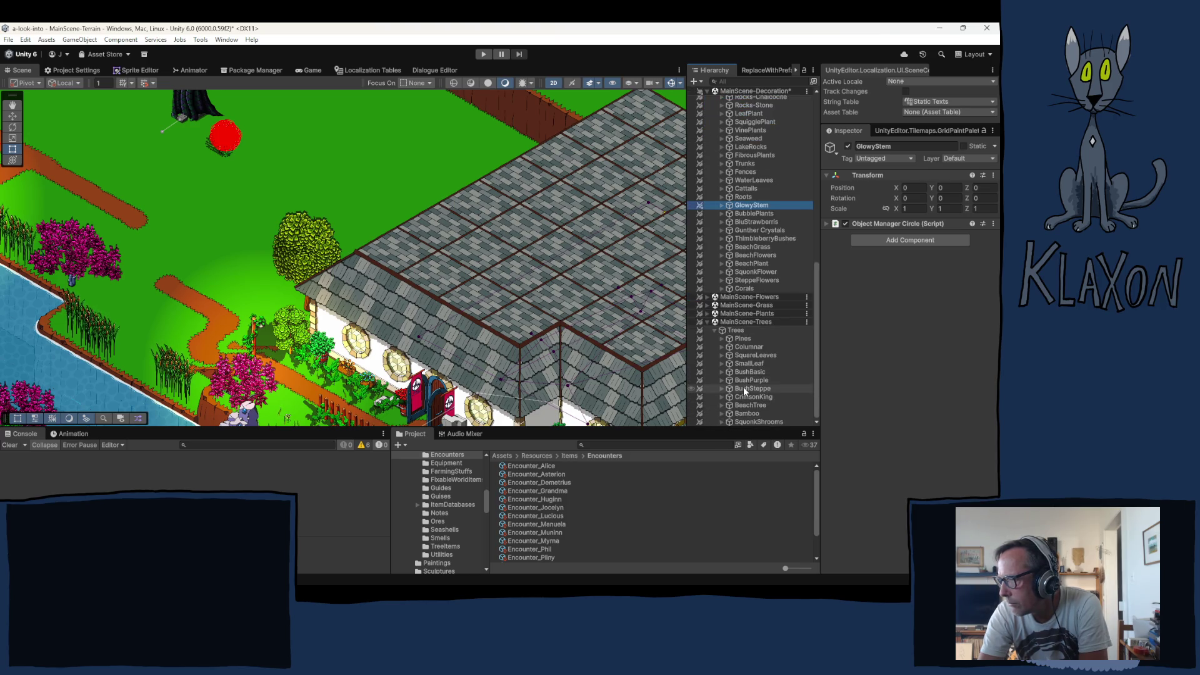
Paint a green BushSteppe bush and a round BushBasic bush onto the grass near the sculpture
click(744, 389)
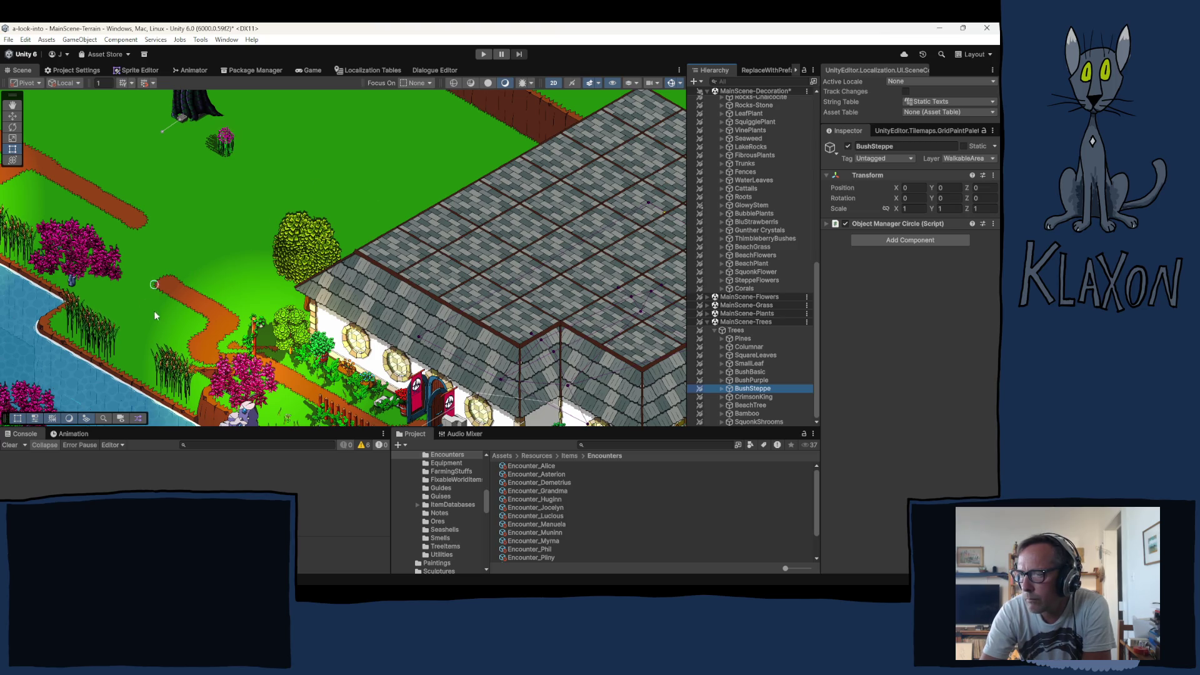
drag(174, 219, 243, 323)
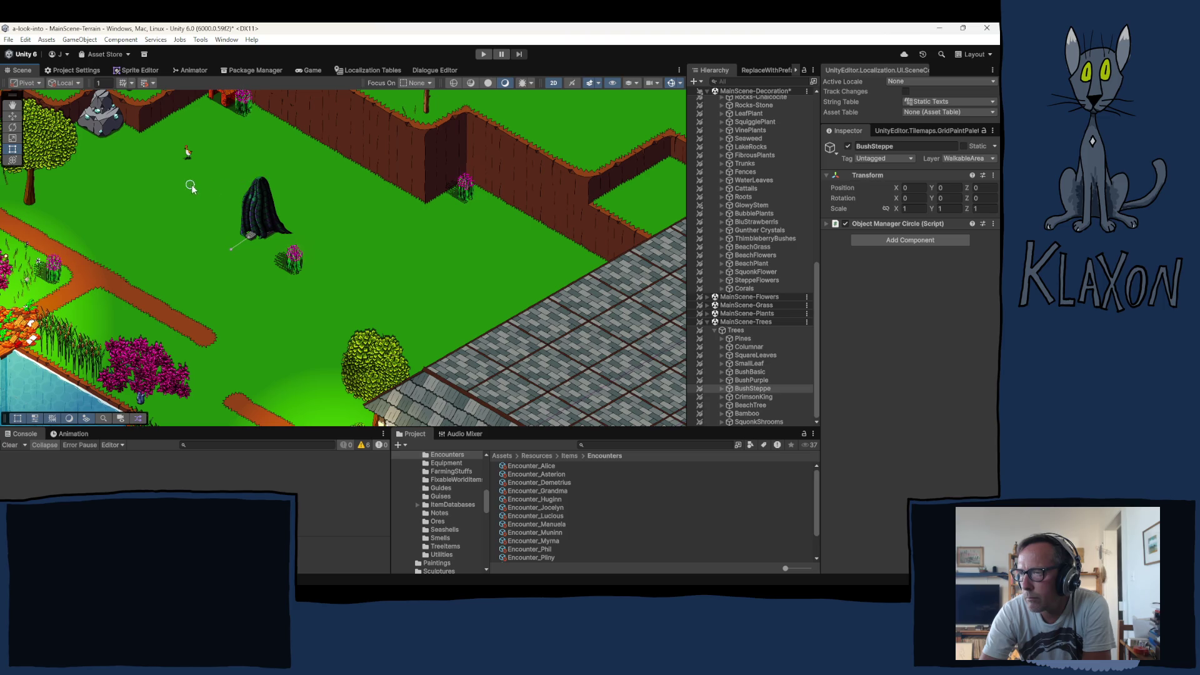
click(356, 222)
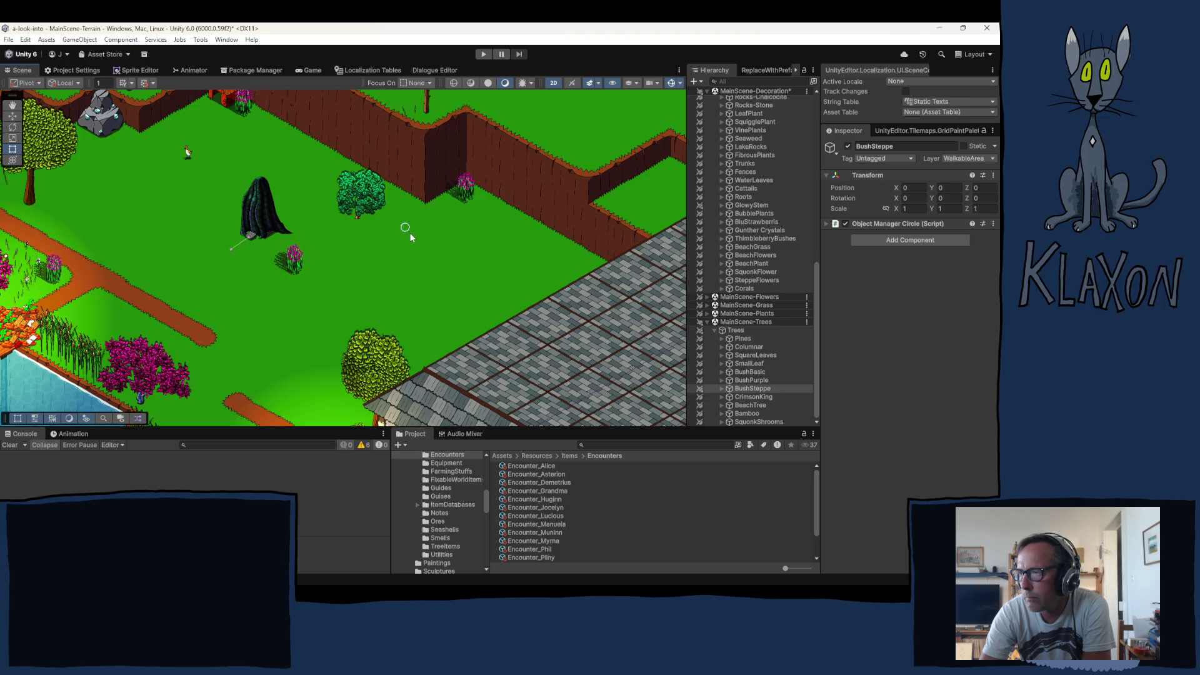
click(753, 372)
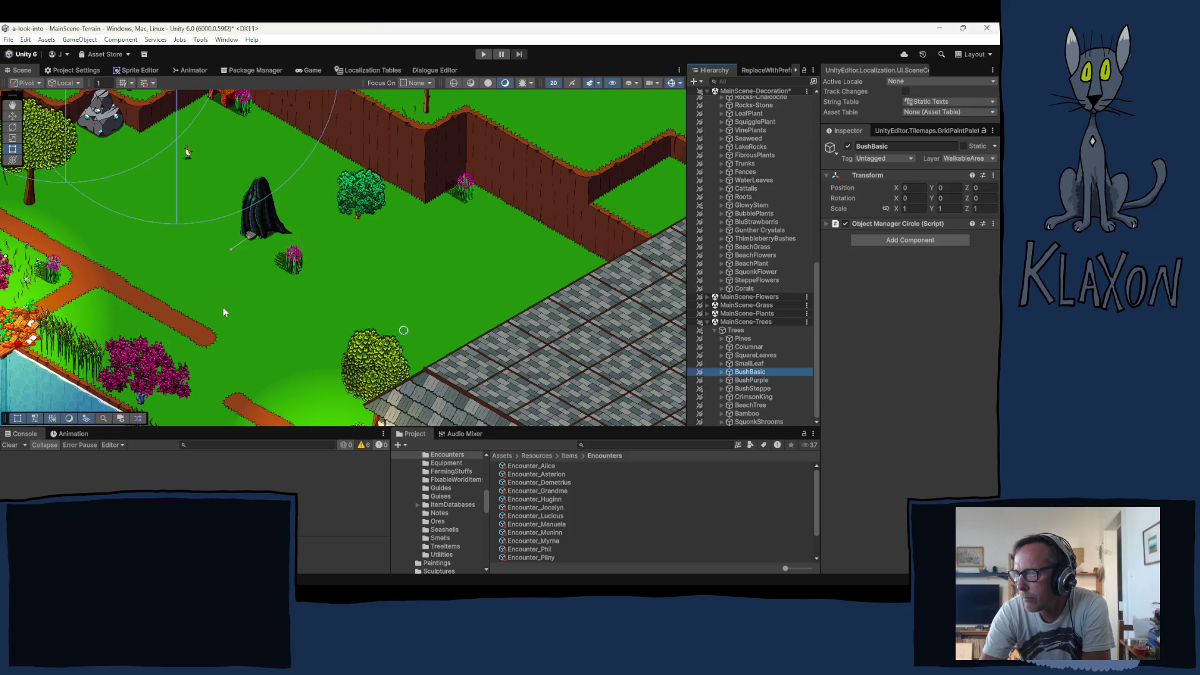
click(164, 284)
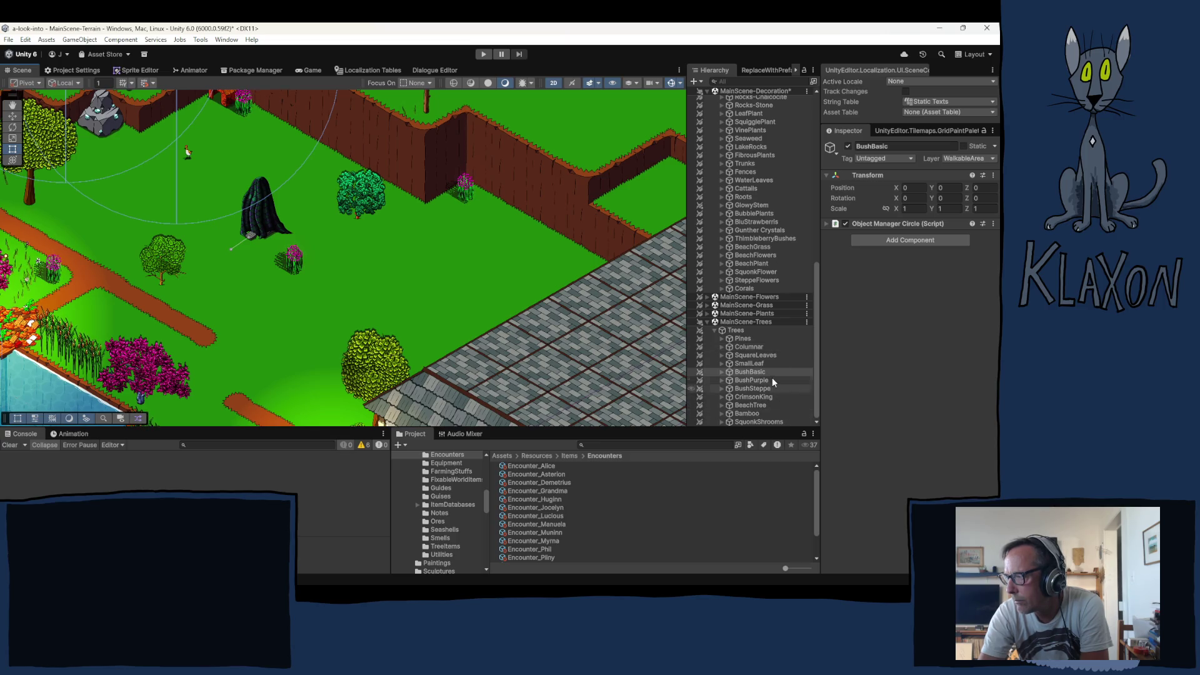
click(733, 364)
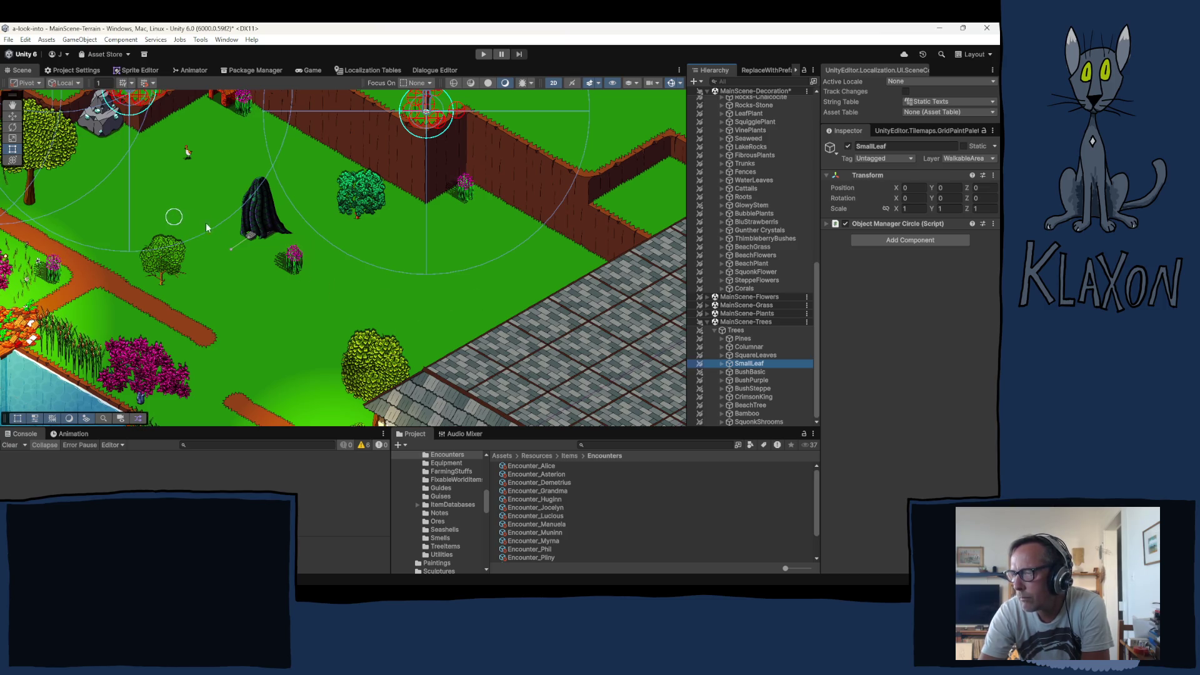
Paint three SmallLeaf trees on the lawn and by the wall, nudging one slightly upward
click(415, 313)
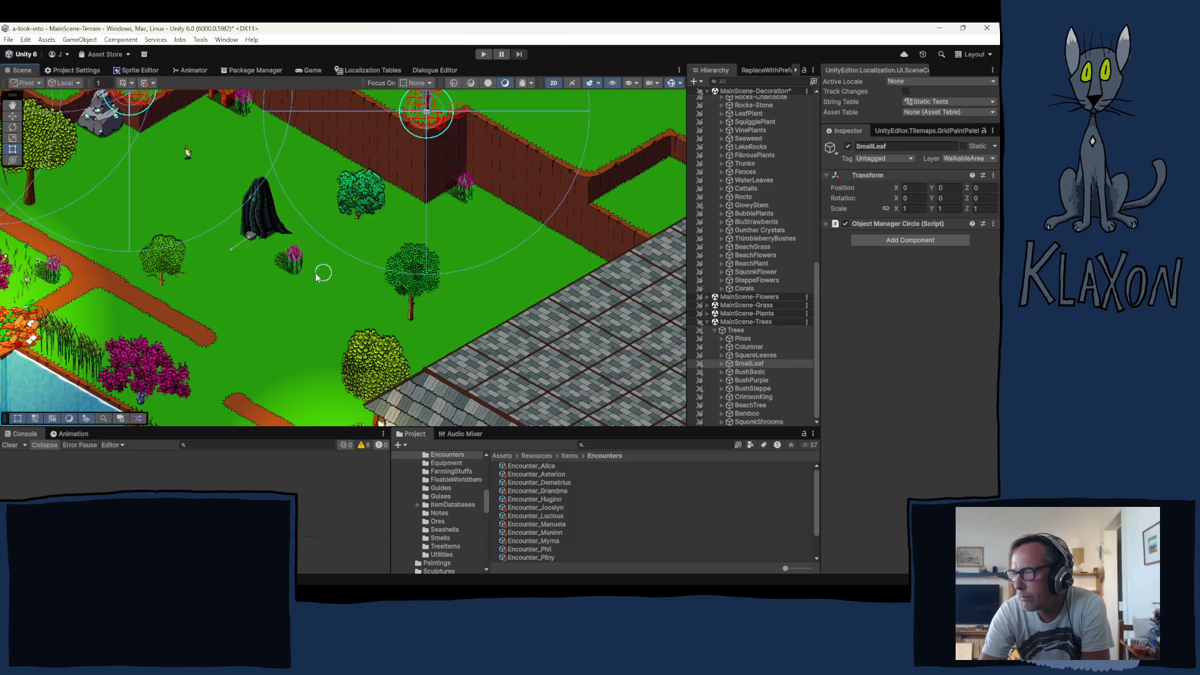
click(544, 265)
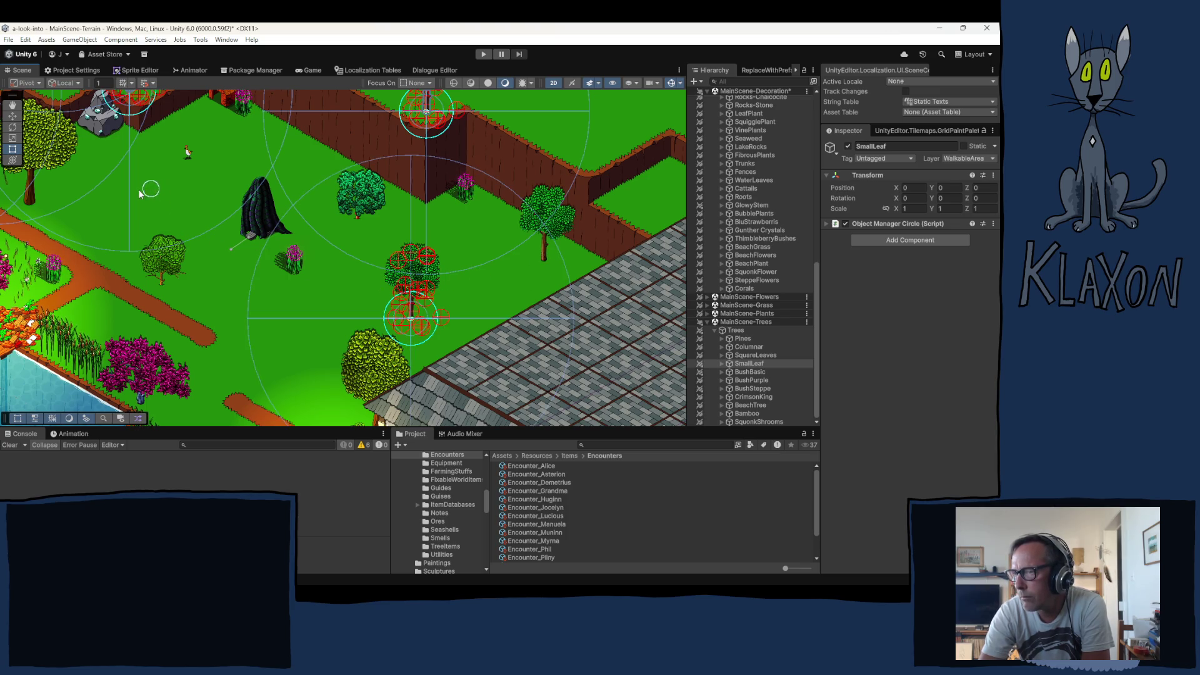
mouse_move(151, 174)
mouse_down()
mouse_move(185, 286)
mouse_move(174, 260)
mouse_up()
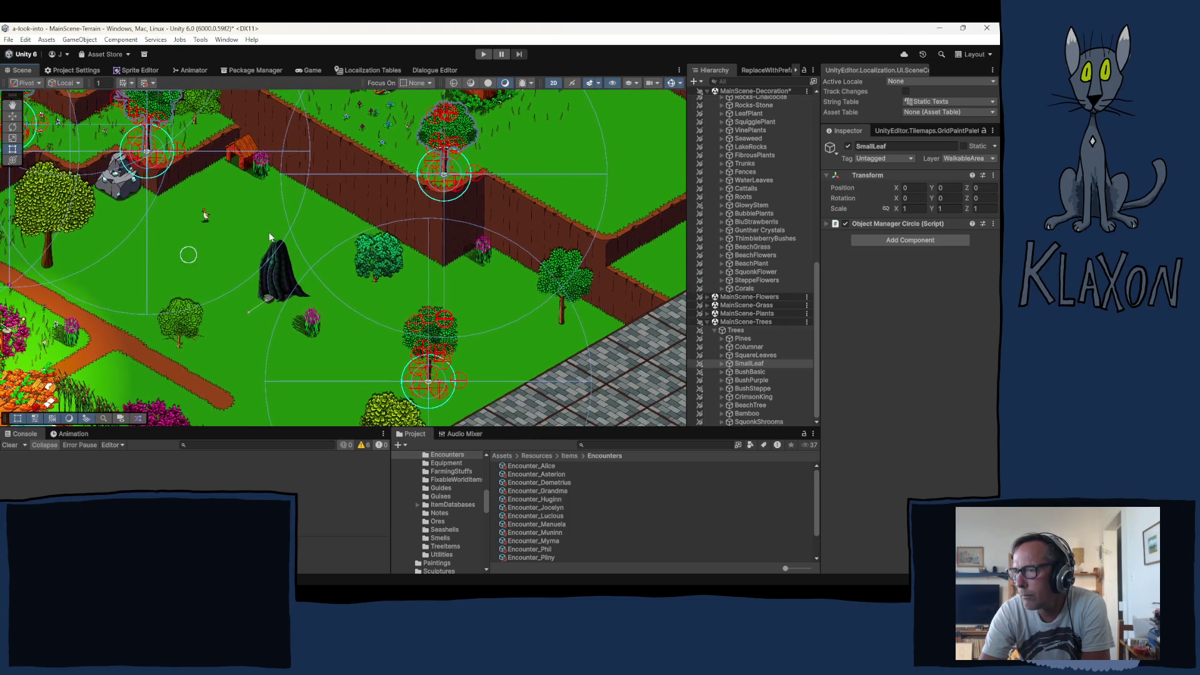
click(296, 214)
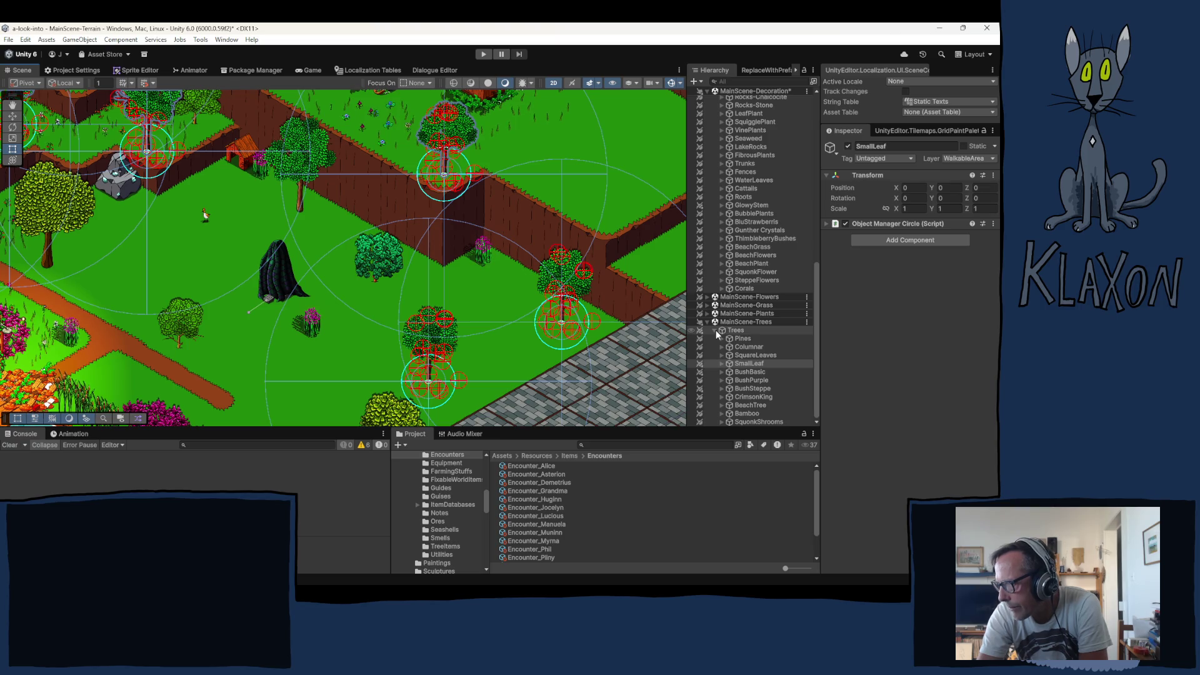
scroll(748, 415, up, 3)
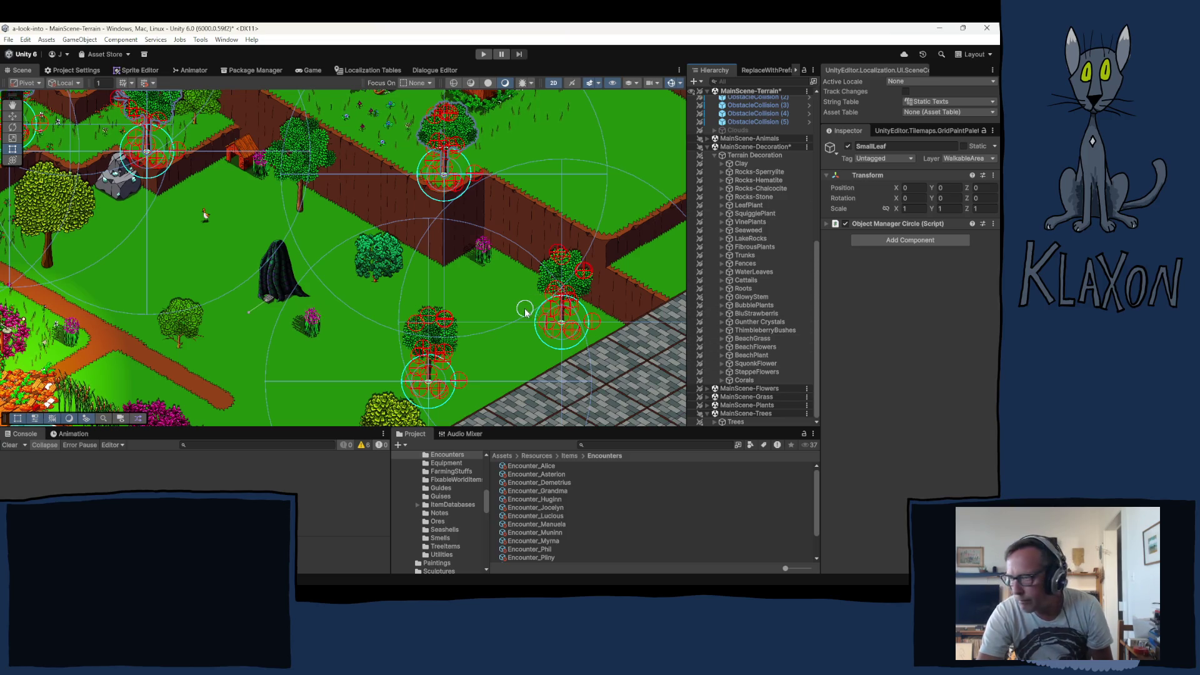
click(569, 317)
drag(569, 318, 569, 315)
Collapse the SmallLeaf and Trees groups, then select and expand MainScene-Plants
drag(815, 374, 816, 158)
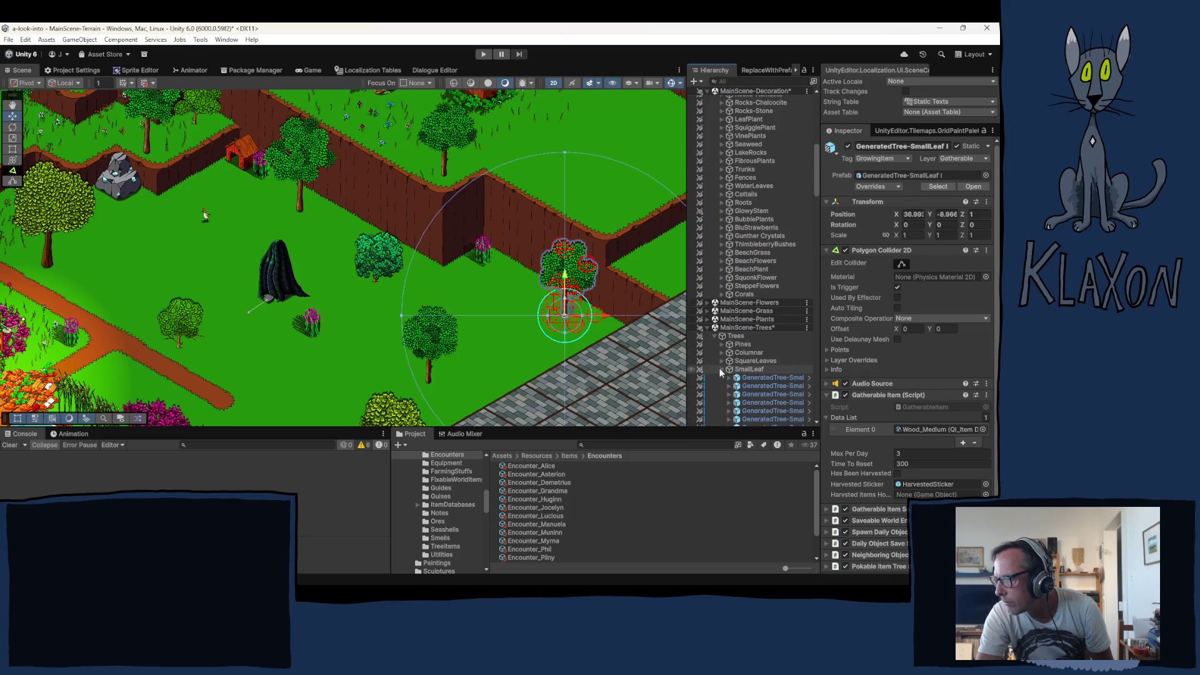
click(721, 369)
click(714, 336)
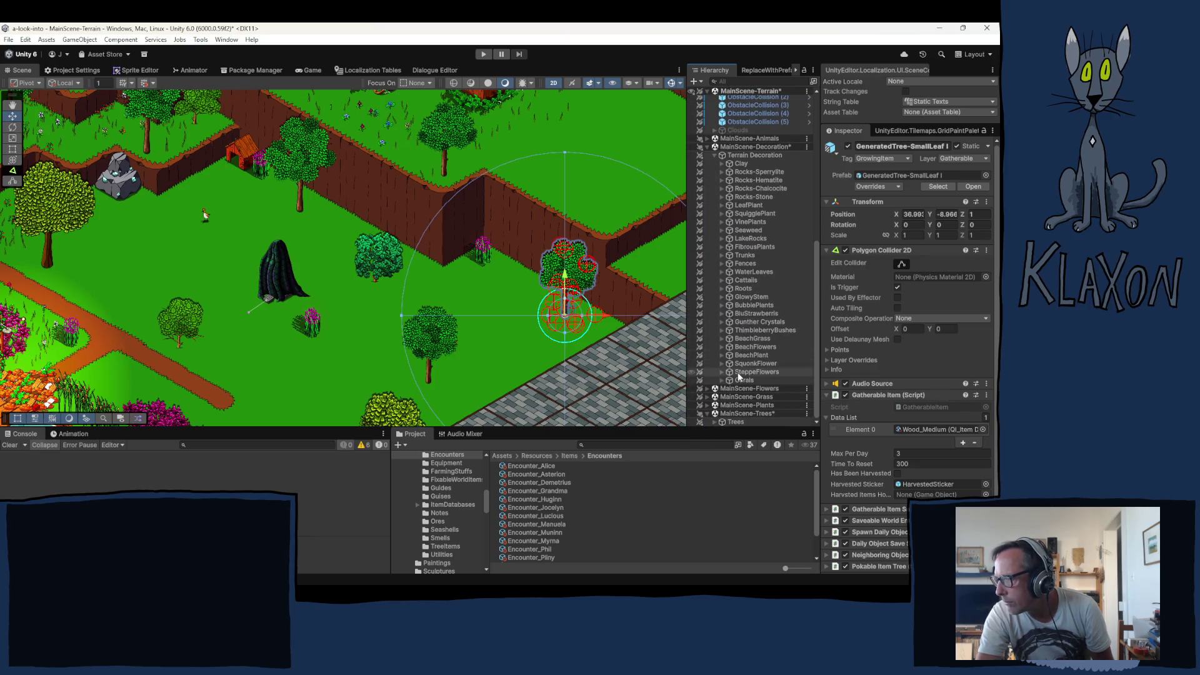
click(737, 407)
click(707, 405)
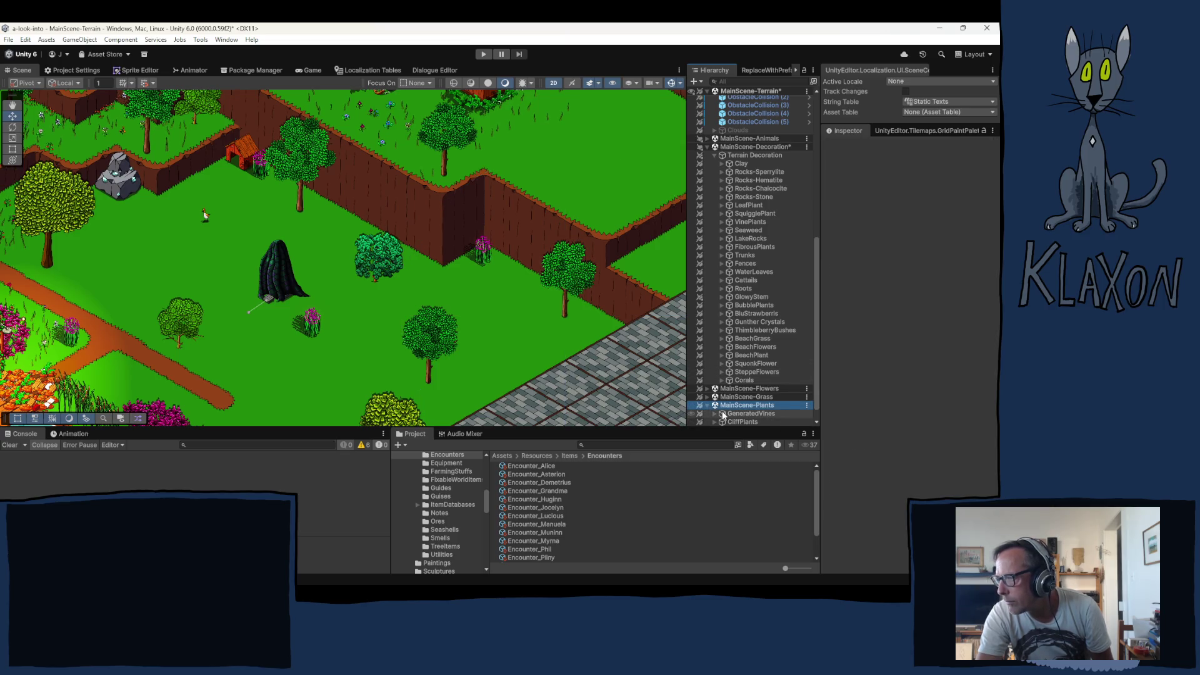
Expand the CliffPlants group and duplicate CliffPlant (27)
scroll(730, 407, down, 1)
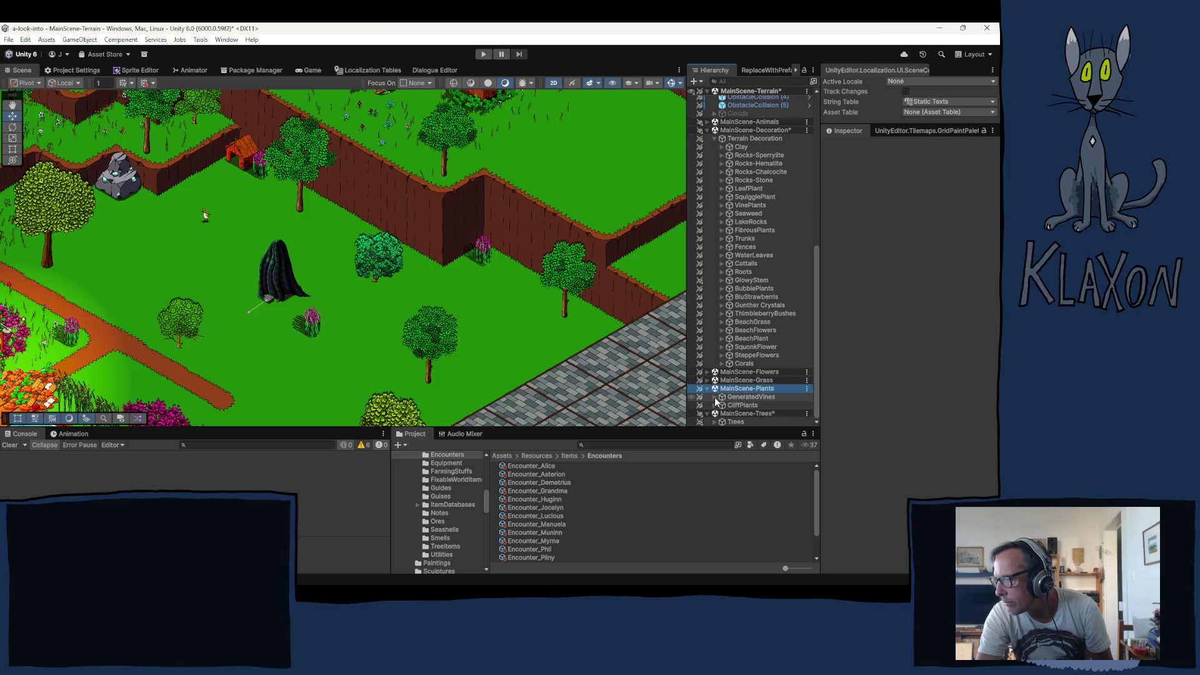
click(734, 406)
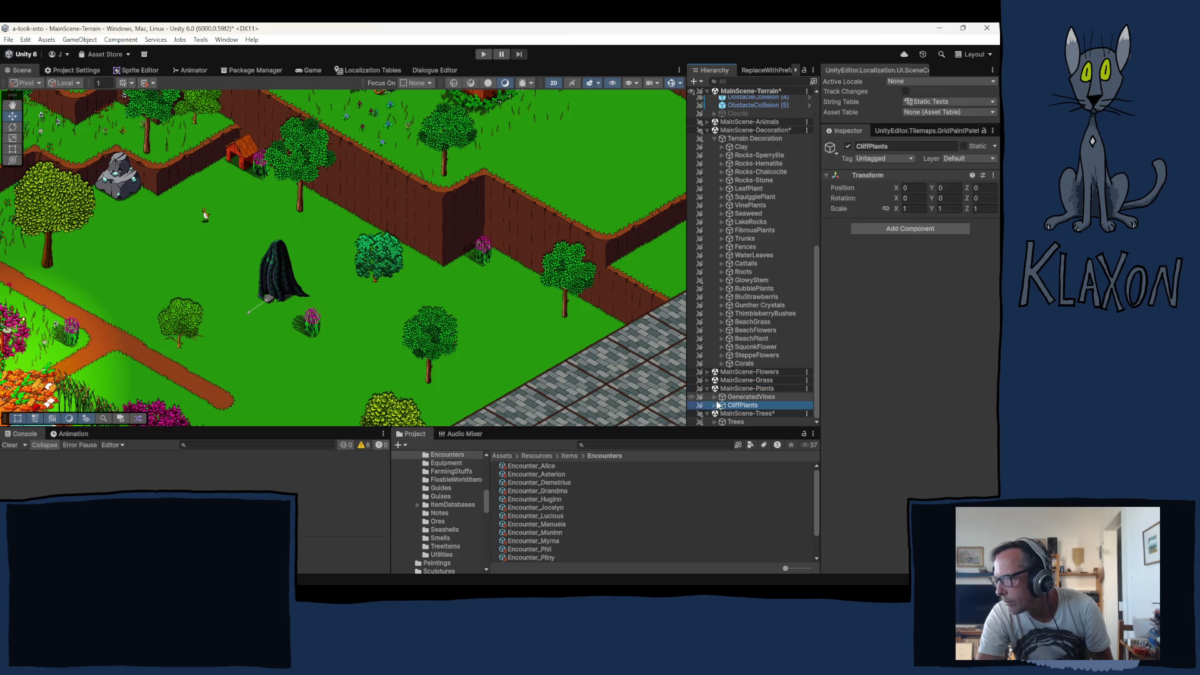
click(715, 406)
scroll(735, 403, down, 10)
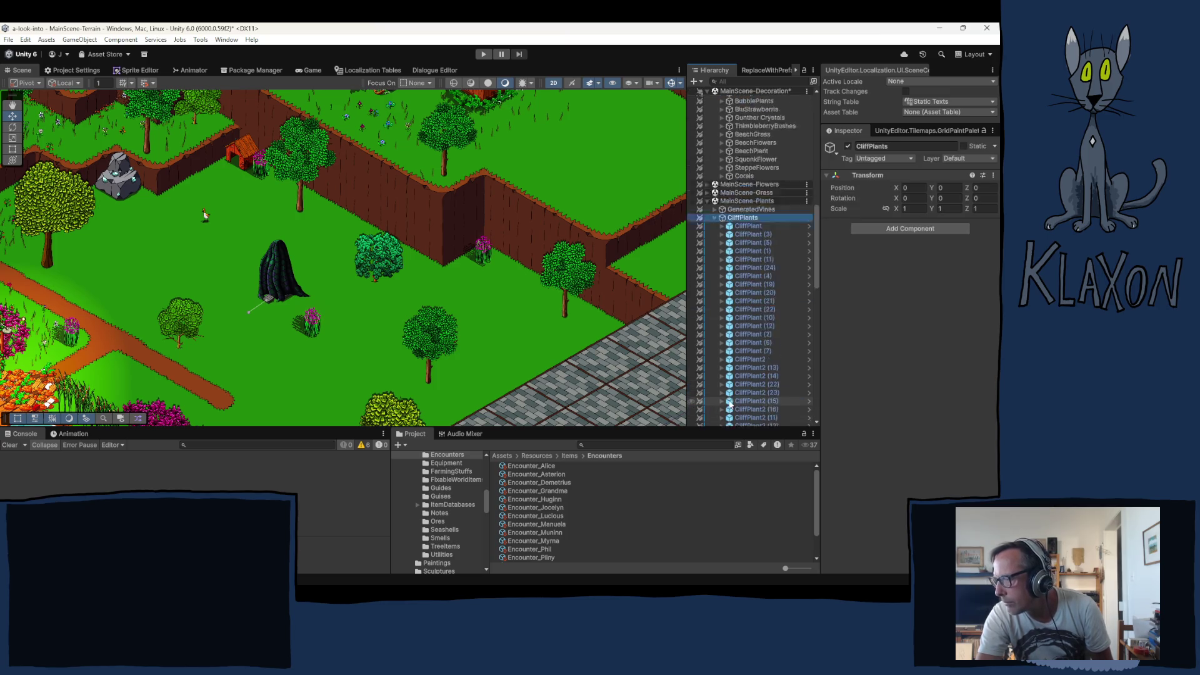
drag(815, 259, 816, 380)
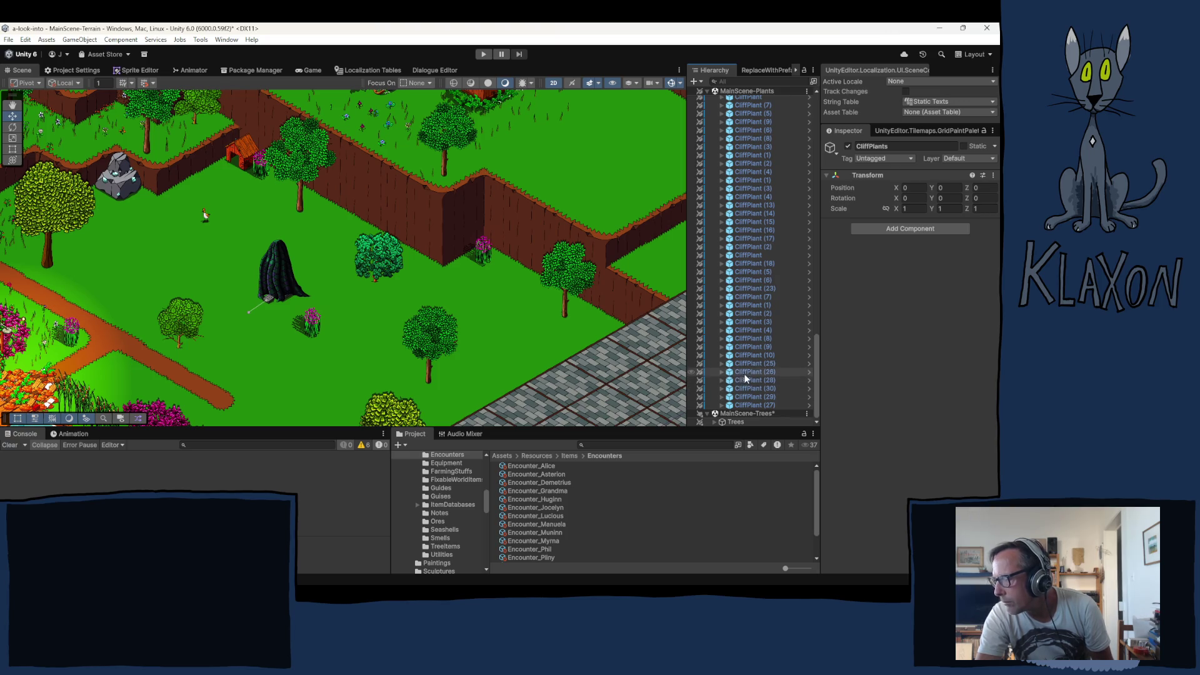
click(747, 405)
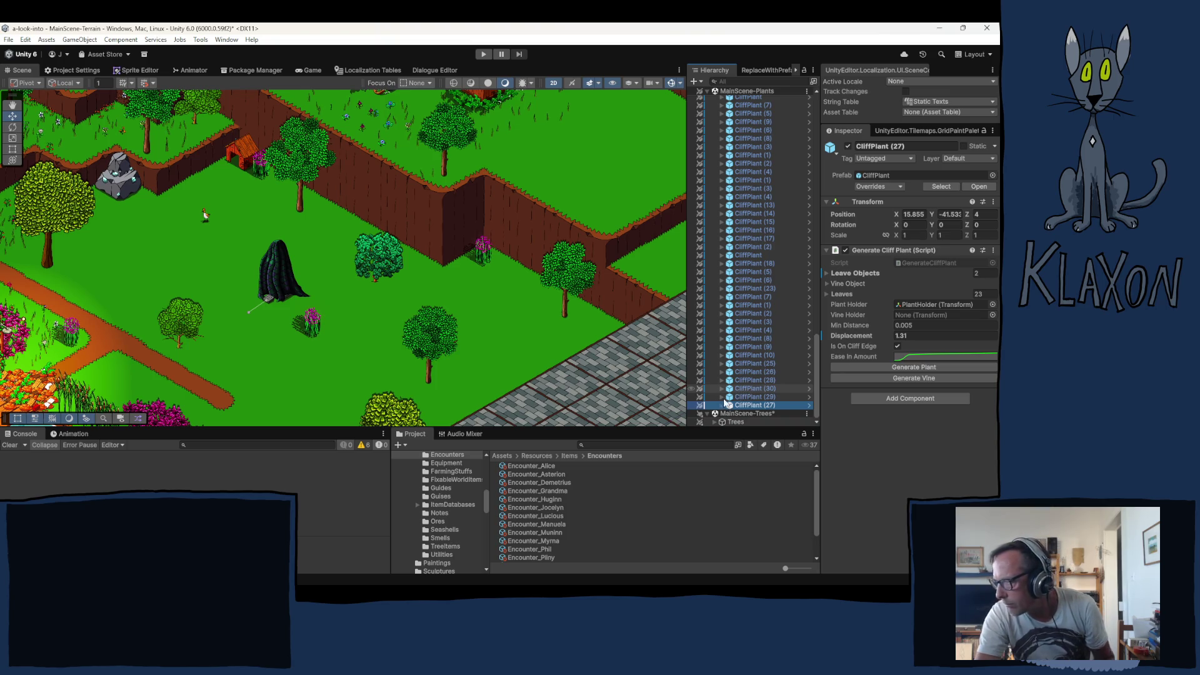
key(ctrl+d)
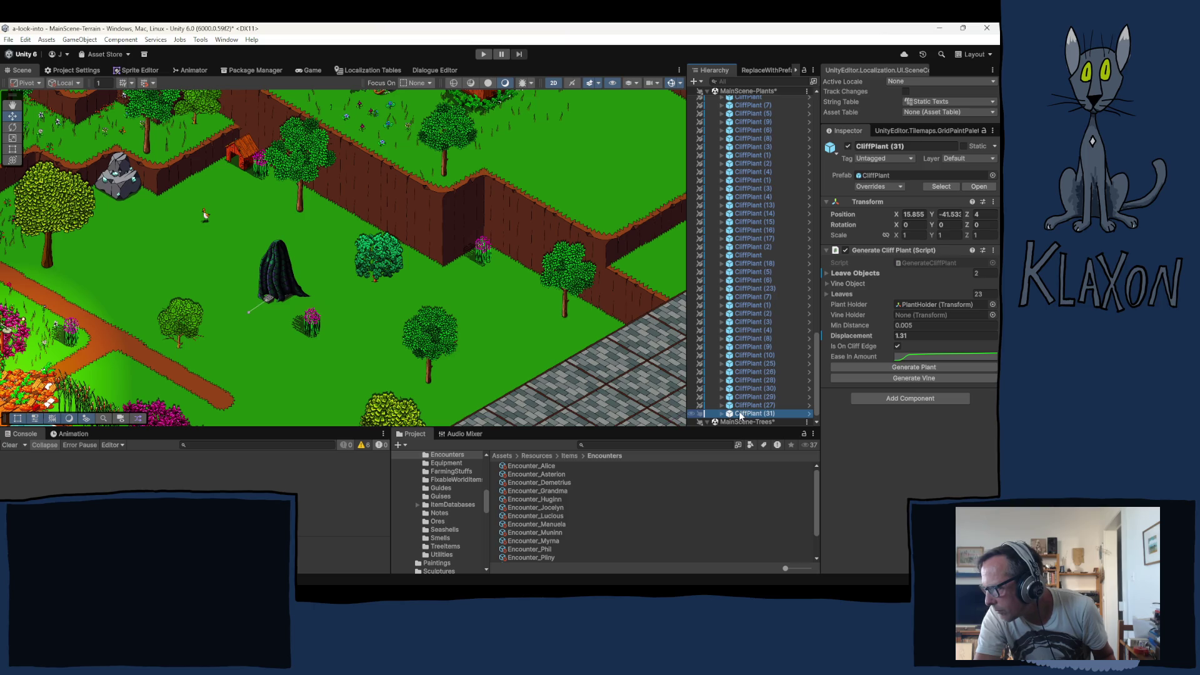
Place the copy on the brick cliff wall at Z 3, regenerate it, and select CliffPlant2 (26)
right_click(740, 415)
click(778, 527)
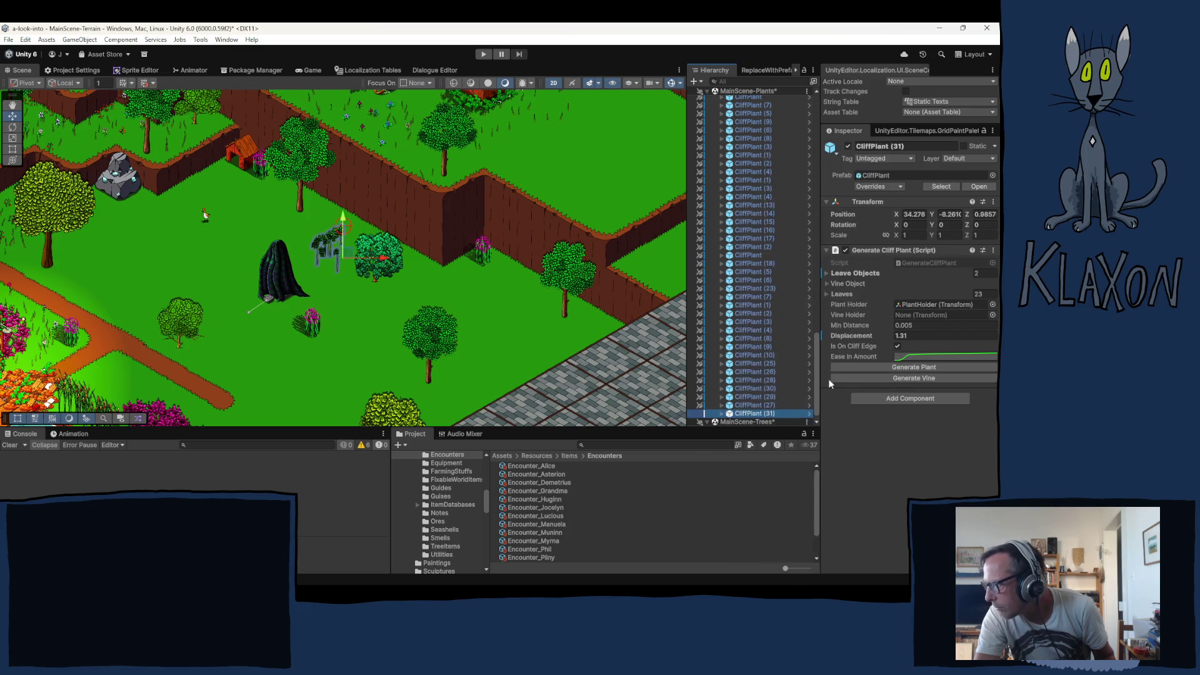
click(986, 214)
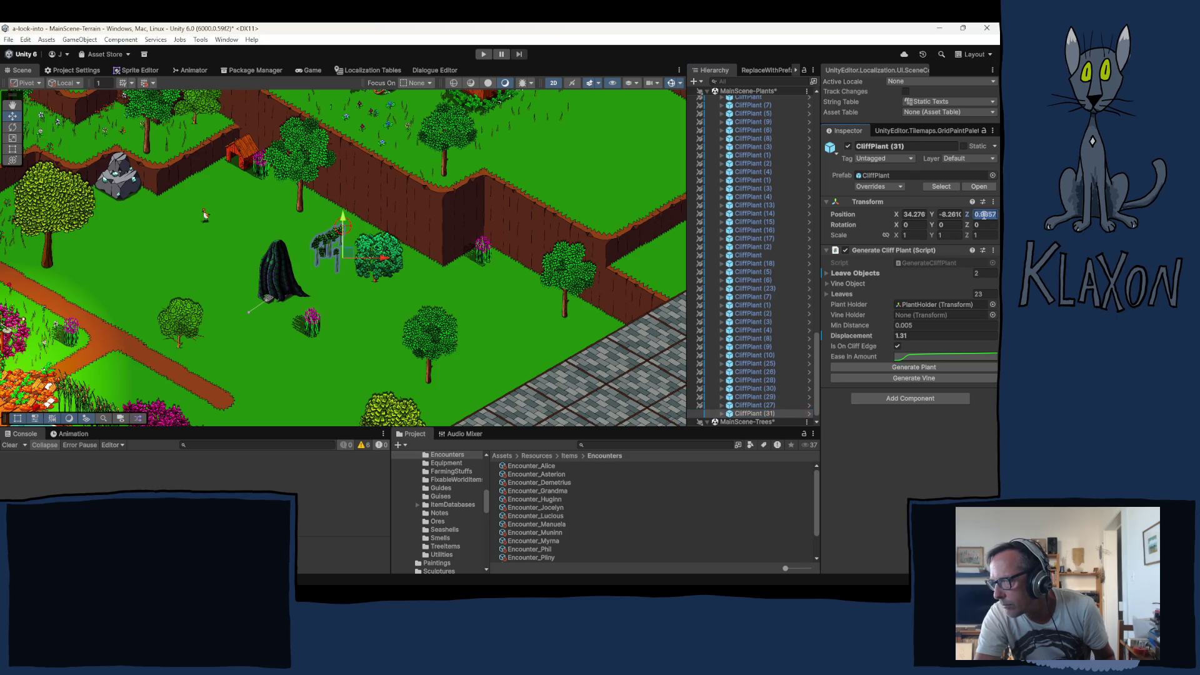
text(1)
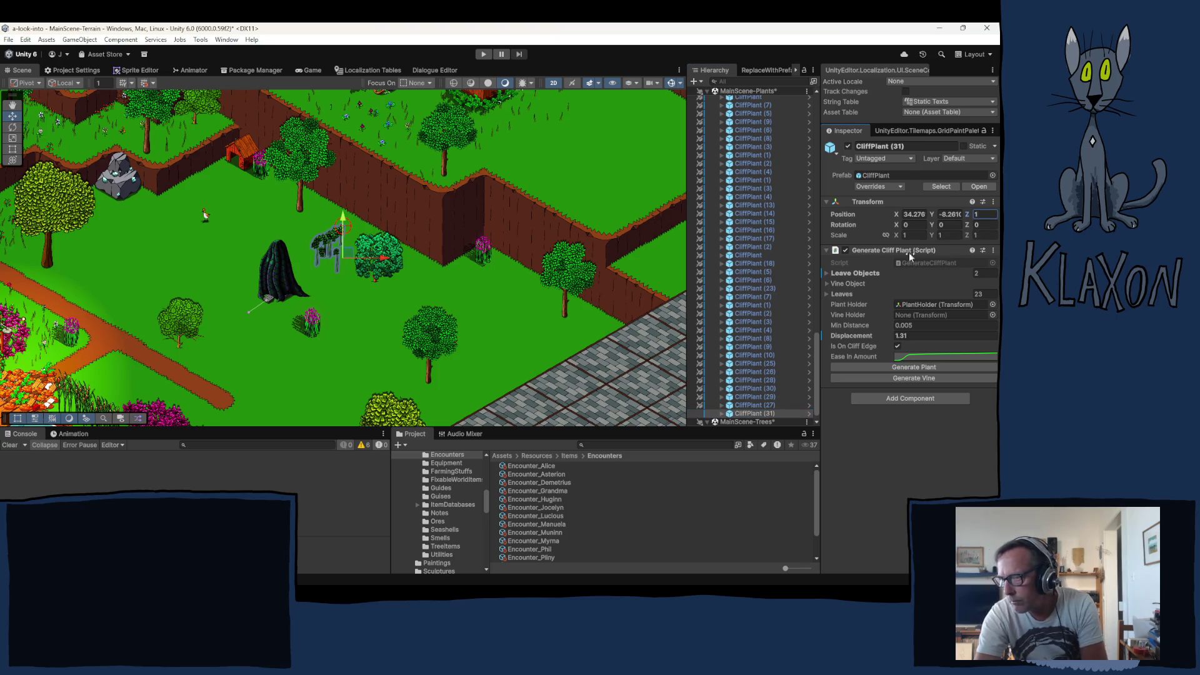
mouse_move(348, 253)
mouse_down()
mouse_move(473, 229)
mouse_move(469, 240)
mouse_move(472, 210)
mouse_move(487, 203)
mouse_up()
click(988, 213)
text(3)
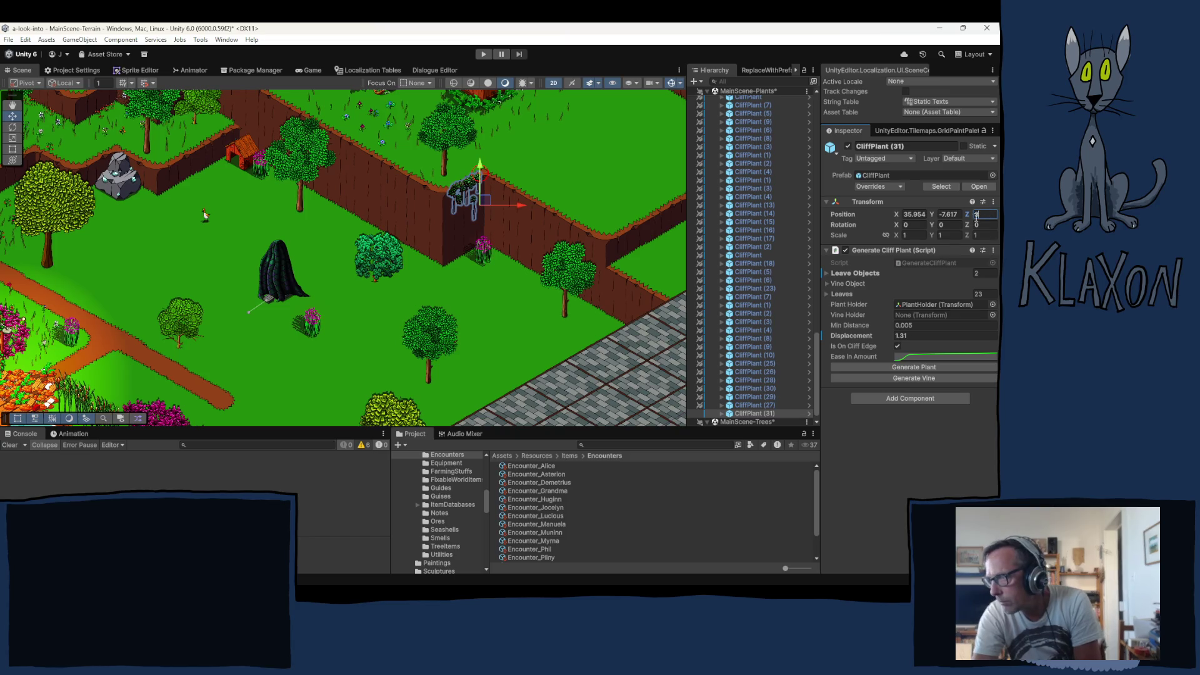
click(912, 368)
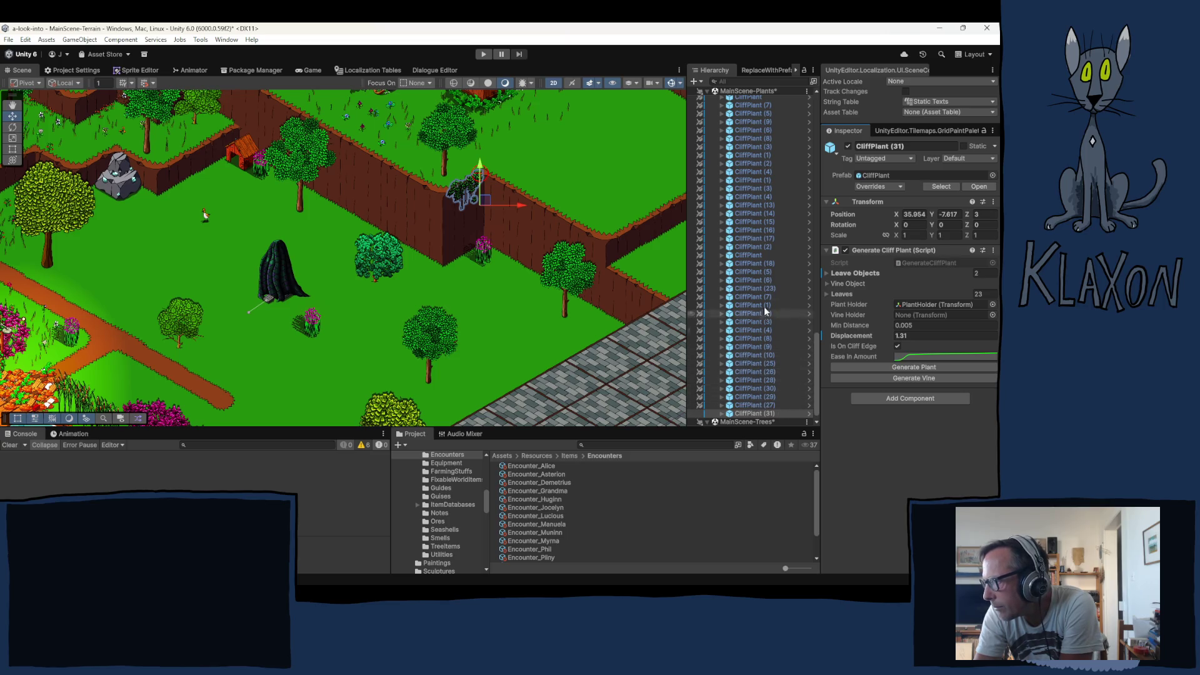
scroll(750, 262, up, 5)
click(752, 235)
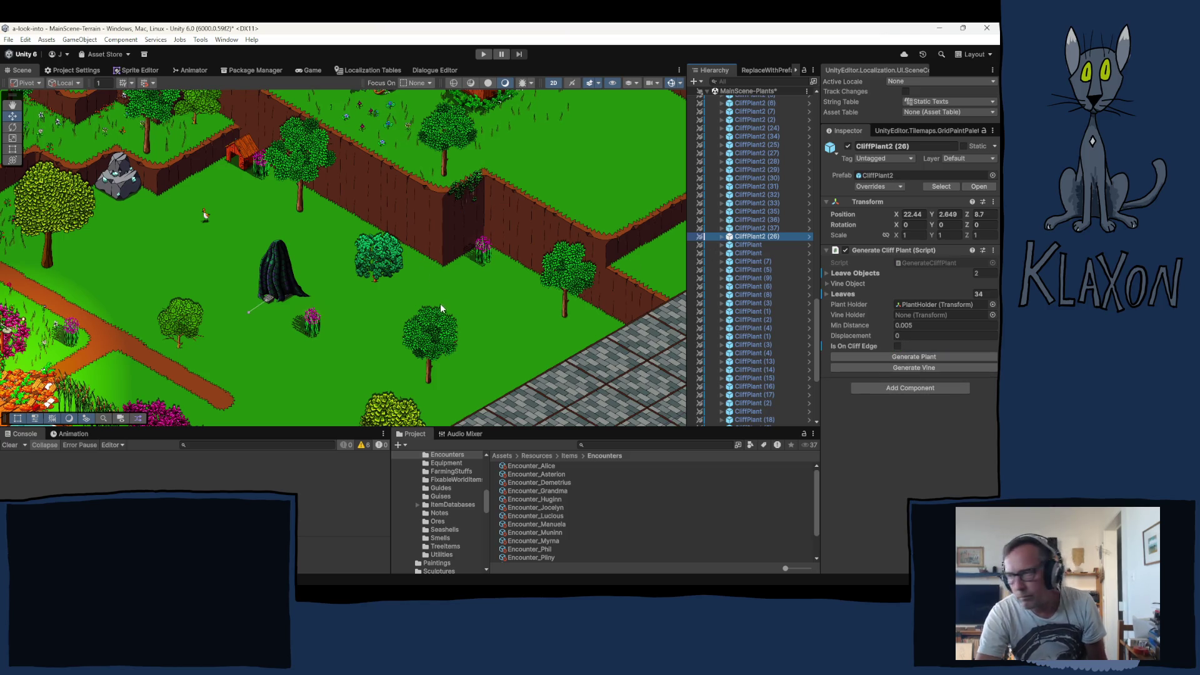
Duplicate CliffPlant2 (26), set Z 3, place it on the cliff wall and regenerate it
key(ctrl+d)
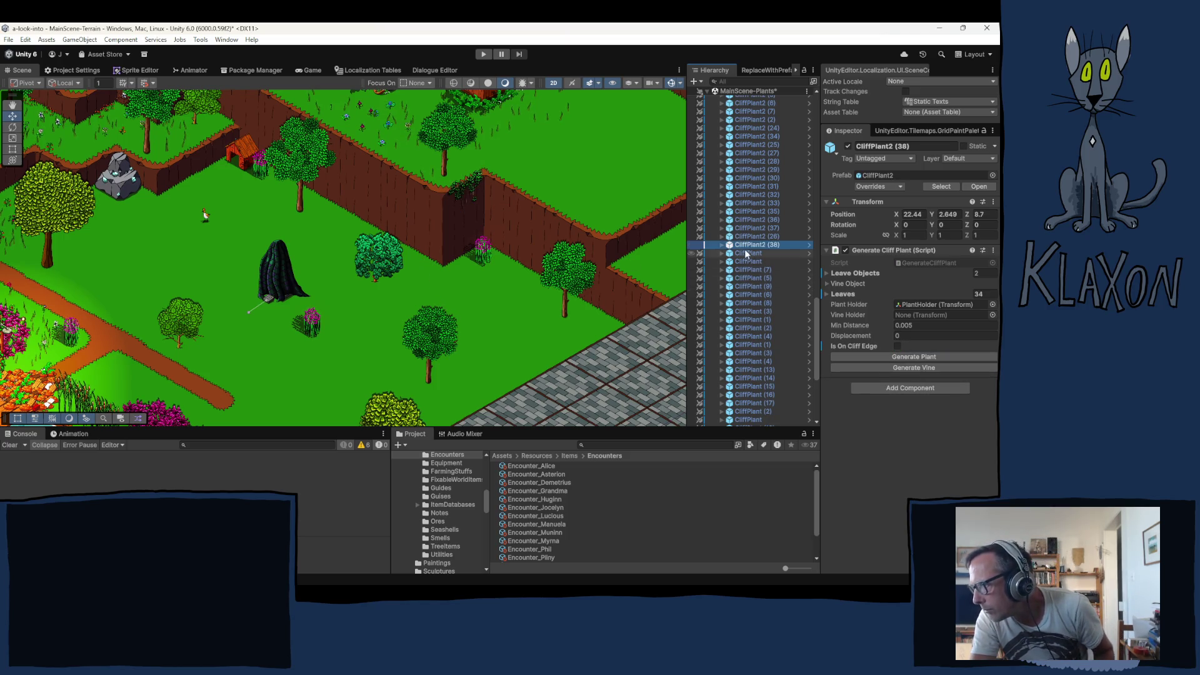
right_click(757, 244)
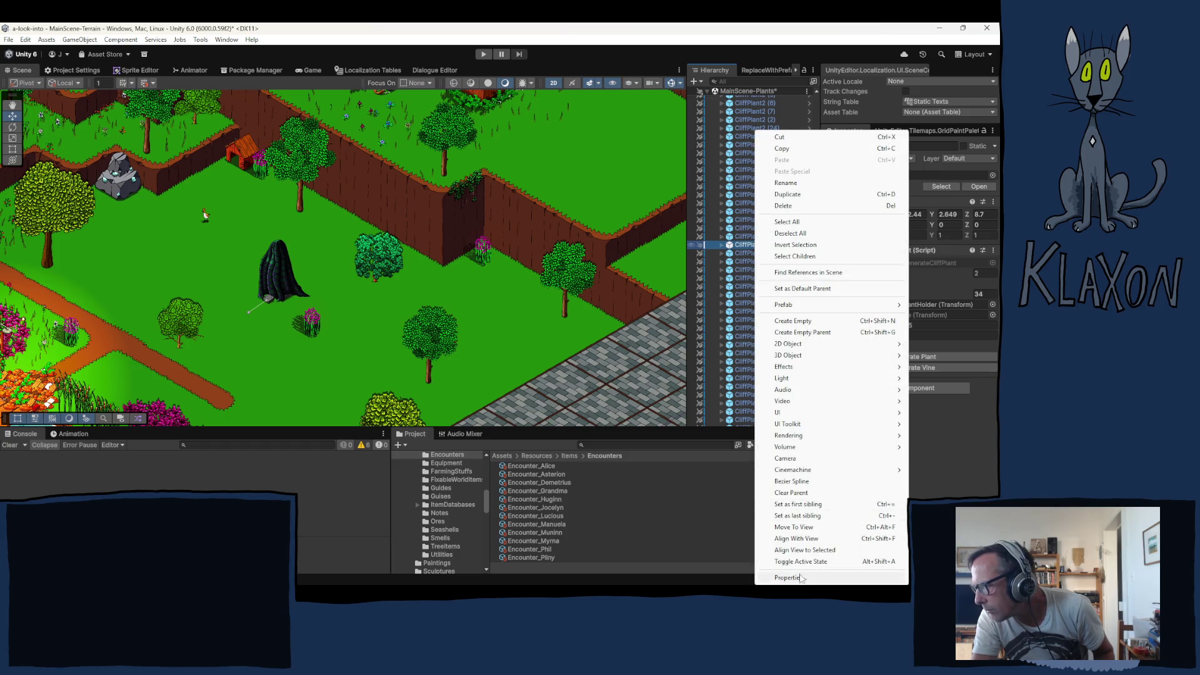
click(795, 527)
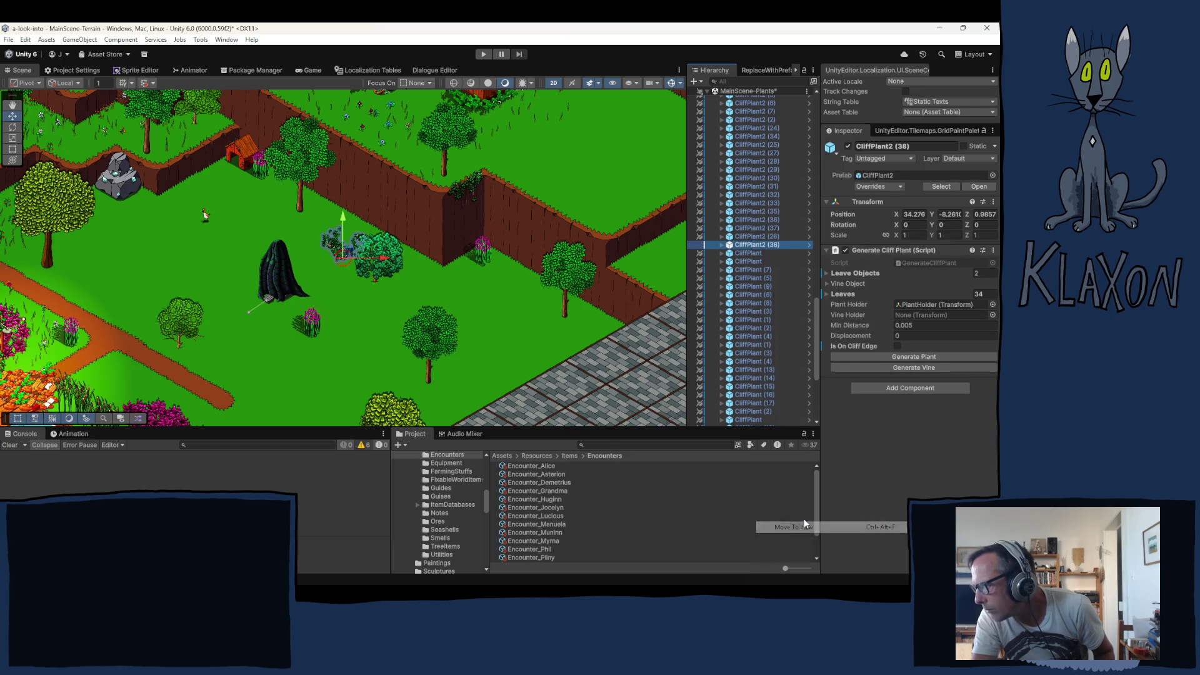
click(985, 214)
text(3)
mouse_move(361, 234)
mouse_down()
mouse_move(389, 206)
mouse_move(420, 226)
mouse_move(371, 194)
mouse_up()
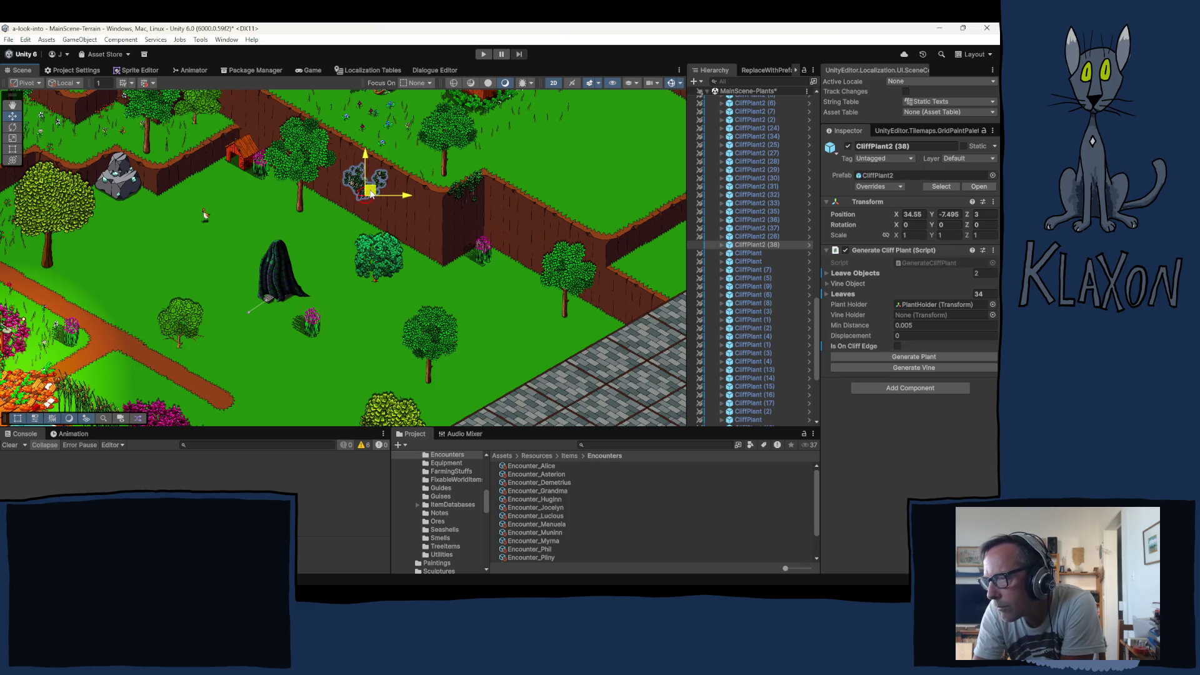
click(896, 355)
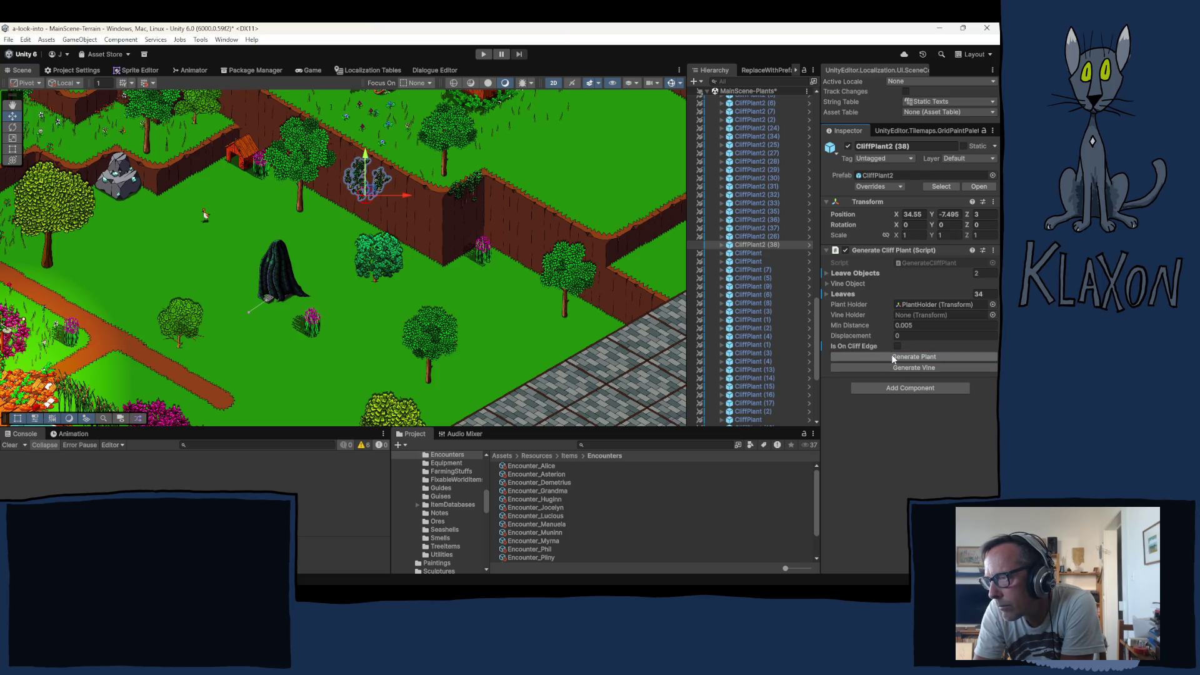
drag(369, 191, 382, 195)
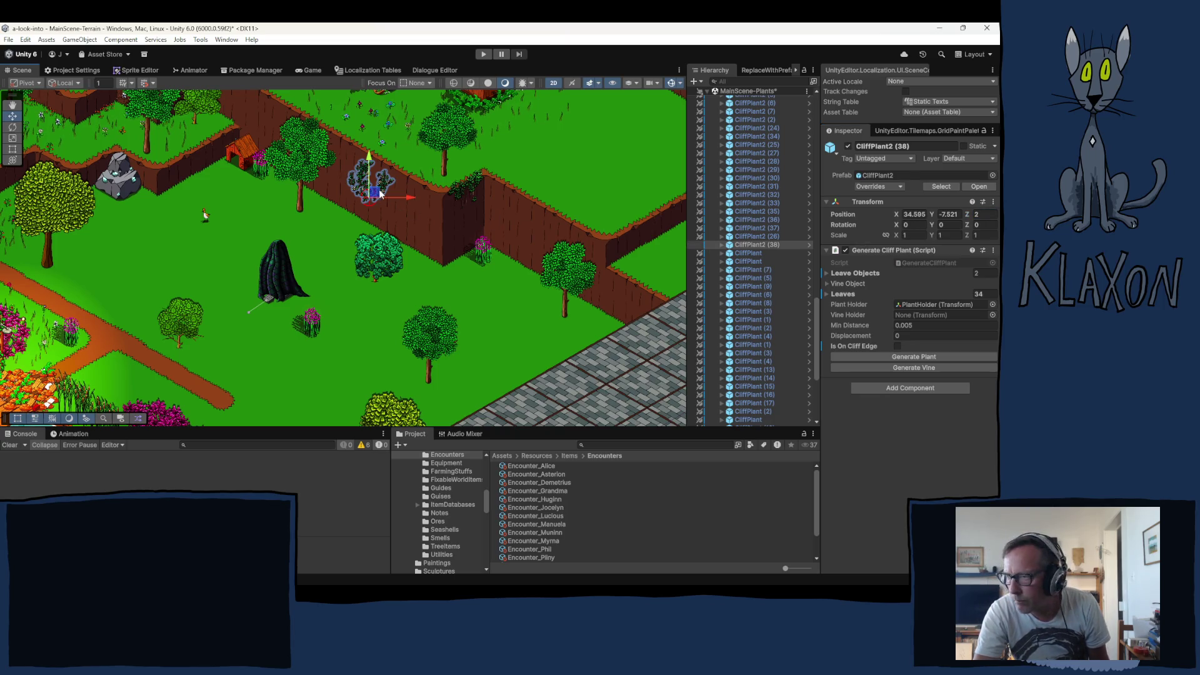
Add two more copies further along the cliff wall, regenerating each one's leaves
key(ctrl+d)
drag(374, 196, 404, 220)
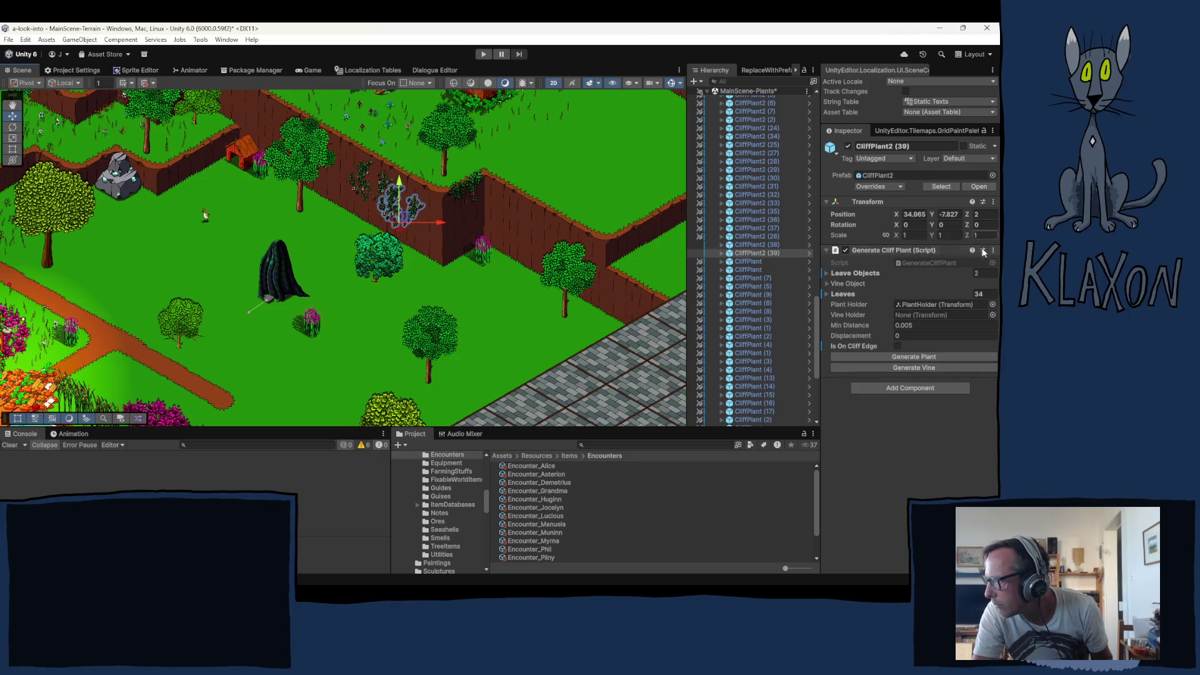
click(896, 356)
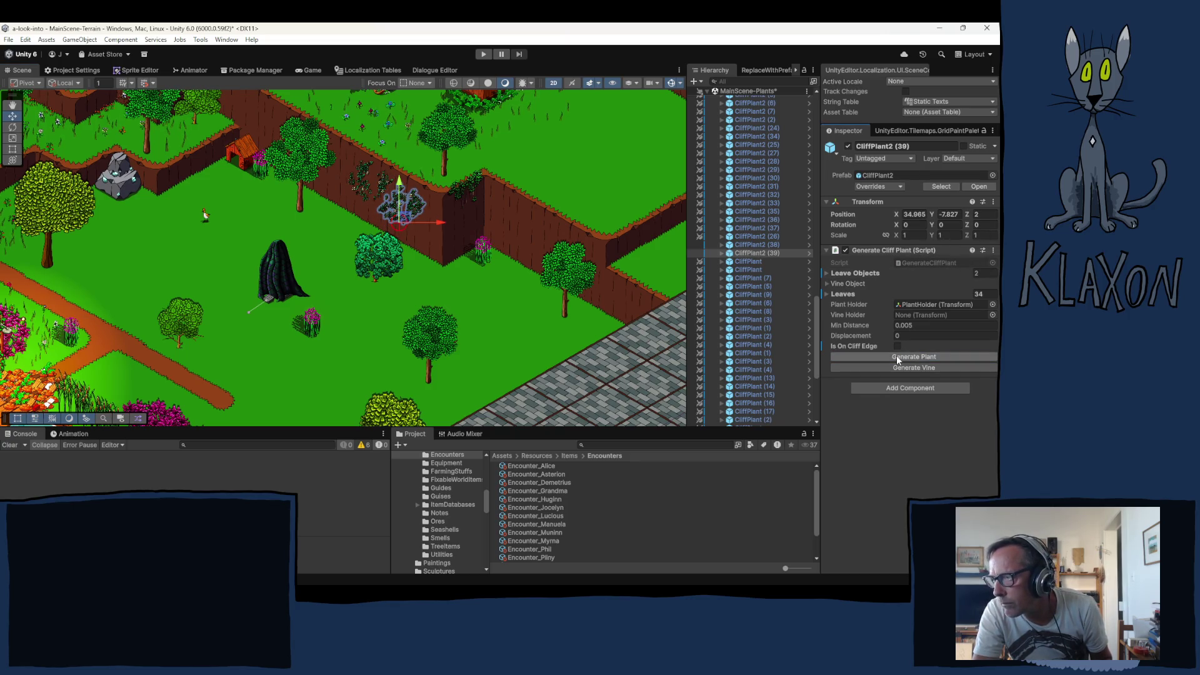
drag(405, 221, 400, 217)
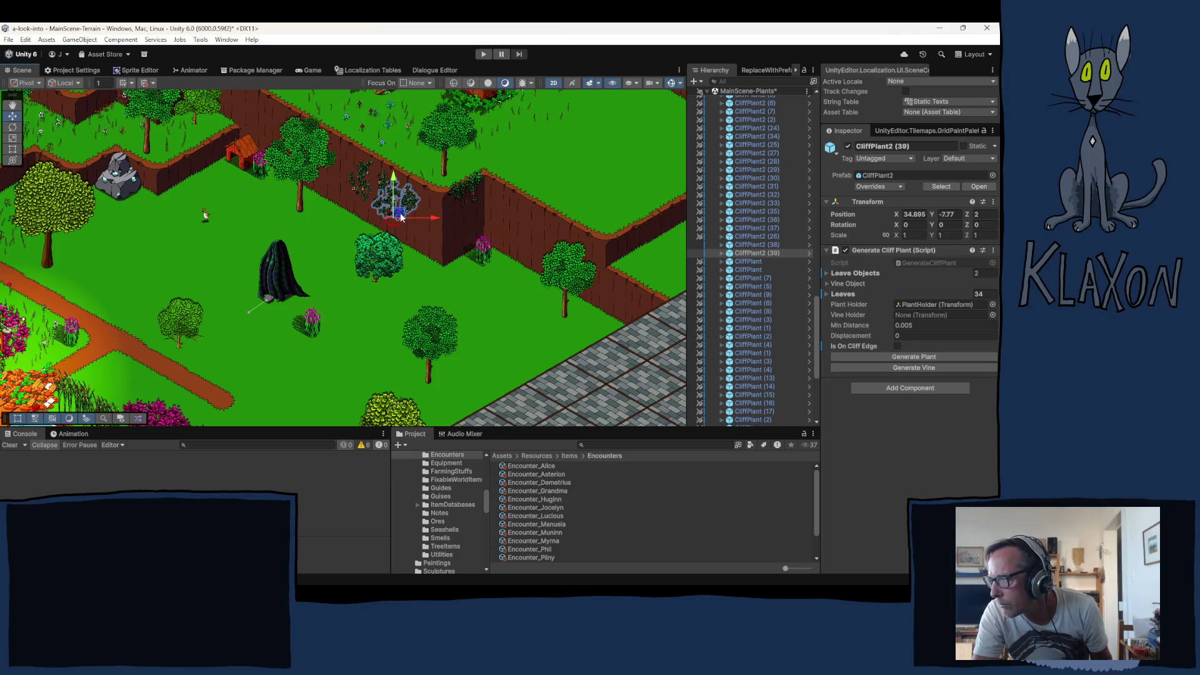
key(ctrl+d)
mouse_move(400, 217)
mouse_down()
mouse_move(419, 233)
mouse_move(400, 199)
mouse_move(342, 176)
mouse_up()
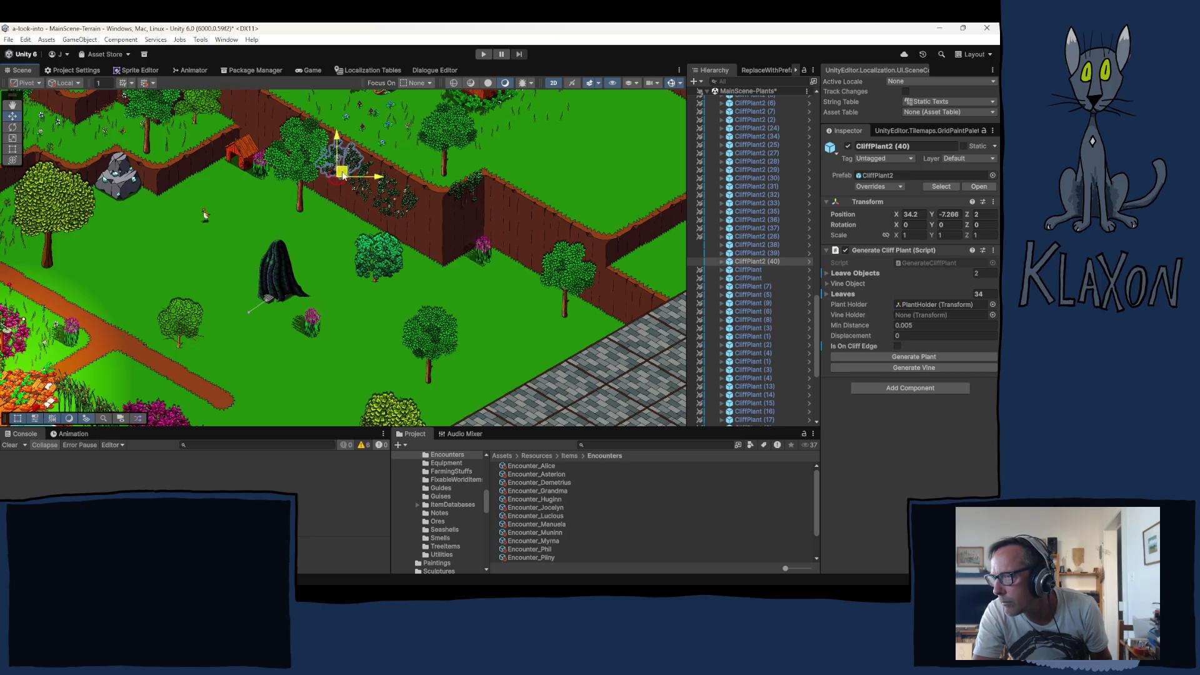
click(976, 357)
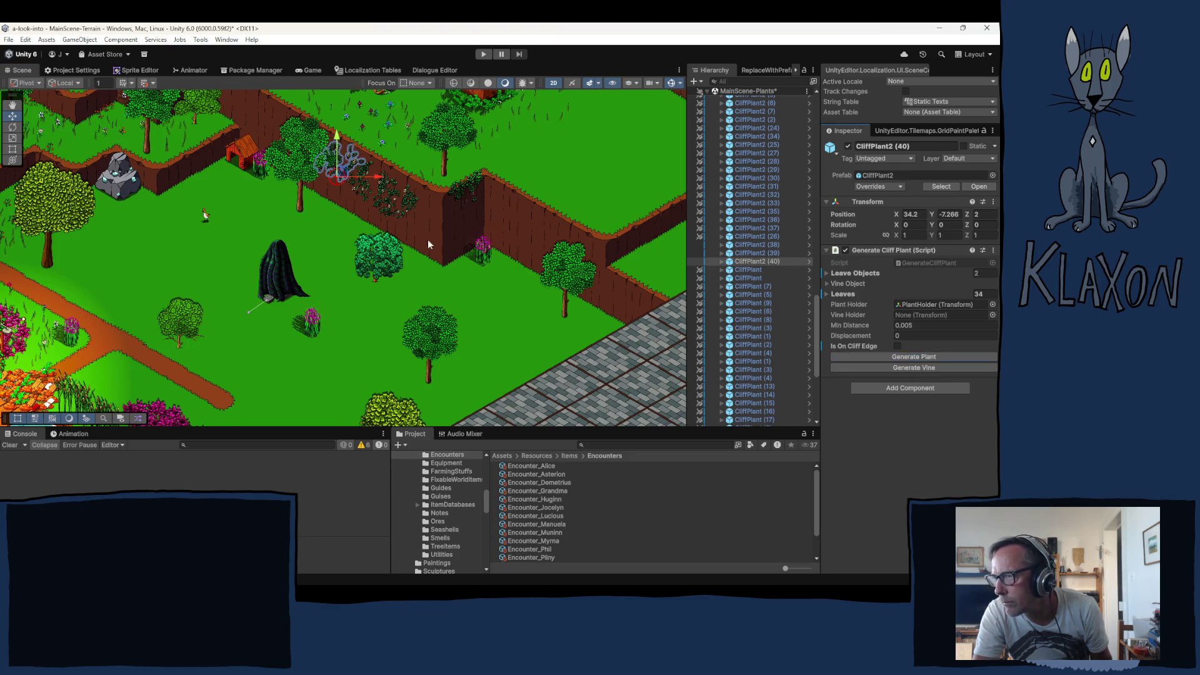
drag(344, 179, 343, 178)
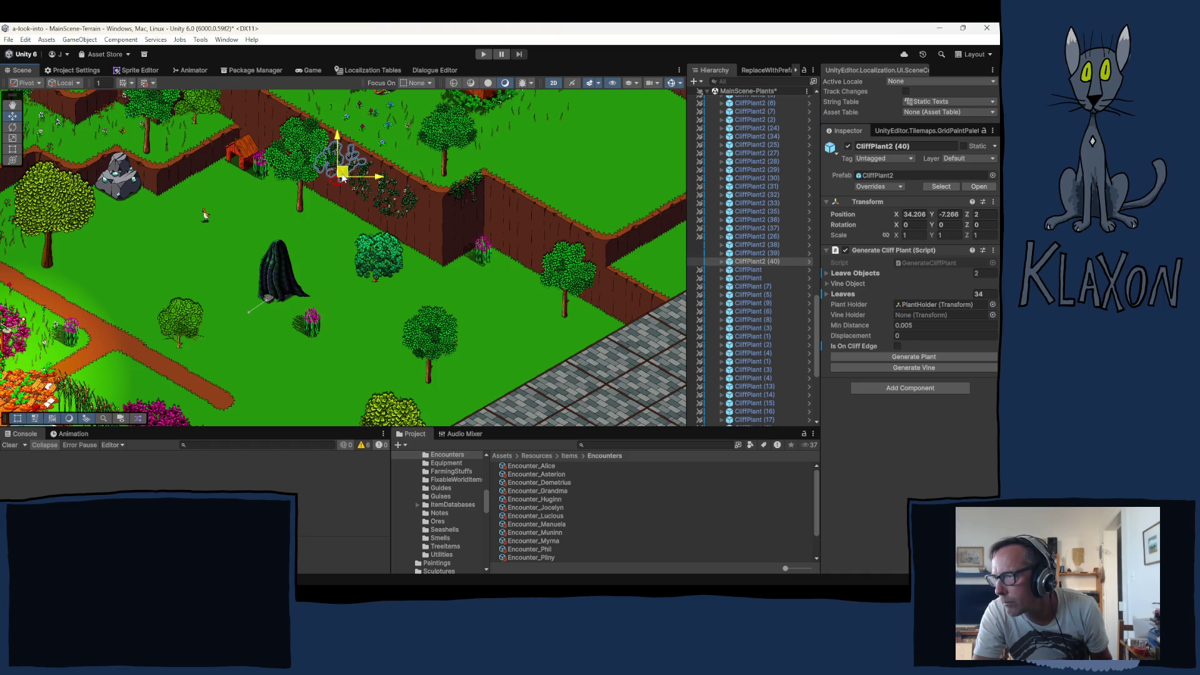
click(349, 250)
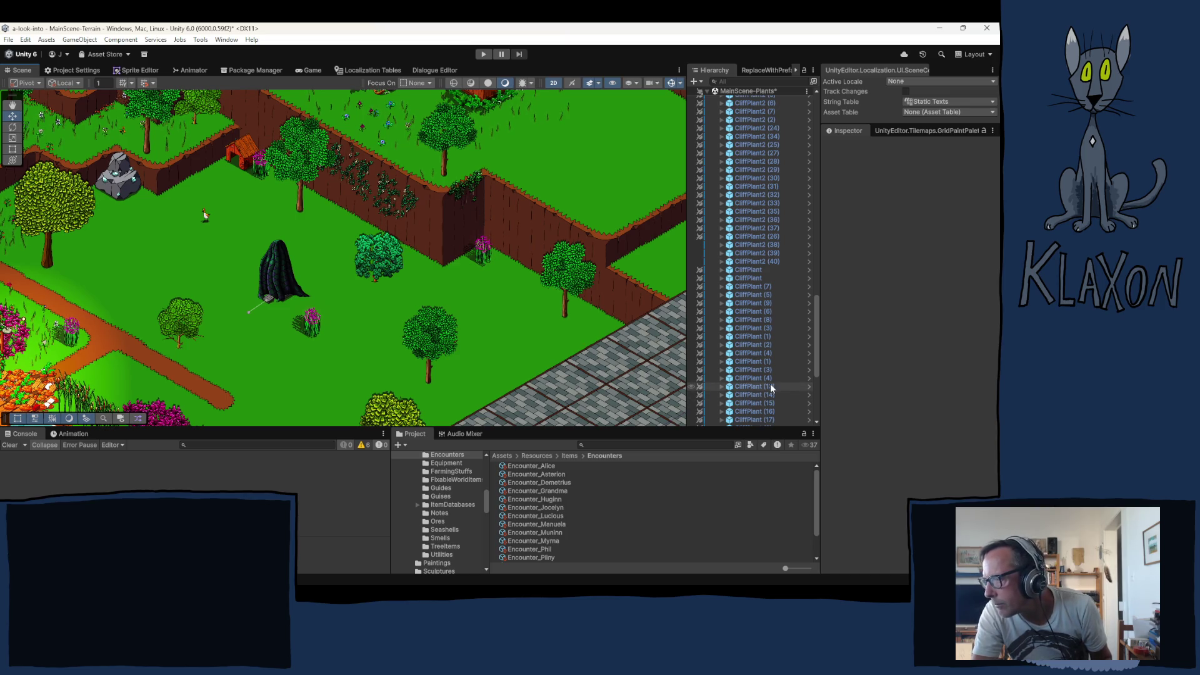
scroll(766, 315, down, 5)
Duplicate CliffPlant (31) and inspect the PlantHolder and collider children of CliffPlant (32)
click(753, 406)
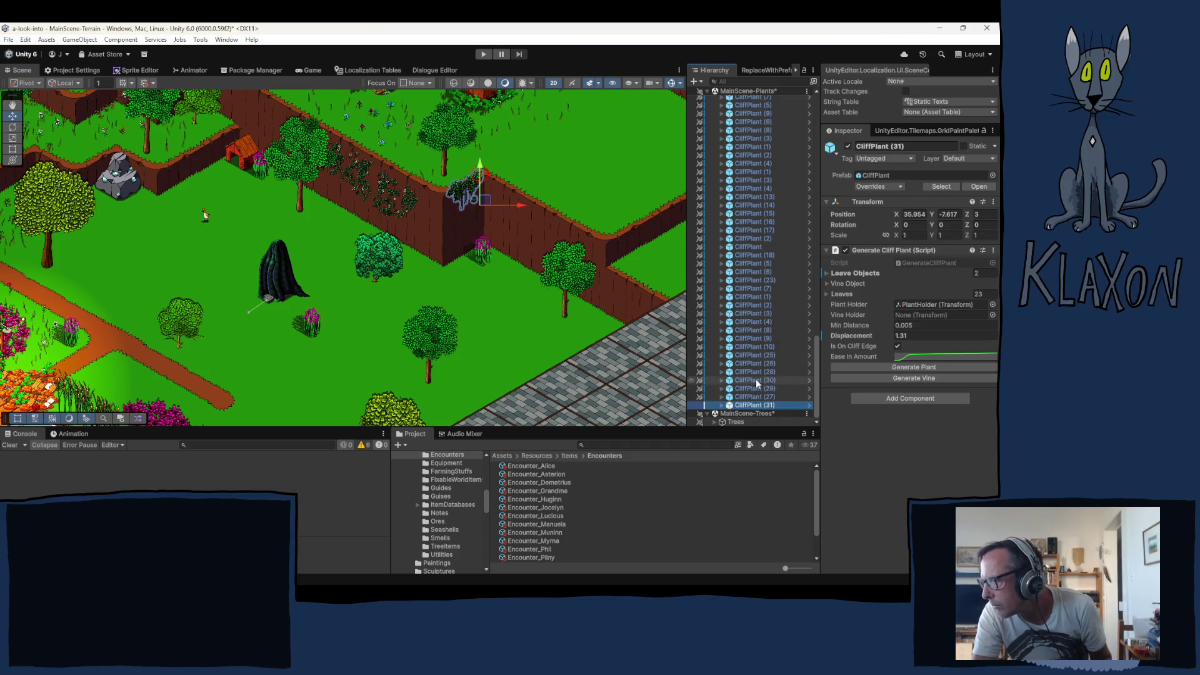
key(ctrl+d)
click(723, 413)
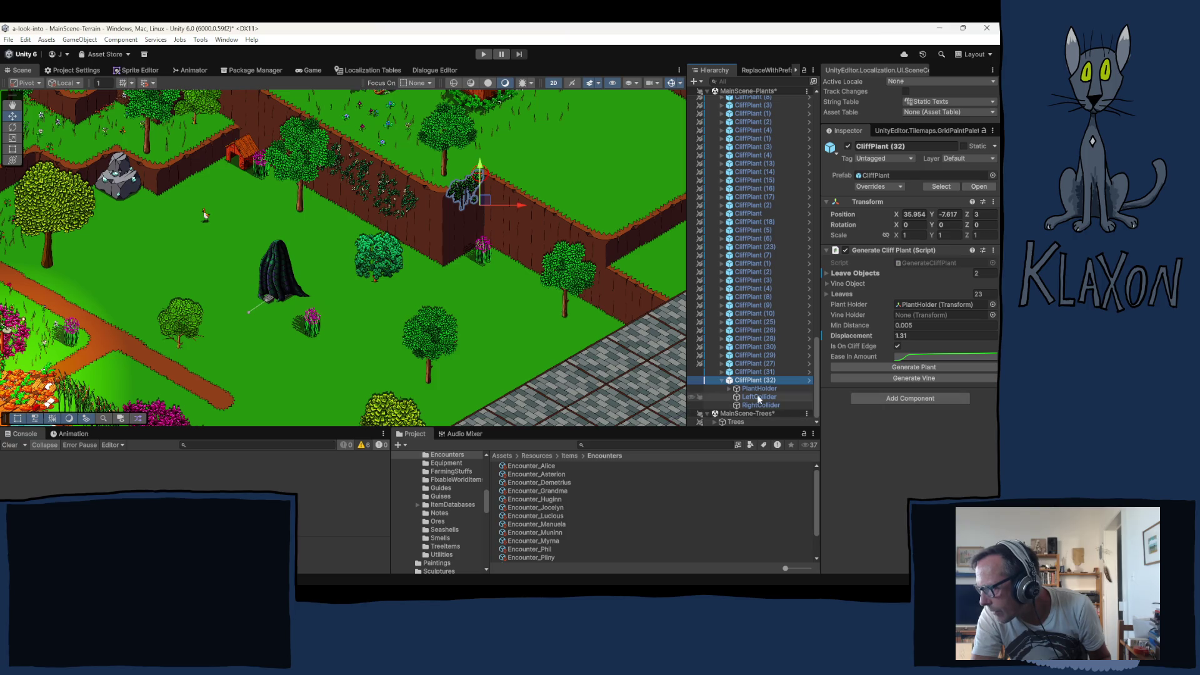
click(729, 389)
scroll(738, 375, up, 2)
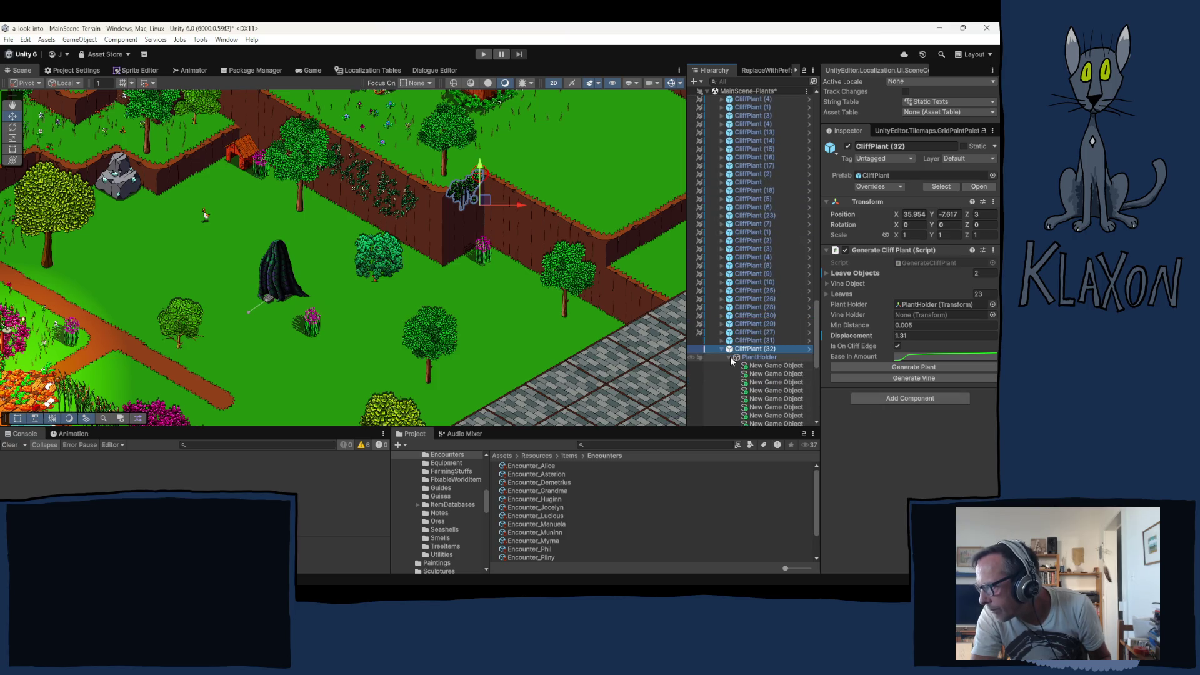
click(729, 357)
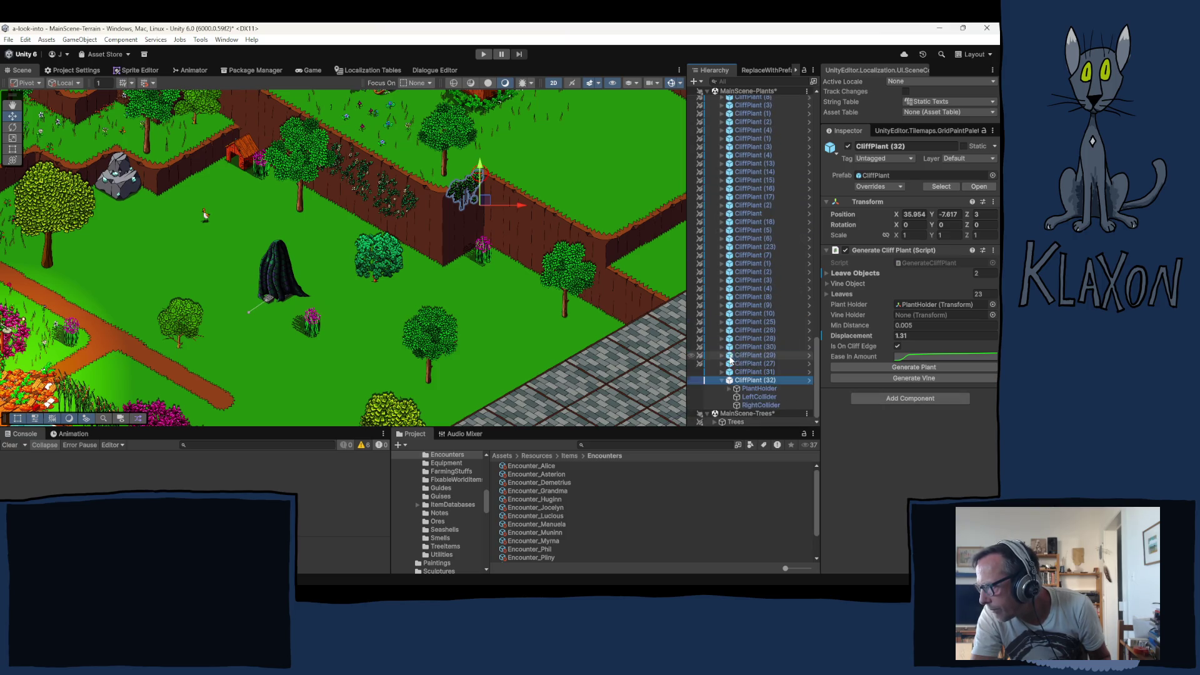
click(763, 395)
click(759, 403)
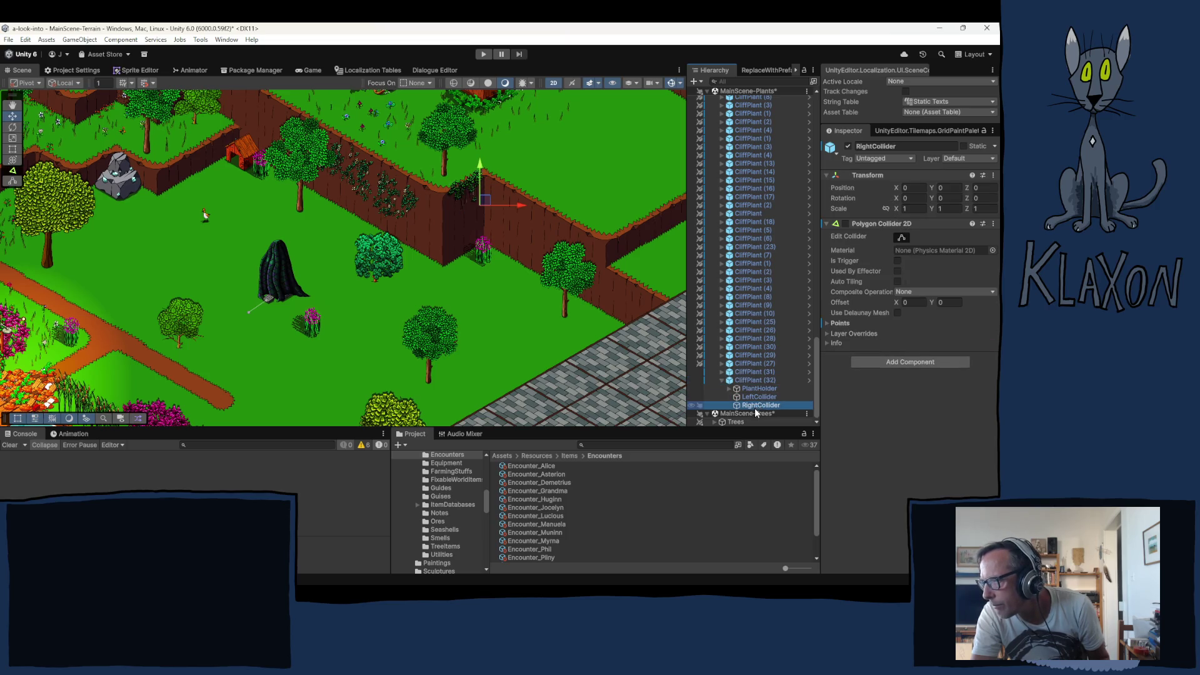
click(754, 389)
click(755, 380)
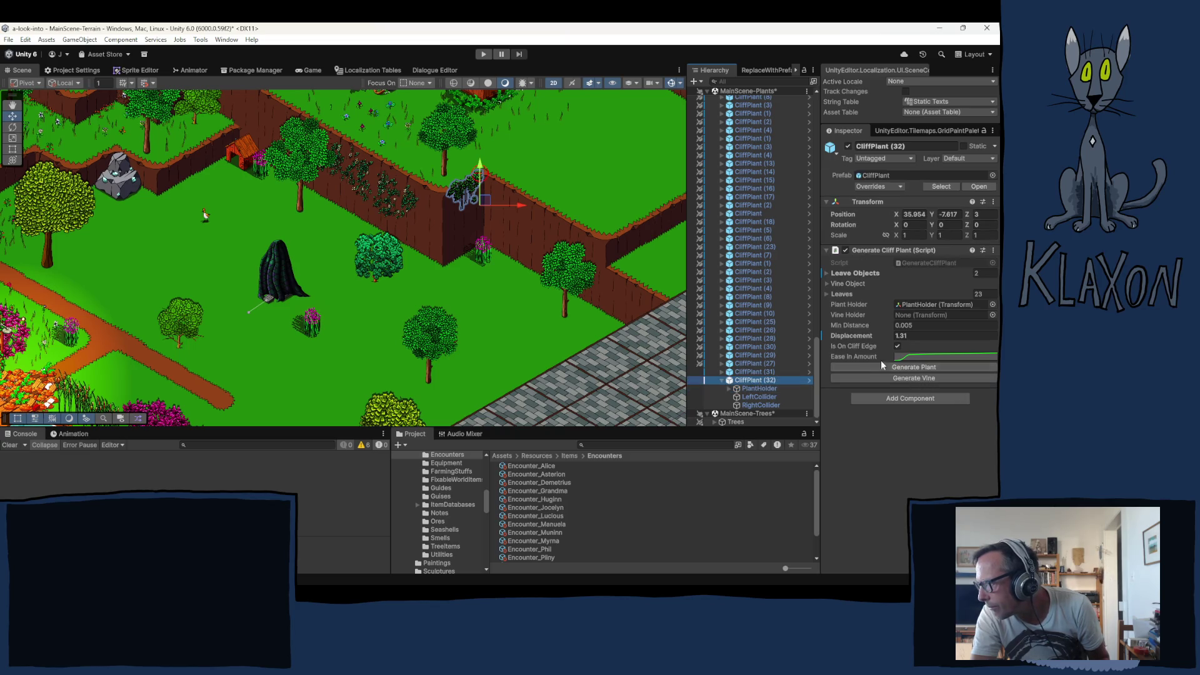
Enable Element 1 leaves and the Polygon Collider 2D on both LeftCollider and RightCollider
click(827, 273)
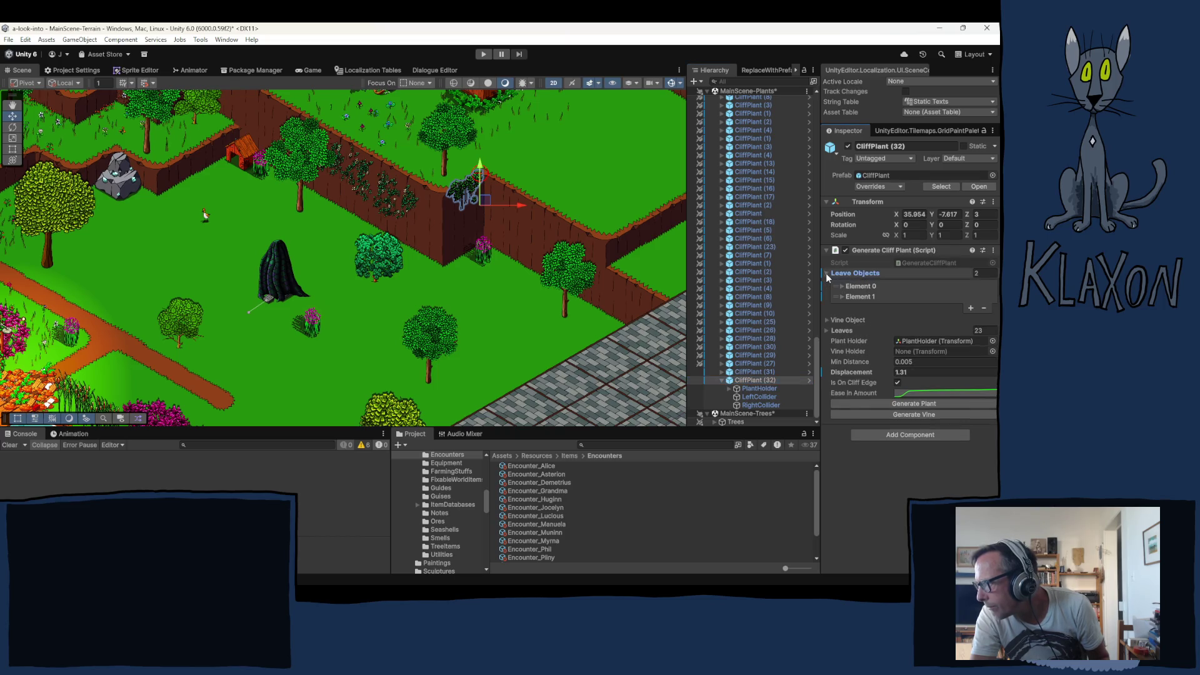
click(841, 287)
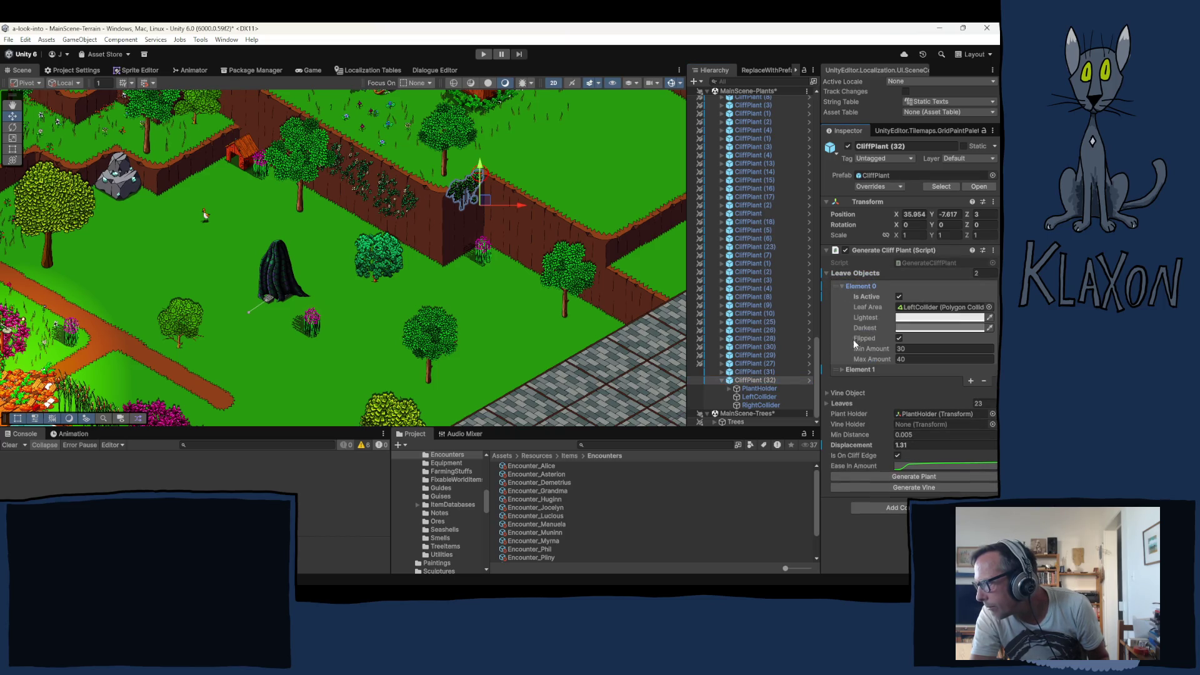
click(842, 370)
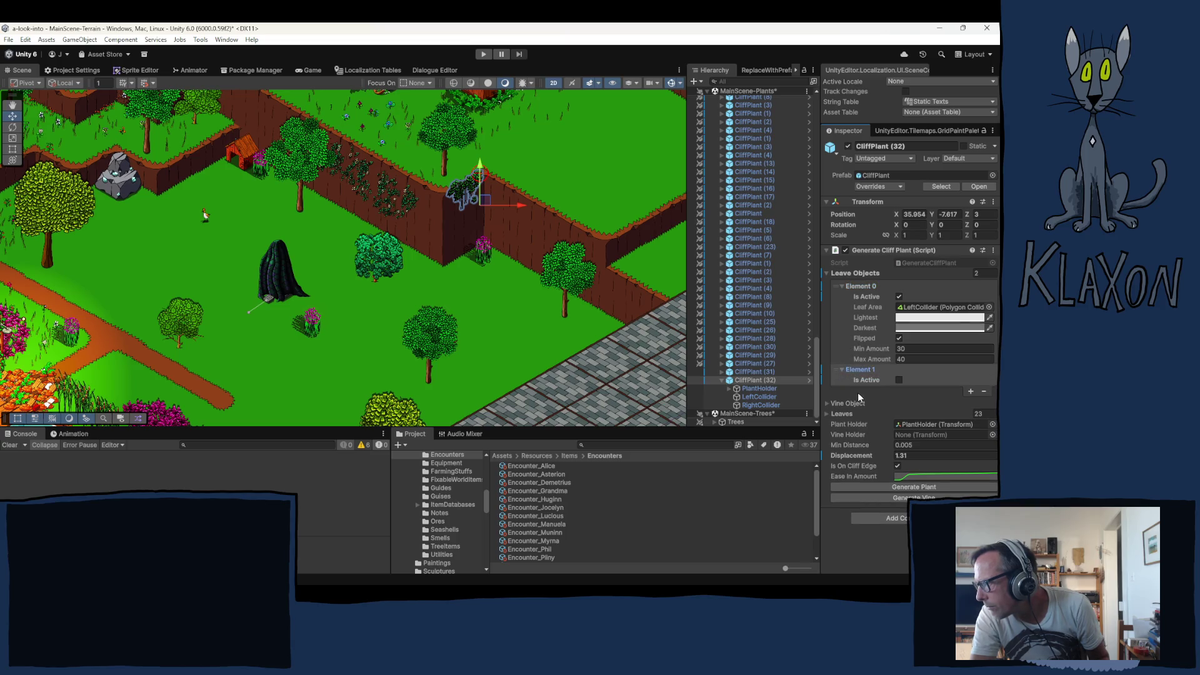
click(899, 380)
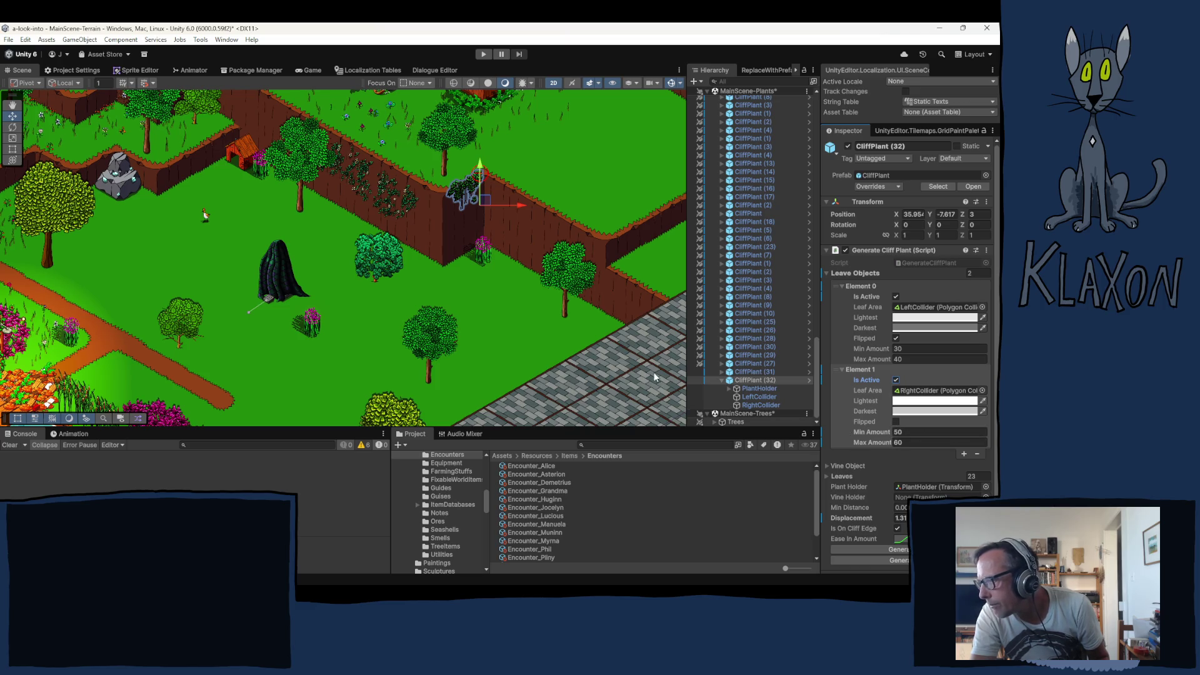
click(761, 404)
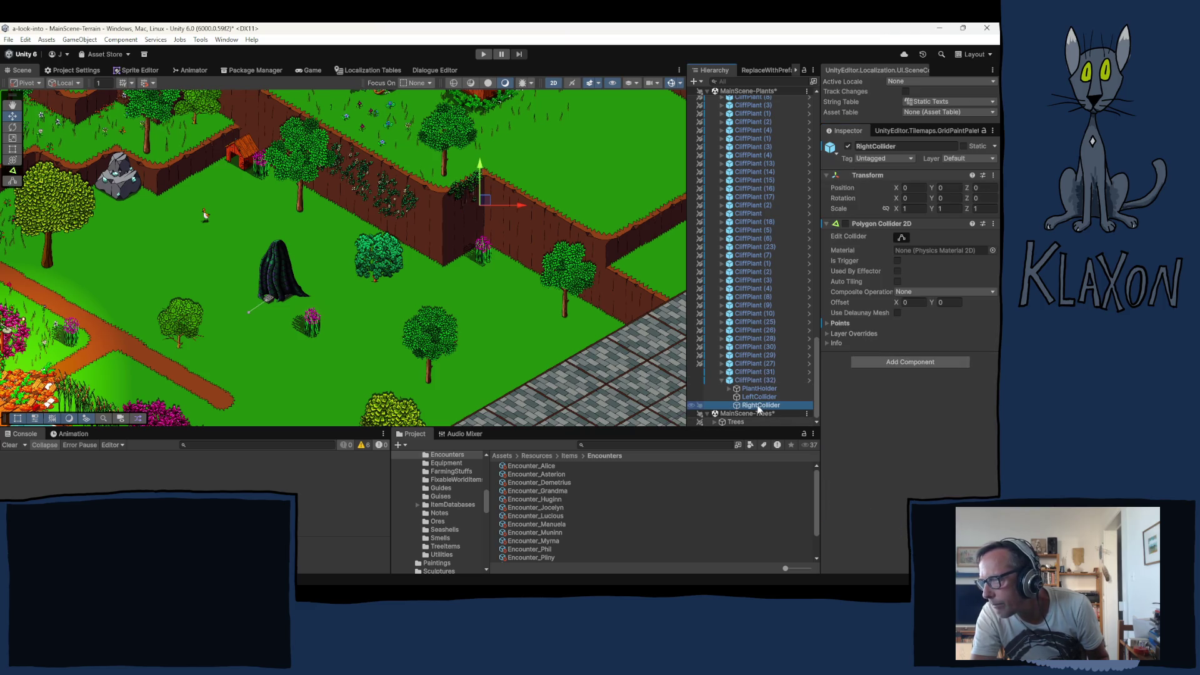
click(760, 397)
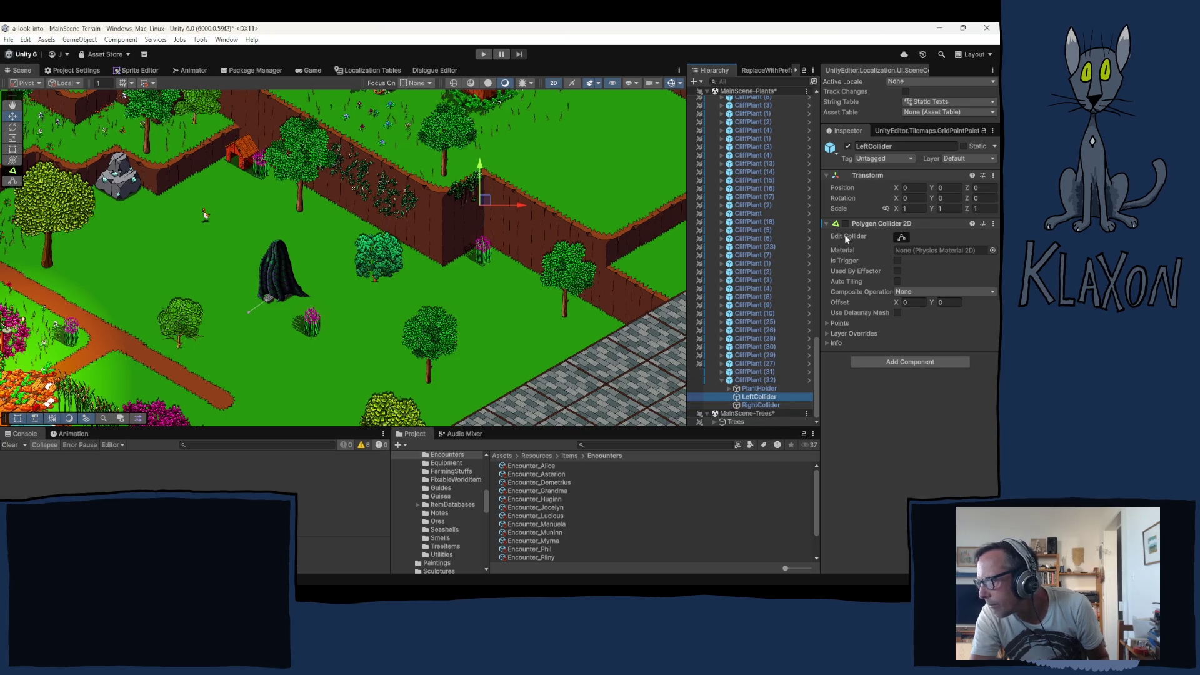
click(846, 224)
click(755, 404)
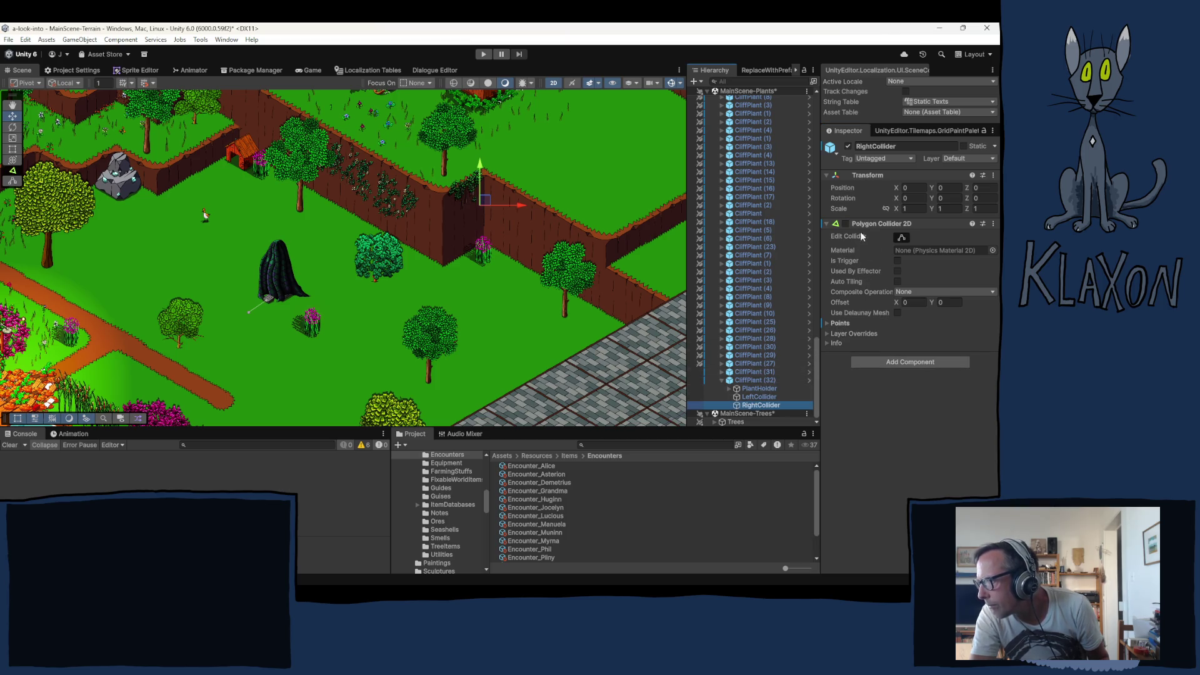
click(846, 224)
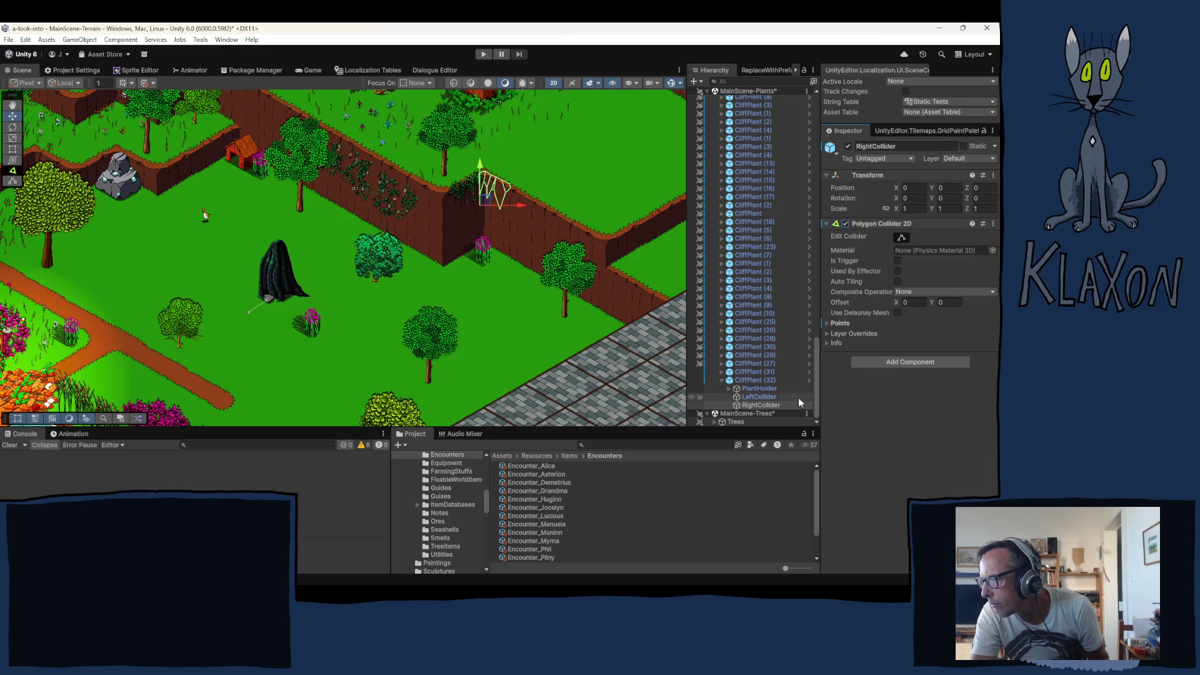
click(754, 380)
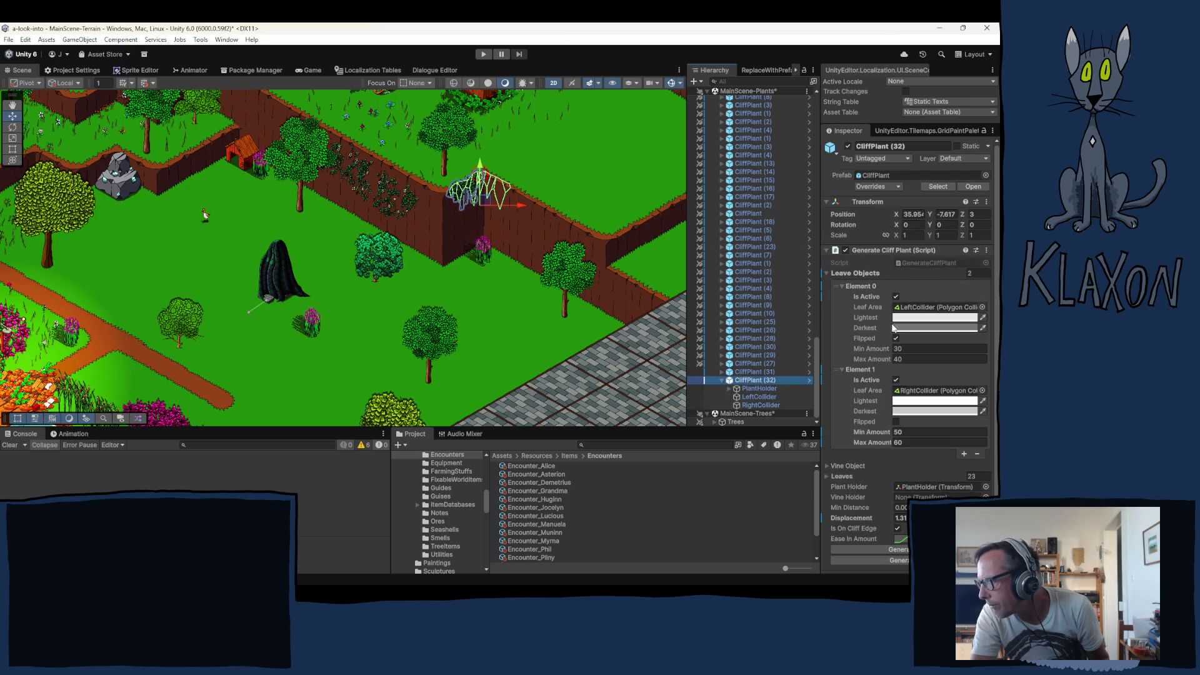
Generate the plant, then duplicate it and move the copy right along the wall
click(913, 550)
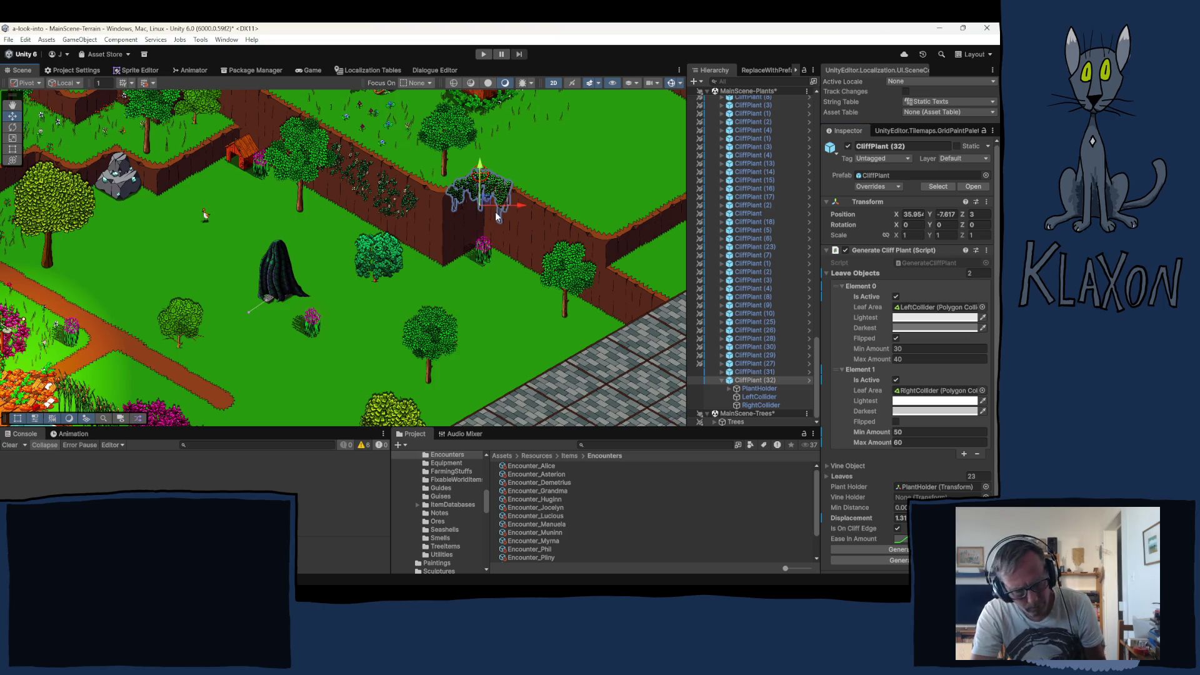
key(ctrl+d)
drag(494, 215, 549, 240)
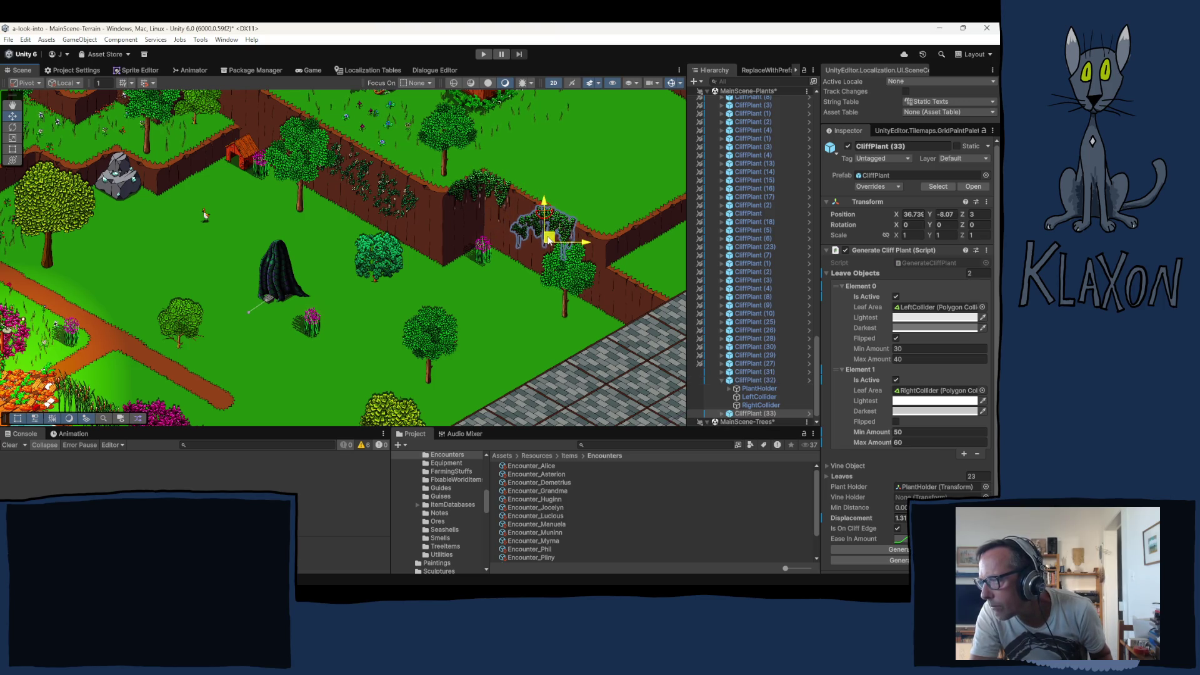
Deactivate Element 0 so leaves grow only on the right, regenerate, and reposition CliffPlant (33)
click(896, 297)
click(894, 486)
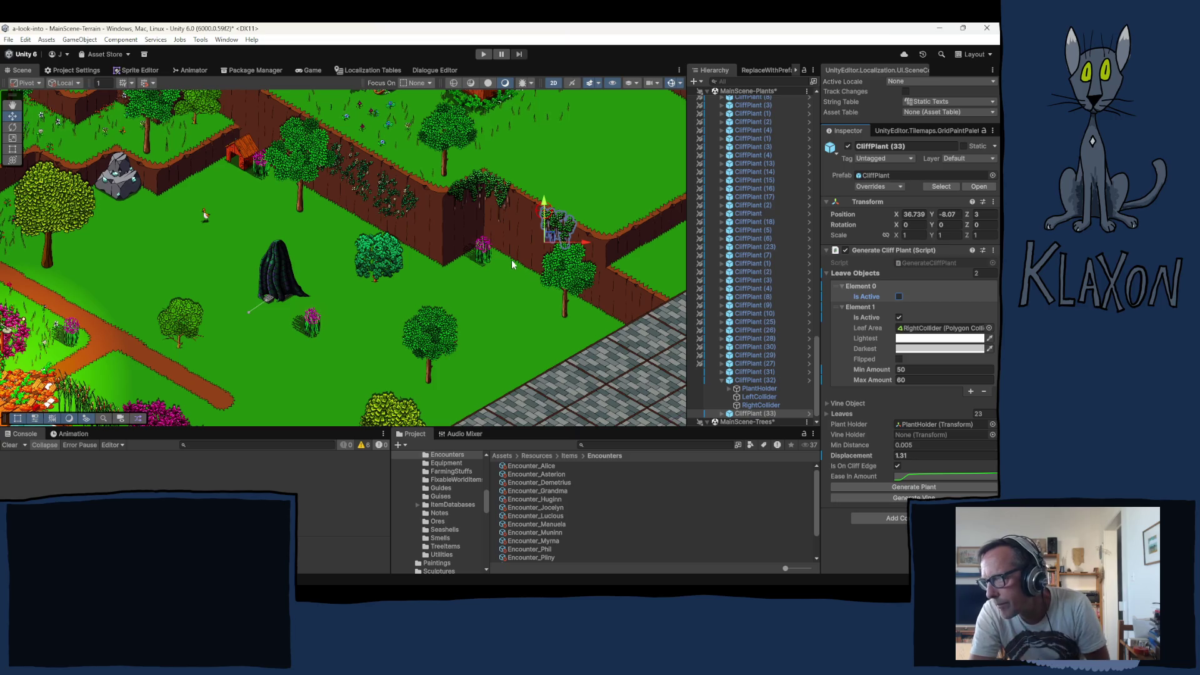
drag(548, 241, 515, 223)
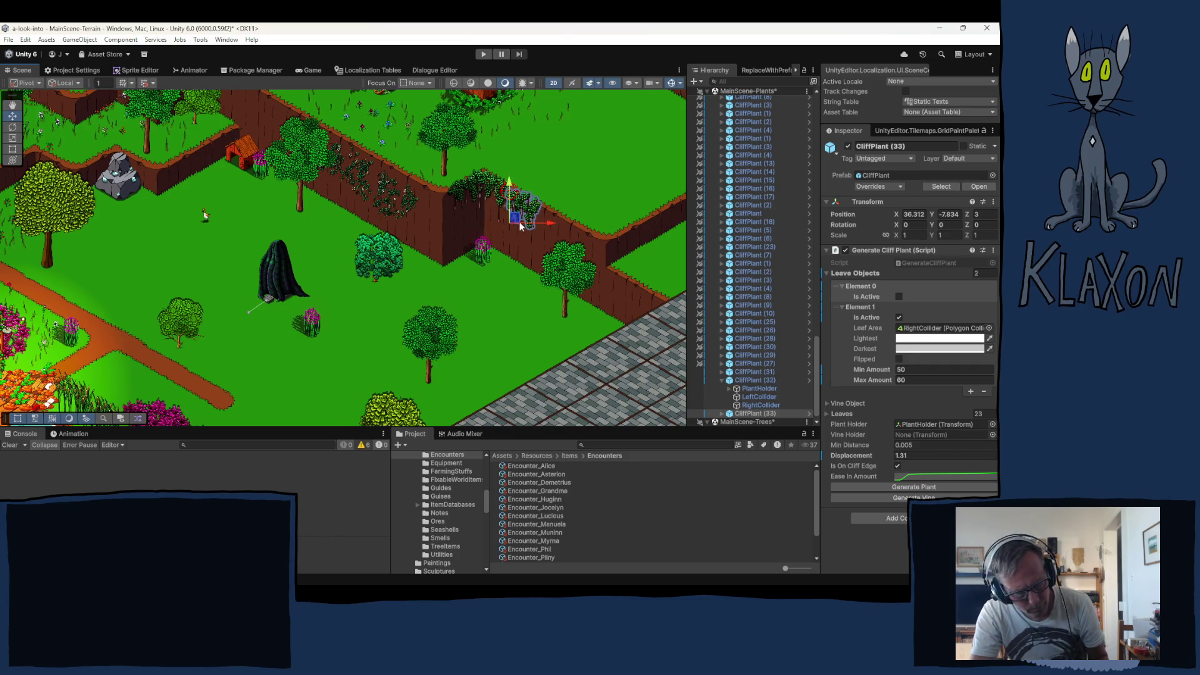
Duplicate it as CliffPlant (34), move it down-right along the wall and regenerate it
key(ctrl+d)
mouse_move(521, 224)
mouse_down()
mouse_move(554, 237)
mouse_move(541, 241)
mouse_up()
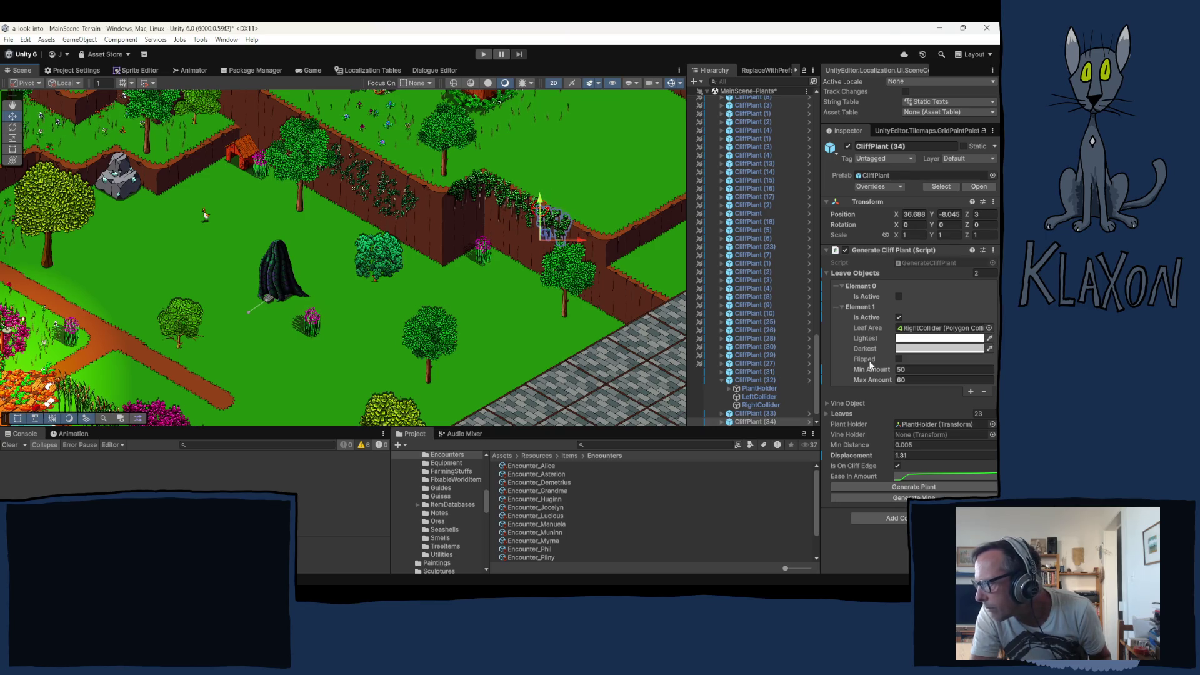
click(913, 487)
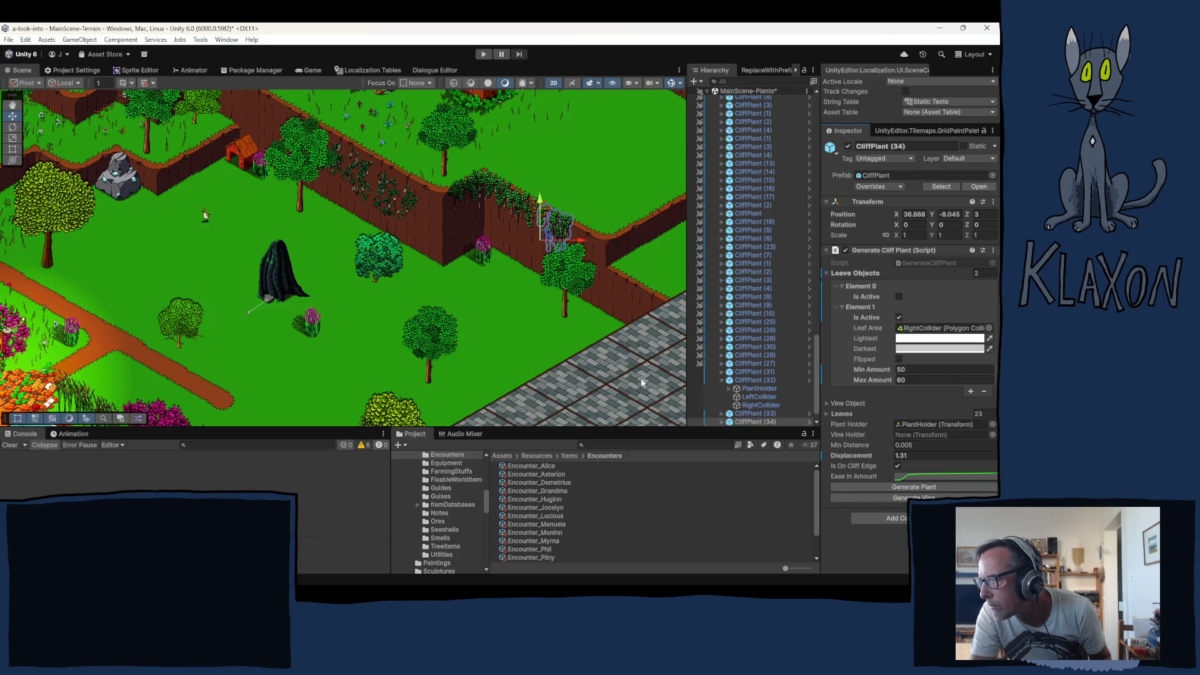
click(501, 317)
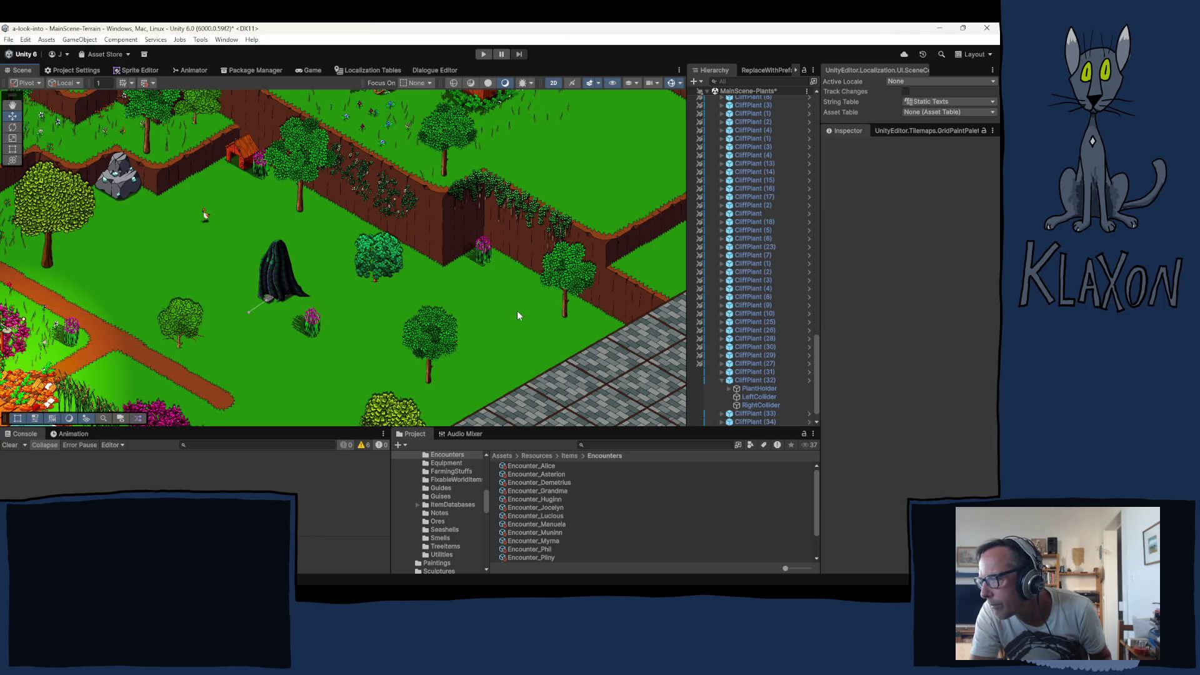
Pan the view toward the houses and collapse CliffPlant (32) in the Hierarchy
key(q)
drag(454, 328, 521, 407)
key(w)
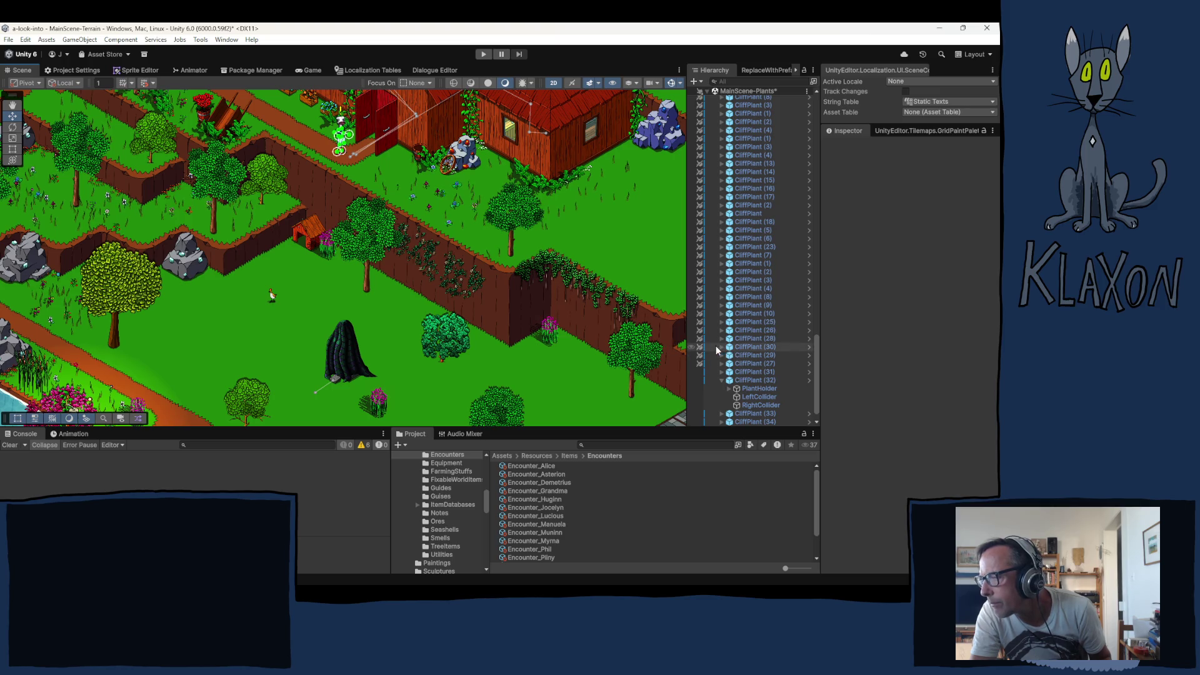
click(723, 381)
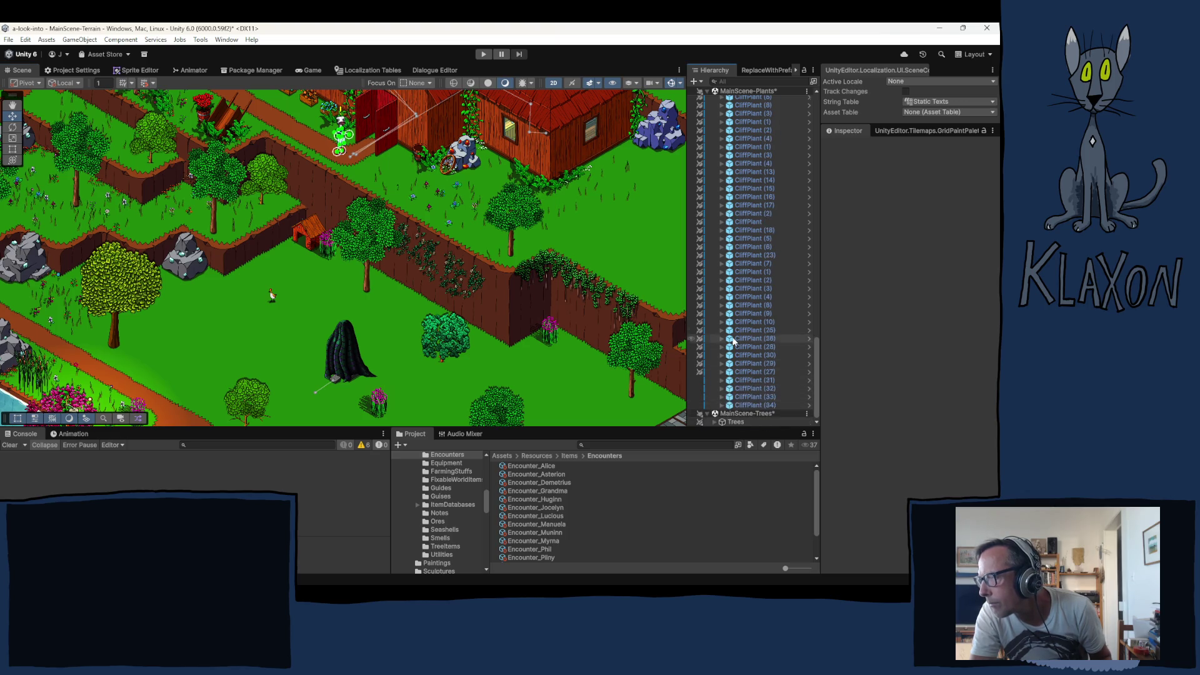
scroll(738, 350, up, 10)
Duplicate CliffPlant2 (40) as (41), move it up-left along the wall and regenerate it
click(749, 267)
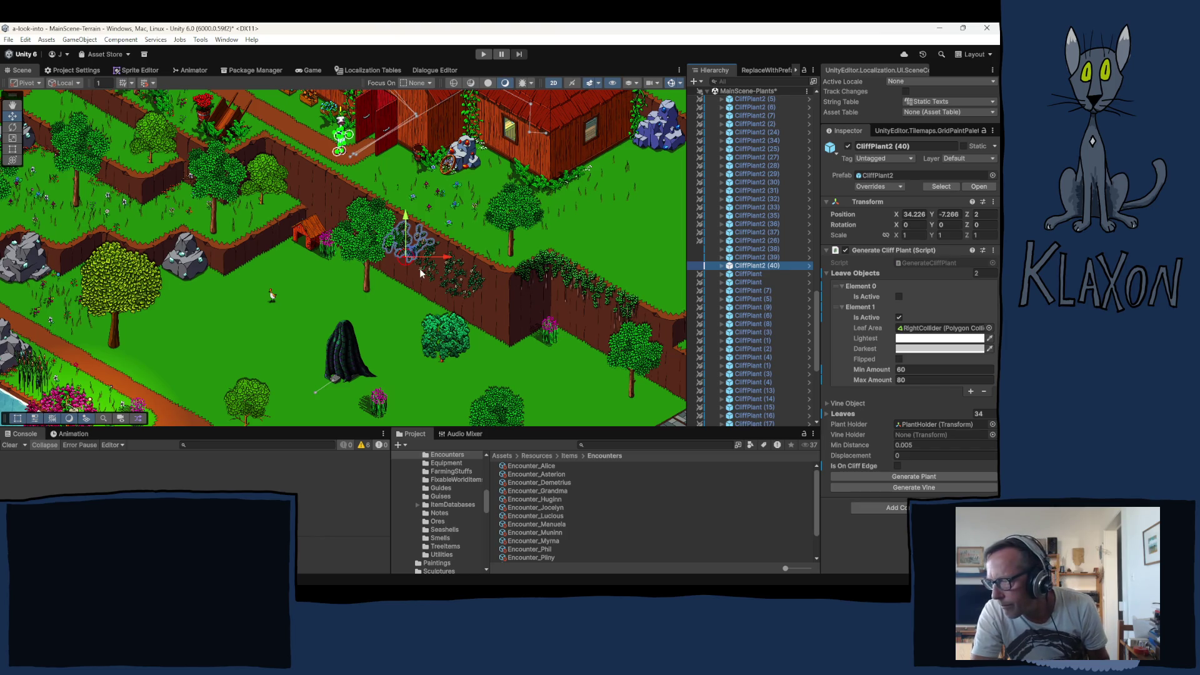
key(ctrl+d)
mouse_move(413, 260)
mouse_down()
mouse_move(344, 205)
mouse_move(331, 214)
mouse_up()
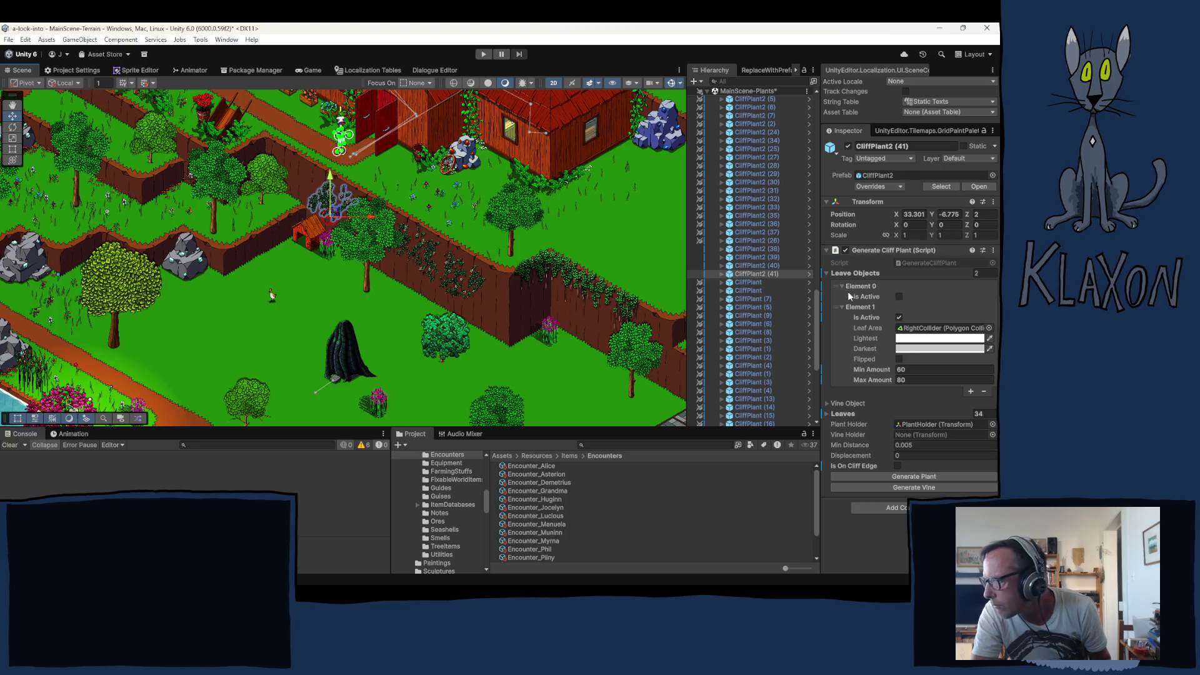
click(901, 478)
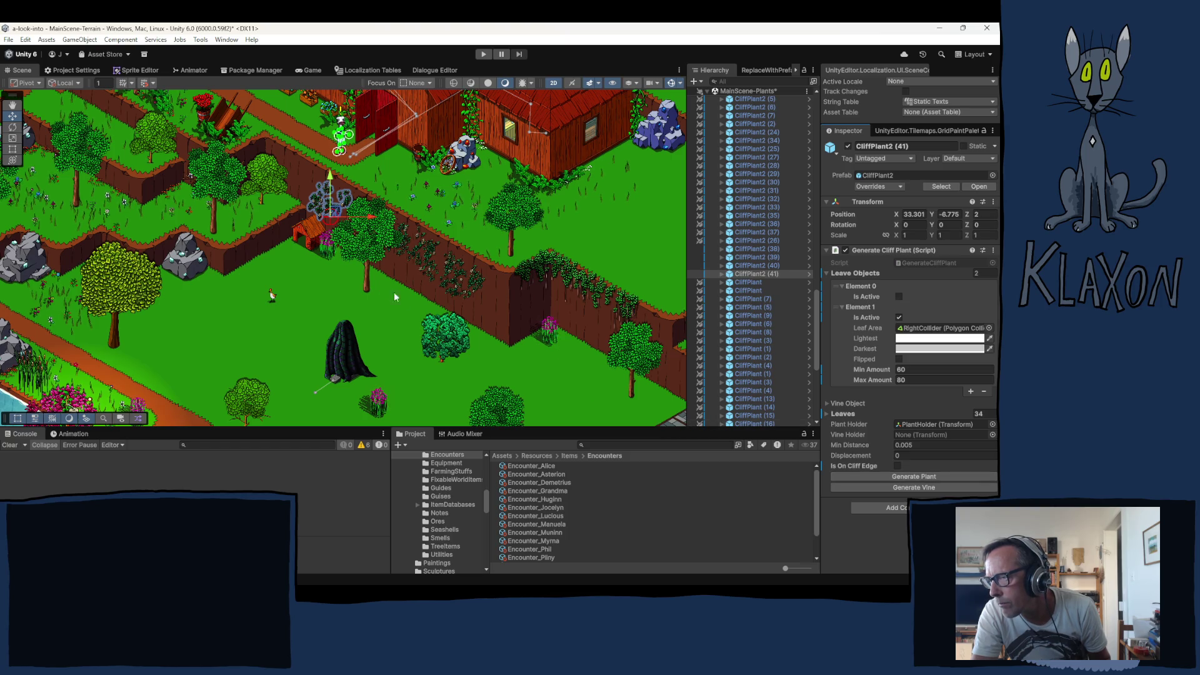
click(431, 315)
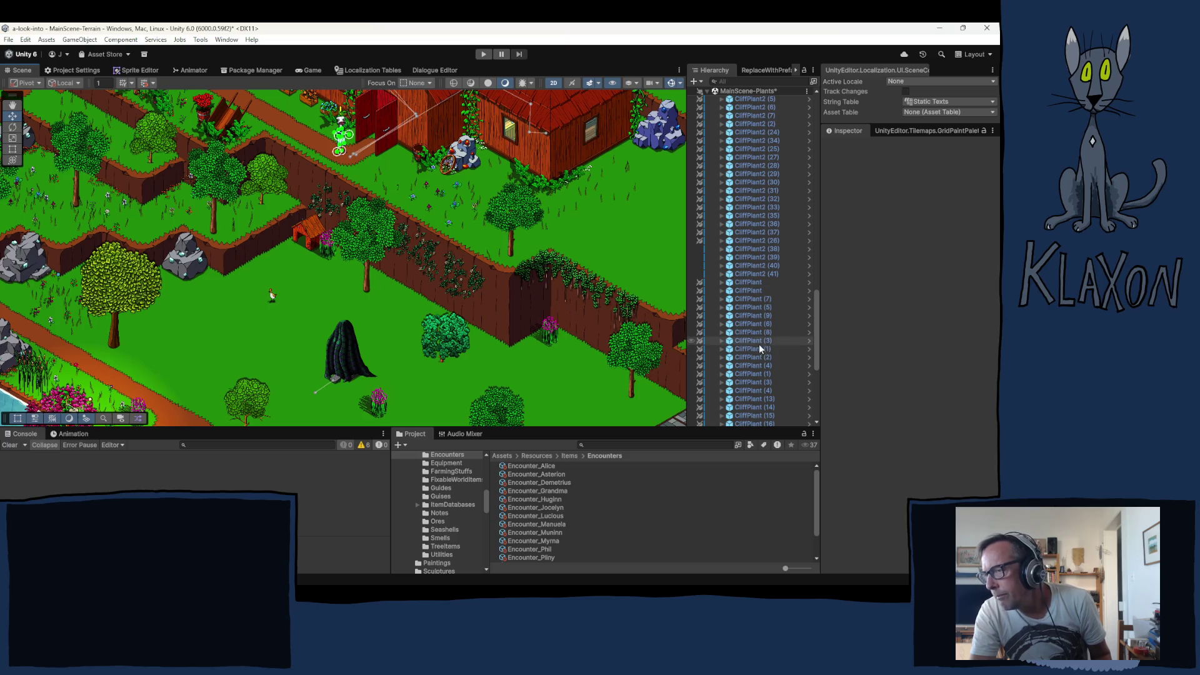
Pan the Scene view to the pond and wooden bridge area
drag(370, 311, 390, 302)
drag(408, 350, 430, 272)
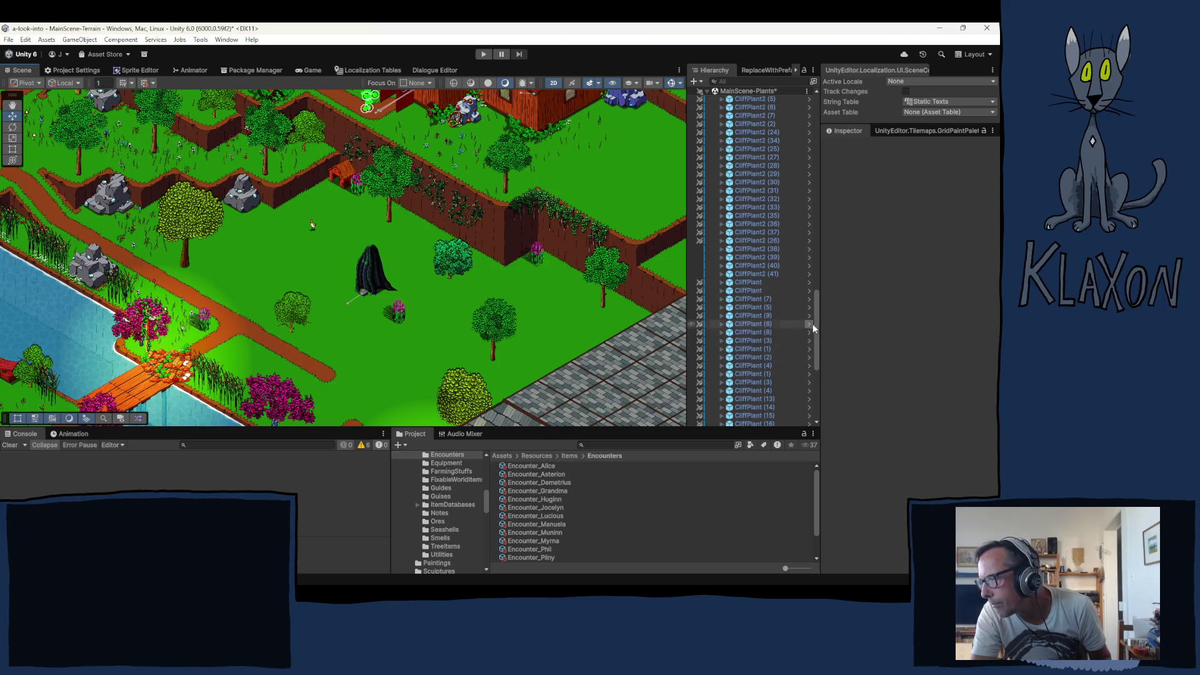
drag(818, 306, 820, 214)
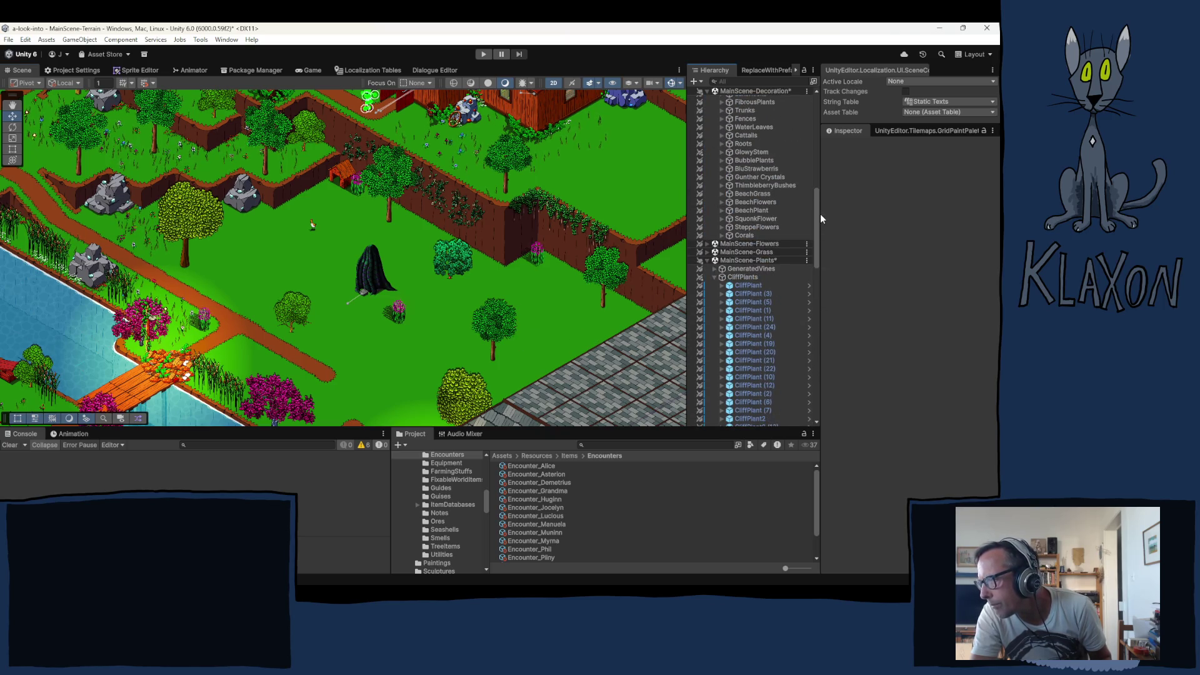
Collapse CliffPlants, expand Fences, and show Fence (82)'s spline settings in the Inspector
click(714, 277)
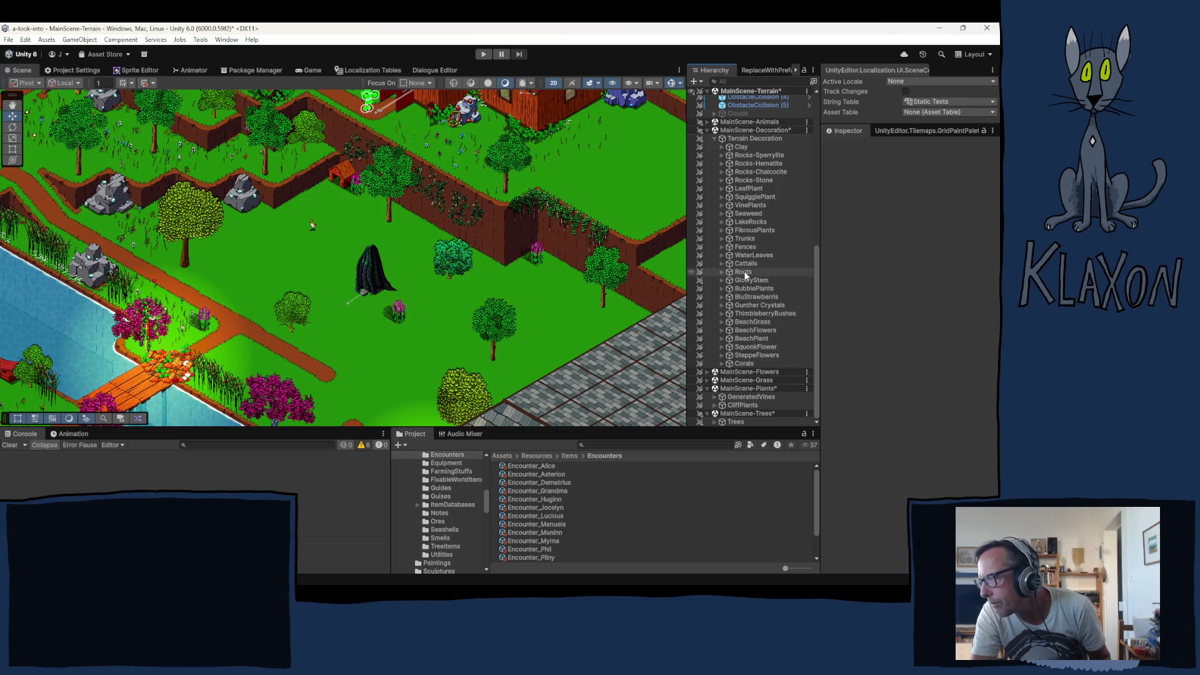
click(721, 246)
mouse_move(812, 228)
mouse_down()
mouse_move(814, 405)
mouse_move(815, 379)
mouse_up()
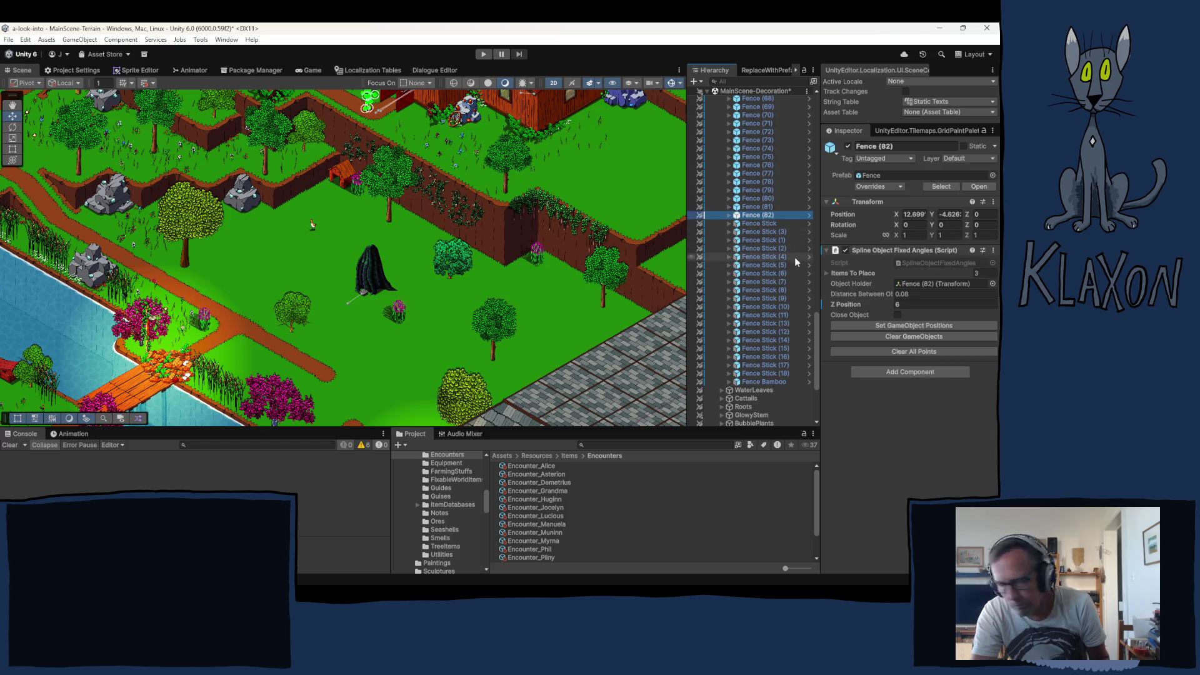
Clear the copied fence, set Z Position 4, and lay four points along the wall top
click(912, 338)
click(905, 352)
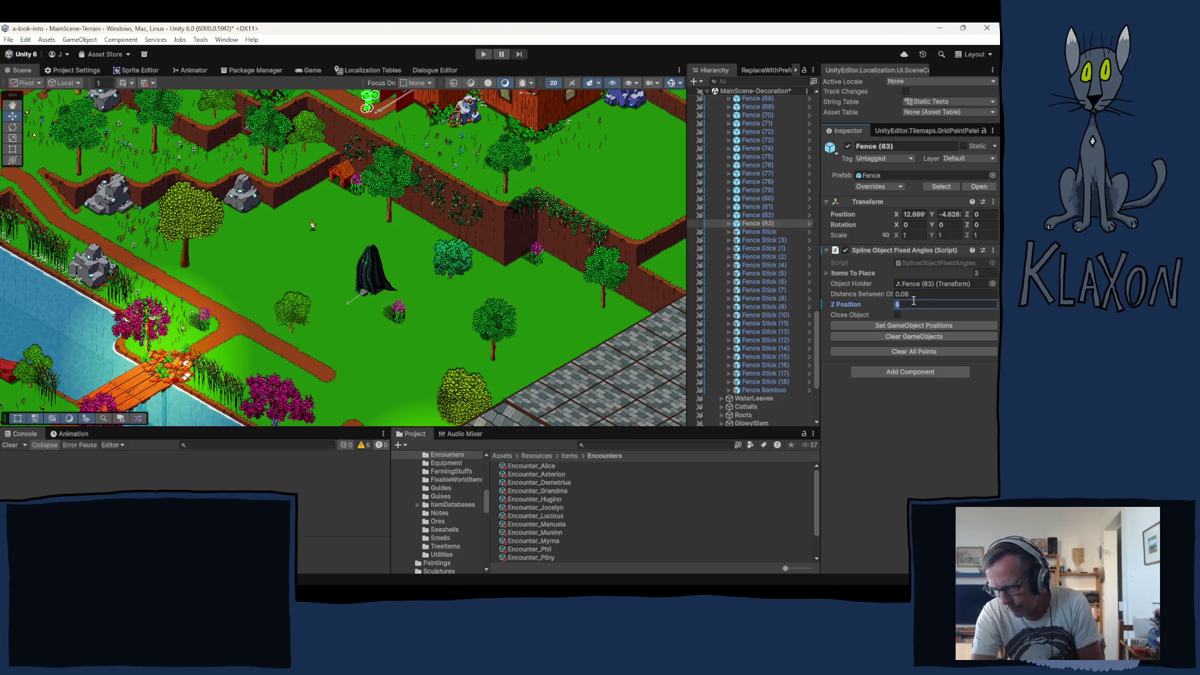
text(4)
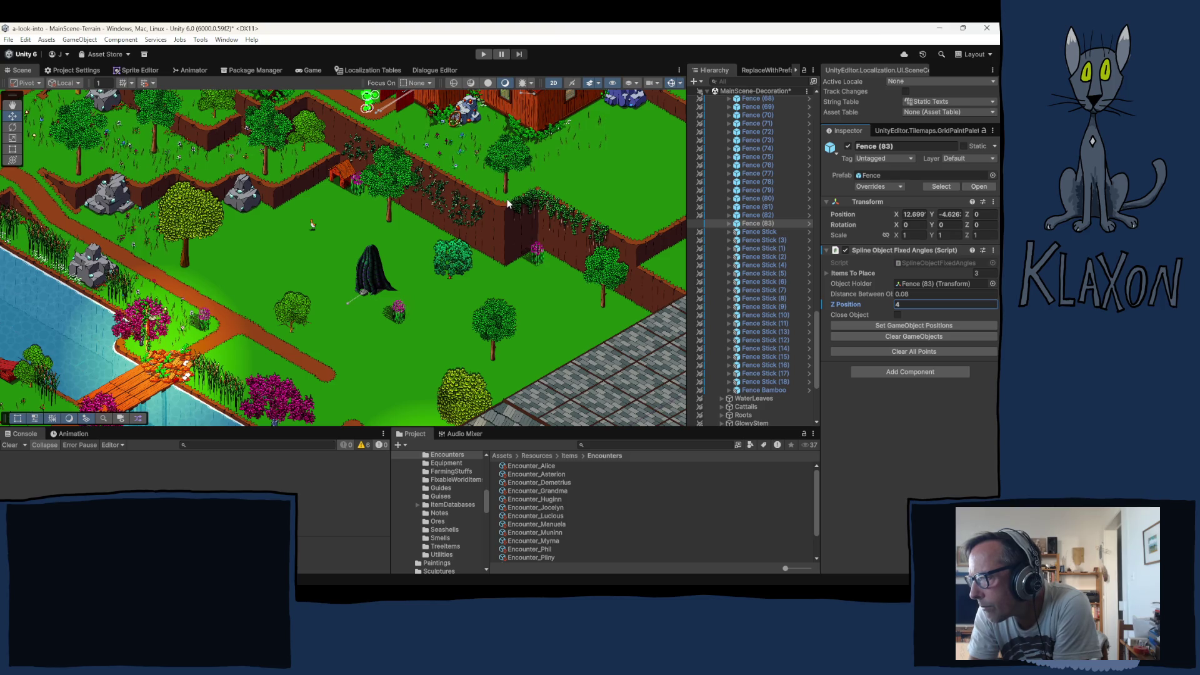
click(474, 187)
click(505, 200)
click(536, 183)
click(584, 209)
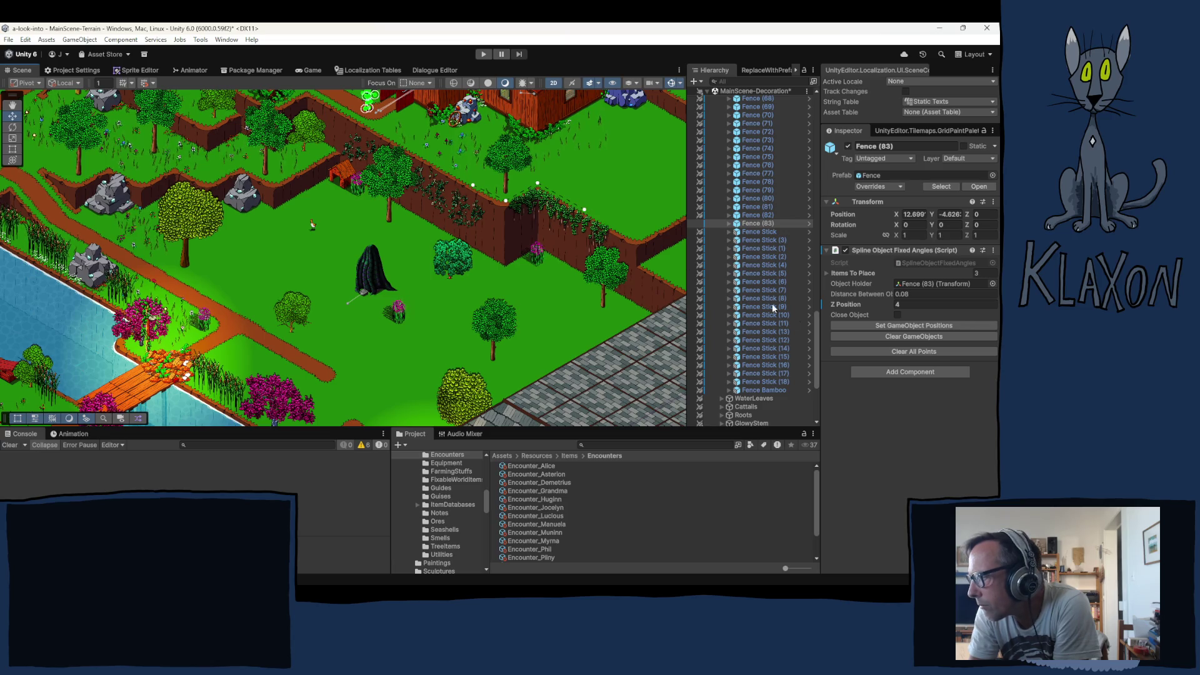
click(914, 325)
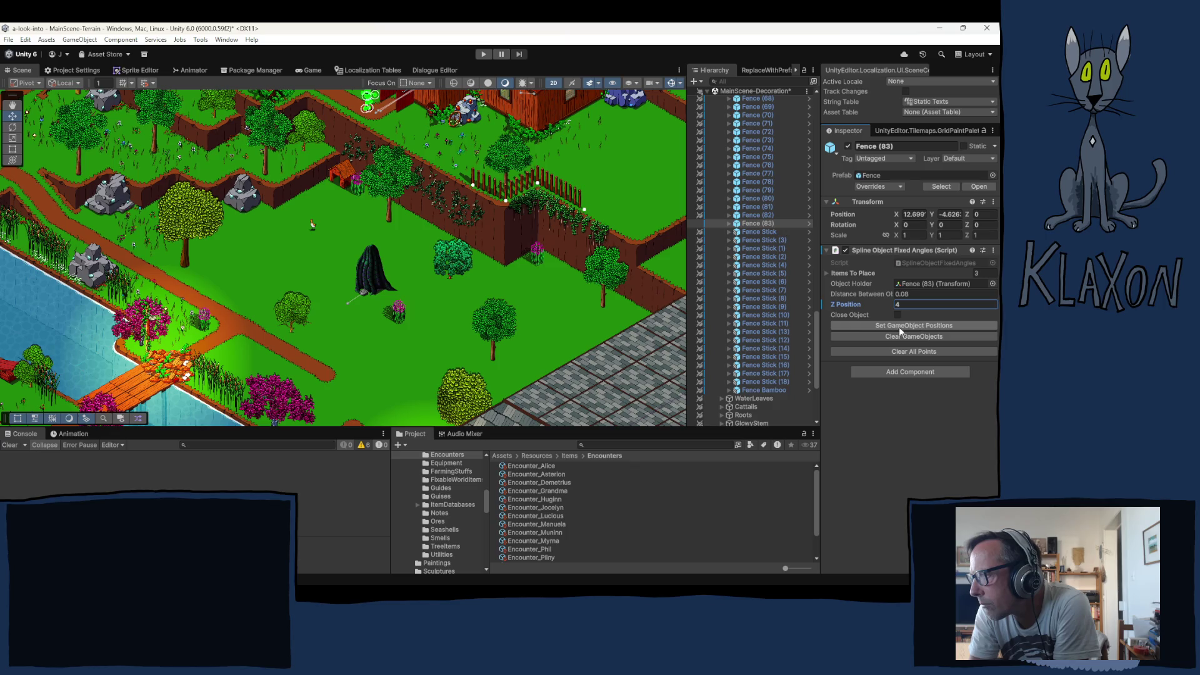
Adjust the middle and right fence points onto the wall edge and regenerate the posts
scroll(596, 223, up, 5)
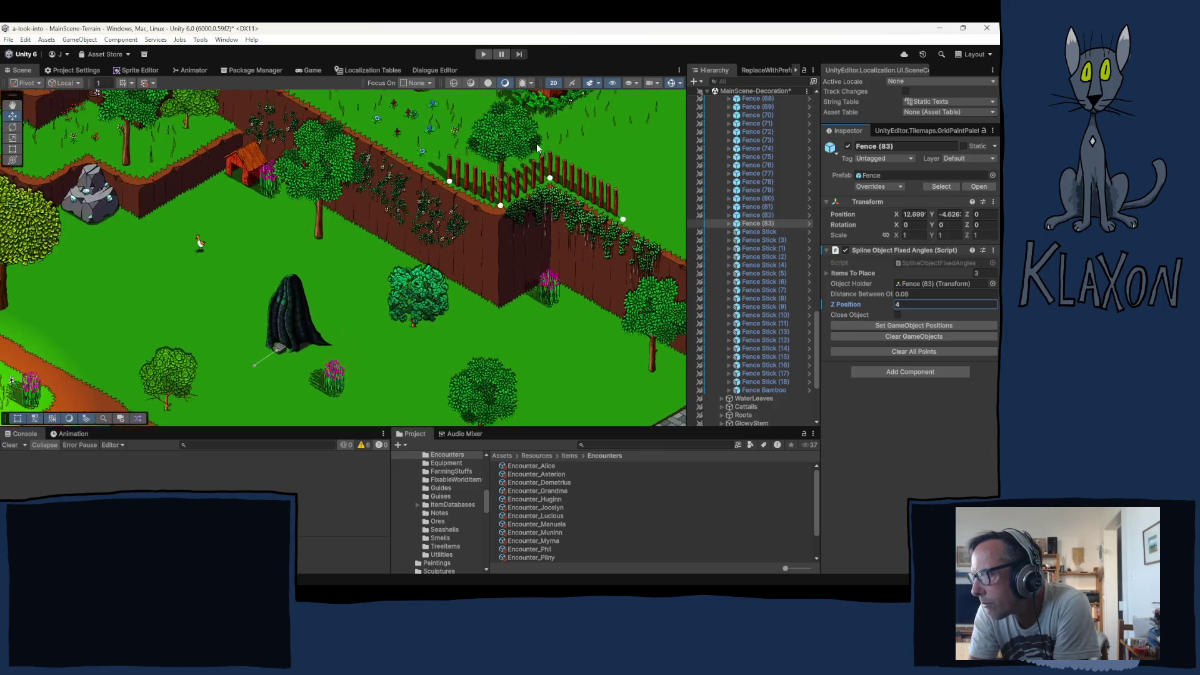
scroll(425, 212, up, 2)
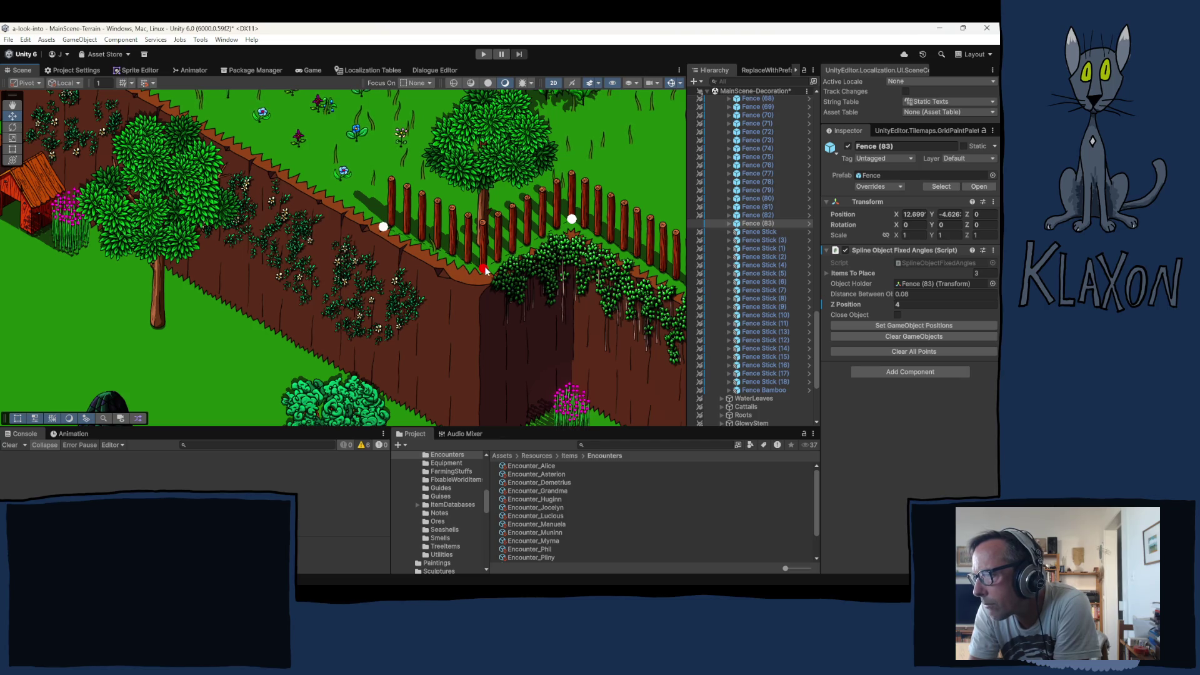
drag(485, 267, 481, 273)
drag(571, 220, 576, 228)
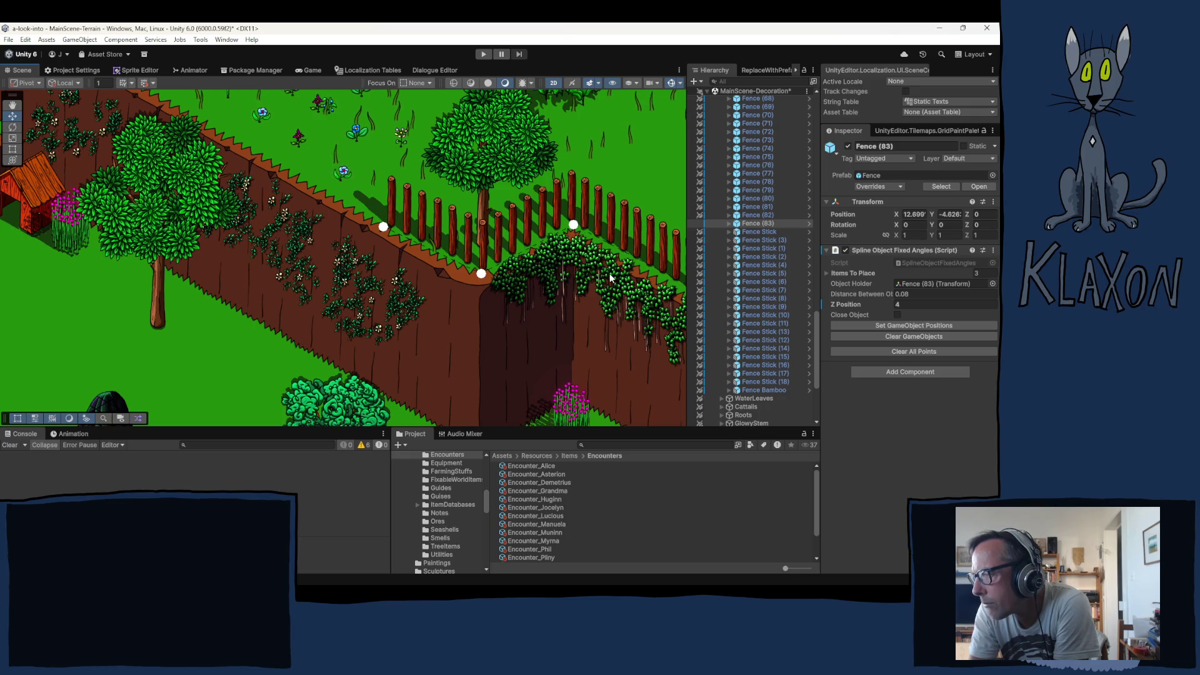
key(Right)
key(Down)
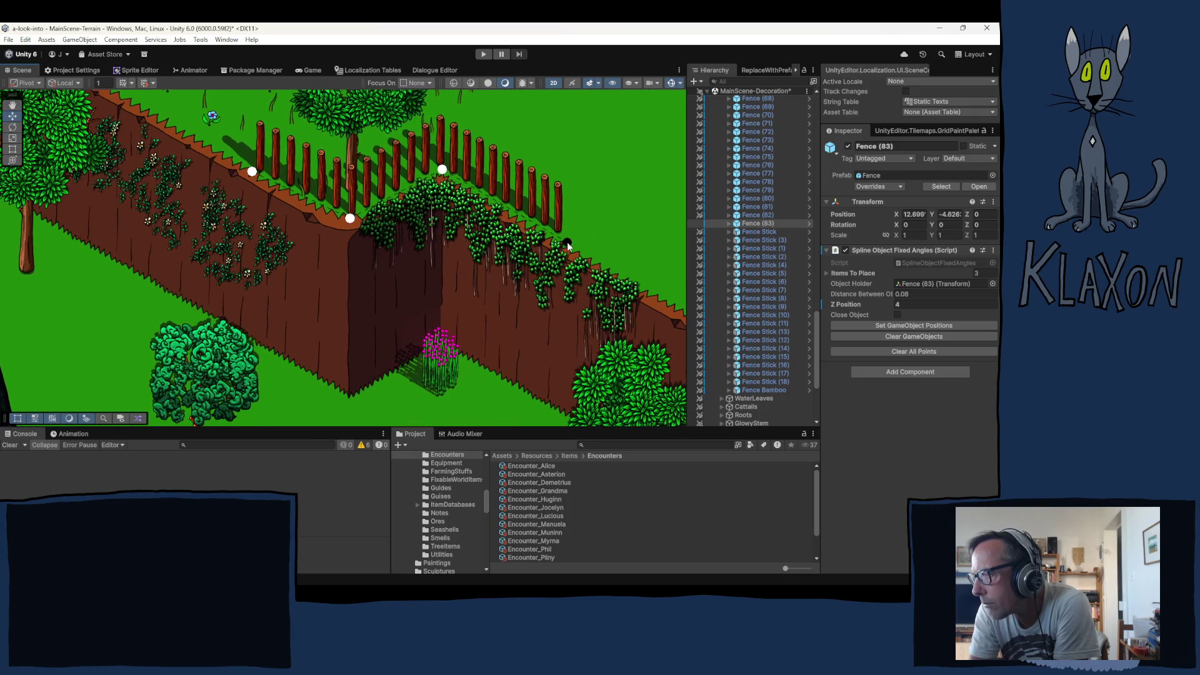
click(905, 326)
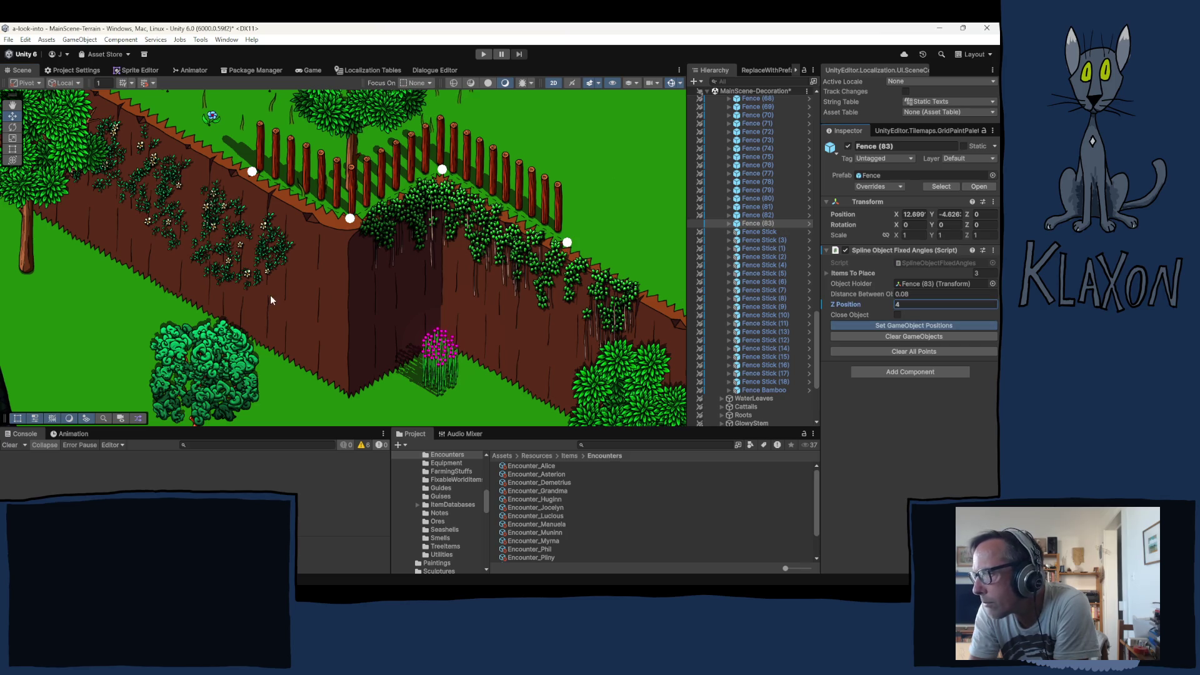
scroll(419, 269, down, 2)
scroll(419, 267, down, 2)
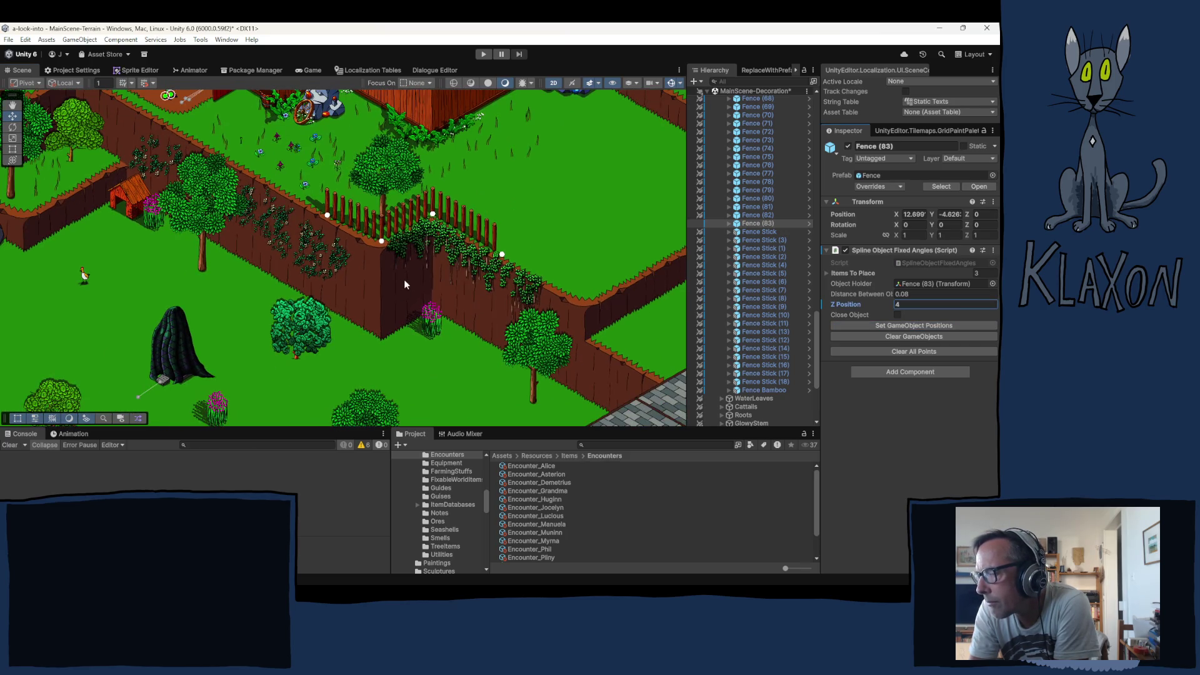
drag(404, 280, 208, 293)
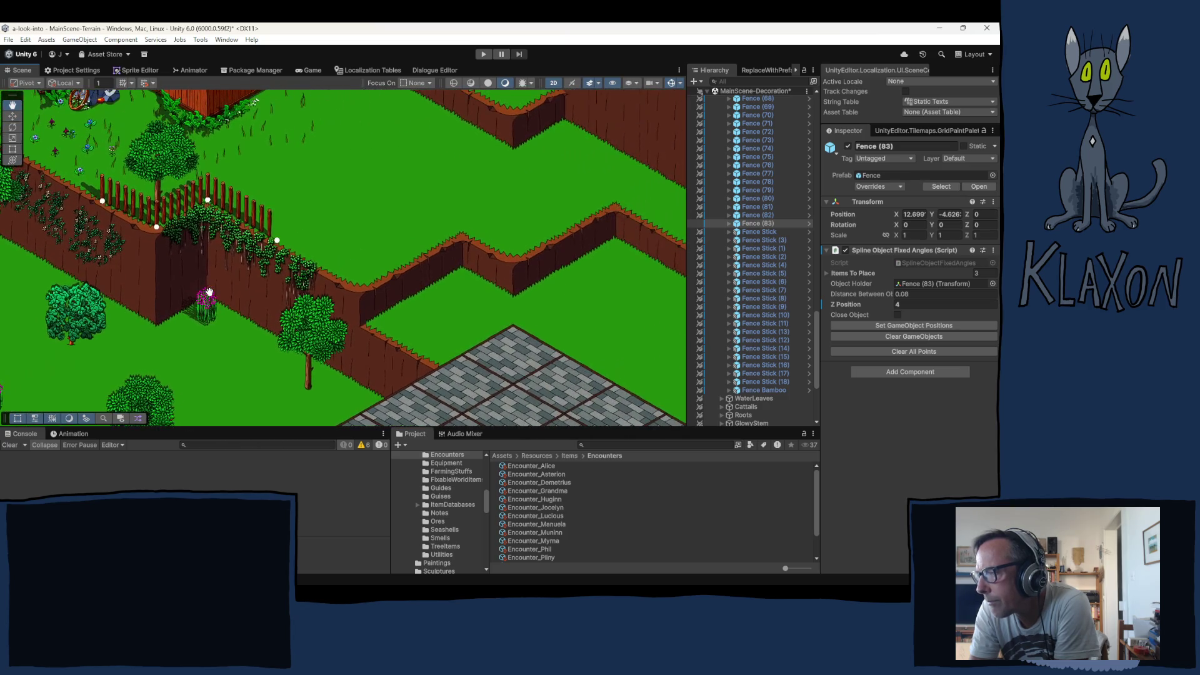
Duplicate Fence (83) and clear the copy's existing posts
click(754, 222)
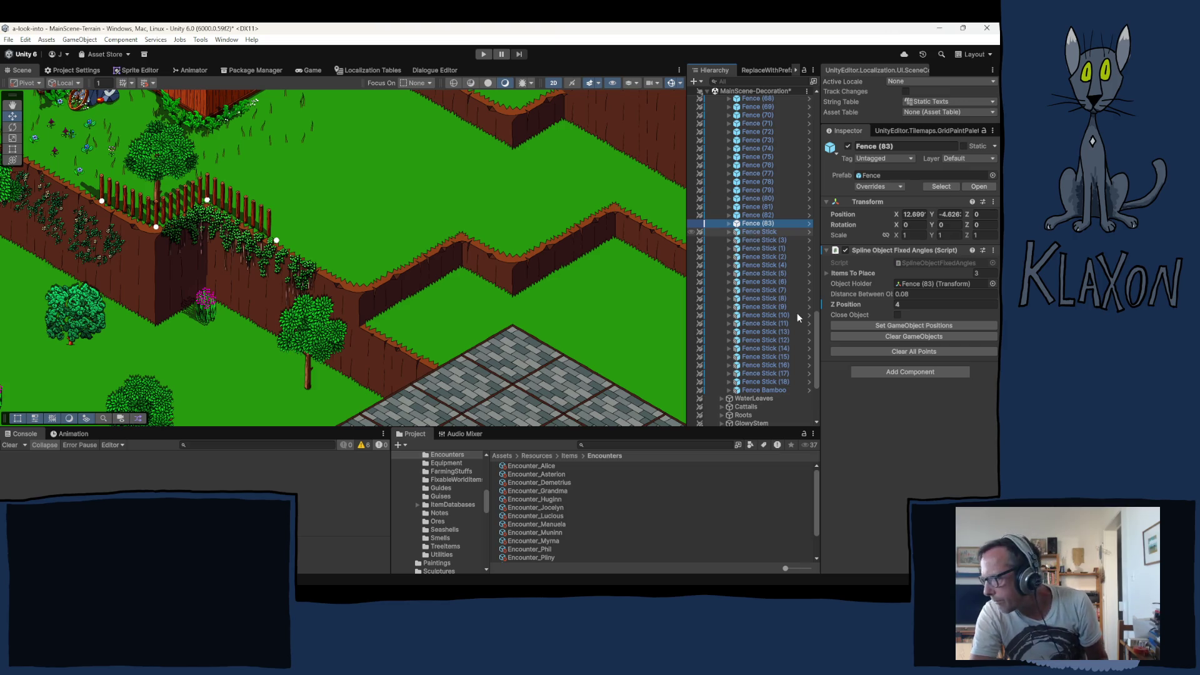
key(ctrl+d)
click(913, 337)
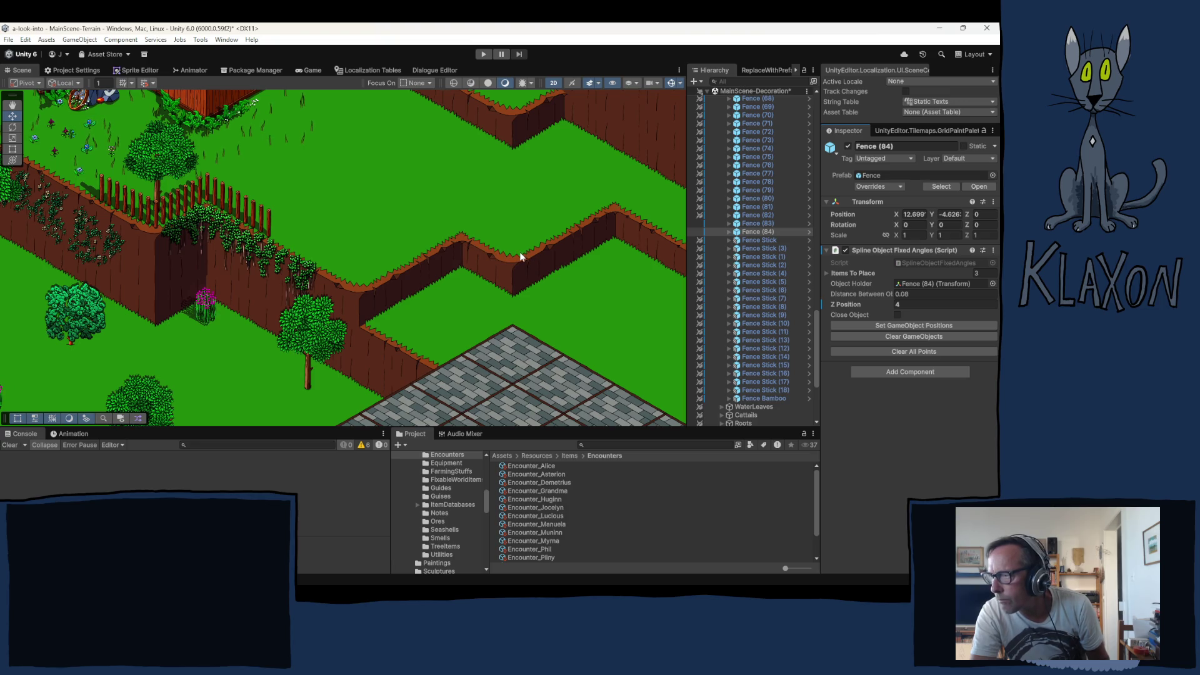
Add a spline point at the wall corner and generate Fence (84)'s pickets along it
click(616, 200)
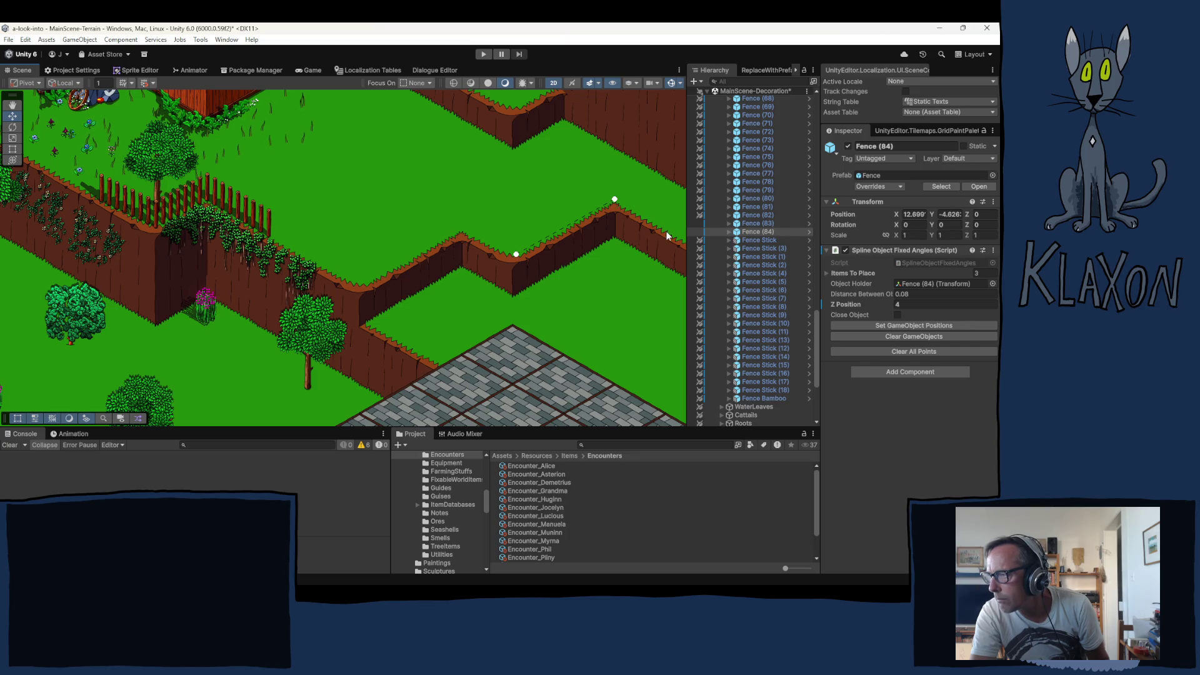
click(881, 326)
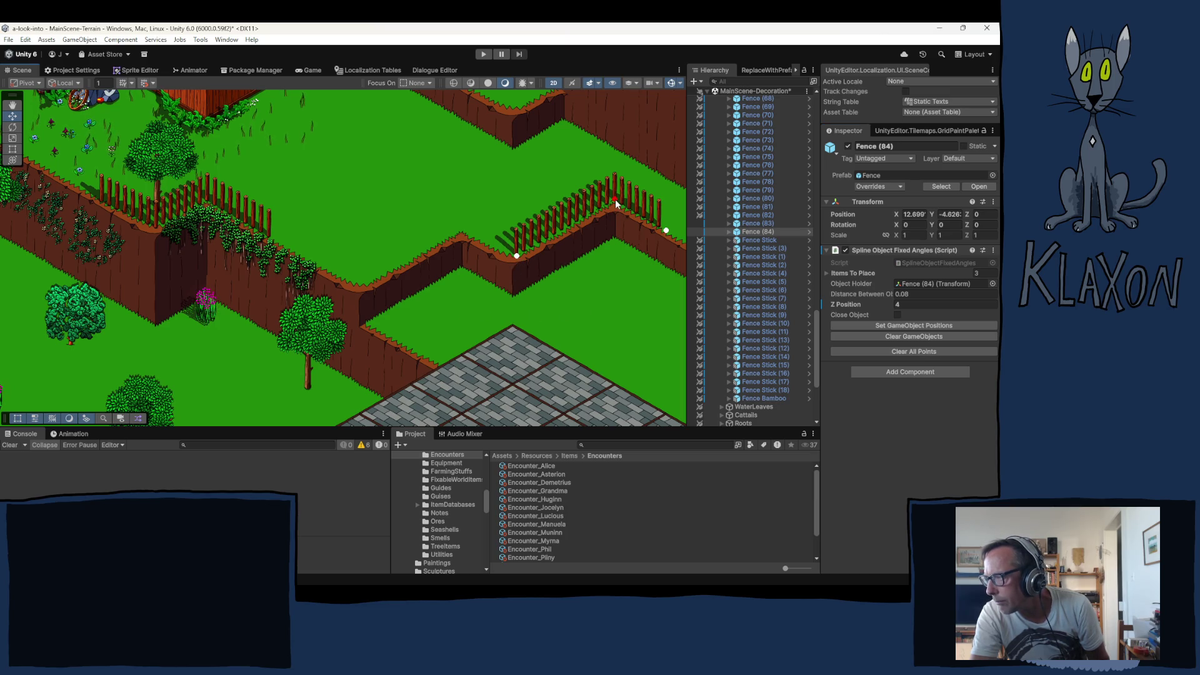
click(903, 325)
mouse_move(264, 350)
mouse_down()
mouse_move(285, 305)
mouse_move(415, 325)
mouse_move(461, 263)
mouse_move(421, 268)
mouse_move(334, 220)
mouse_move(337, 185)
mouse_move(331, 193)
mouse_up()
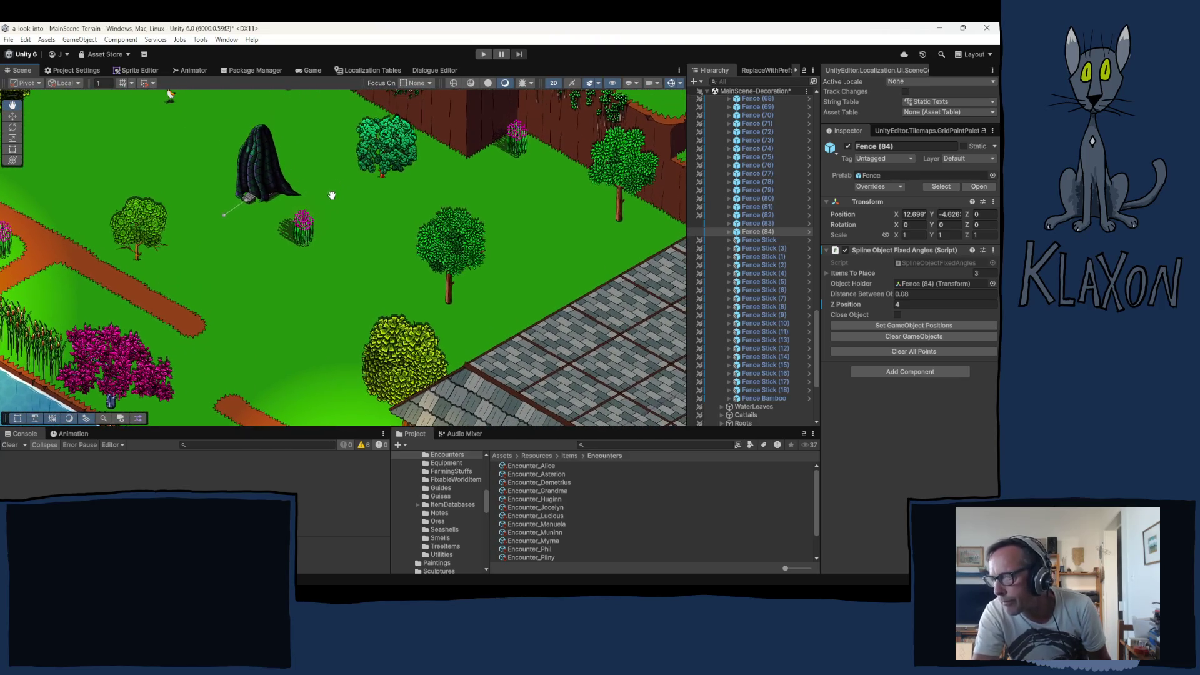
Set the new fence's Z Position to 1 and clear its copied spline points
click(759, 233)
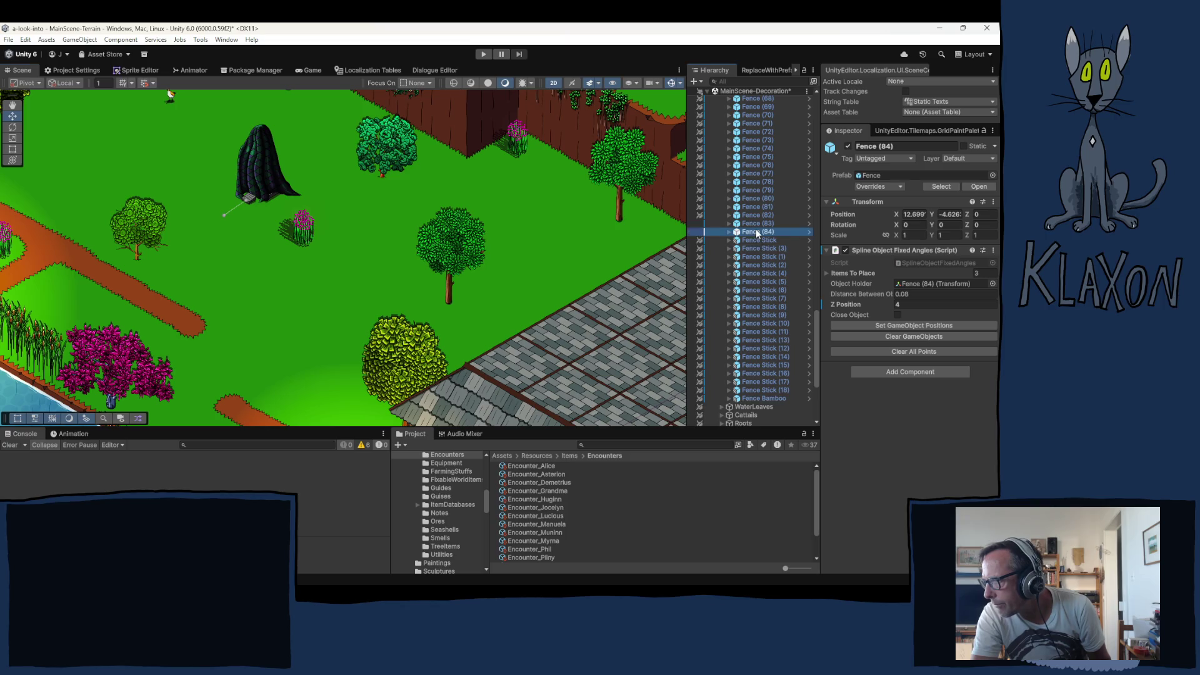
click(967, 326)
click(906, 305)
text(1)
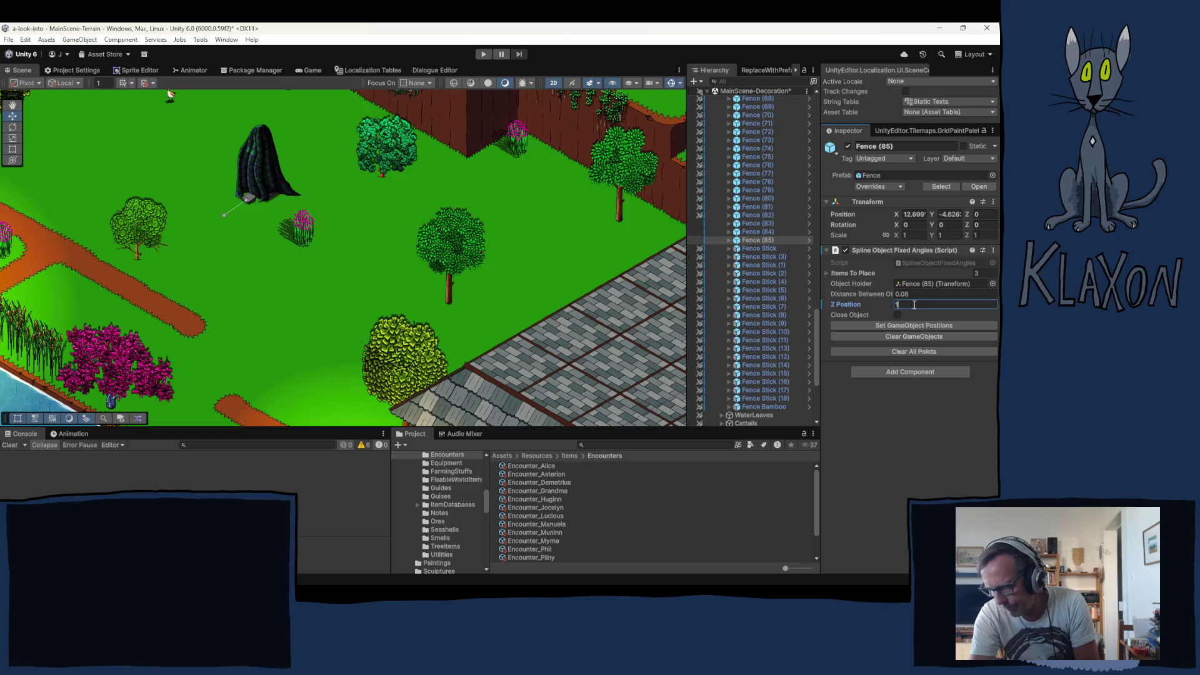
click(905, 352)
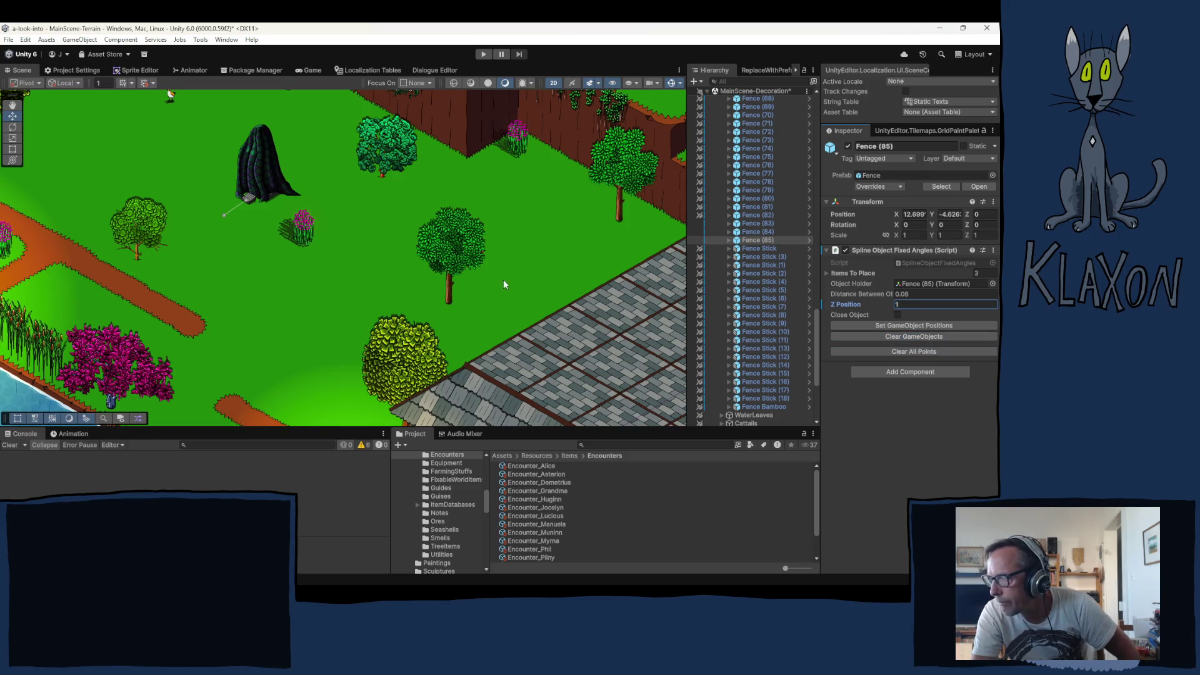
Place two points down the lawn, extend the end point, and build the posts
click(200, 295)
click(281, 339)
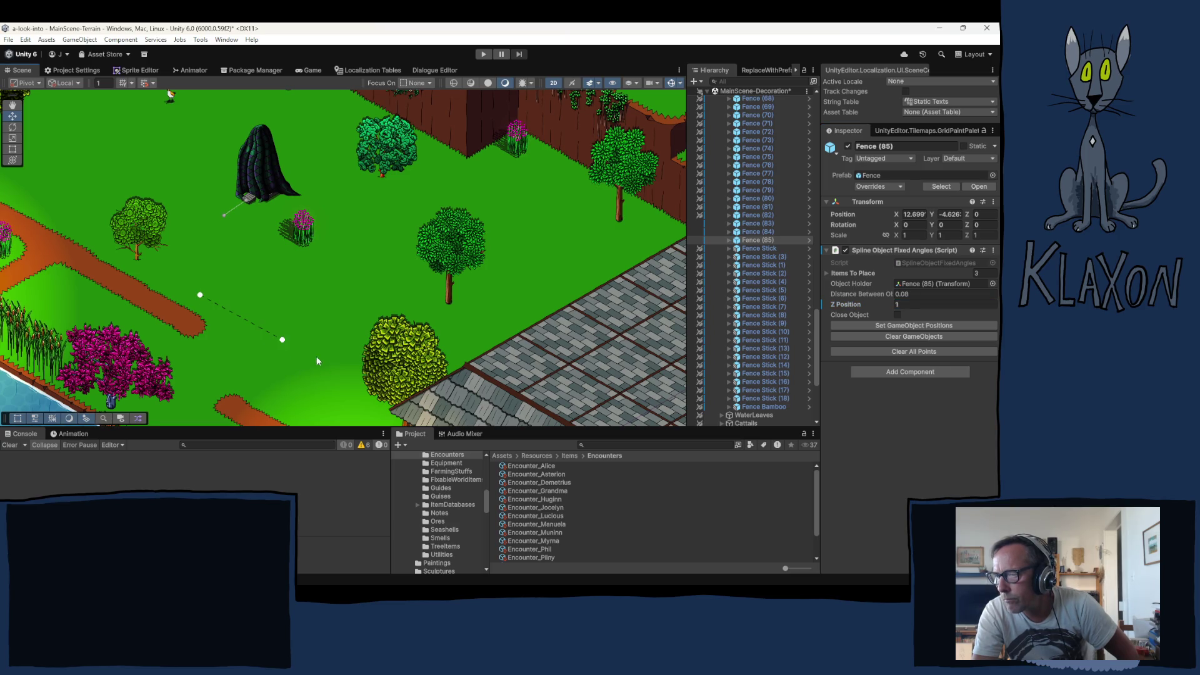
drag(284, 338, 322, 366)
click(902, 329)
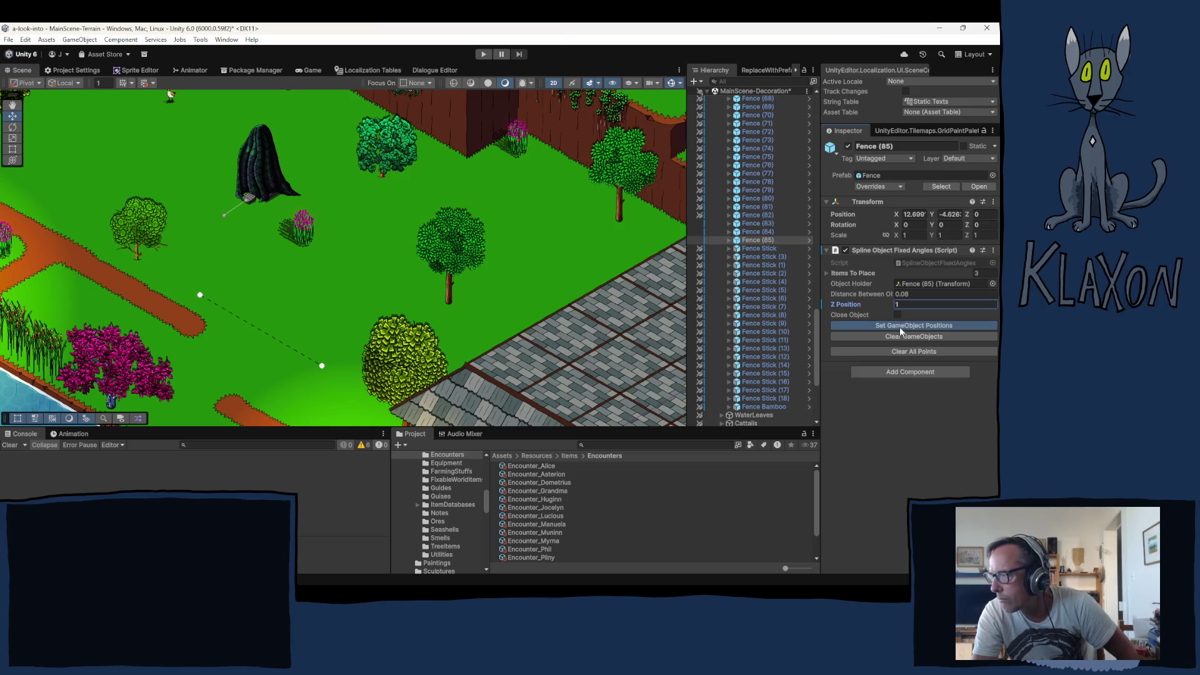
scroll(290, 371, down, 2)
scroll(290, 355, down, 2)
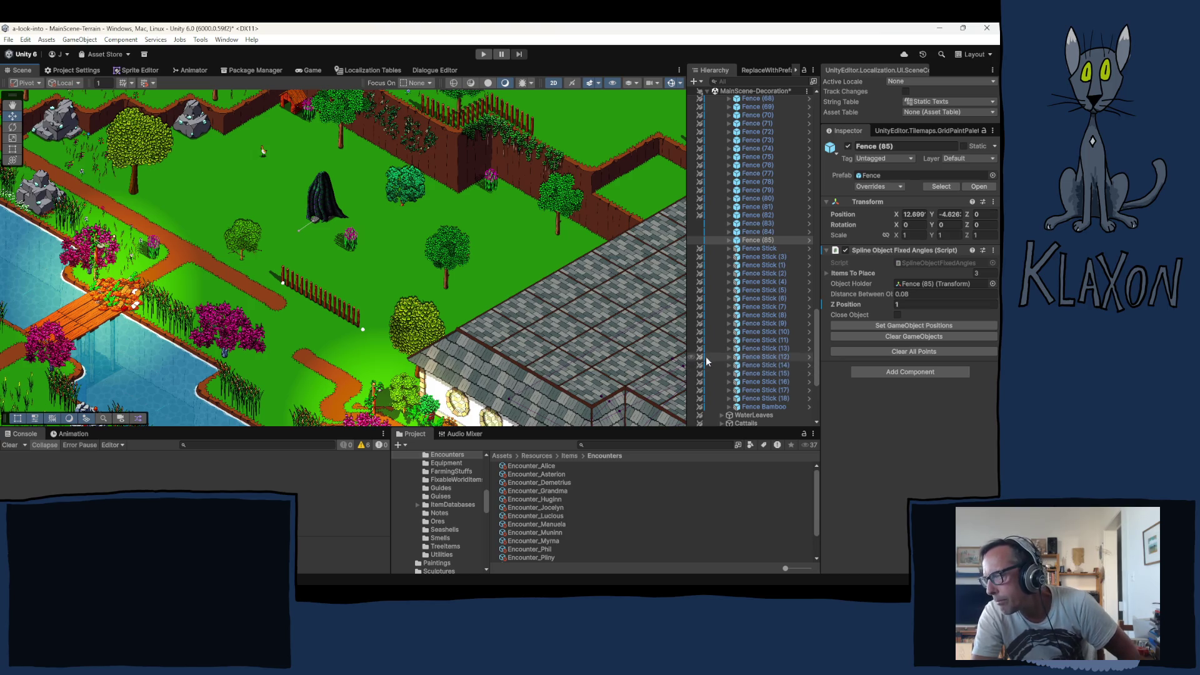
Bring Fence (85)'s ObstacleCollision child to the view at Z 1 near the fence
click(744, 241)
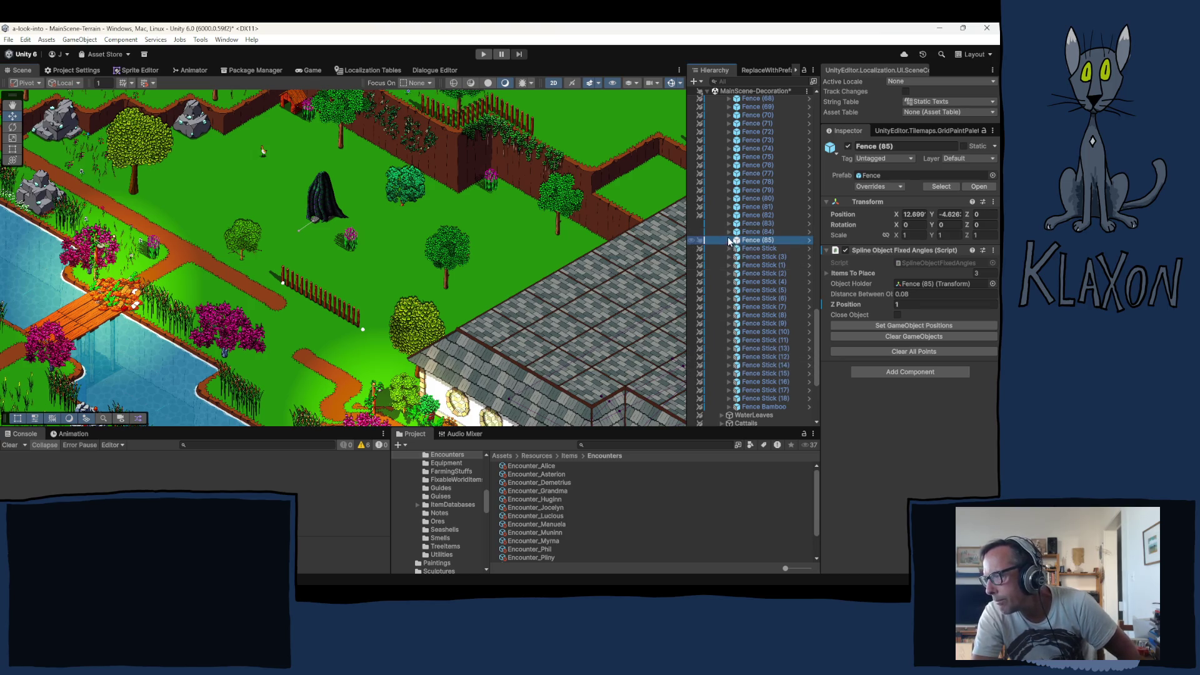
click(729, 240)
click(770, 249)
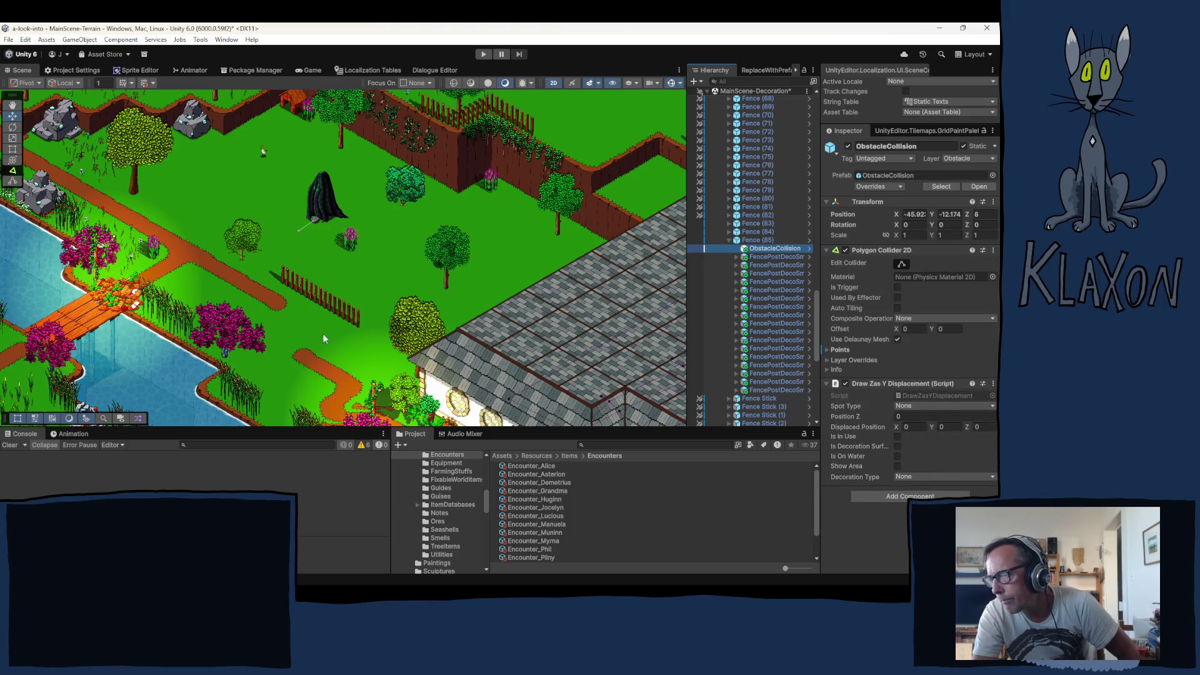
right_click(756, 251)
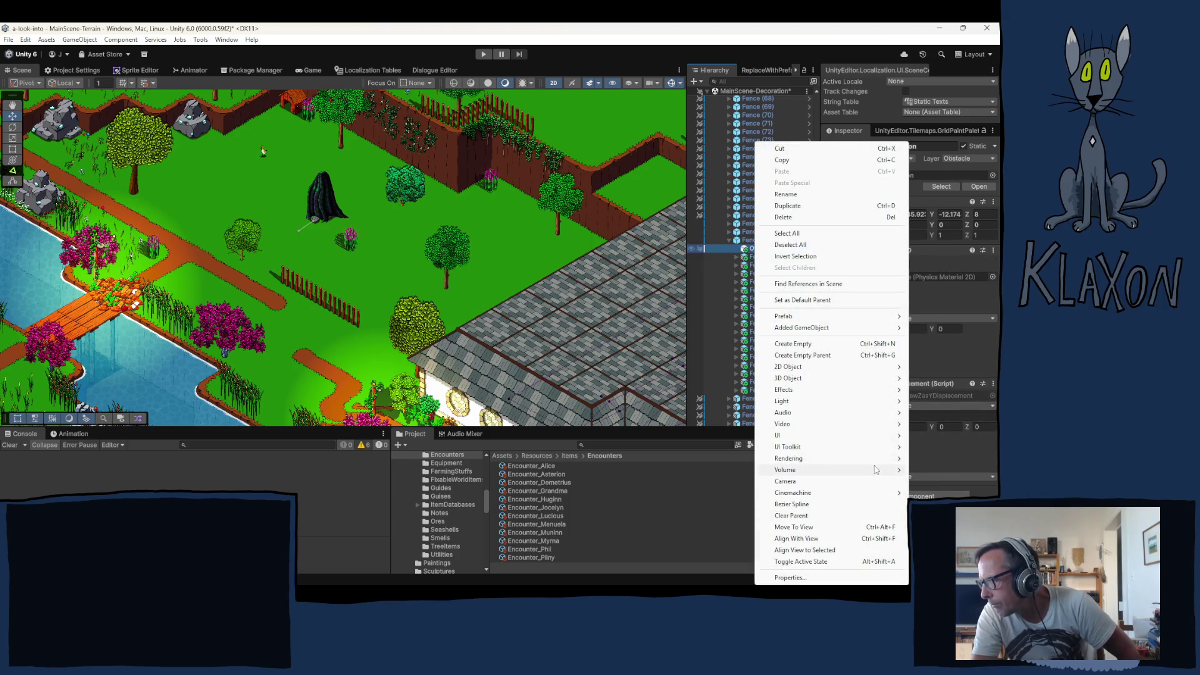
click(795, 527)
click(986, 214)
text(1)
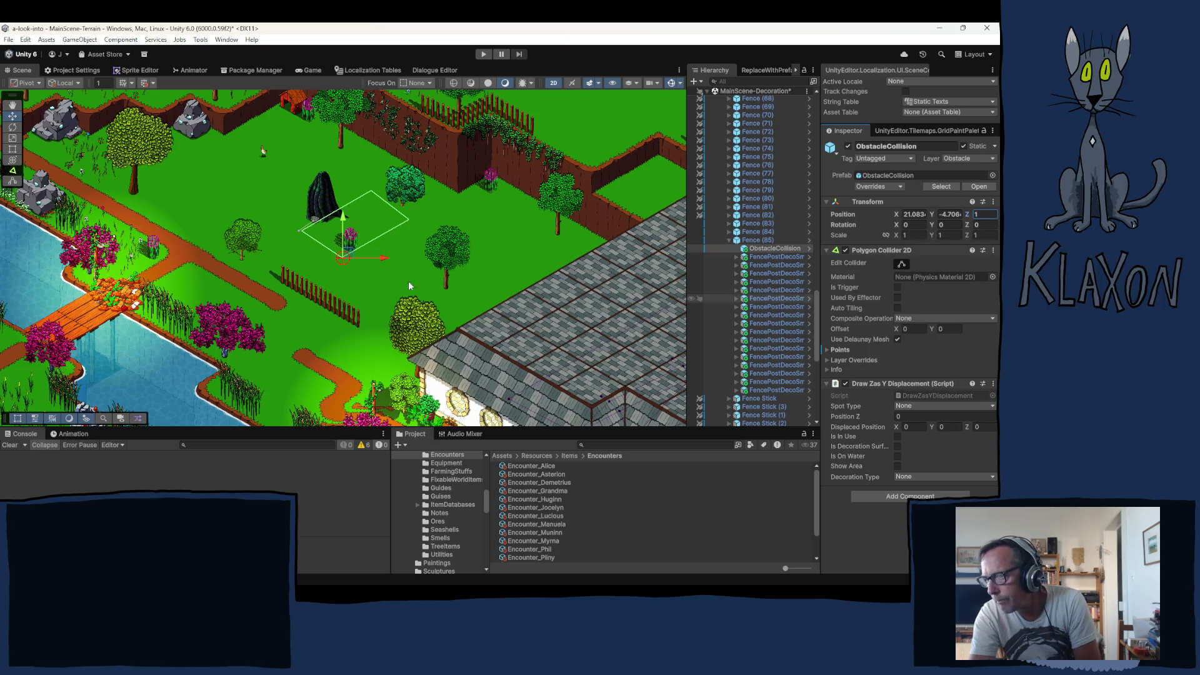
drag(335, 269, 315, 310)
Drag the collider outline's right, bottom and top corners to fit the short fence
click(902, 264)
drag(388, 276, 398, 306)
drag(324, 313, 365, 331)
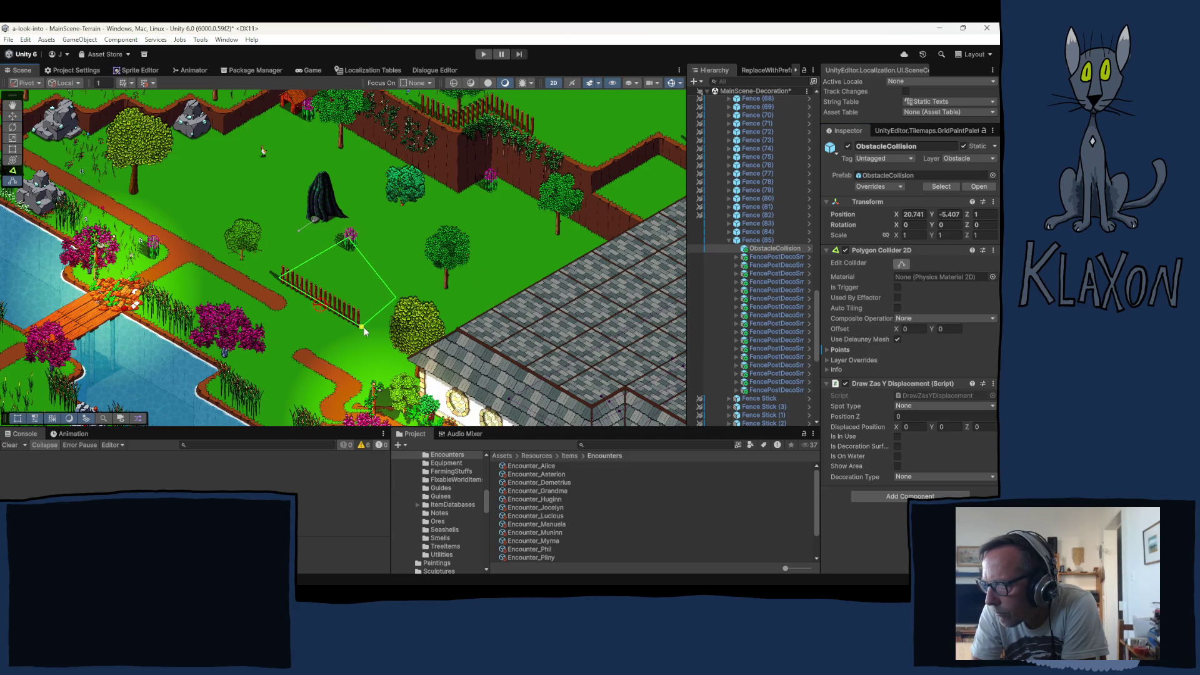
drag(350, 245, 310, 269)
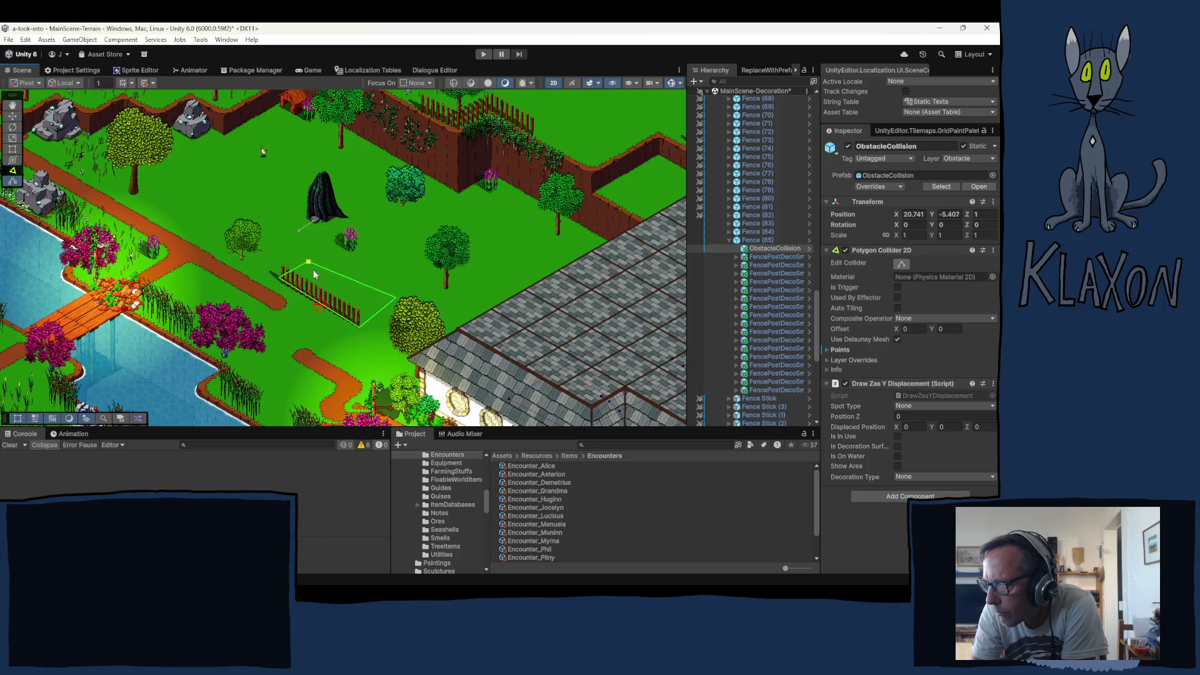
drag(397, 300, 388, 314)
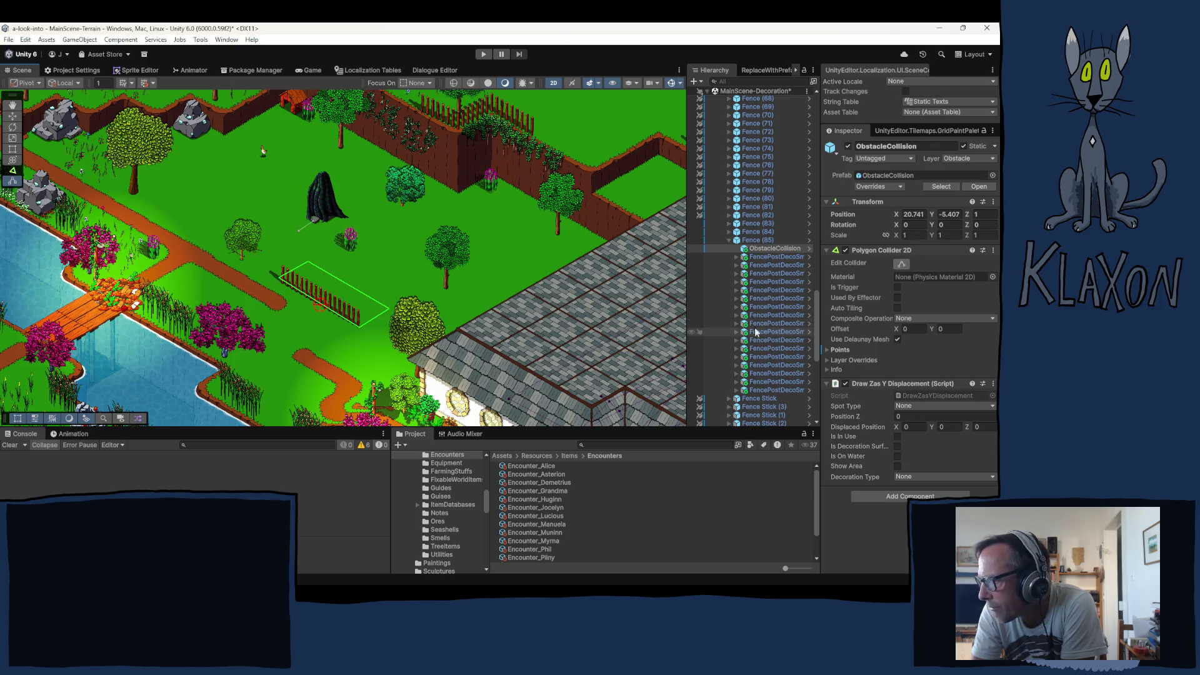
mouse_move(459, 191)
mouse_down()
mouse_move(387, 308)
mouse_move(266, 302)
mouse_up()
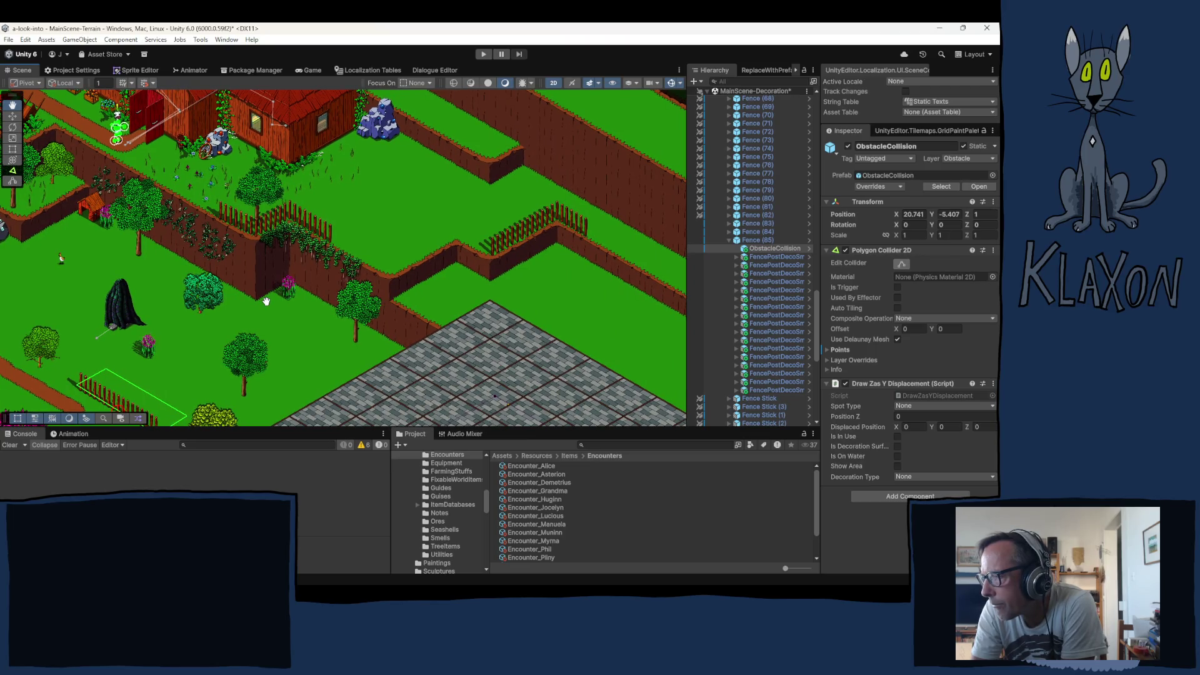
Move Fence (84)'s ObstacleCollision to the view centre and set its Position Z to 4
click(758, 232)
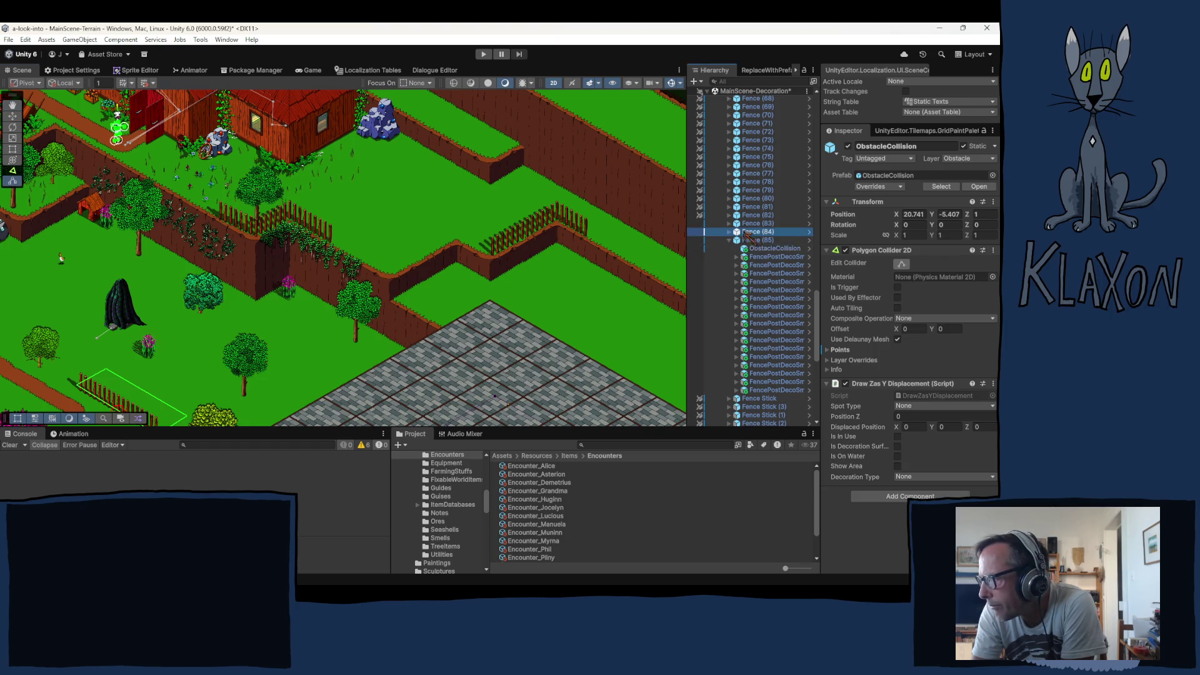
click(756, 248)
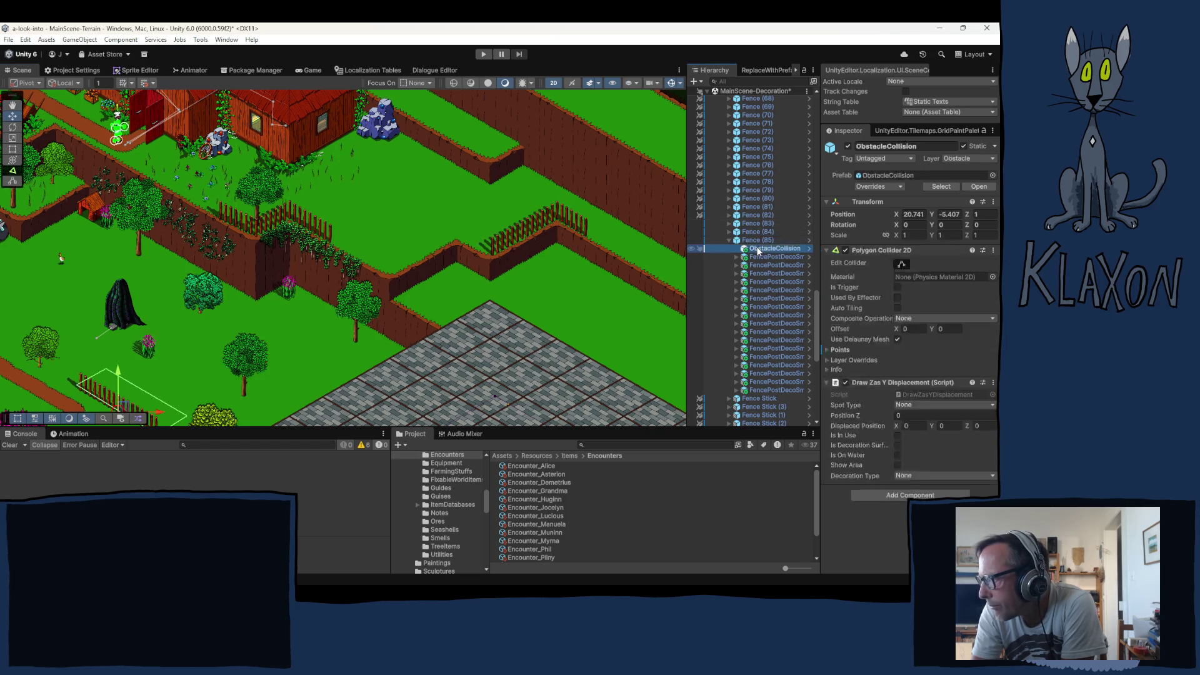
right_click(758, 250)
click(758, 244)
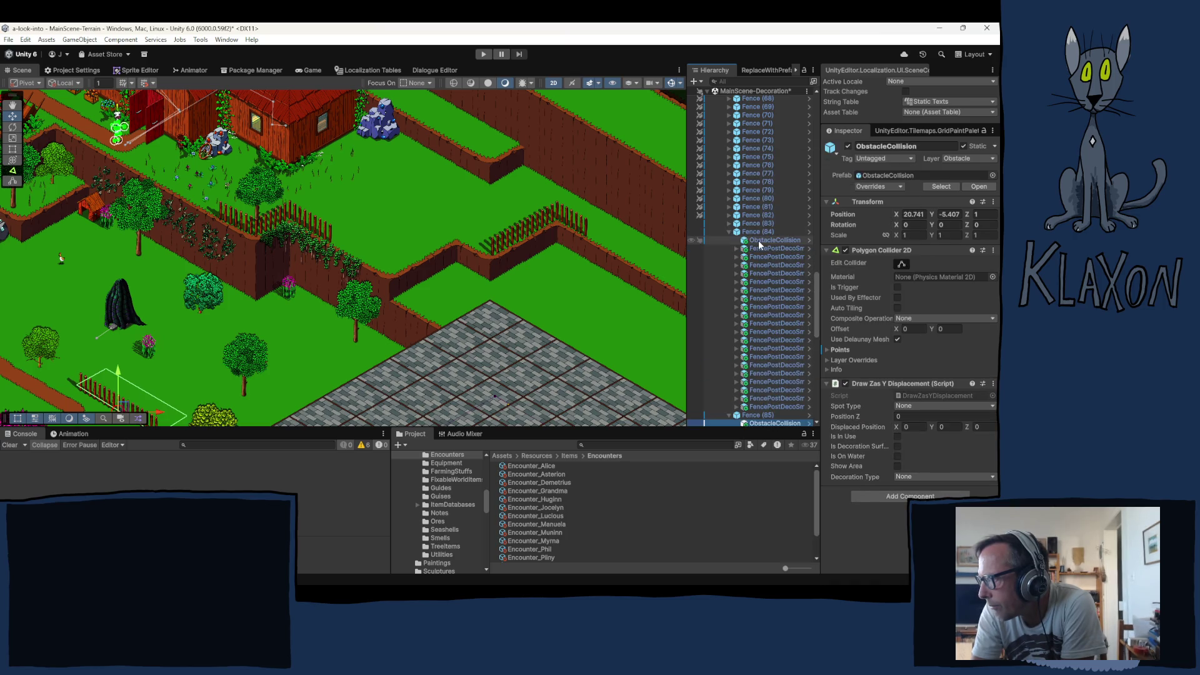
right_click(760, 243)
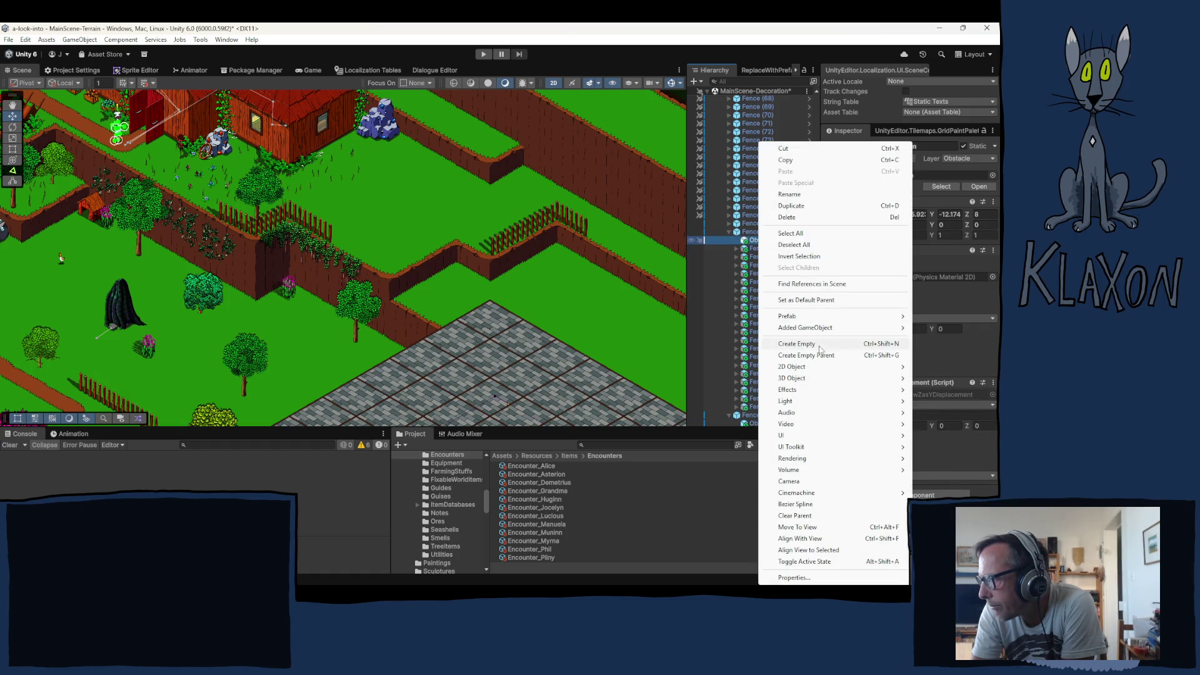
click(798, 527)
click(981, 215)
text(4)
Drag the collision shape onto the upper-terrace fence and reshape its outline vertices around the pickets
mouse_move(335, 264)
mouse_down()
mouse_move(494, 261)
mouse_move(452, 242)
mouse_up()
click(902, 264)
drag(460, 242, 460, 244)
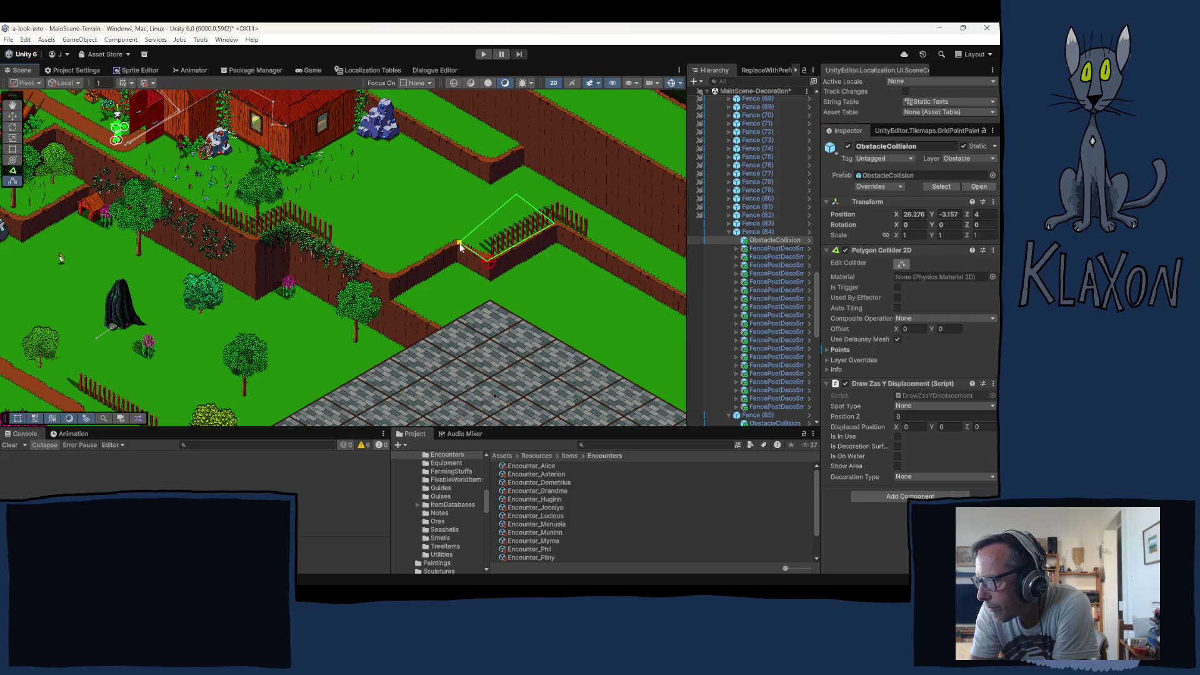
drag(517, 196, 550, 185)
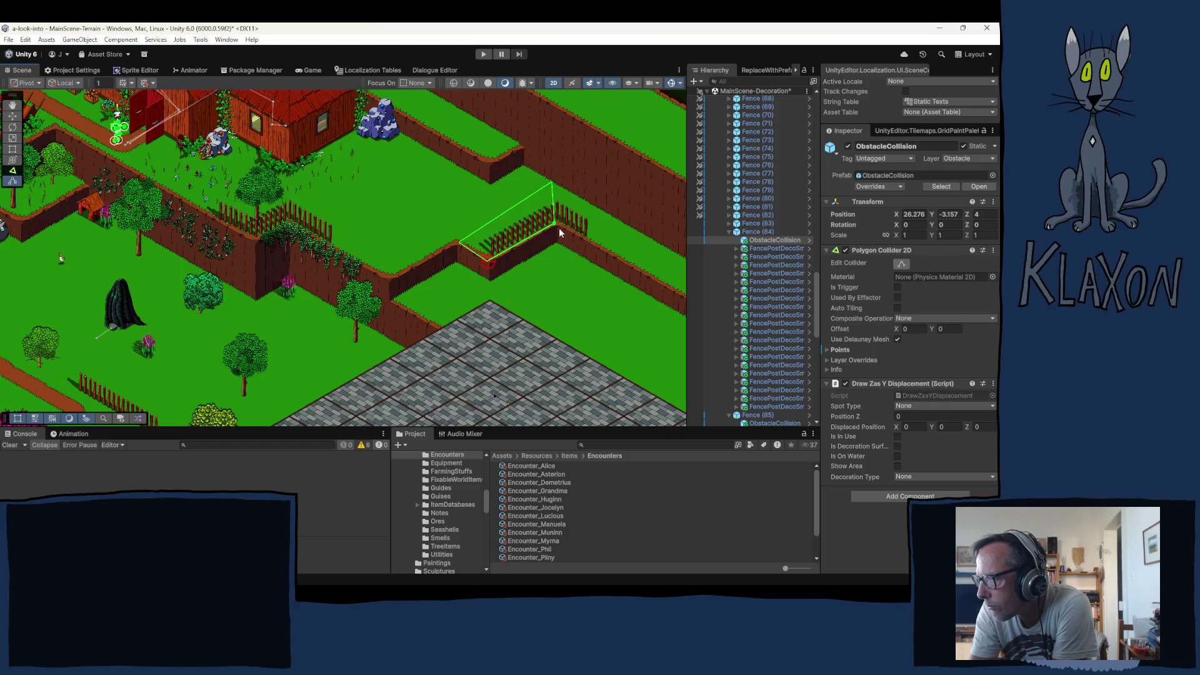
mouse_move(554, 205)
mouse_down()
mouse_move(611, 216)
mouse_move(586, 238)
mouse_up()
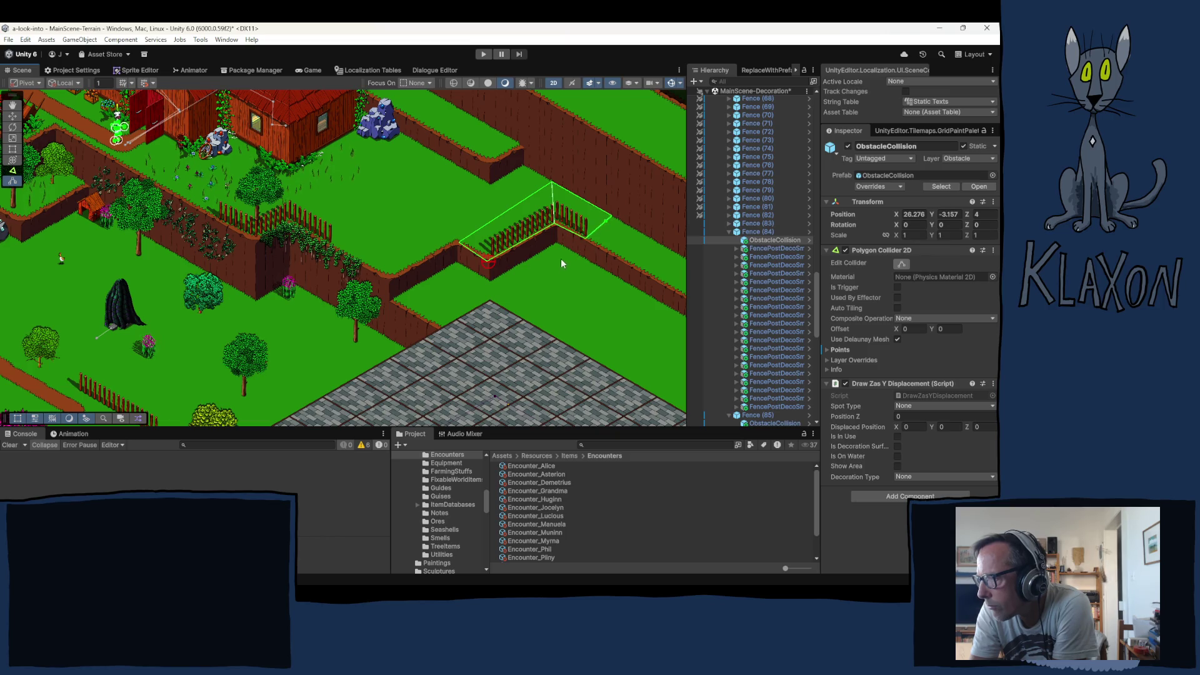
mouse_move(549, 267)
mouse_down()
mouse_move(287, 221)
mouse_move(385, 242)
mouse_up()
drag(387, 160, 391, 162)
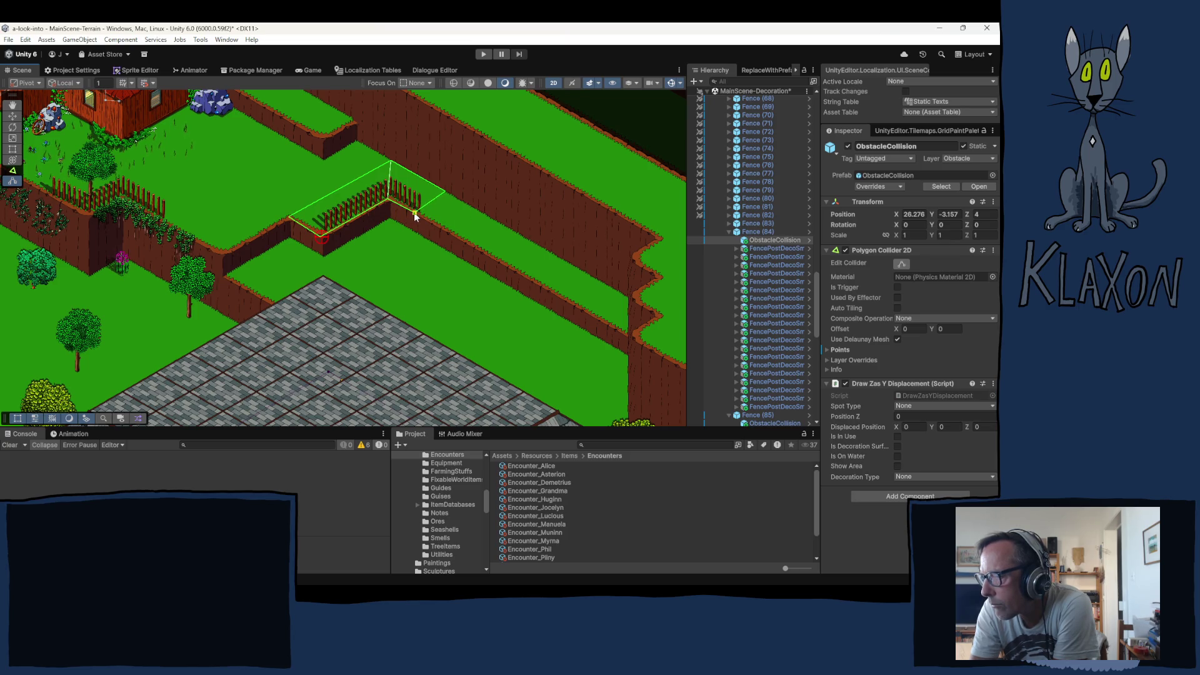
drag(361, 262, 443, 224)
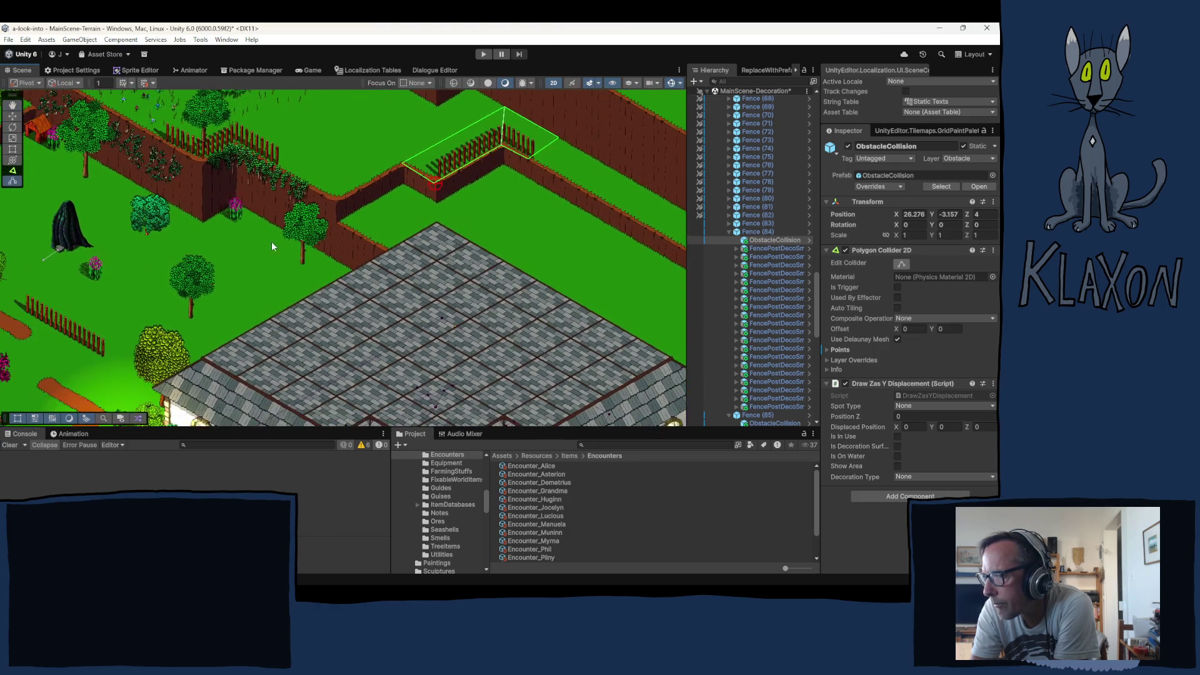
key(Left)
key(Up)
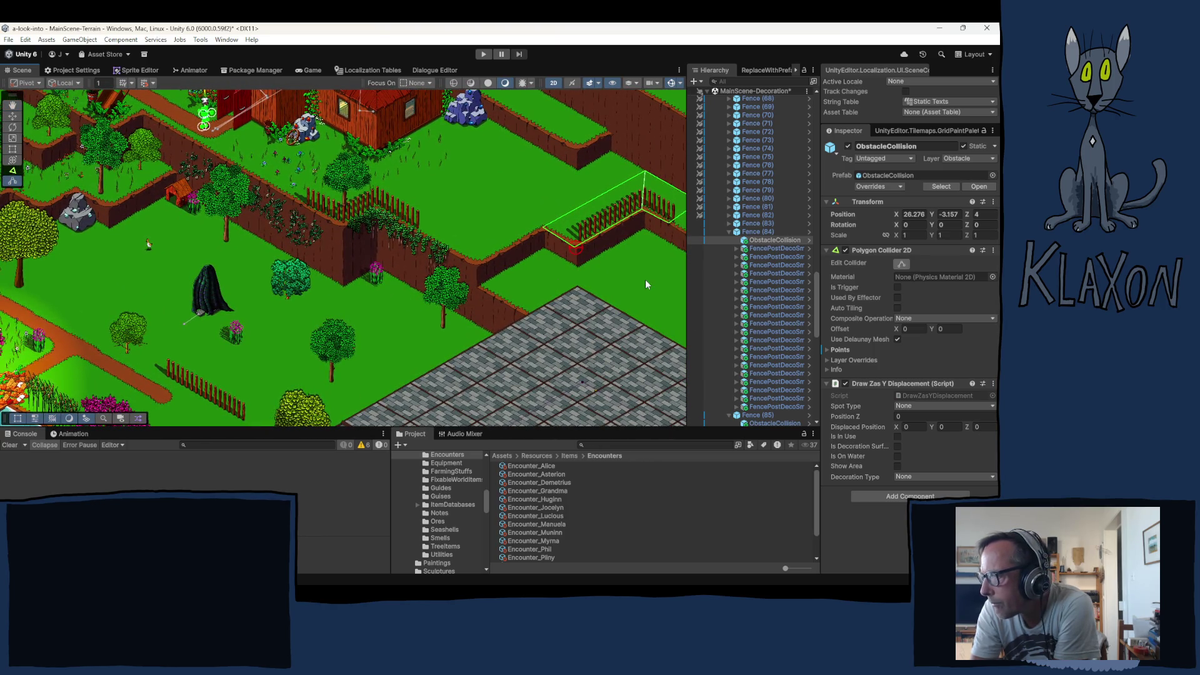
Expand Fence (83), bring its ObstacleCollision child to view, and delete it
click(729, 223)
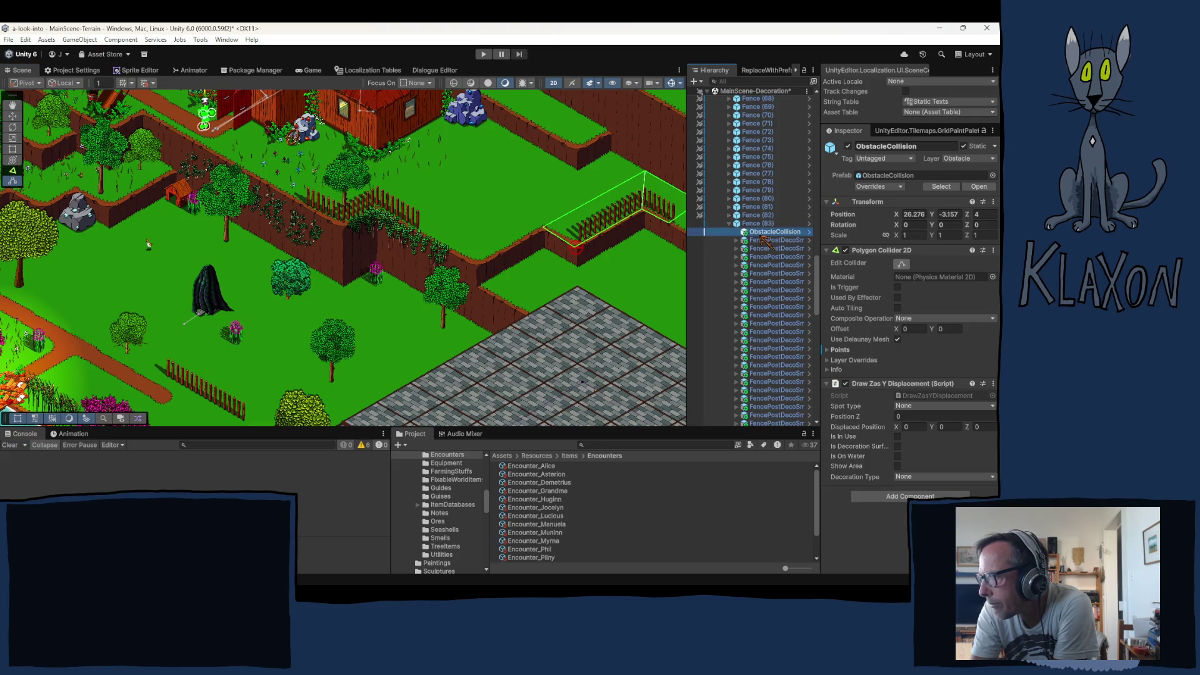
click(774, 232)
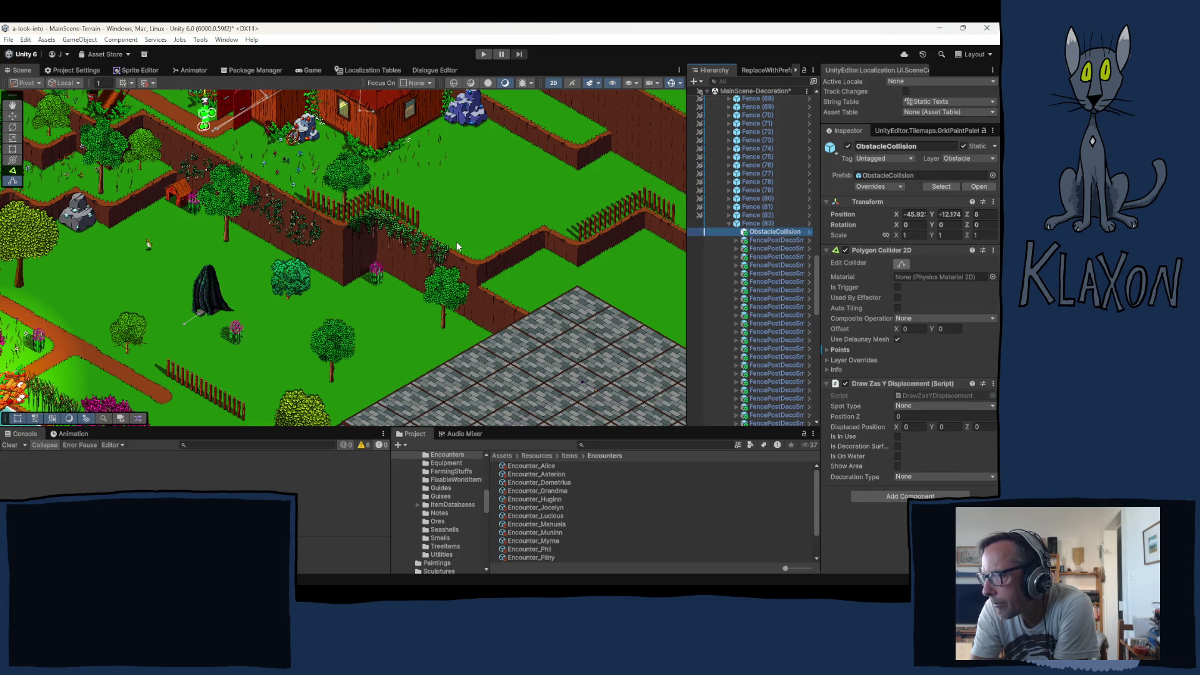
right_click(753, 233)
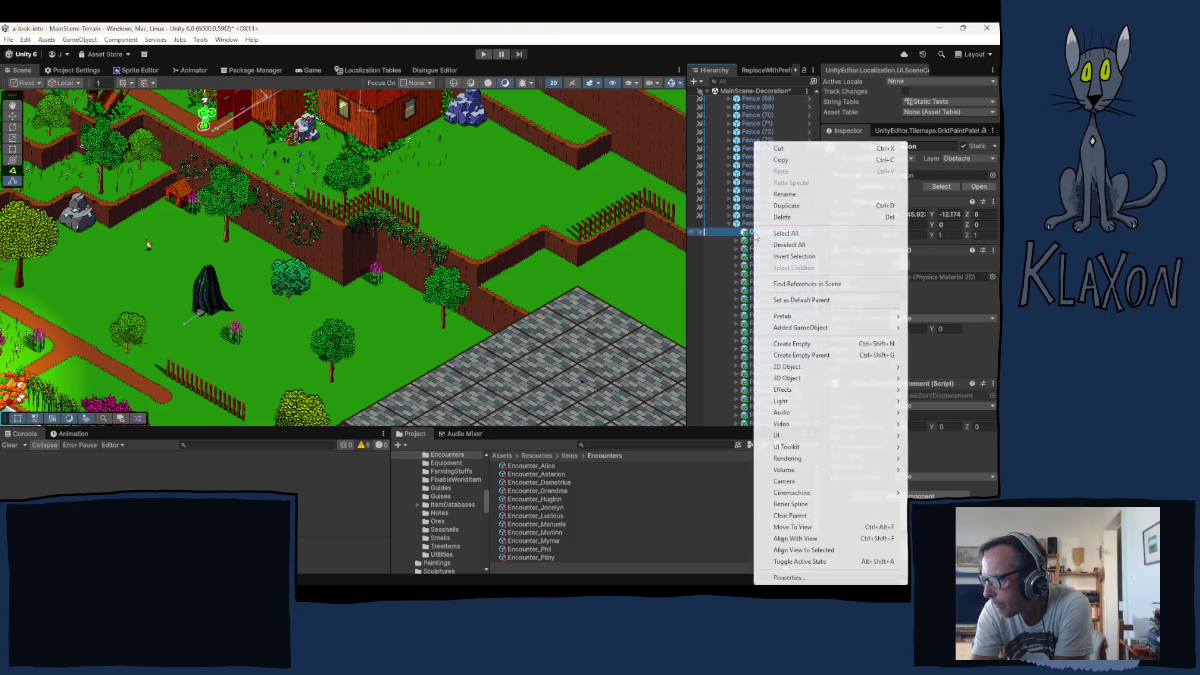
mouse_move(810, 328)
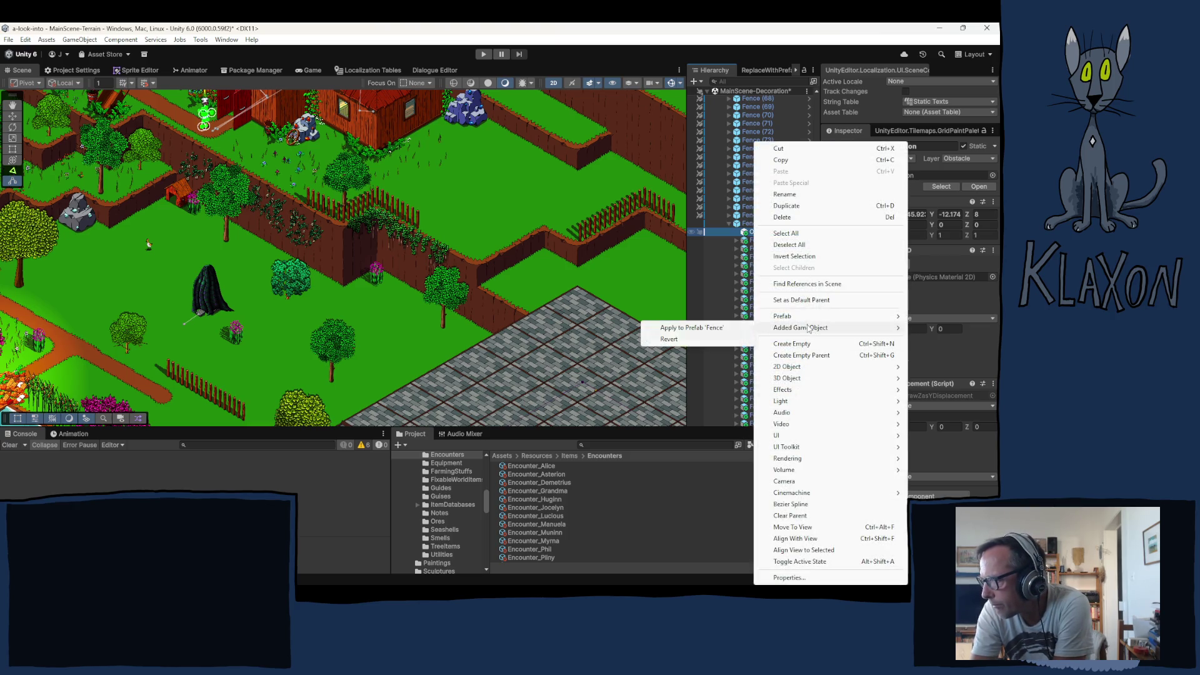
click(795, 528)
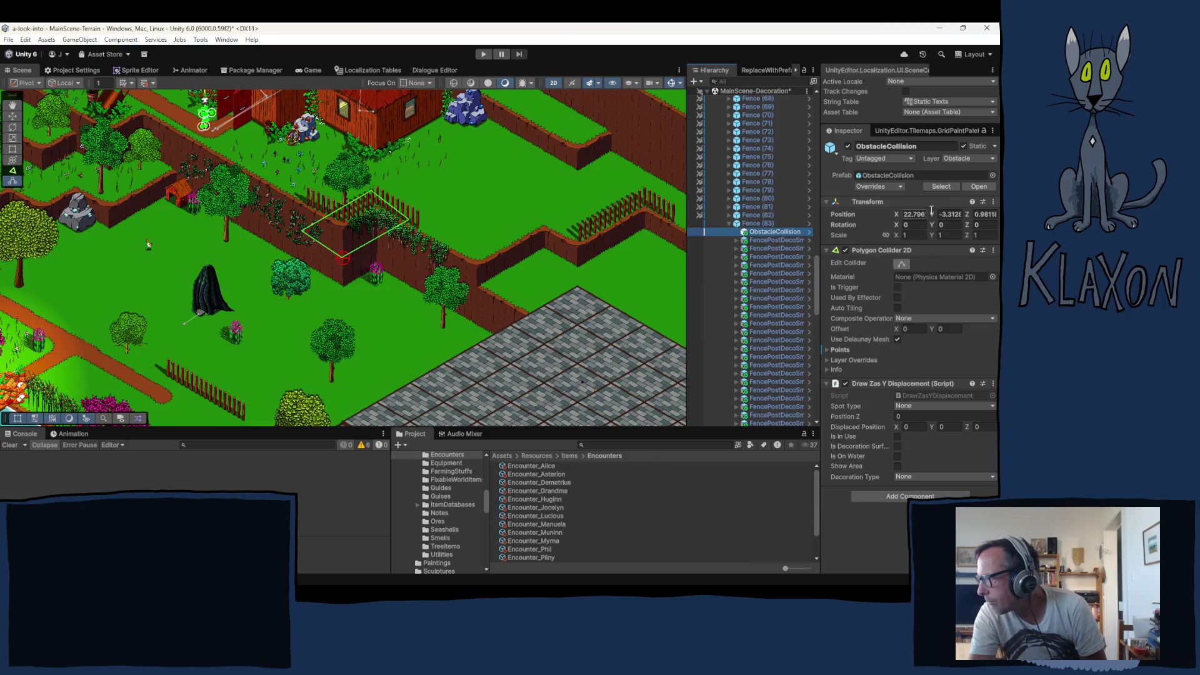
click(765, 240)
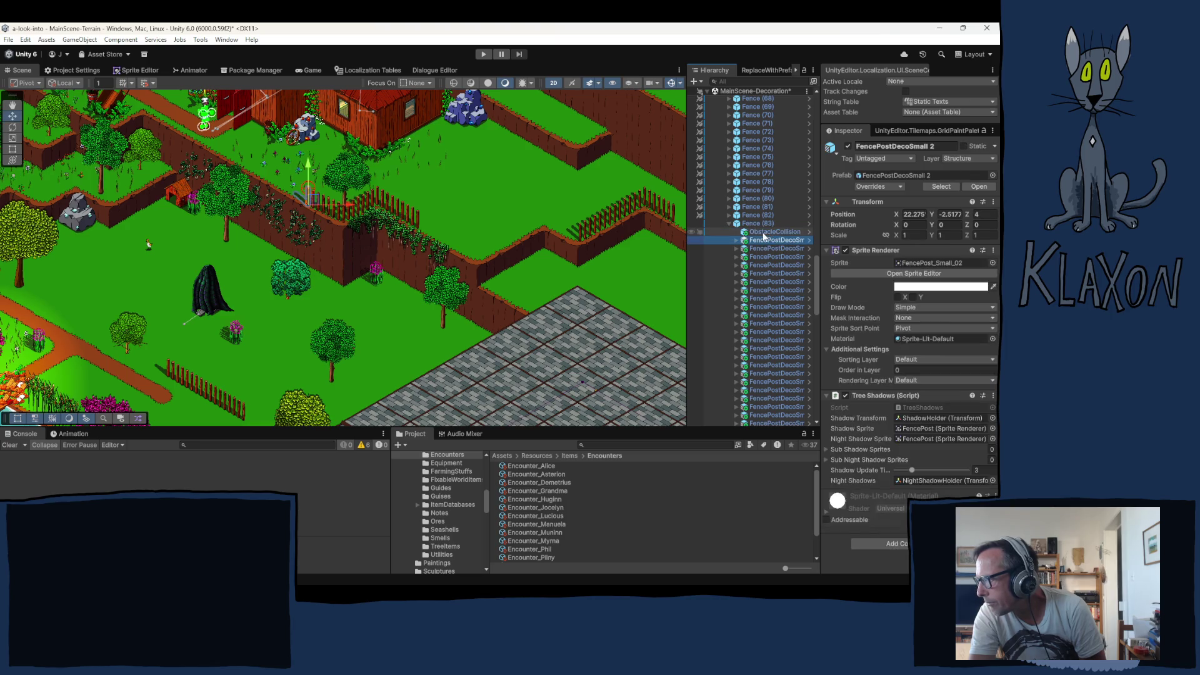
click(766, 232)
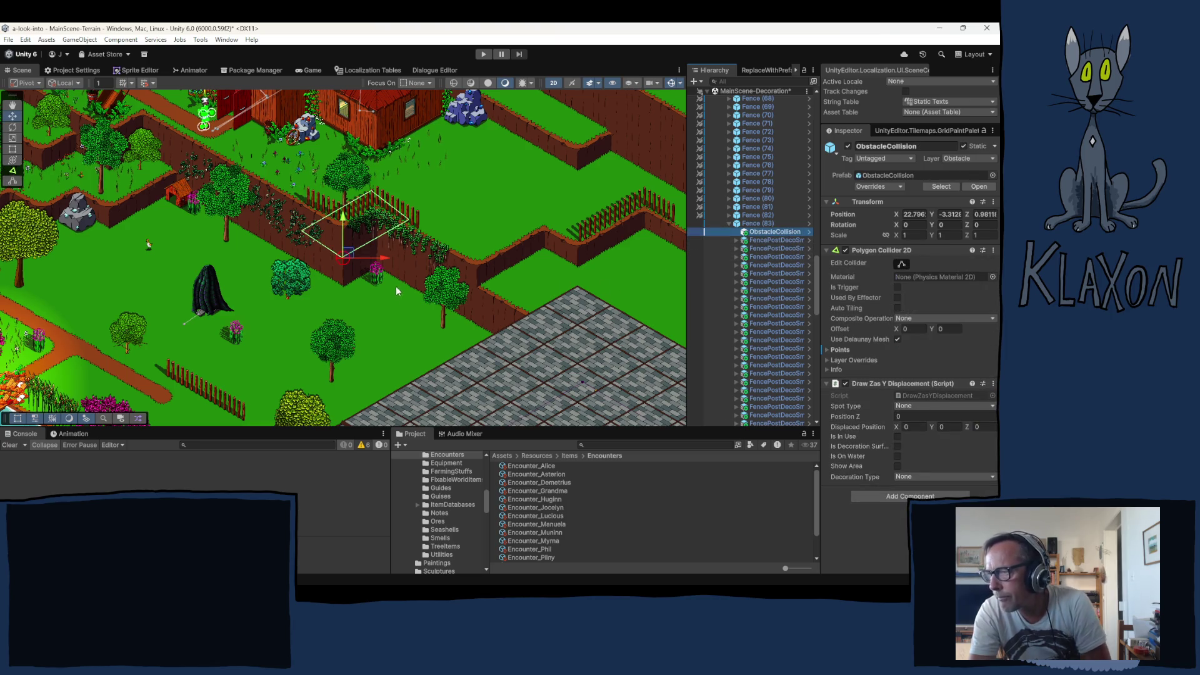
key(Delete)
mouse_move(246, 320)
mouse_down()
mouse_move(355, 323)
mouse_move(362, 297)
mouse_up()
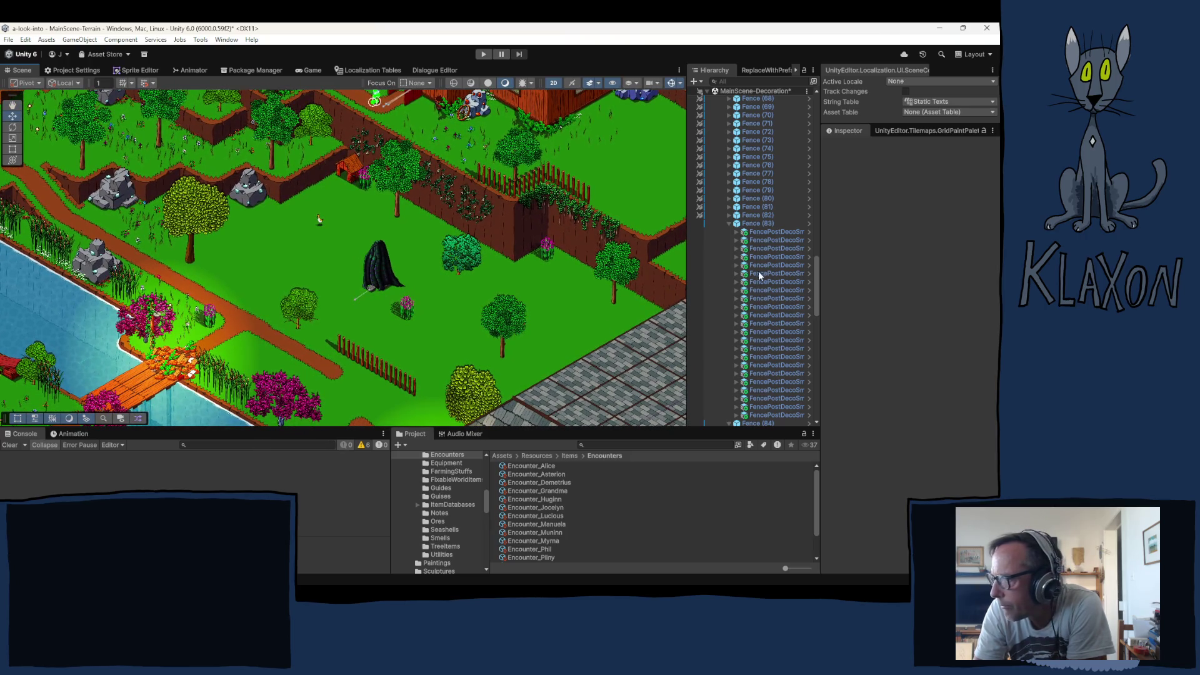
Select Grid, then nudge the bush beside the path slightly up and left
drag(815, 276, 804, 122)
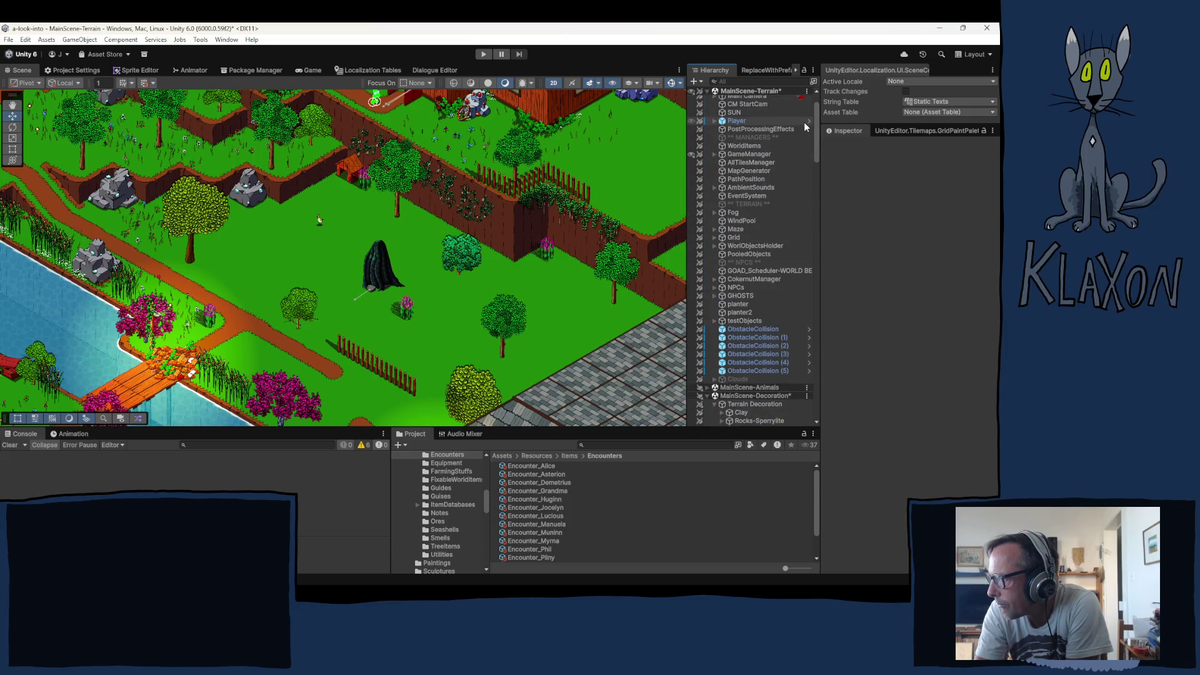
click(733, 235)
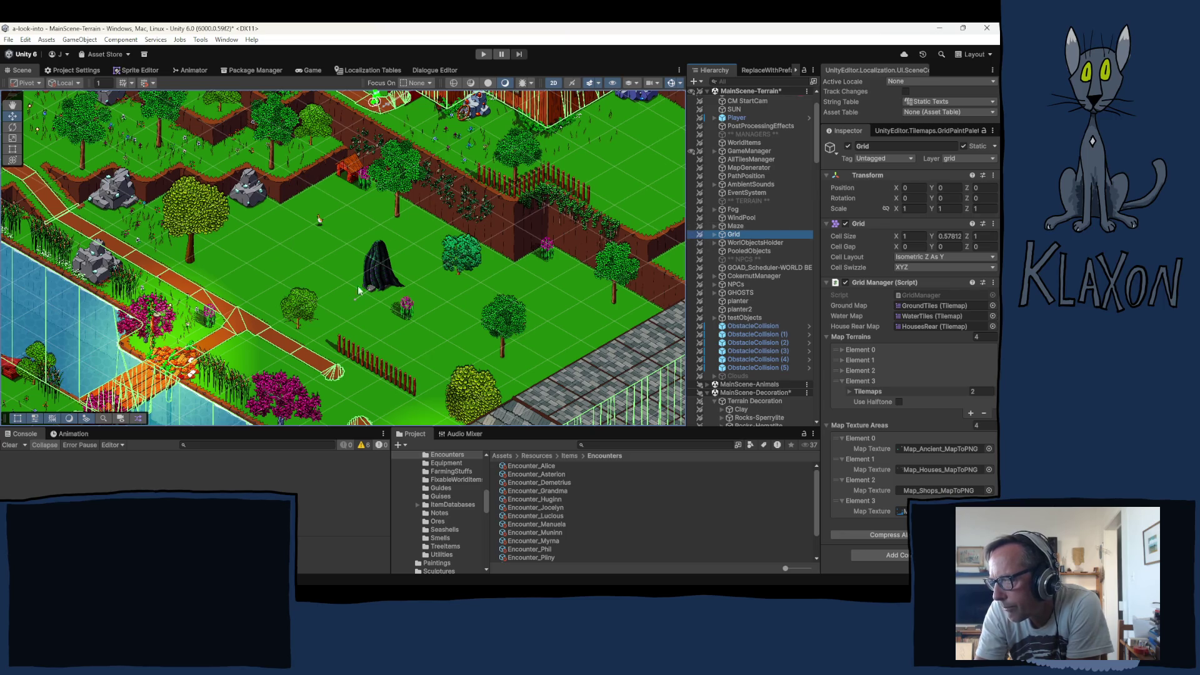
click(305, 319)
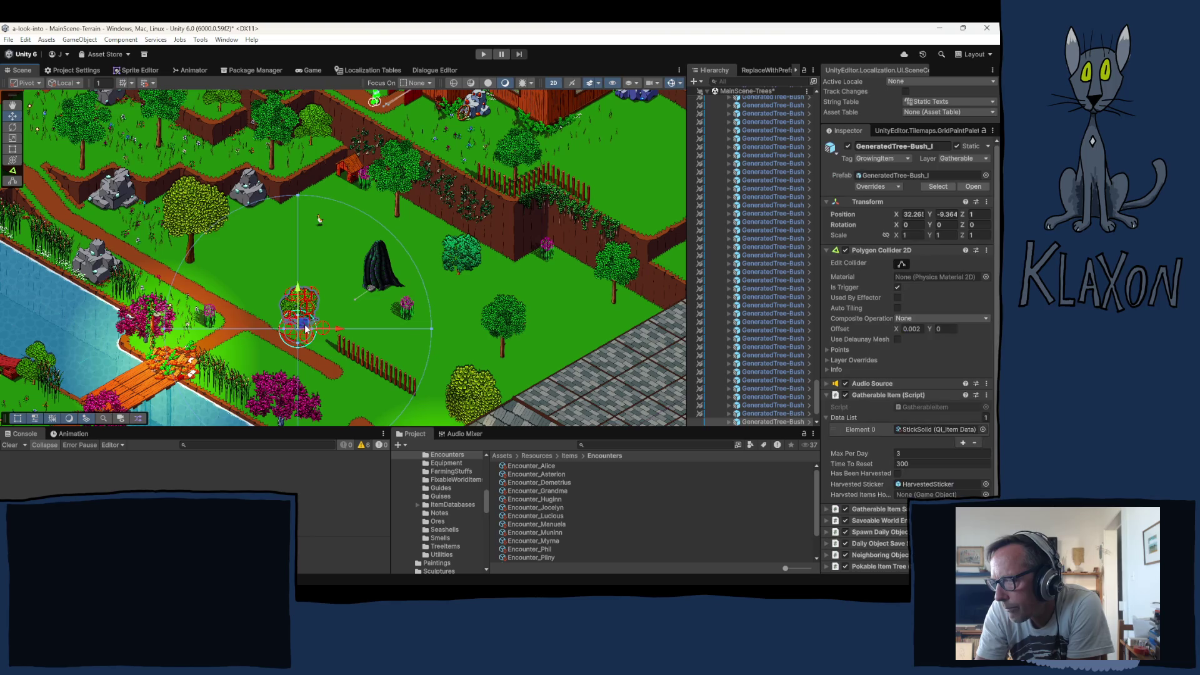
drag(305, 323, 286, 316)
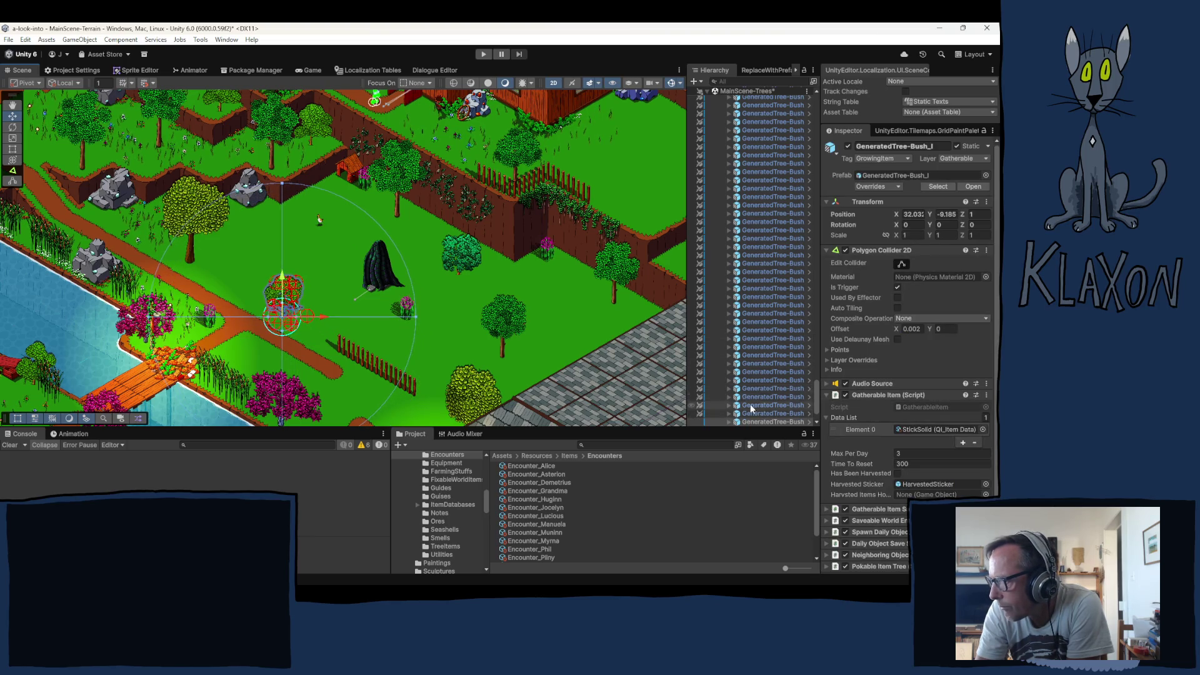
Collapse Fences under Terrain Decoration and choose the LeafPlant decoration set
drag(815, 388, 817, 107)
click(733, 285)
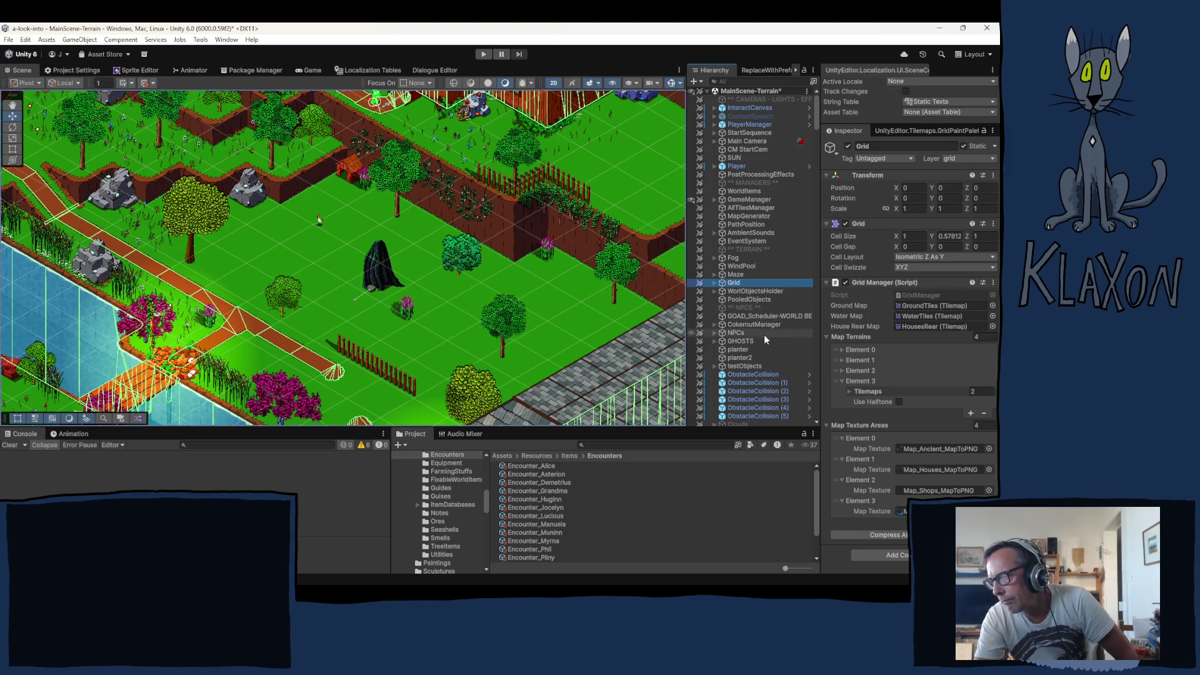
scroll(770, 354, down, 5)
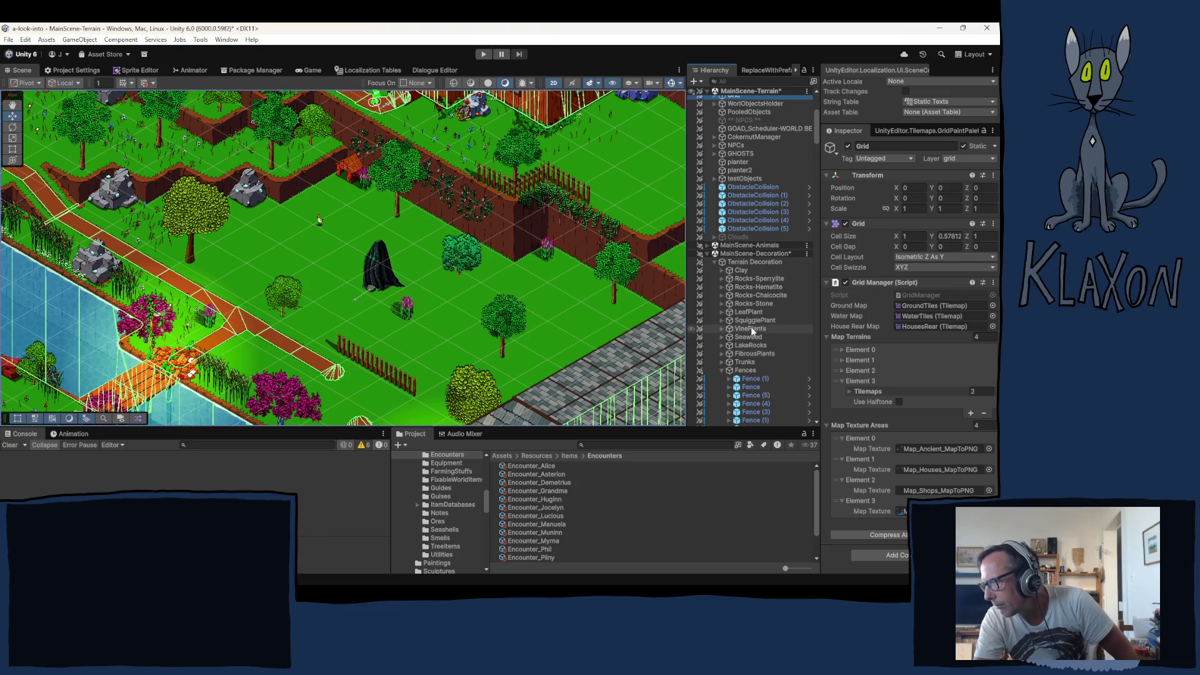
click(722, 370)
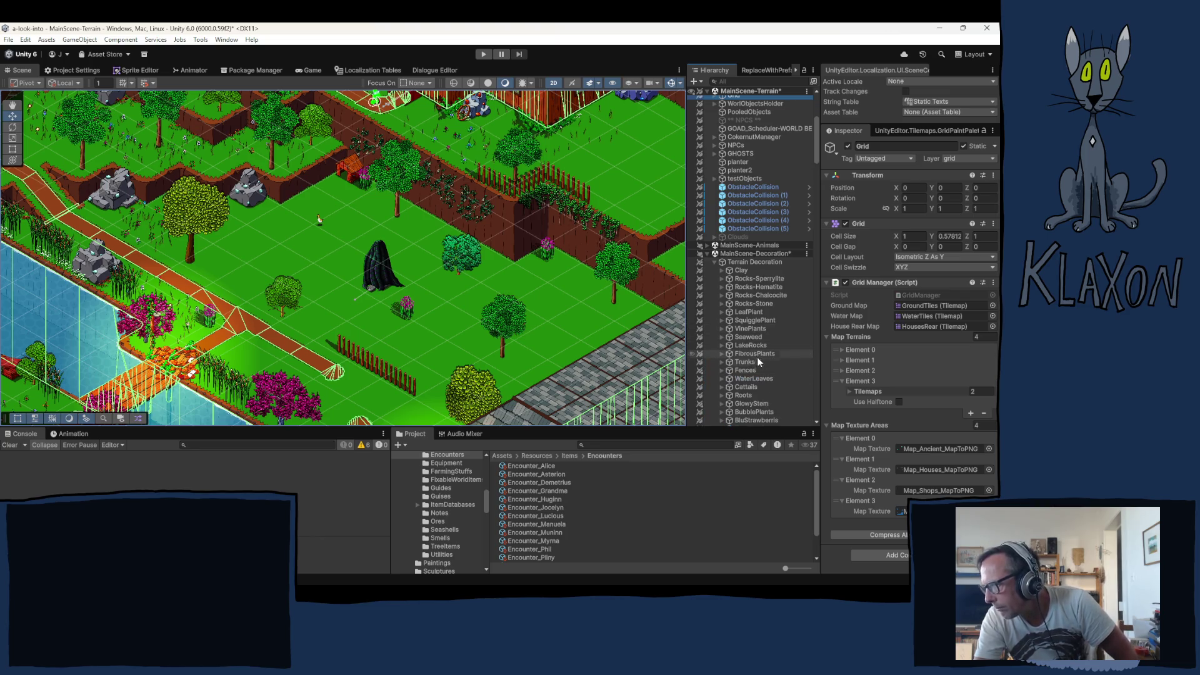
click(749, 313)
Paint LeafPlants beside the tree and in a cluster at the end of the fence
click(500, 366)
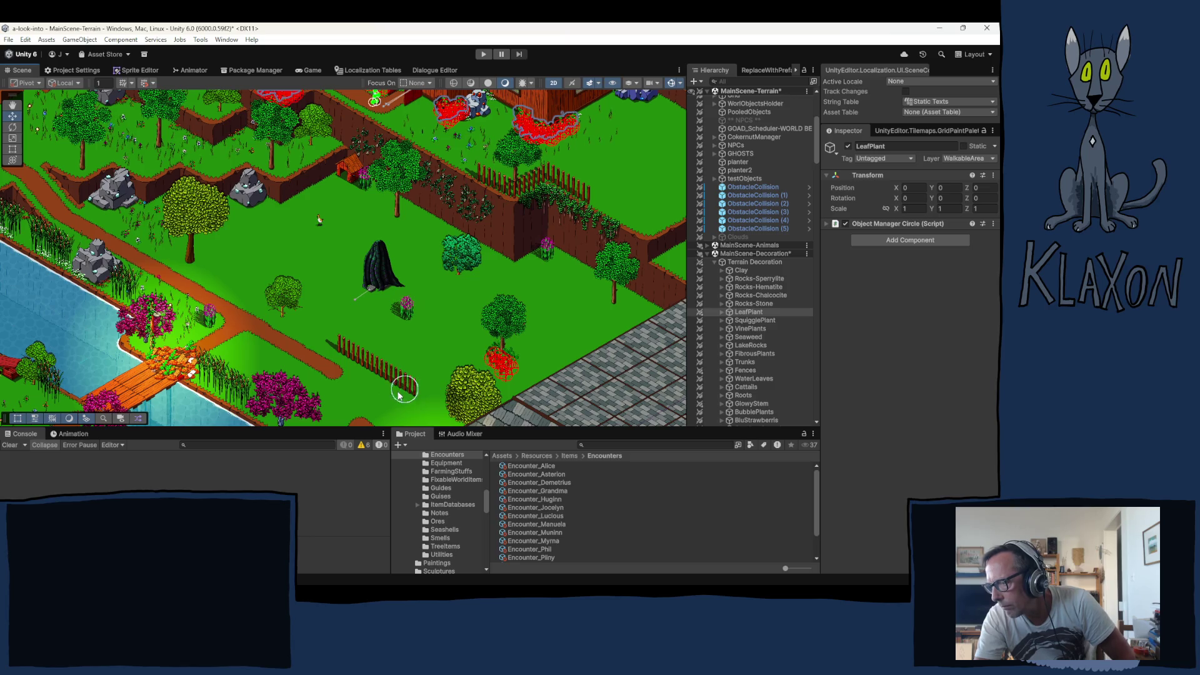
click(401, 388)
click(376, 375)
click(369, 369)
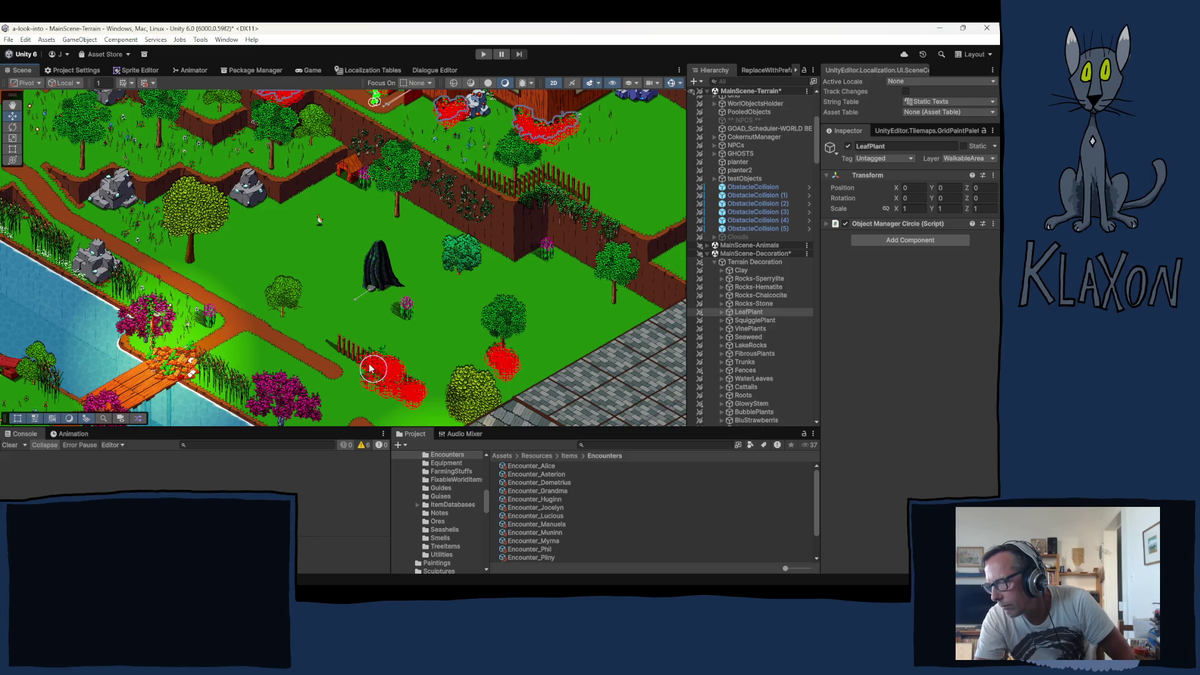
click(428, 383)
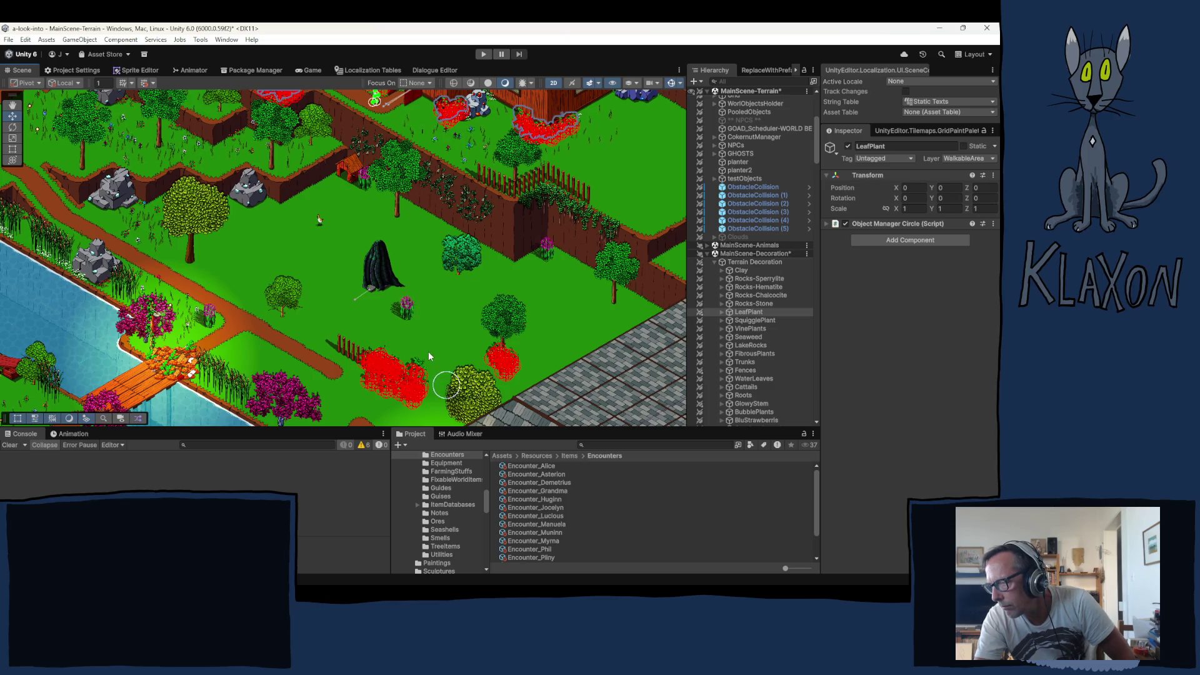
Paint LeafPlants beside three tree trunks, then switch to the SquigglePlant group
click(398, 220)
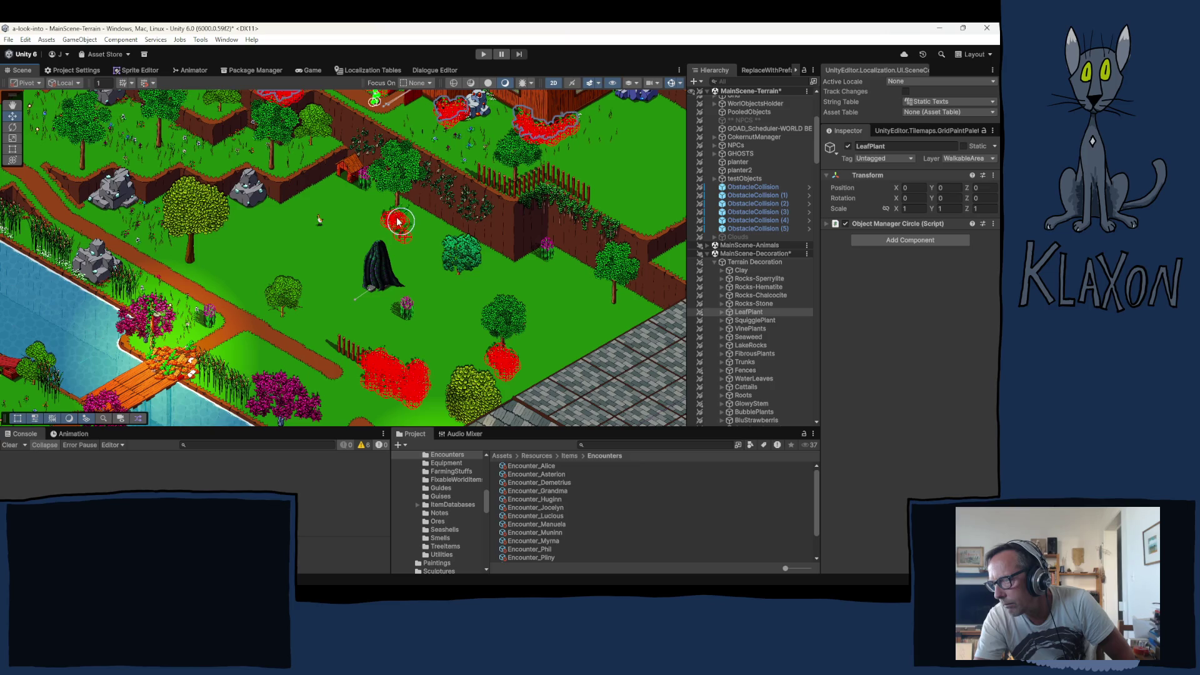
click(613, 306)
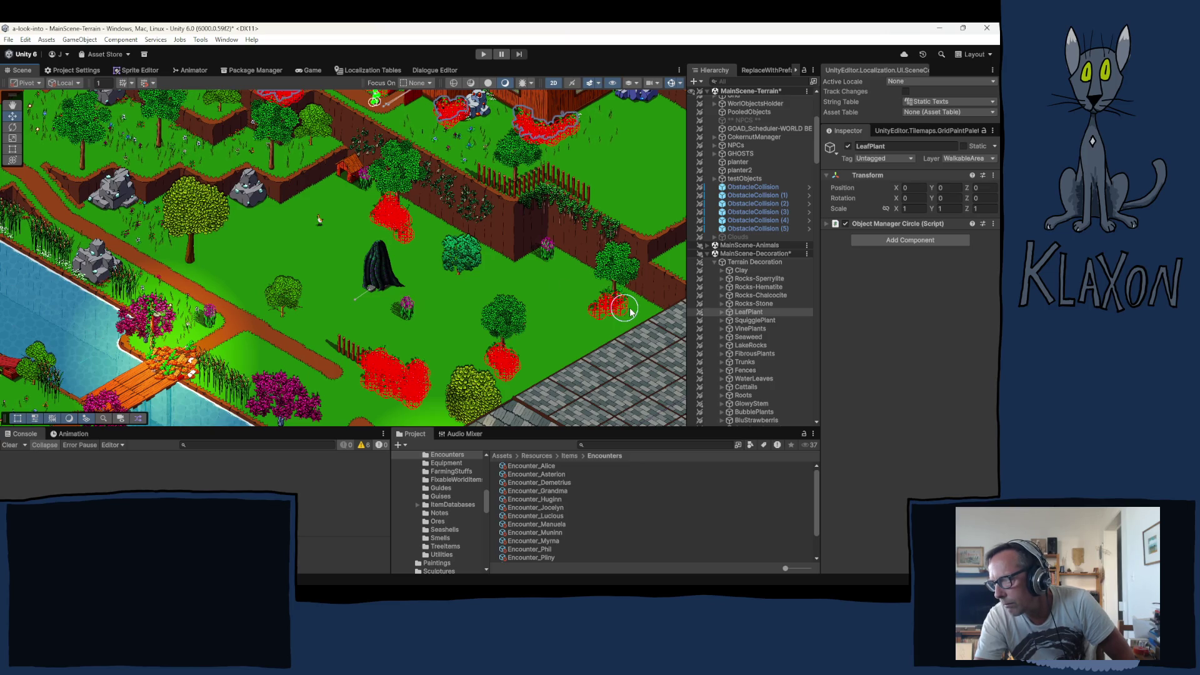
click(202, 258)
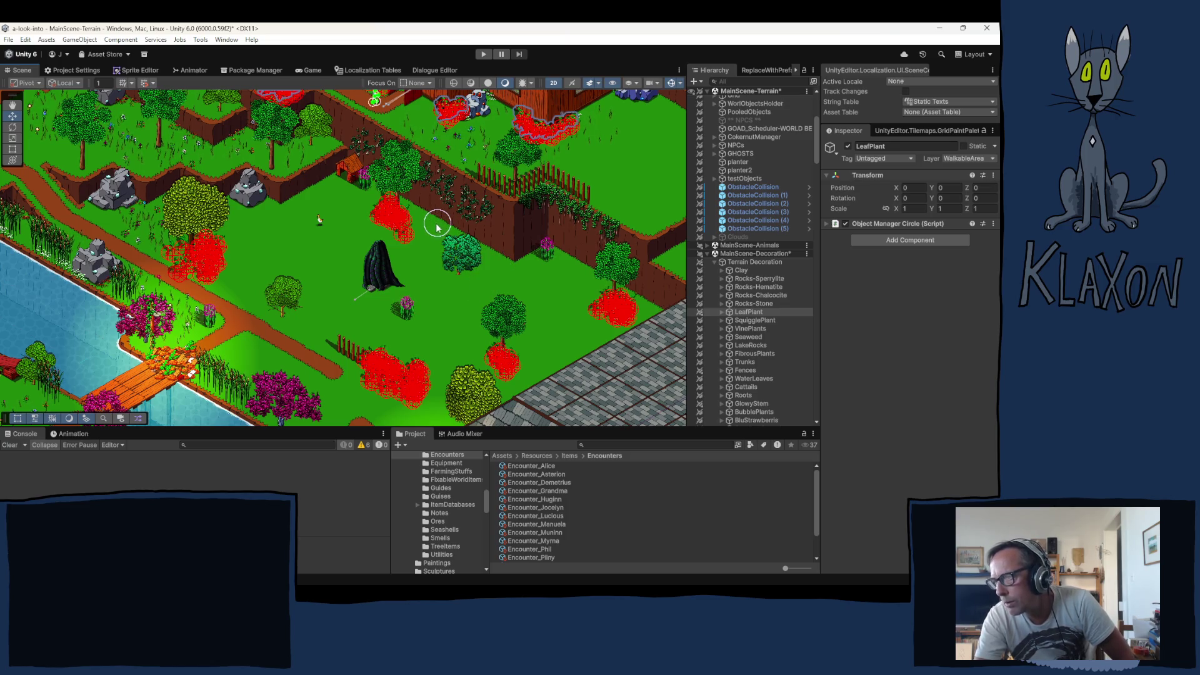
click(755, 320)
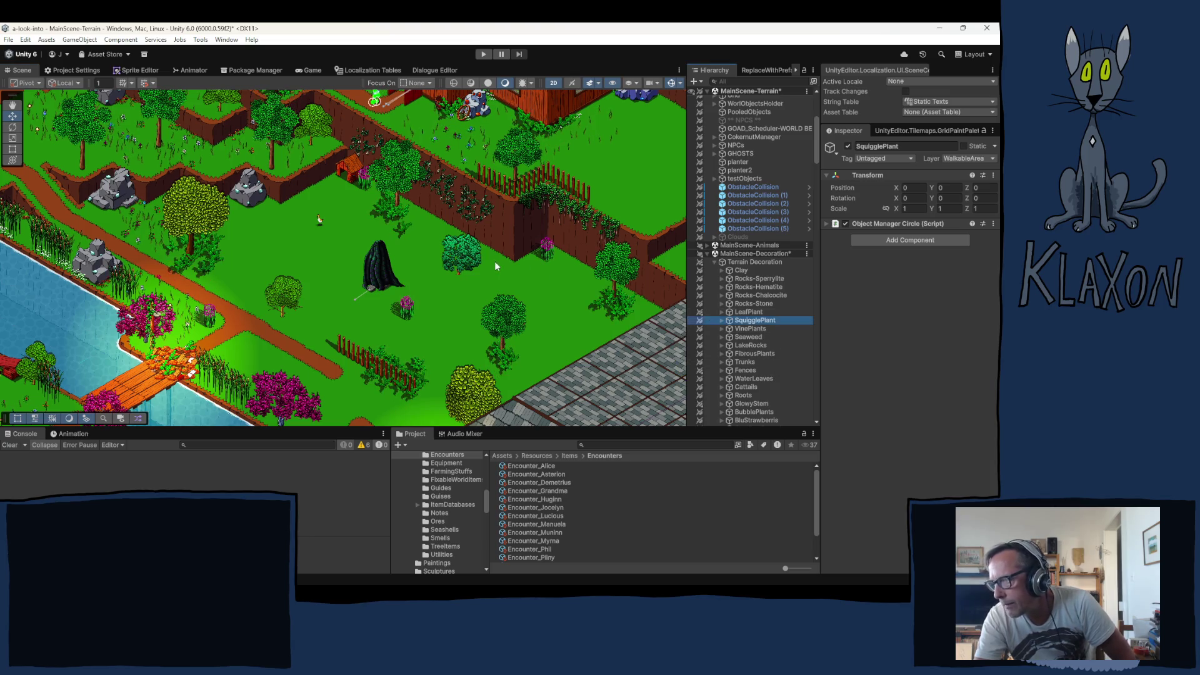
Paint SquigglePlant sprigs along the right side and top of the round bush
click(483, 249)
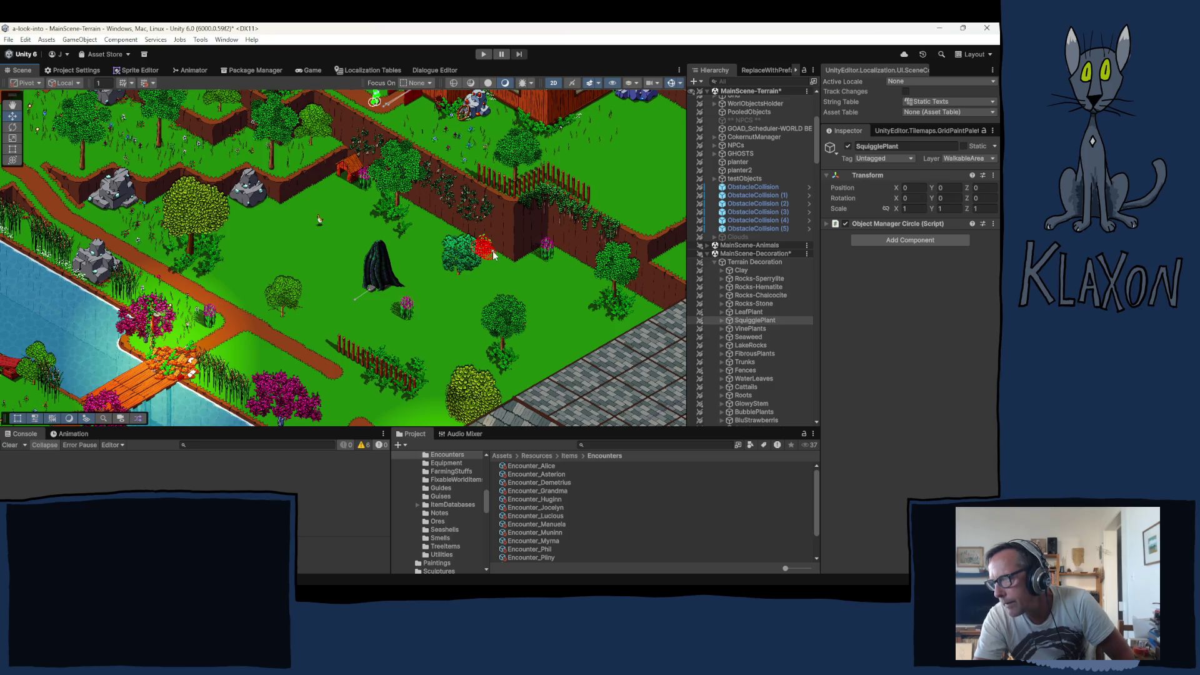
scroll(491, 250, up, 5)
scroll(494, 257, up, 2)
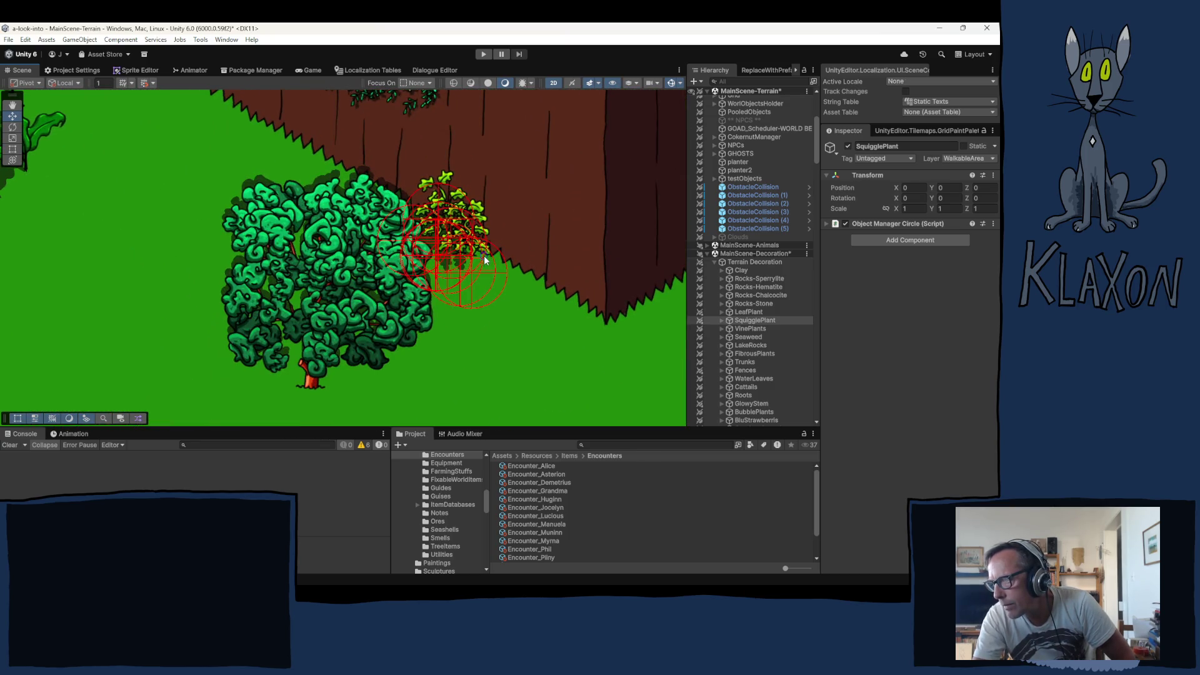
mouse_move(482, 260)
mouse_down()
mouse_move(496, 268)
mouse_move(464, 278)
mouse_up()
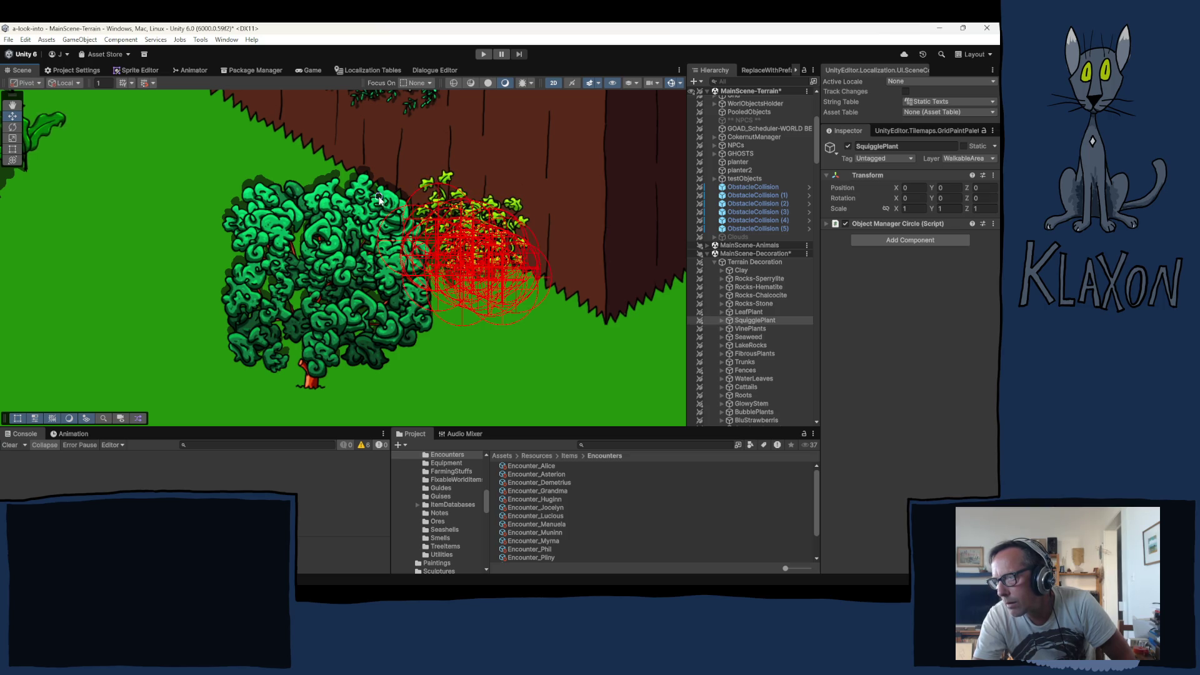
click(360, 189)
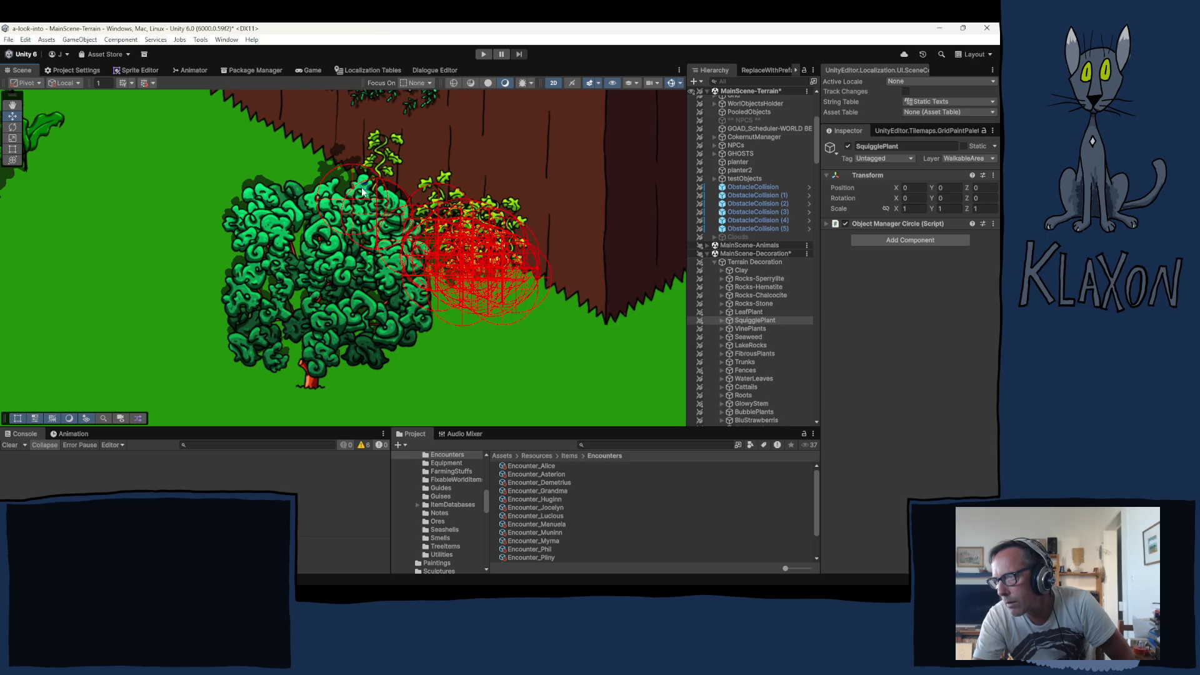
click(352, 185)
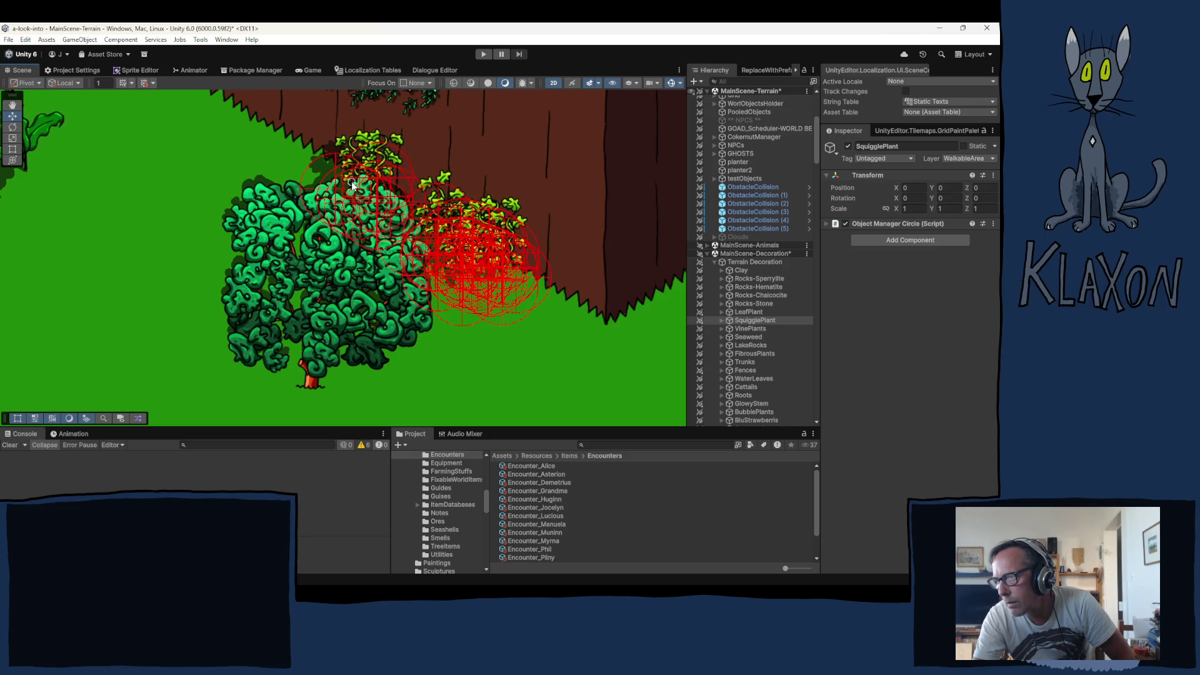
Paint three SquigglePlants on the grass at the cliff base near the magenta flowers
drag(629, 316, 337, 320)
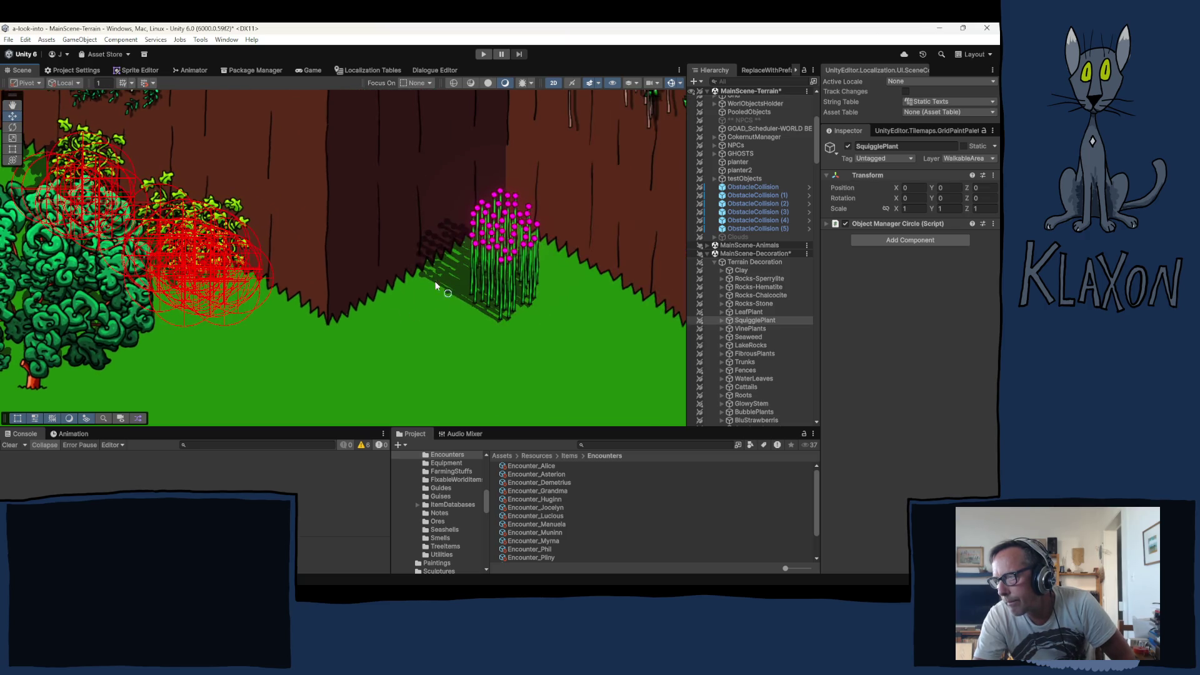
click(354, 315)
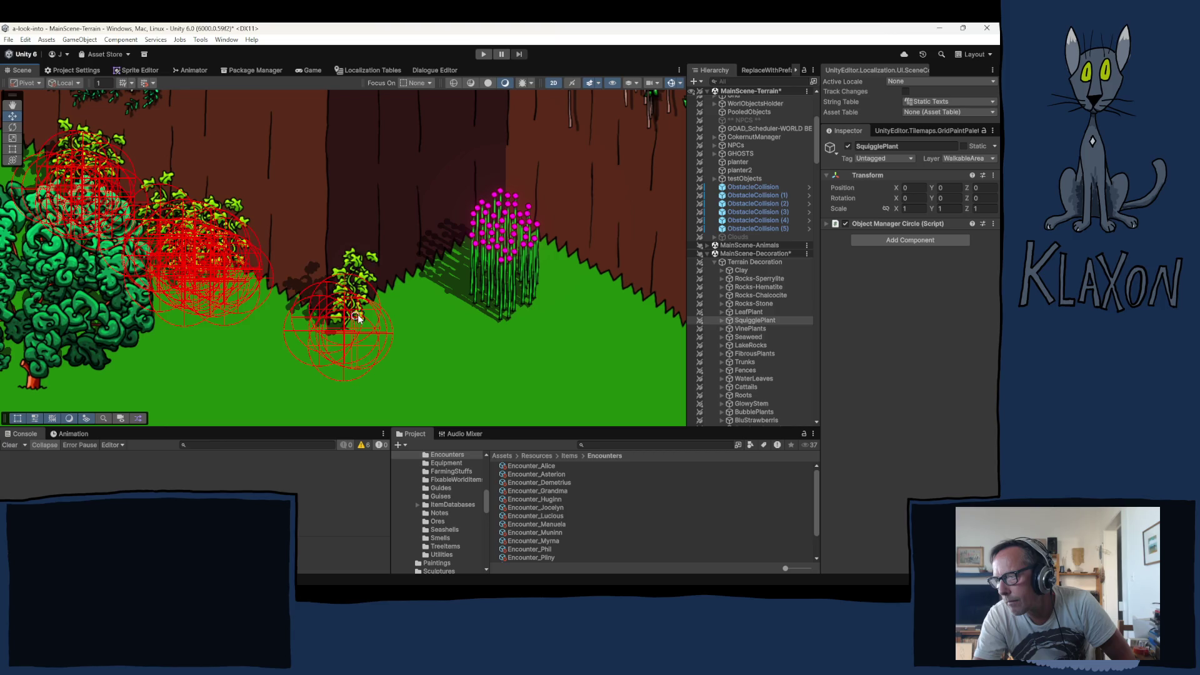
click(368, 313)
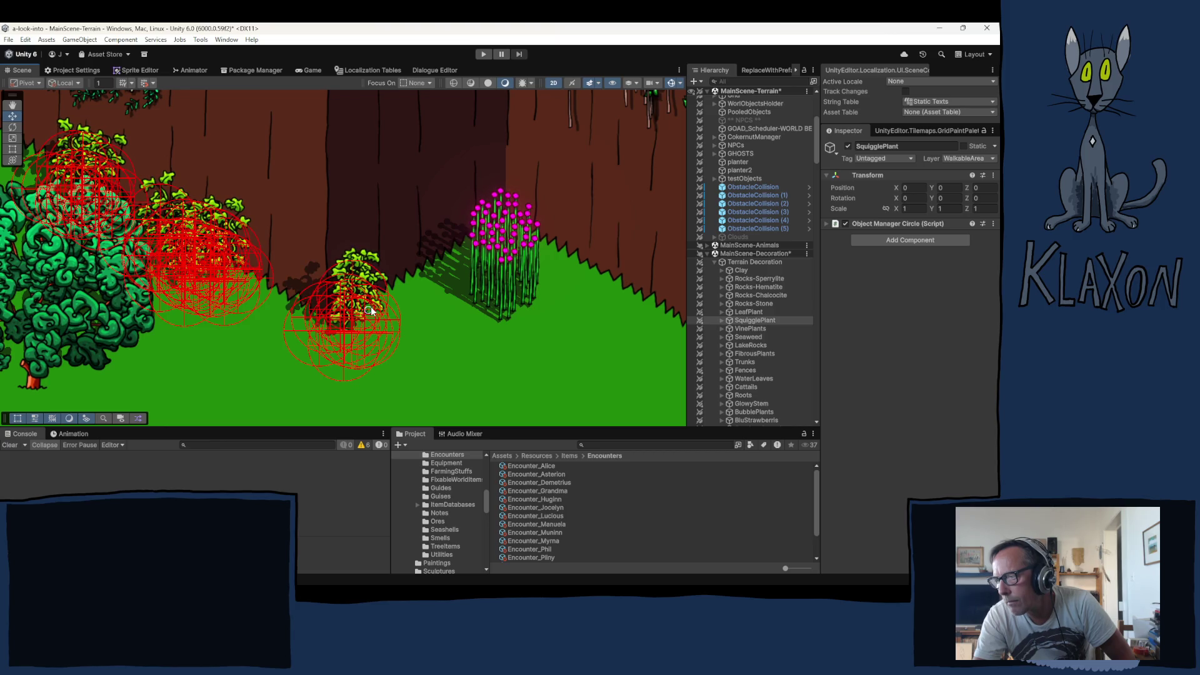
click(394, 312)
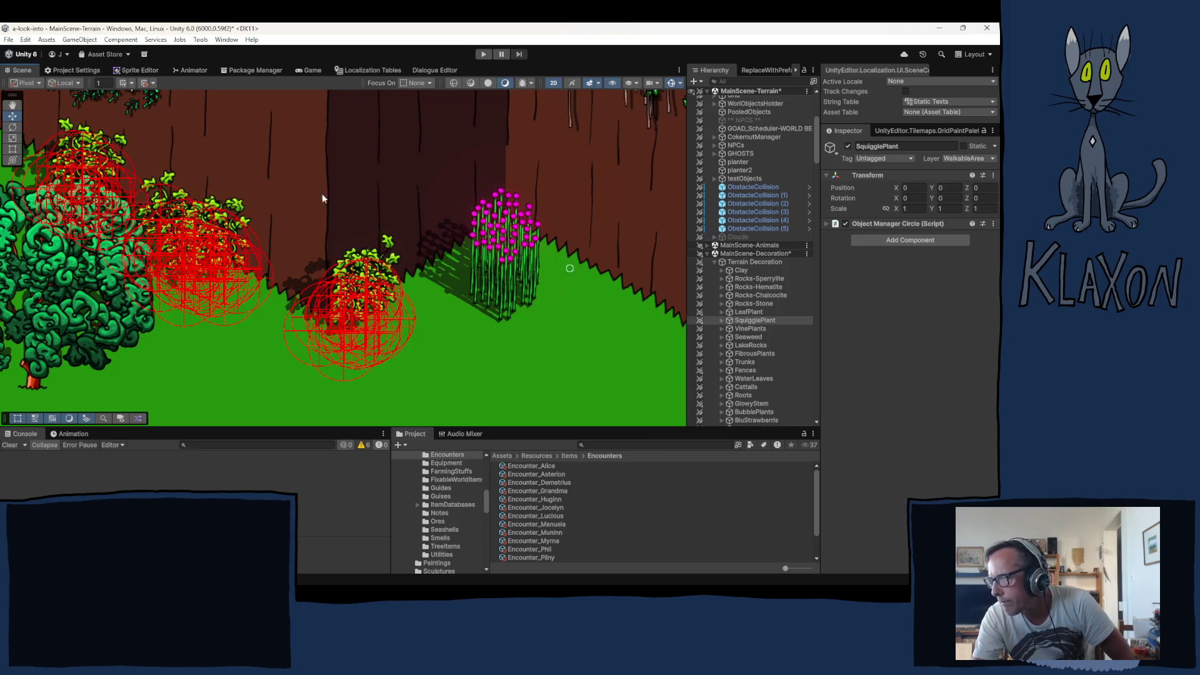
scroll(285, 233, down, 1)
click(733, 236)
drag(298, 186, 311, 361)
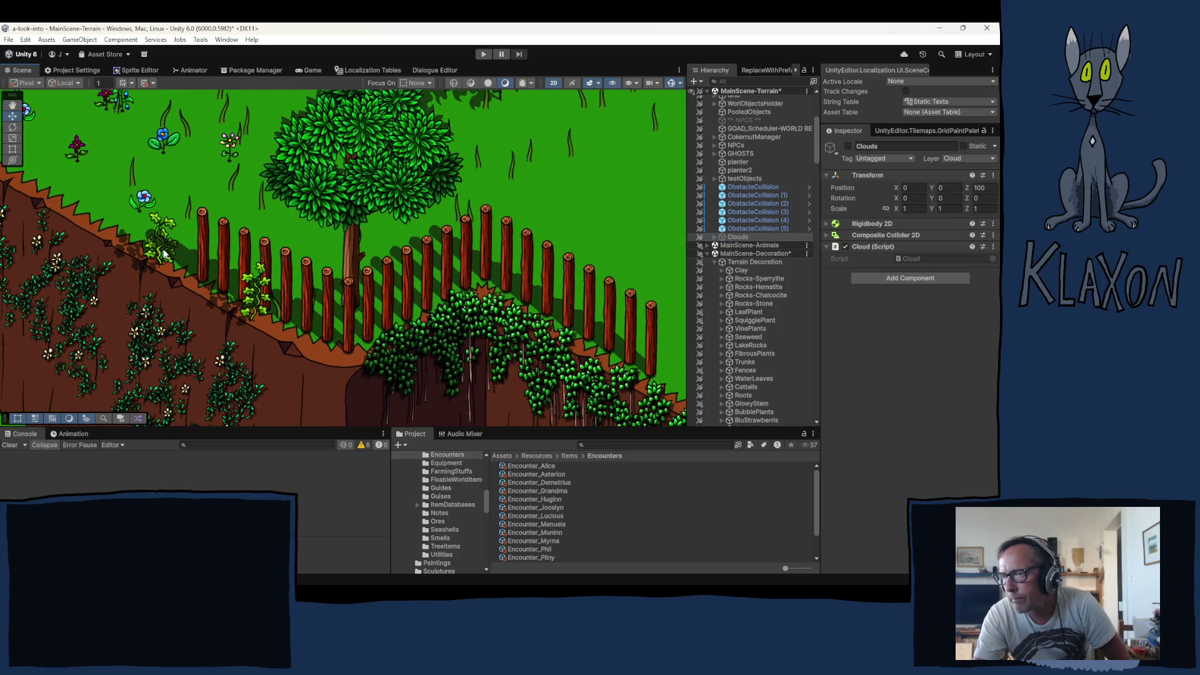
Delete two stray SquigglePlants from the scene
click(168, 254)
key(Delete)
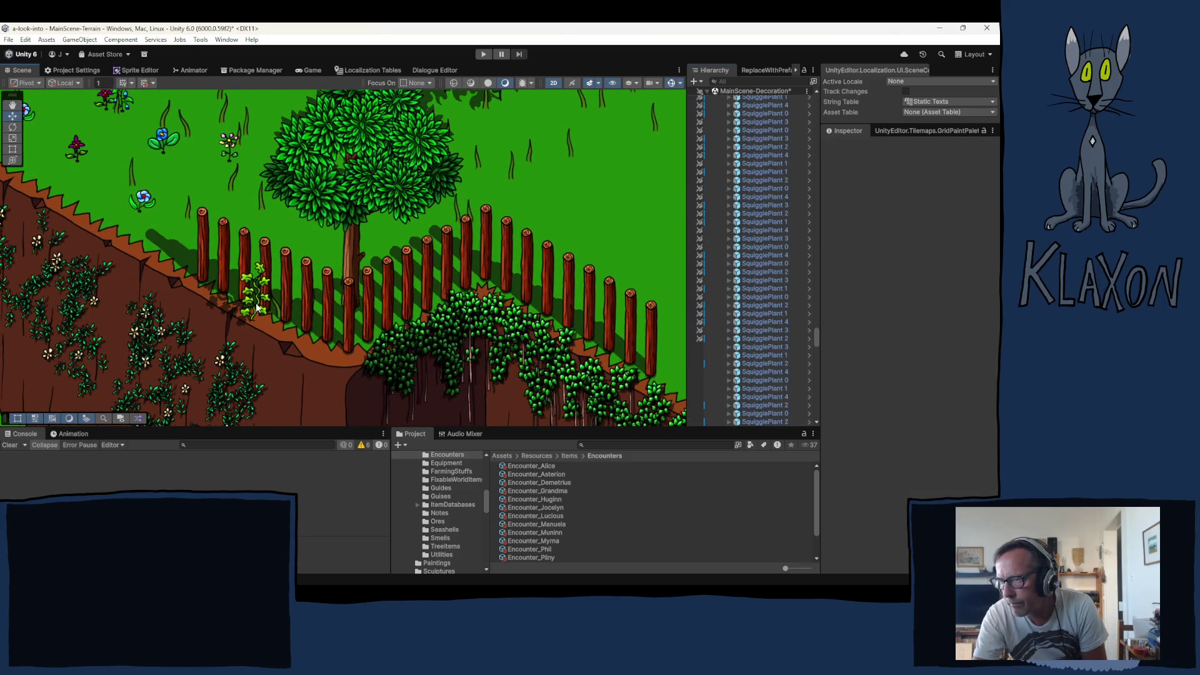
click(263, 319)
key(Delete)
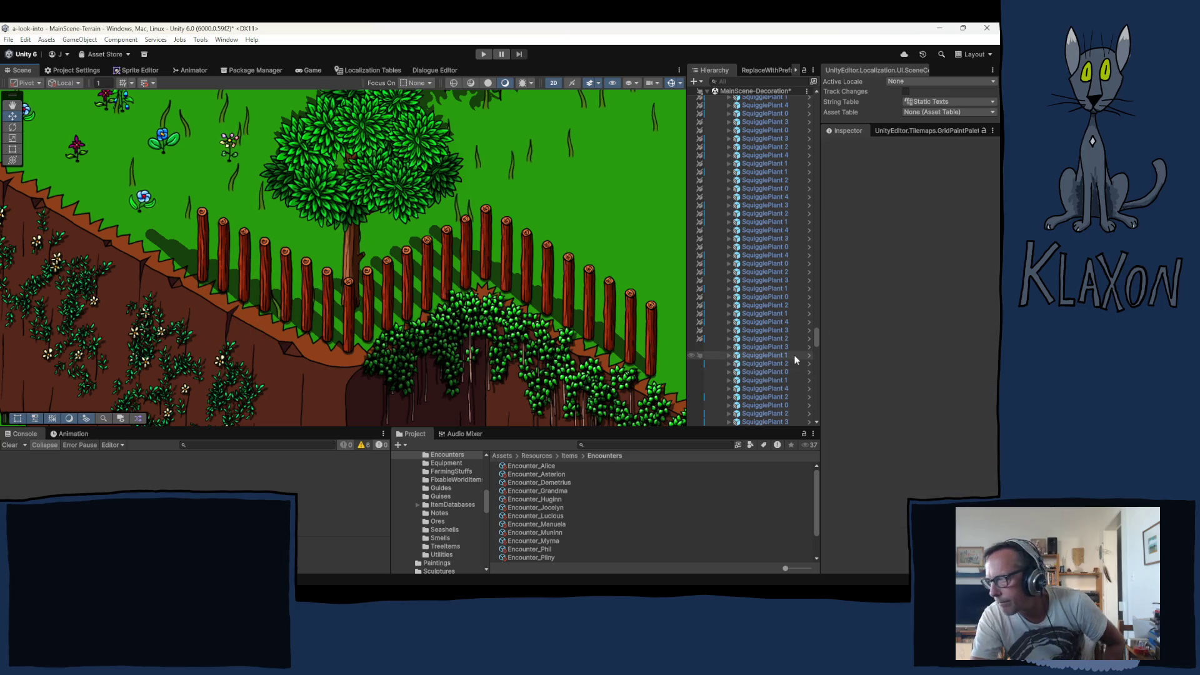
Collapse SquigglePlant, select the LeafPlant group, and paint a stroke of leaf plants along the fence
drag(816, 339, 798, 92)
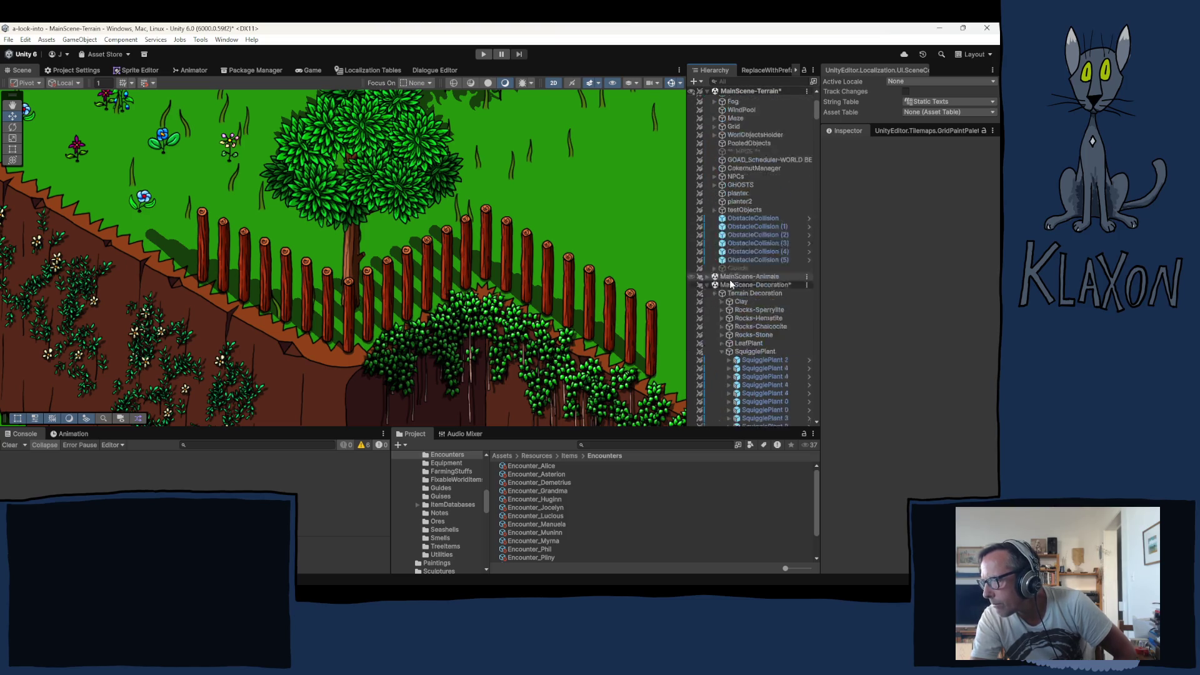
click(723, 288)
click(731, 281)
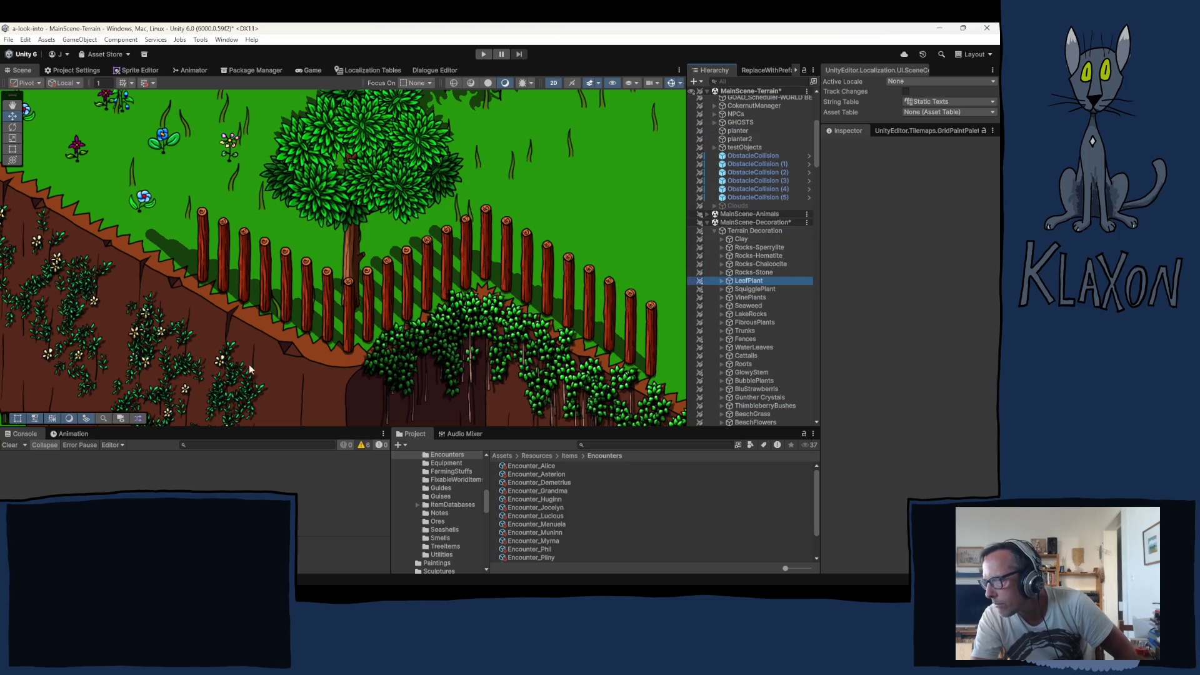
scroll(276, 371, down, 3)
scroll(309, 354, up, 2)
scroll(310, 355, down, 3)
scroll(344, 345, up, 3)
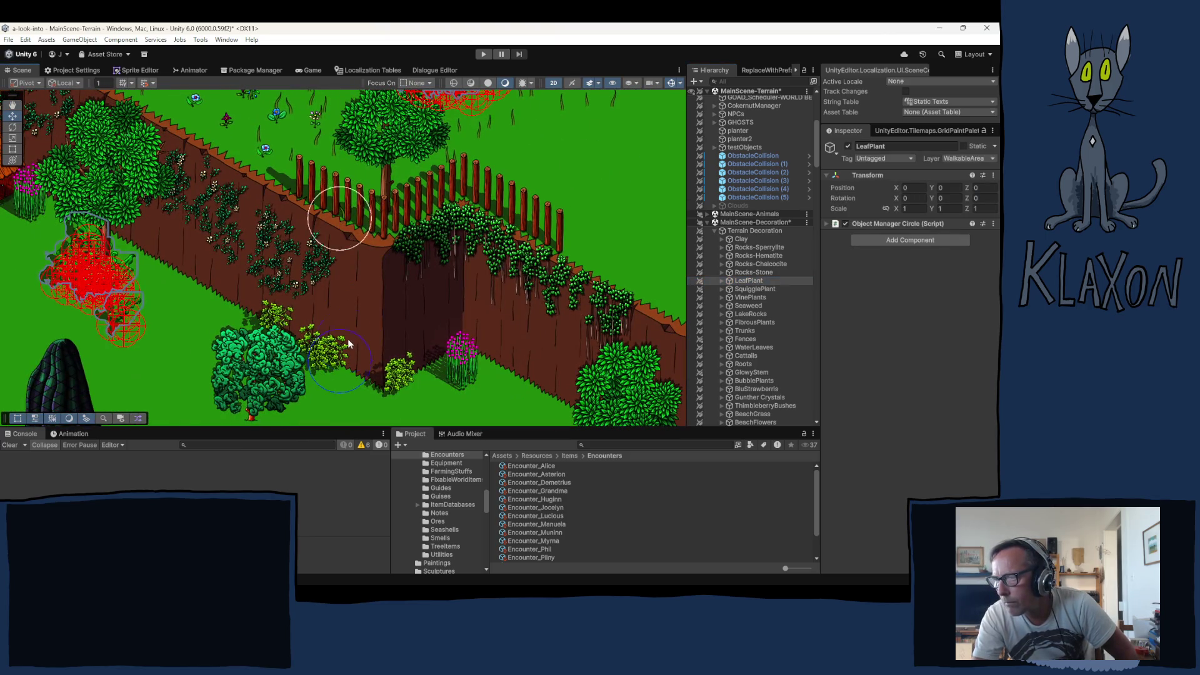
mouse_move(368, 353)
mouse_down()
mouse_move(441, 328)
mouse_move(489, 328)
mouse_move(591, 387)
mouse_move(575, 395)
mouse_move(599, 398)
mouse_up()
Paint LeafPlants around the bases of the trees near the stone path
mouse_move(527, 377)
mouse_down()
mouse_move(340, 308)
mouse_move(266, 250)
mouse_move(388, 204)
mouse_move(491, 207)
mouse_up()
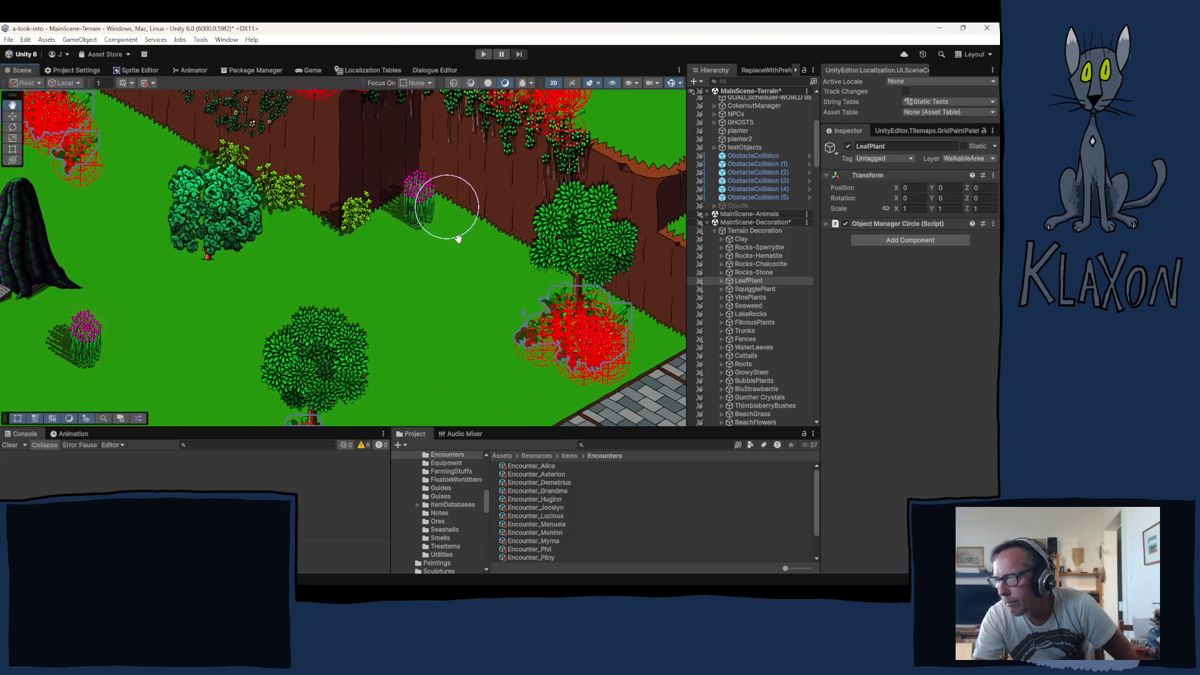
click(527, 275)
click(629, 339)
drag(420, 285, 523, 151)
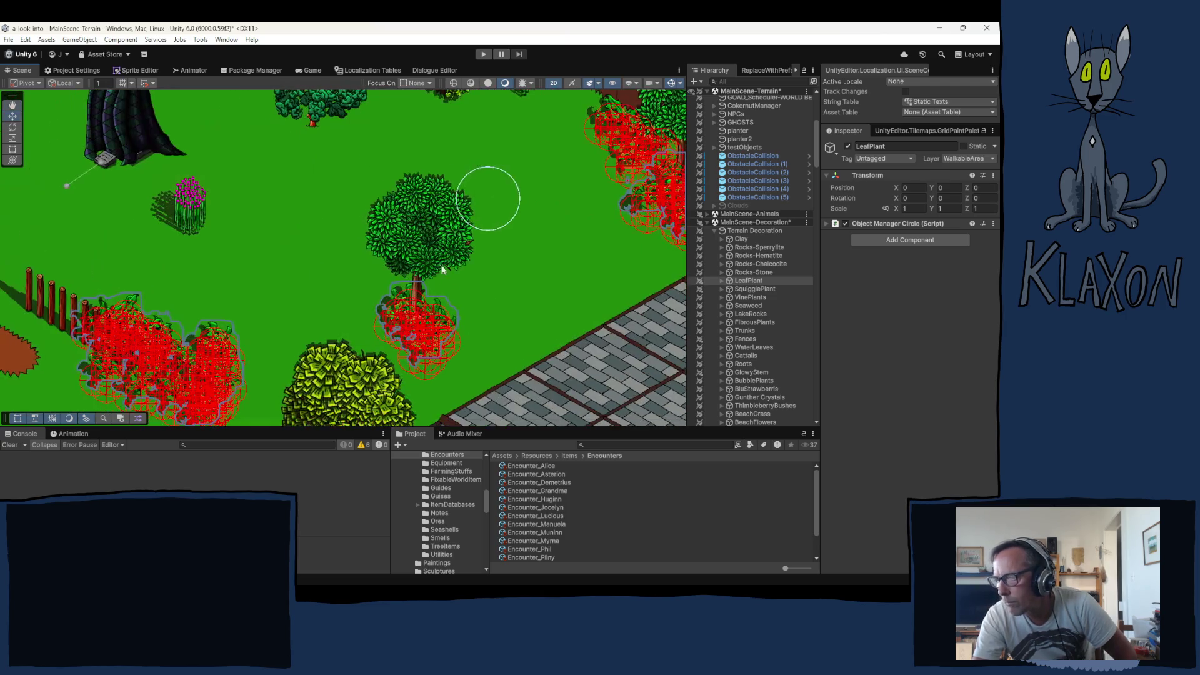
drag(489, 280, 442, 279)
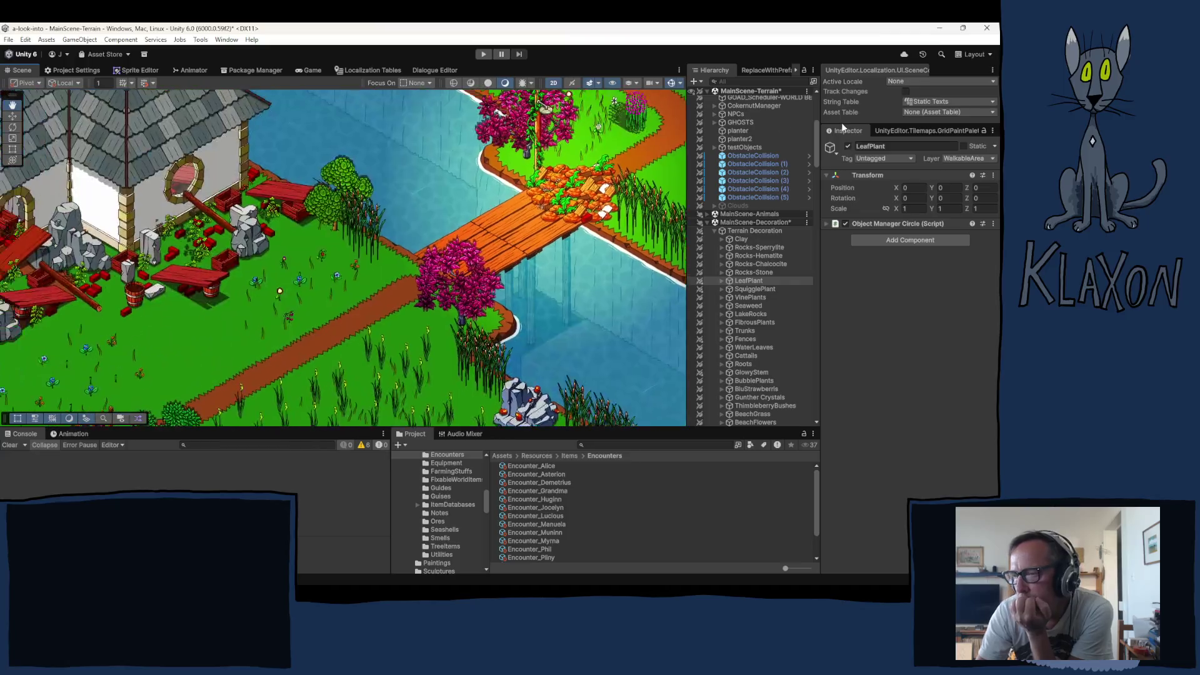
key(f)
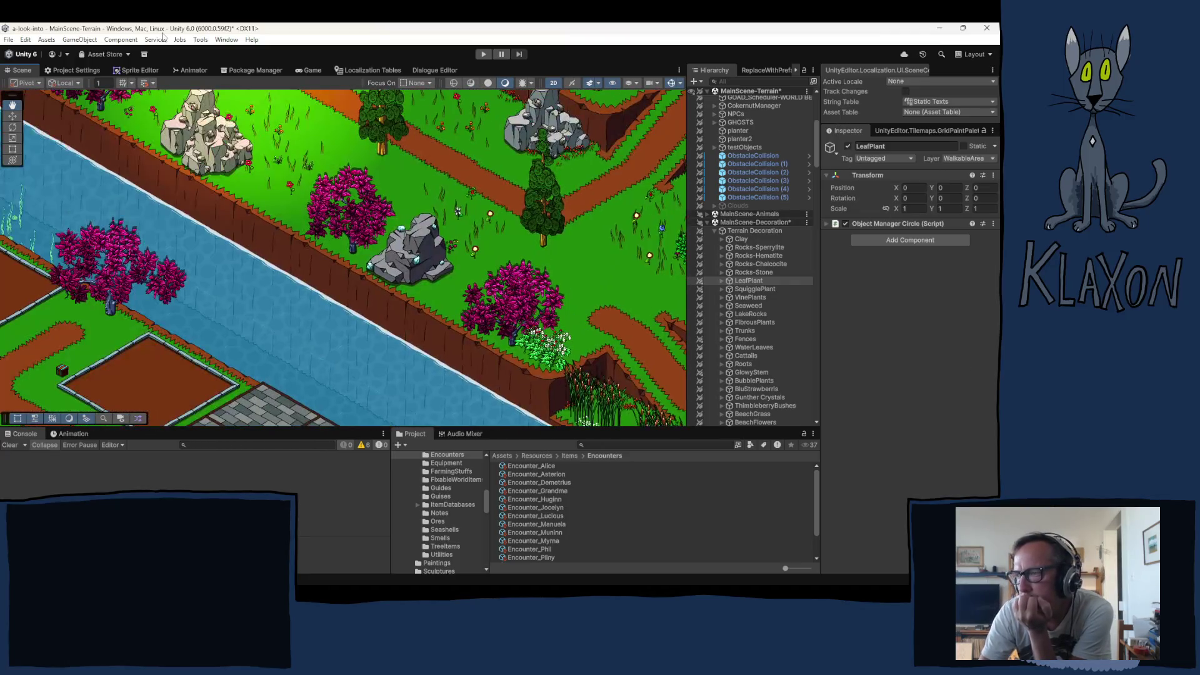
mouse_move(692, 286)
mouse_down()
mouse_move(715, 287)
mouse_move(775, 338)
mouse_move(776, 316)
mouse_move(329, 554)
mouse_move(560, 205)
mouse_move(897, 415)
mouse_move(825, 405)
mouse_up()
scroll(437, 263, down, 3)
scroll(437, 263, up, 4)
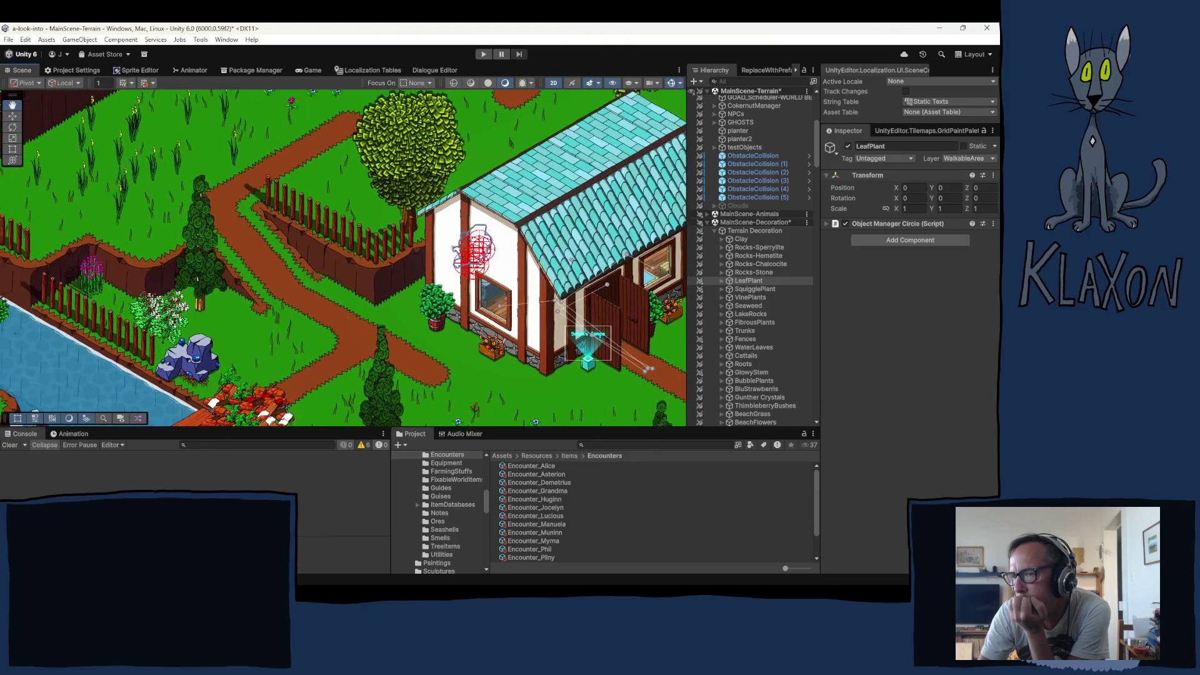
mouse_move(478, 250)
mouse_down()
mouse_move(455, 300)
mouse_move(217, 167)
mouse_move(212, 384)
mouse_move(232, 288)
mouse_up()
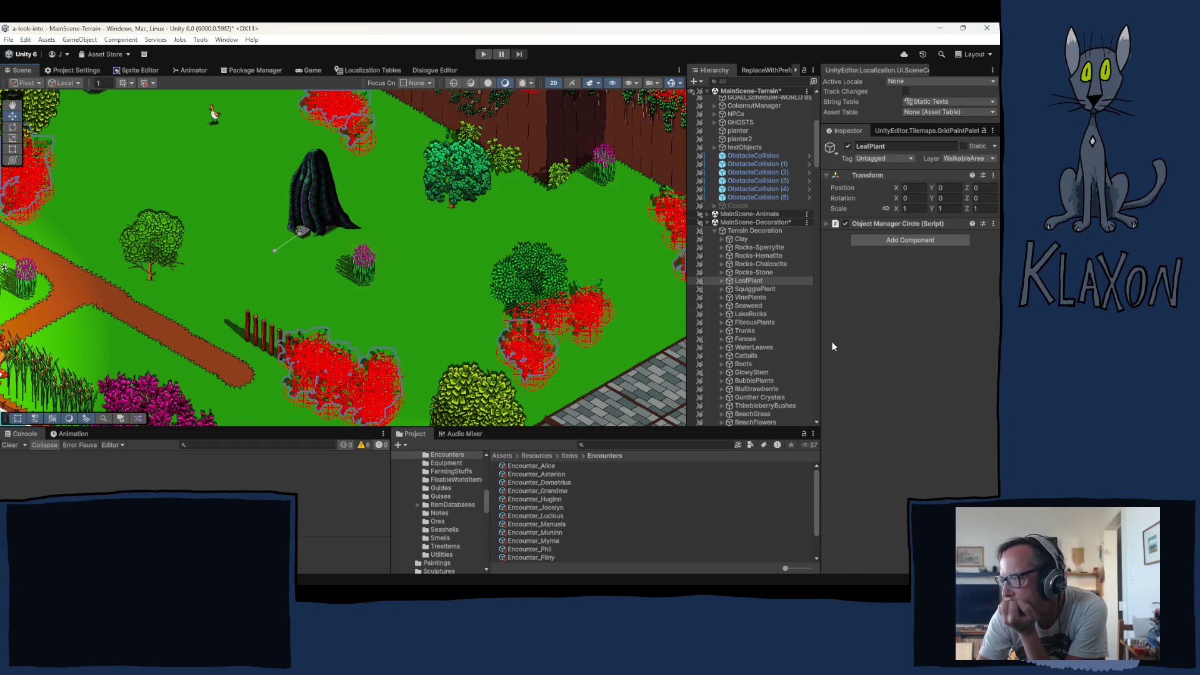
click(756, 405)
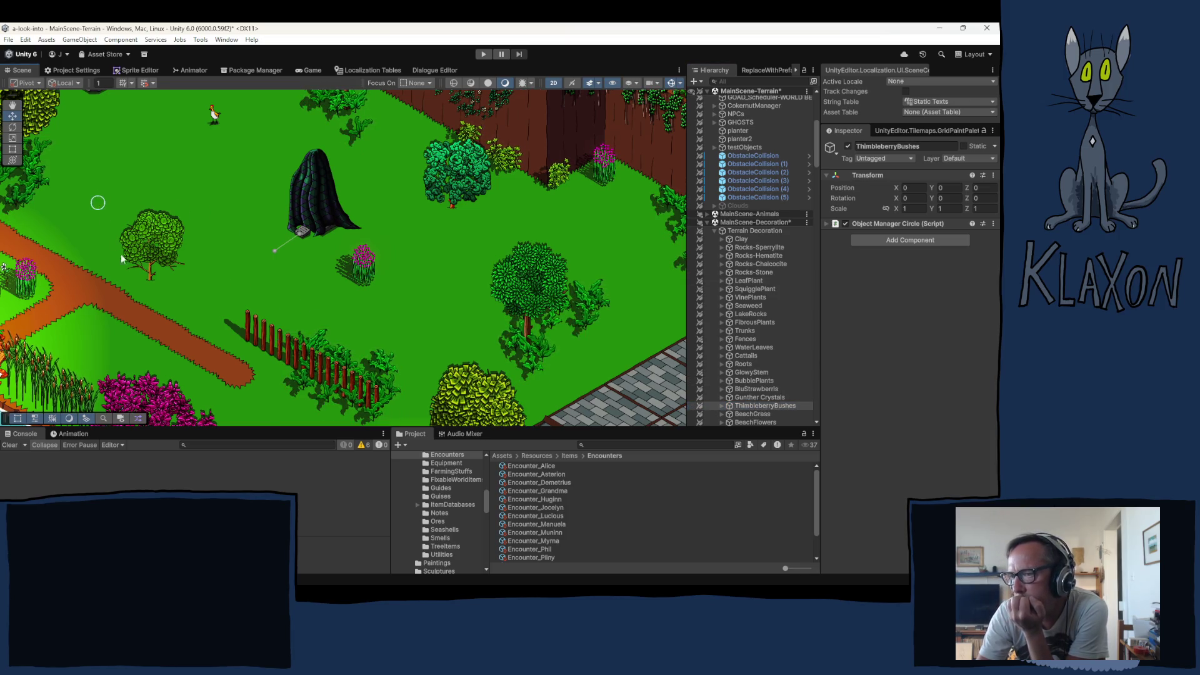
Paint four Thimbleberry bushes near the rocks and above the tree
drag(98, 200, 115, 245)
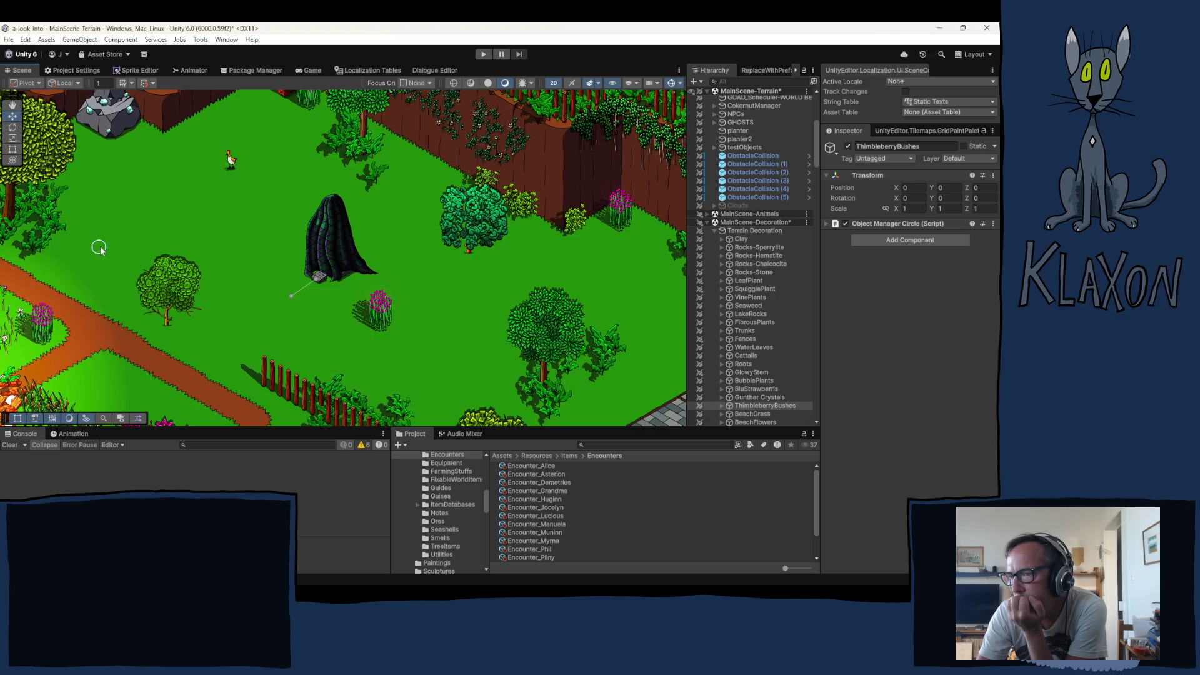
click(120, 250)
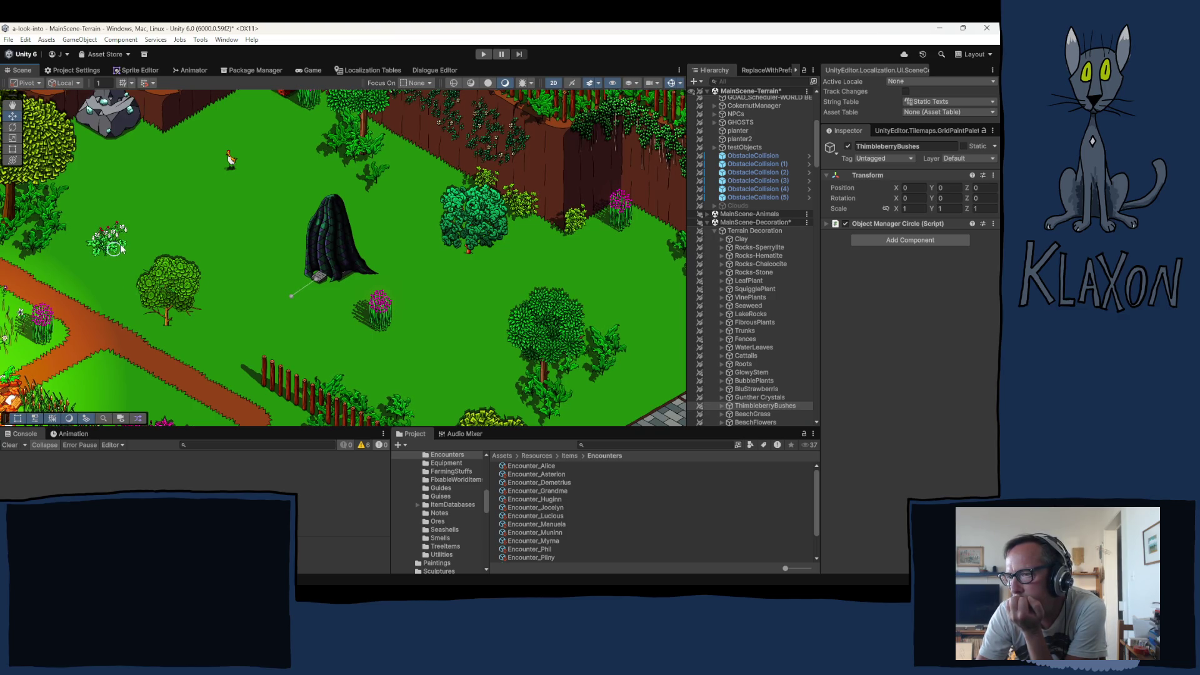
click(132, 246)
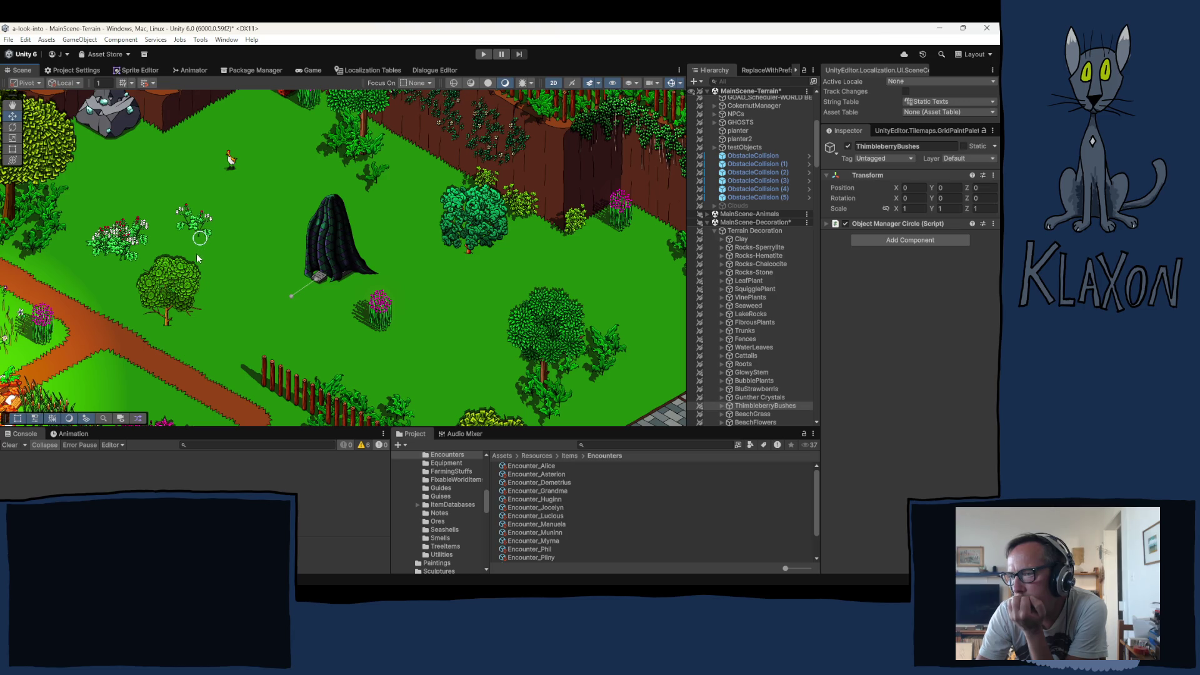
click(189, 253)
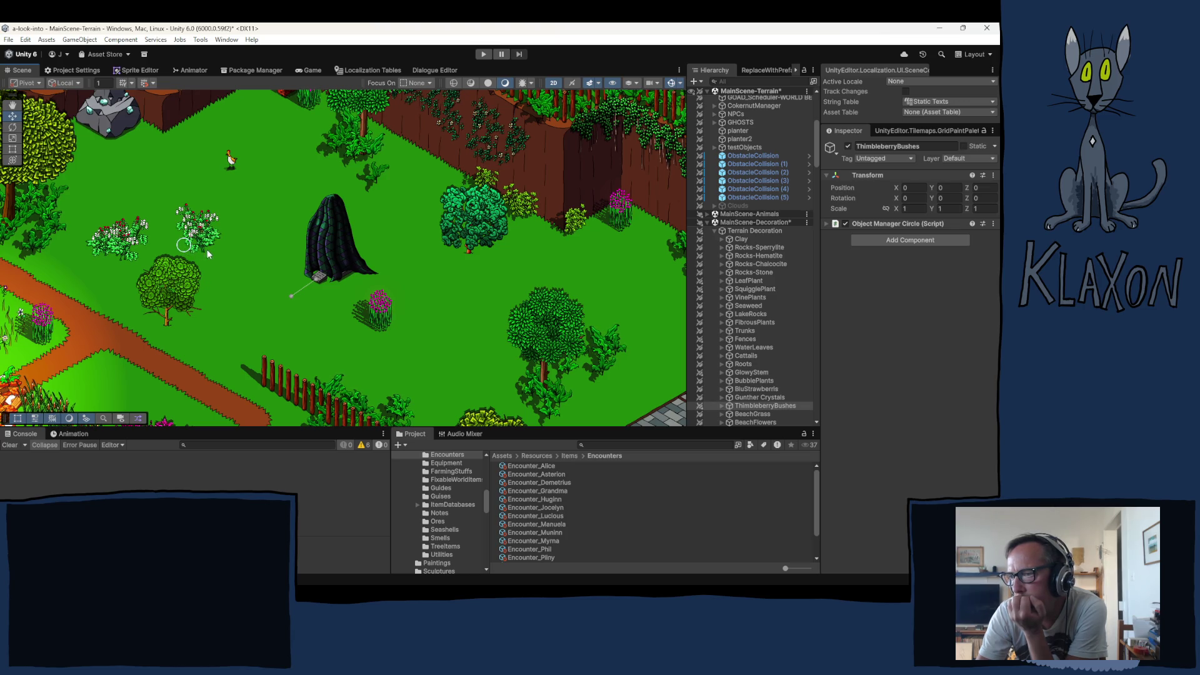
click(212, 247)
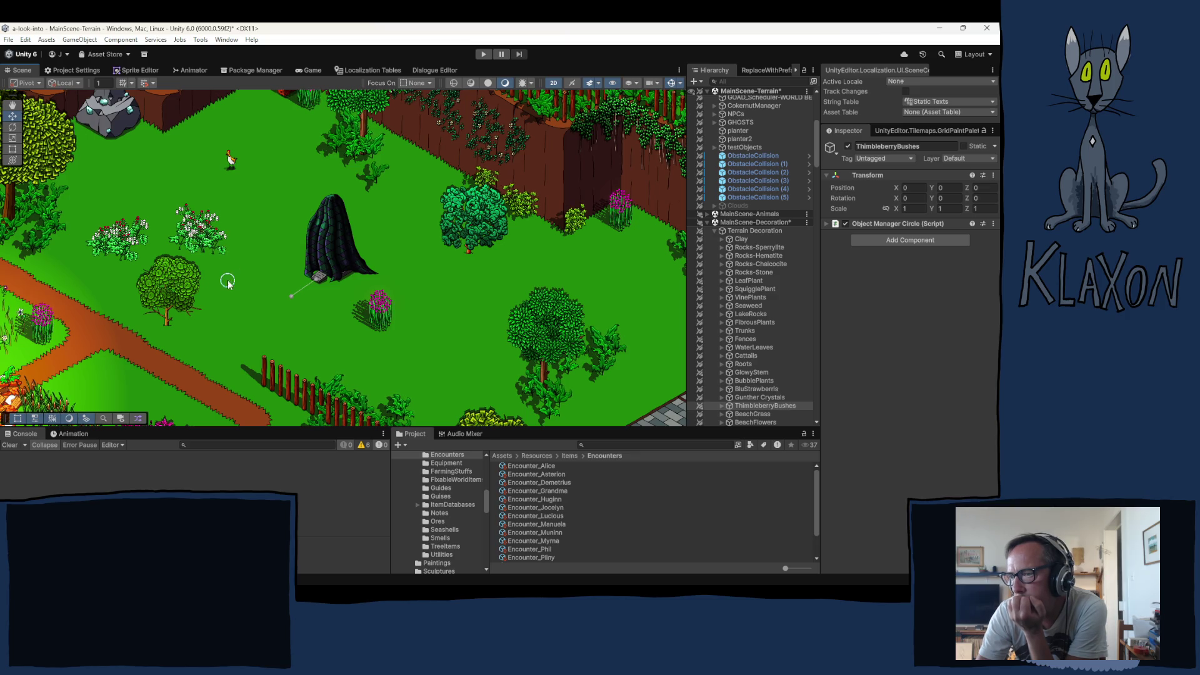
scroll(107, 213, up, 3)
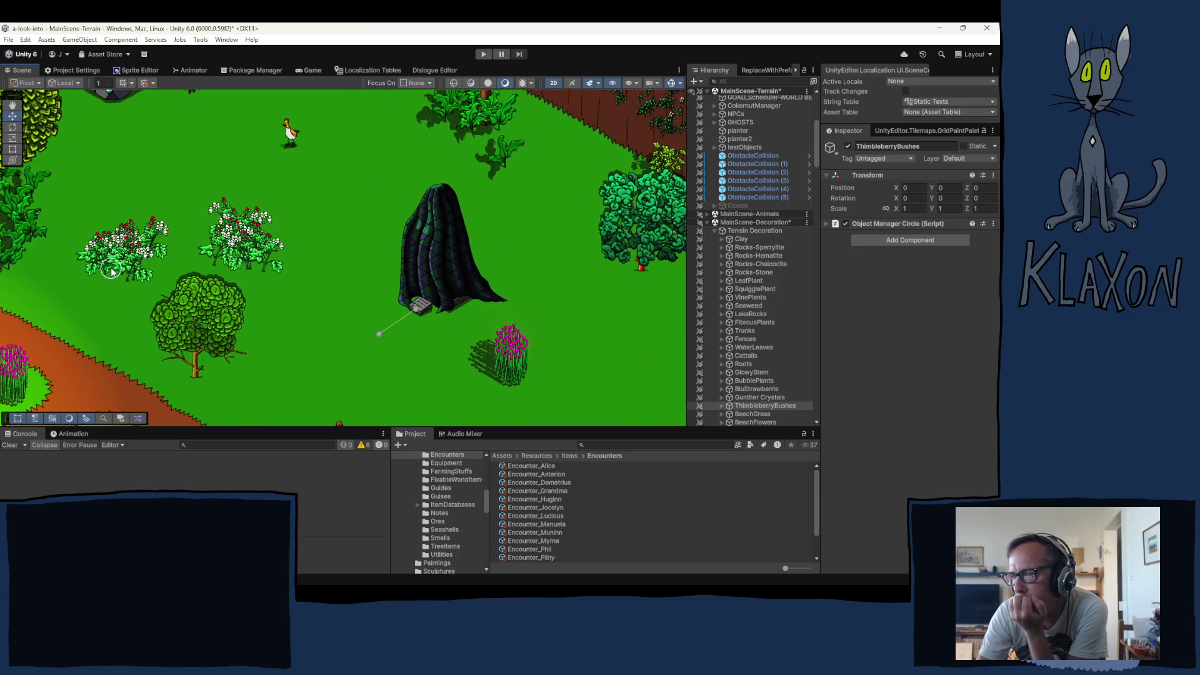
scroll(110, 271, up, 2)
scroll(93, 263, up, 2)
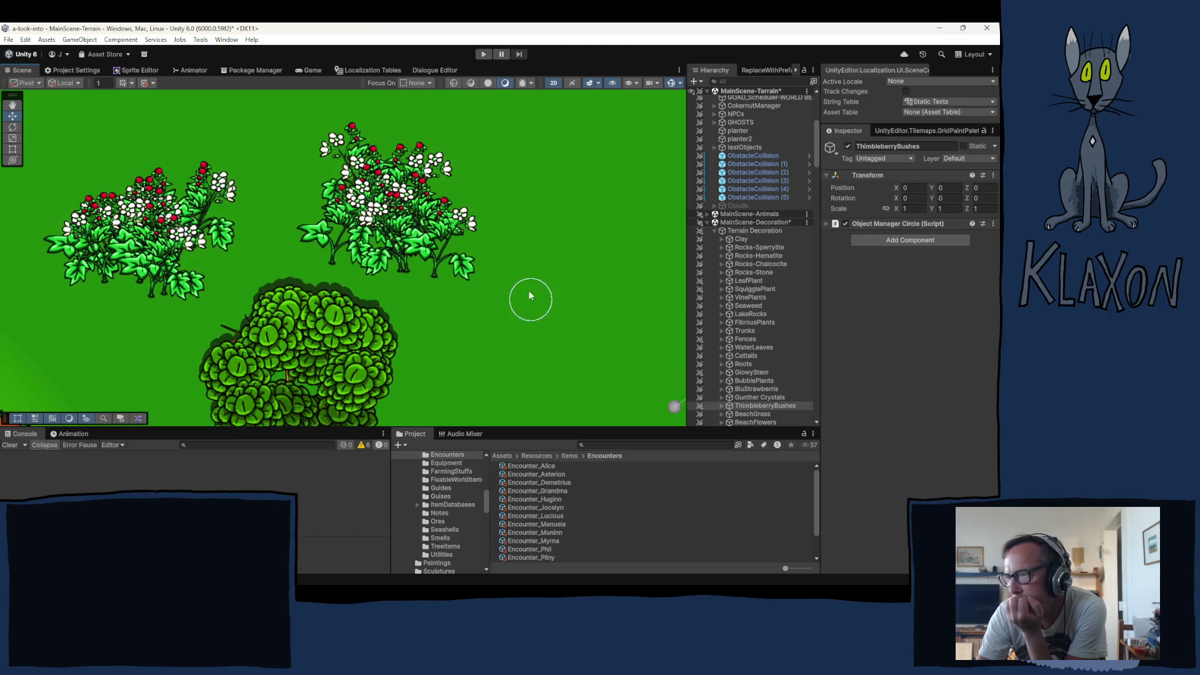
scroll(530, 271, down, 4)
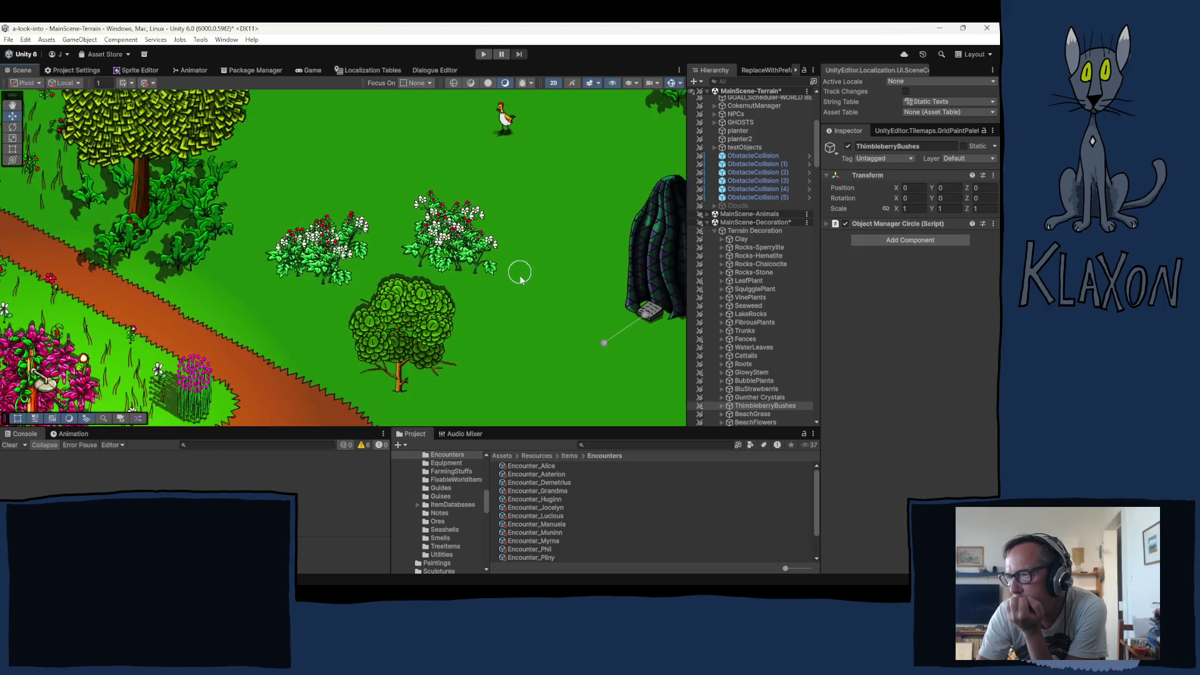
Paint a stroke of Thimbleberry bushes beside the fence
drag(550, 289, 250, 311)
drag(469, 212, 403, 268)
drag(420, 175, 500, 224)
Paint three white-flowered plant clusters on the open grass below the cliff
mouse_move(459, 268)
mouse_down()
mouse_move(327, 294)
mouse_move(178, 253)
mouse_up()
drag(424, 282, 351, 250)
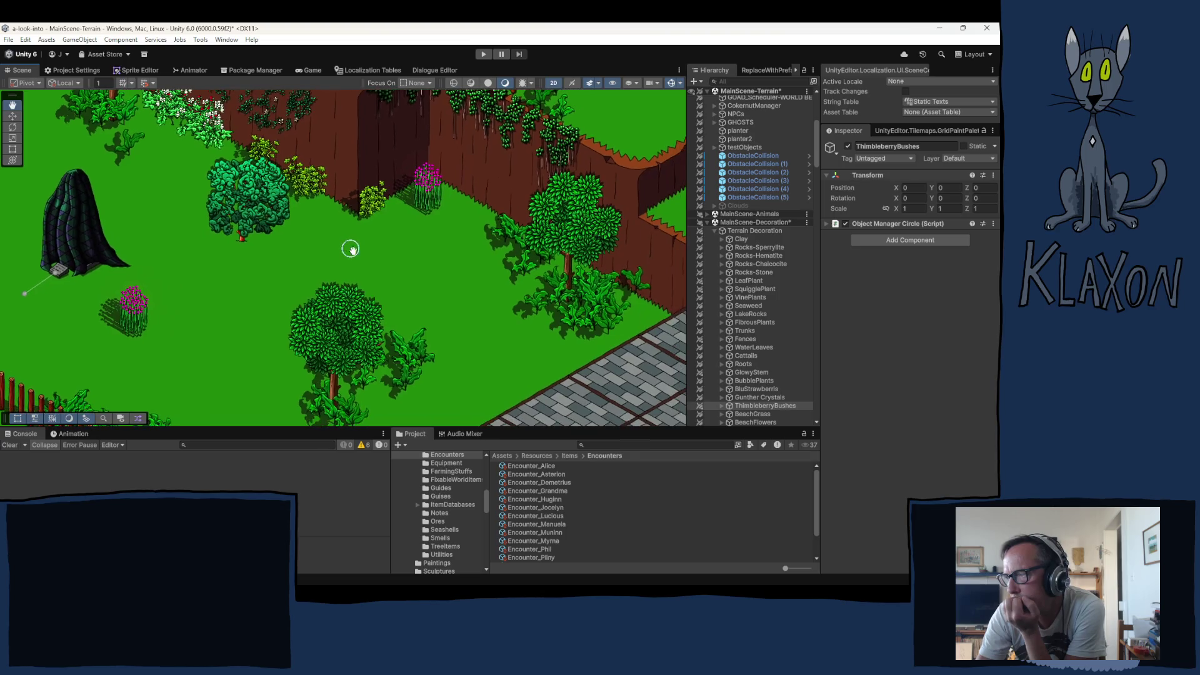
click(483, 210)
click(458, 206)
click(493, 229)
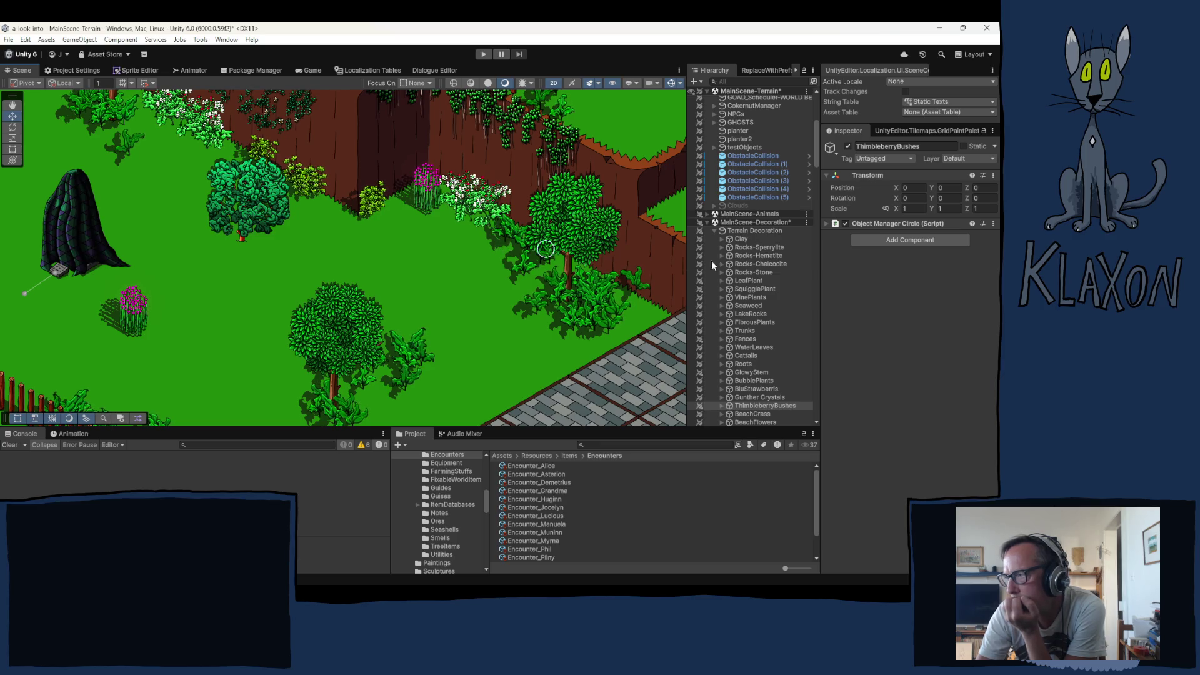
click(745, 206)
drag(365, 242, 338, 301)
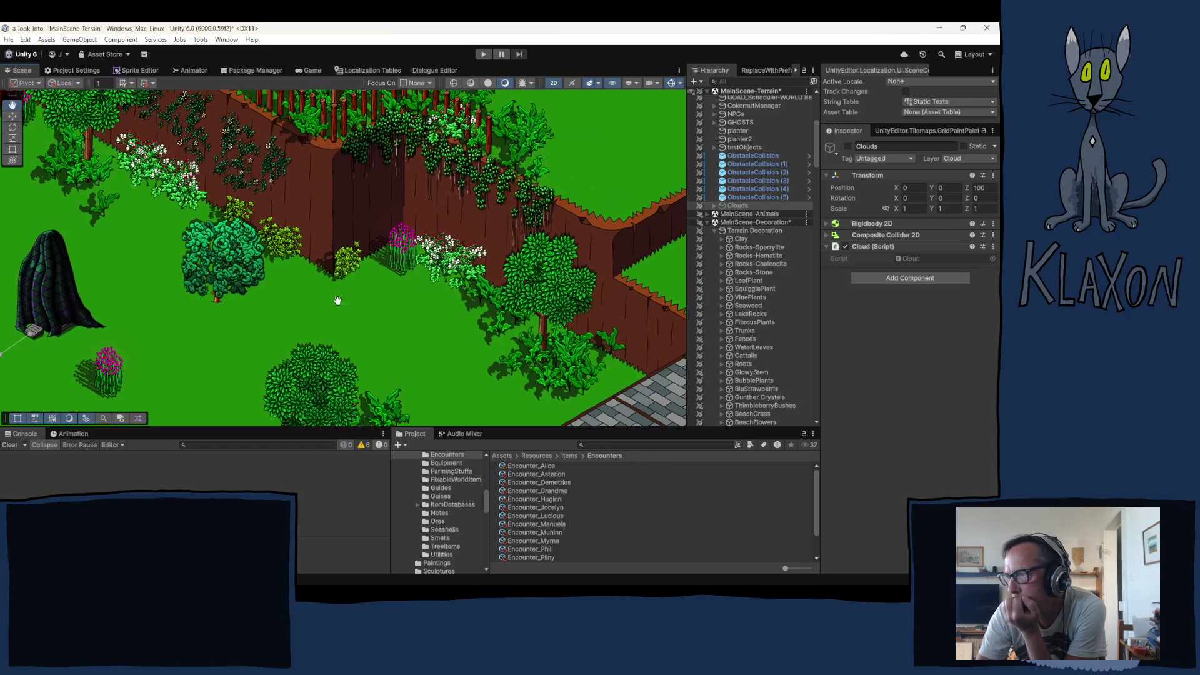
Select the stray thimbleberry bush on the cliff top and delete it
click(437, 122)
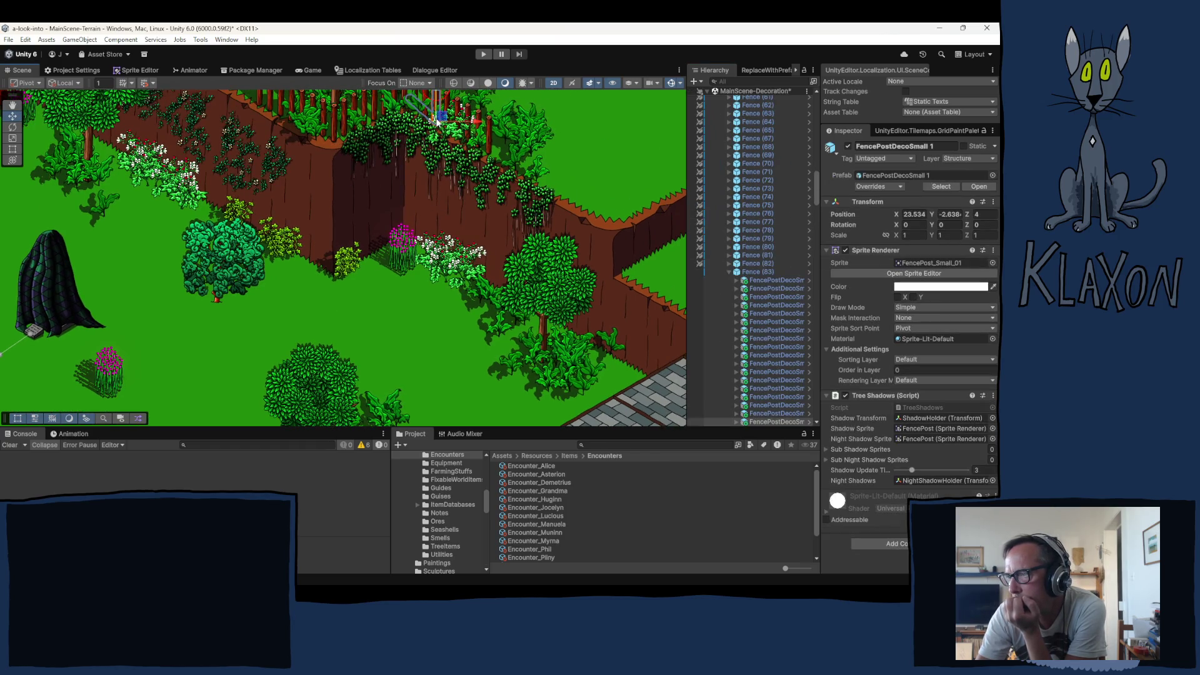
click(435, 120)
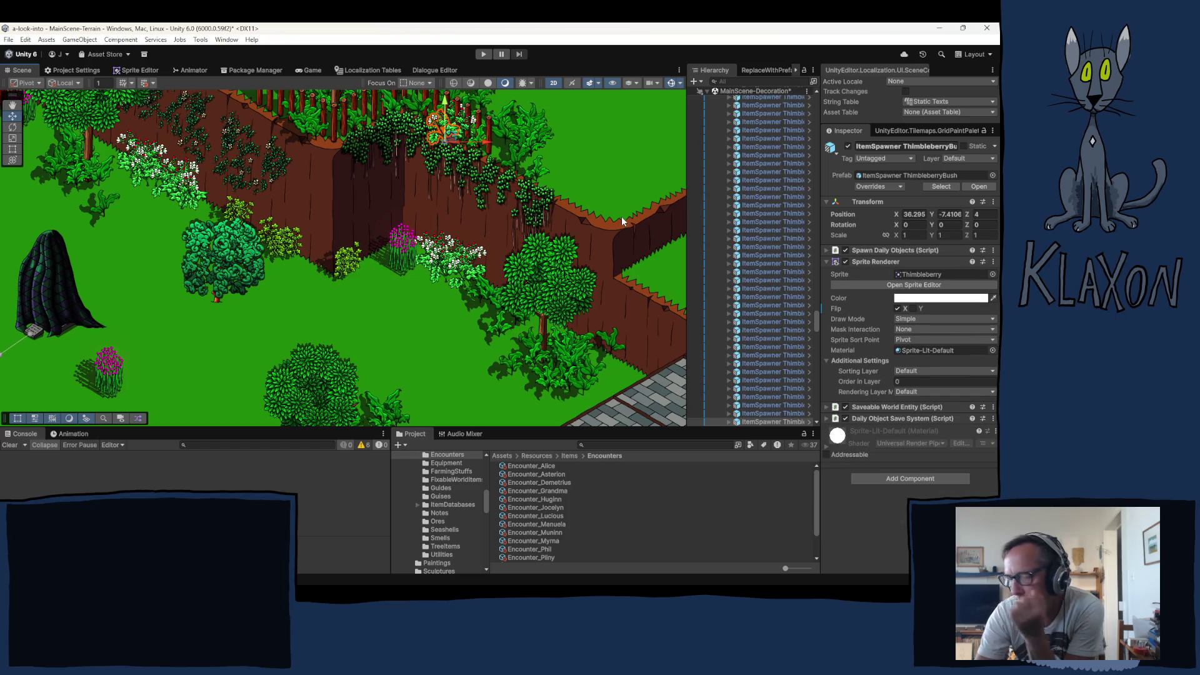
click(463, 122)
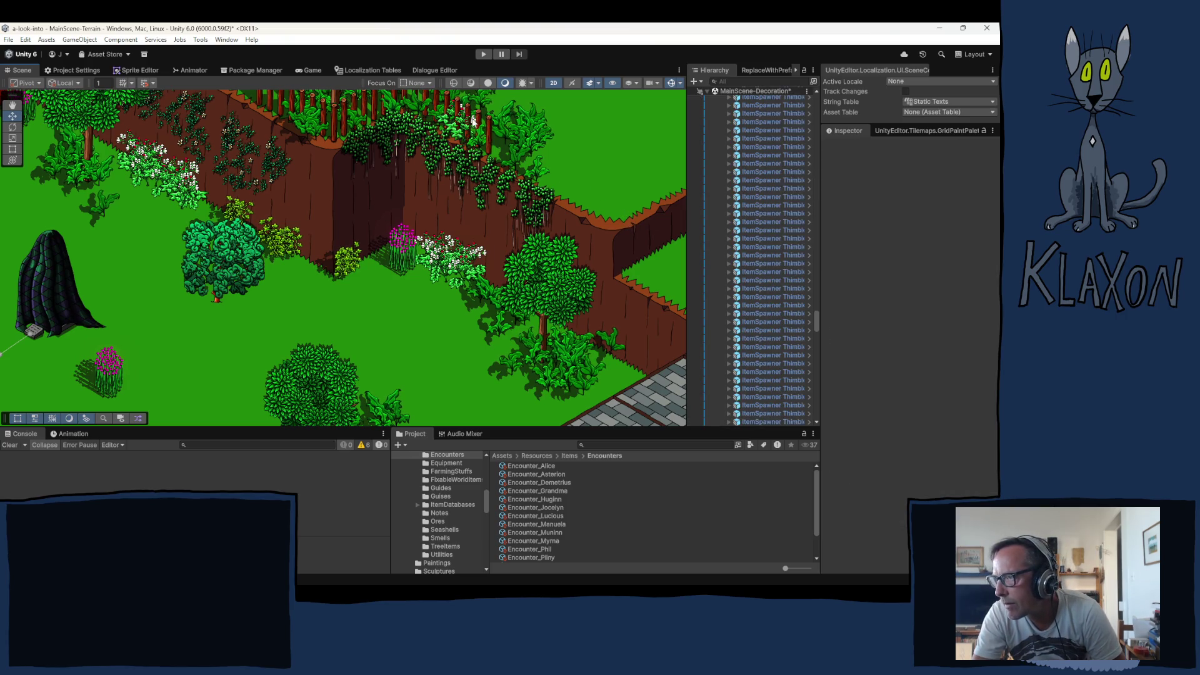
click(475, 123)
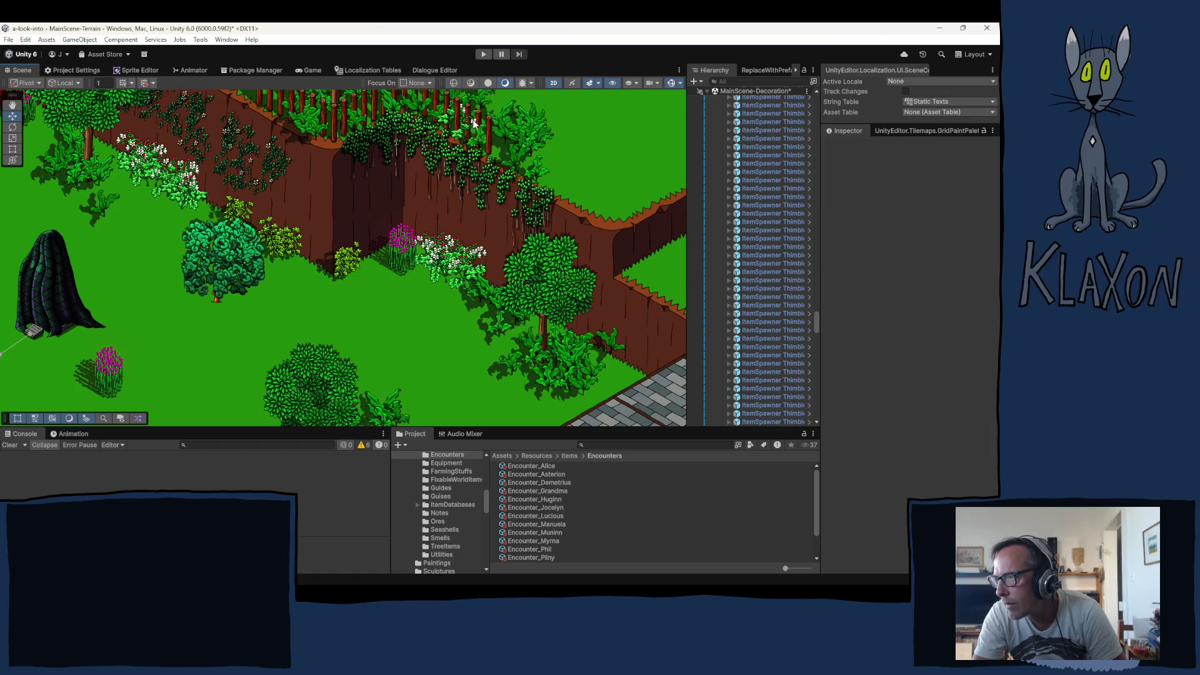
drag(475, 123, 473, 123)
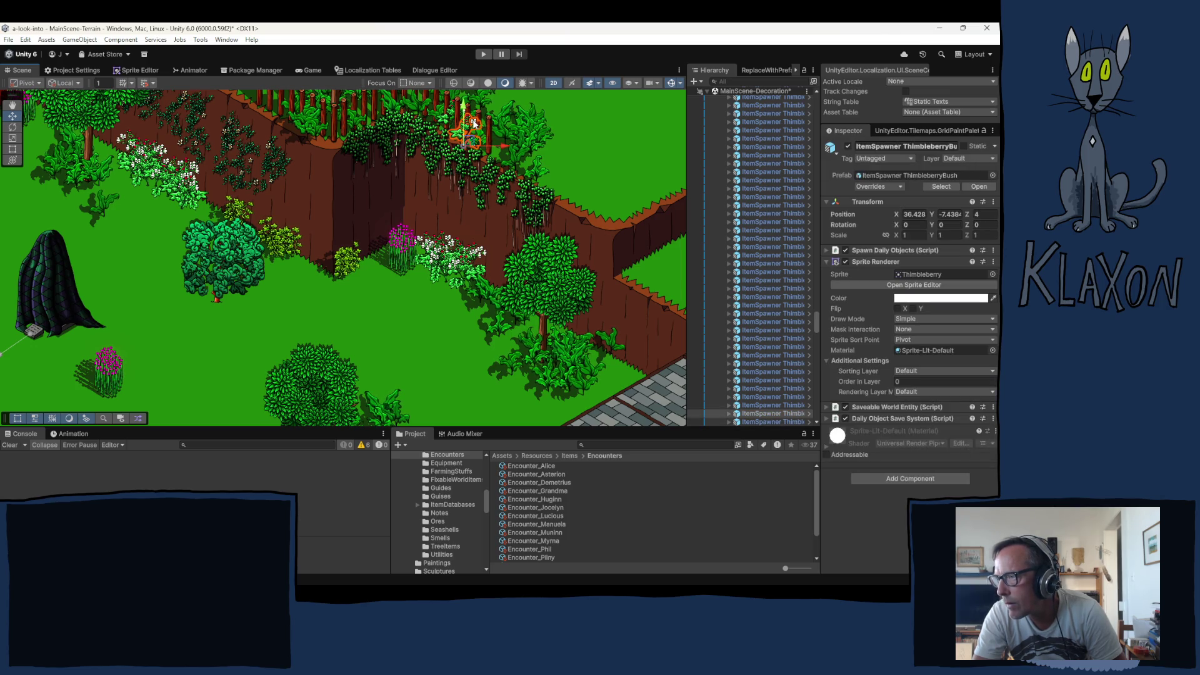
key(Delete)
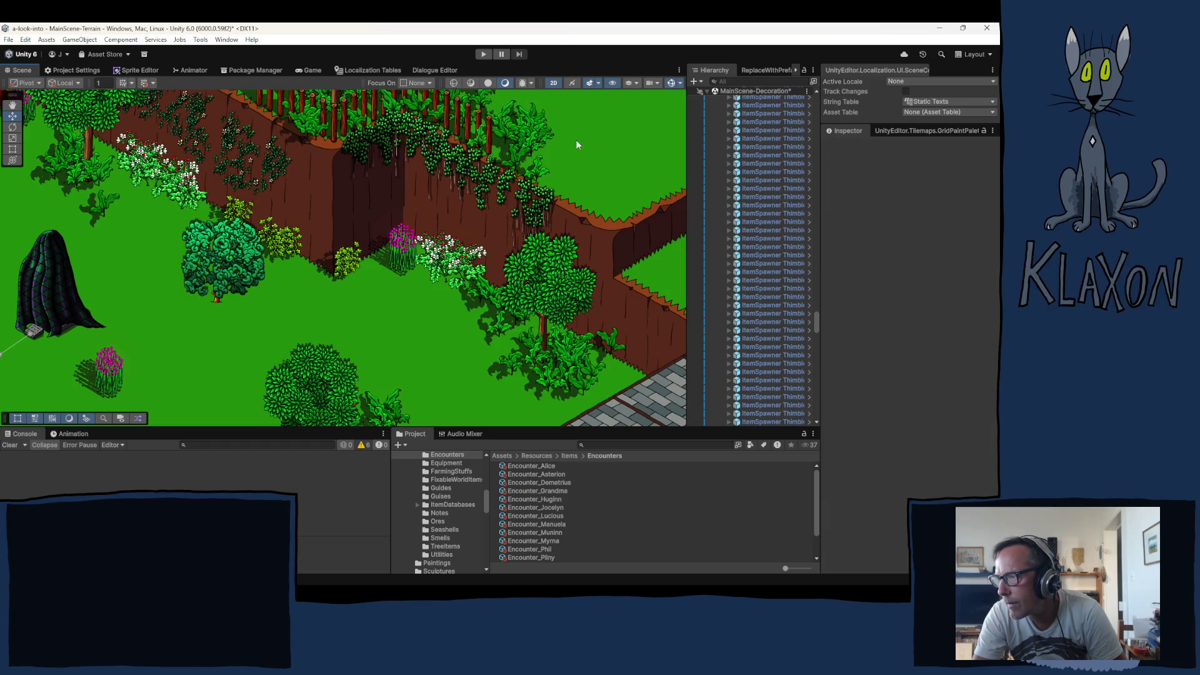
scroll(410, 287, down, 3)
mouse_move(282, 377)
mouse_down()
mouse_move(424, 265)
mouse_move(453, 343)
mouse_move(407, 272)
mouse_move(354, 271)
mouse_up()
Collapse the Fence (84) and Fence (85) children and the Fences group in the Hierarchy
drag(815, 321, 816, 133)
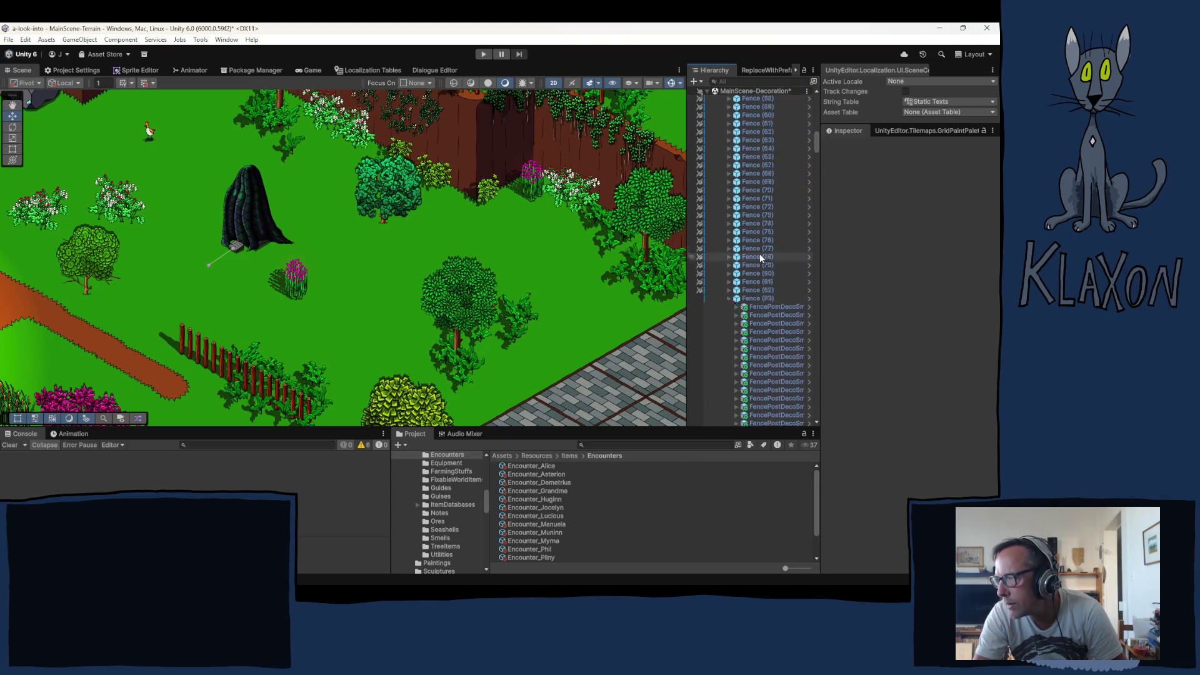
scroll(754, 254, down, 3)
click(730, 245)
click(729, 245)
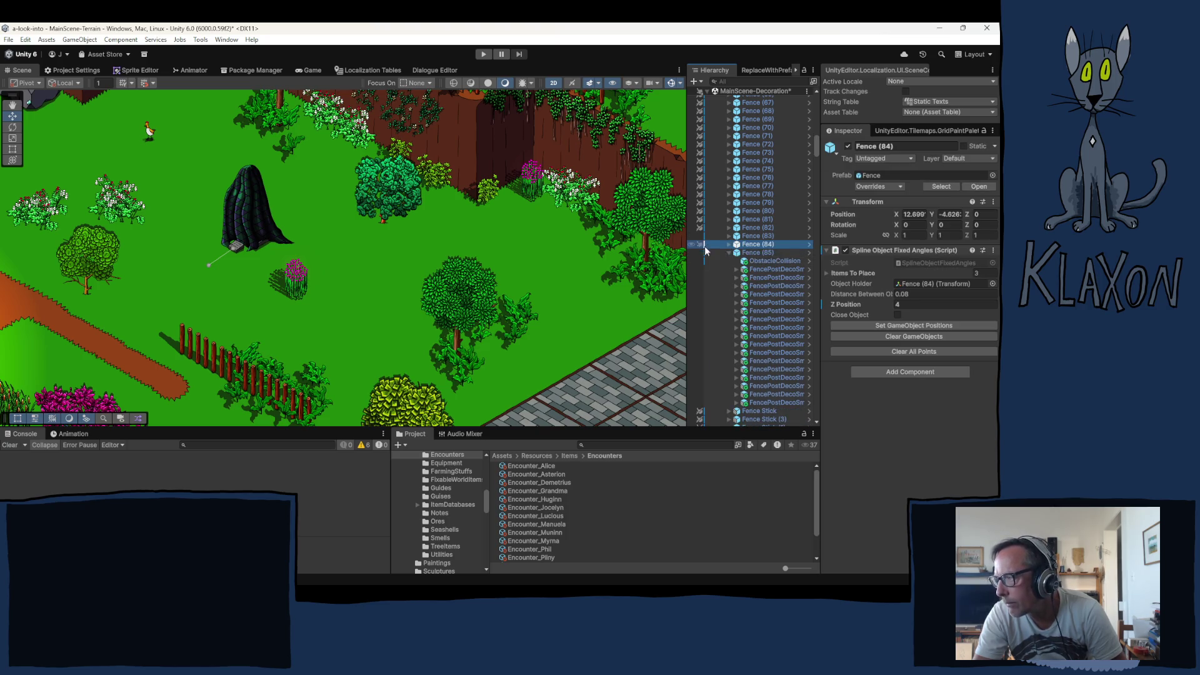
click(729, 253)
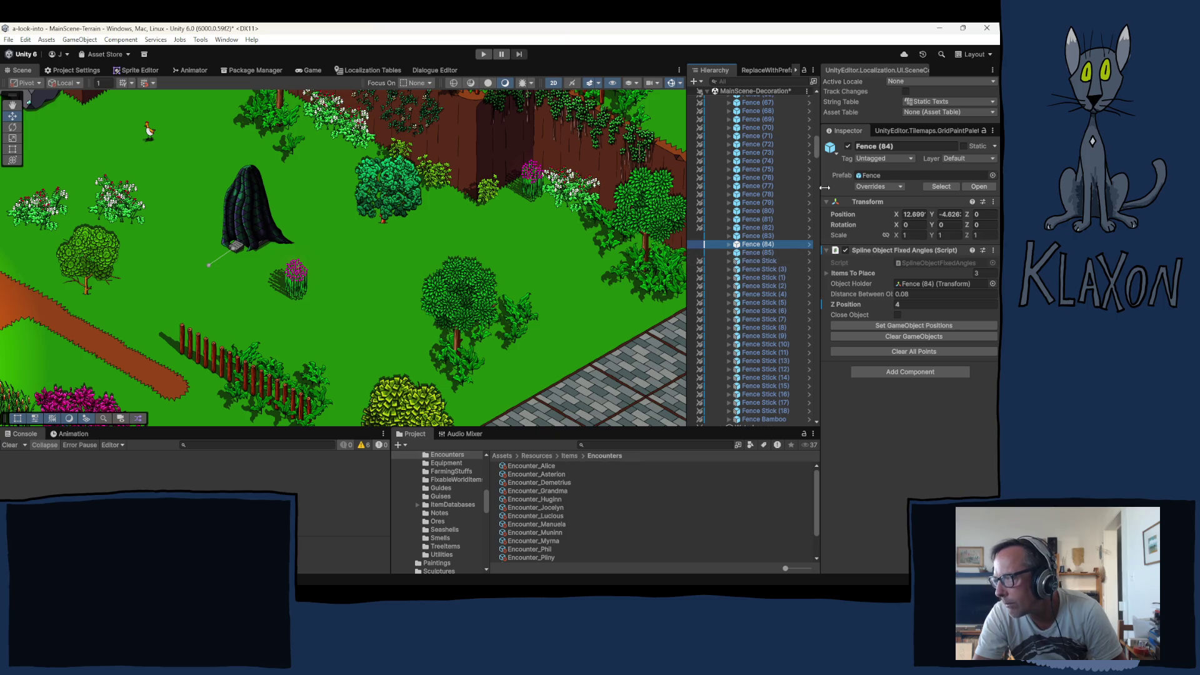
scroll(813, 156, up, 15)
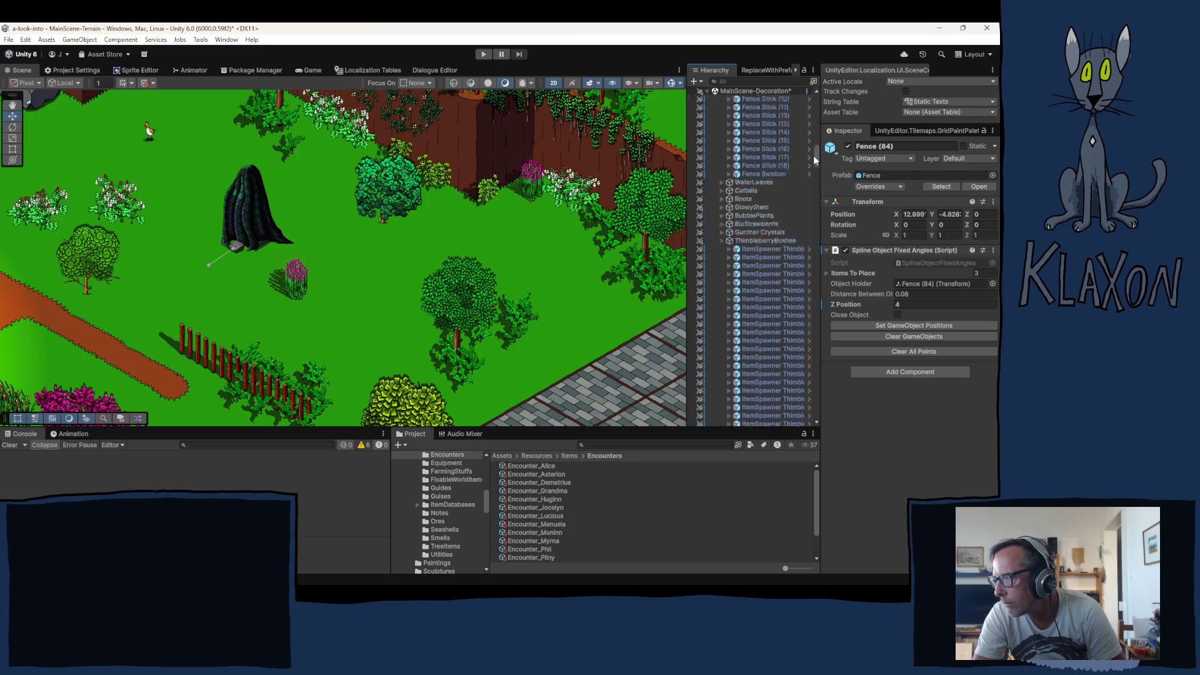
scroll(762, 207, down, 5)
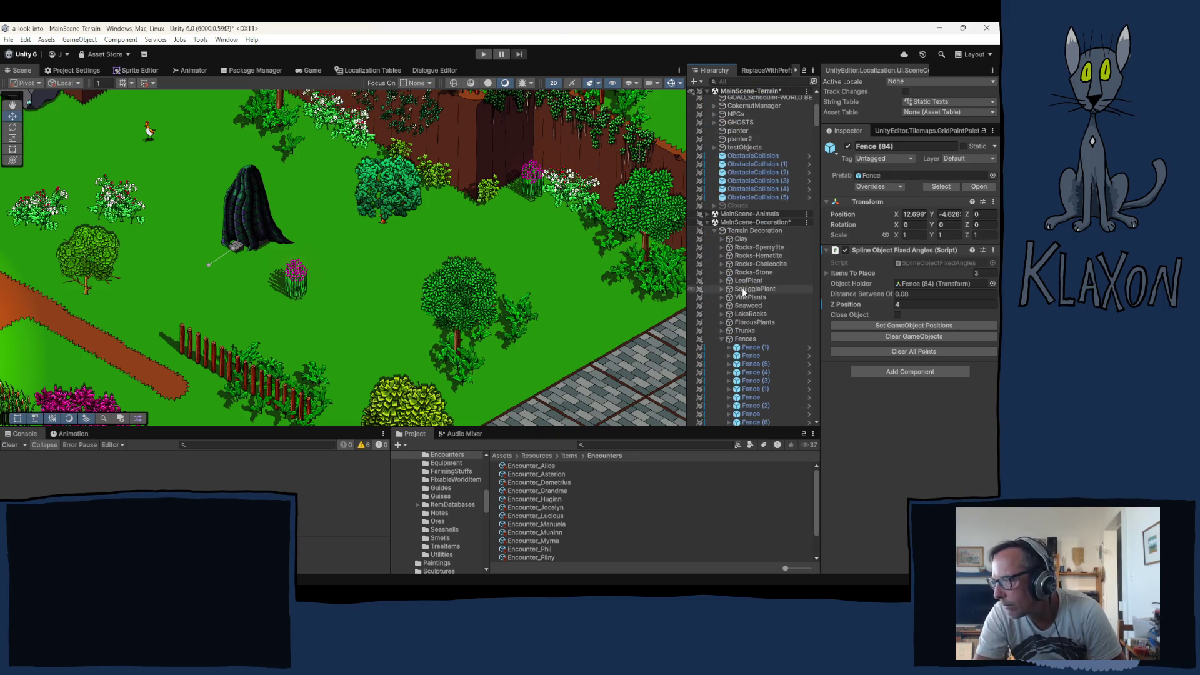
click(722, 339)
Collapse the ThimbleberryBushes and BushBasic groups
scroll(739, 377, down, 5)
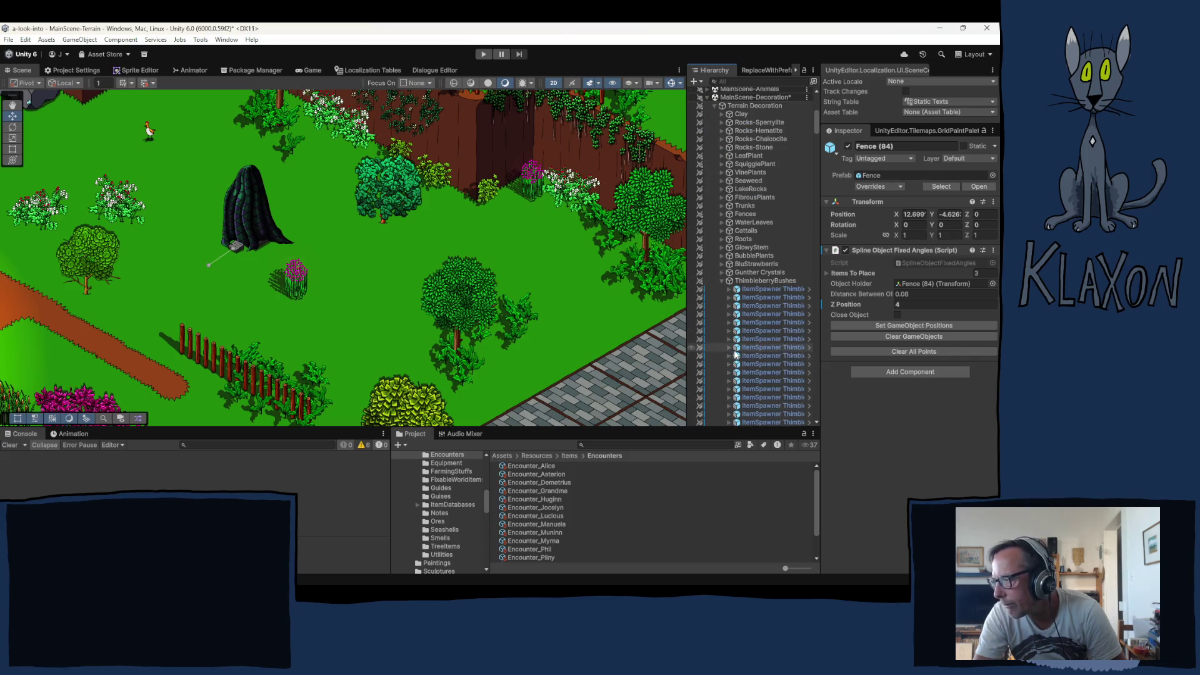
click(723, 280)
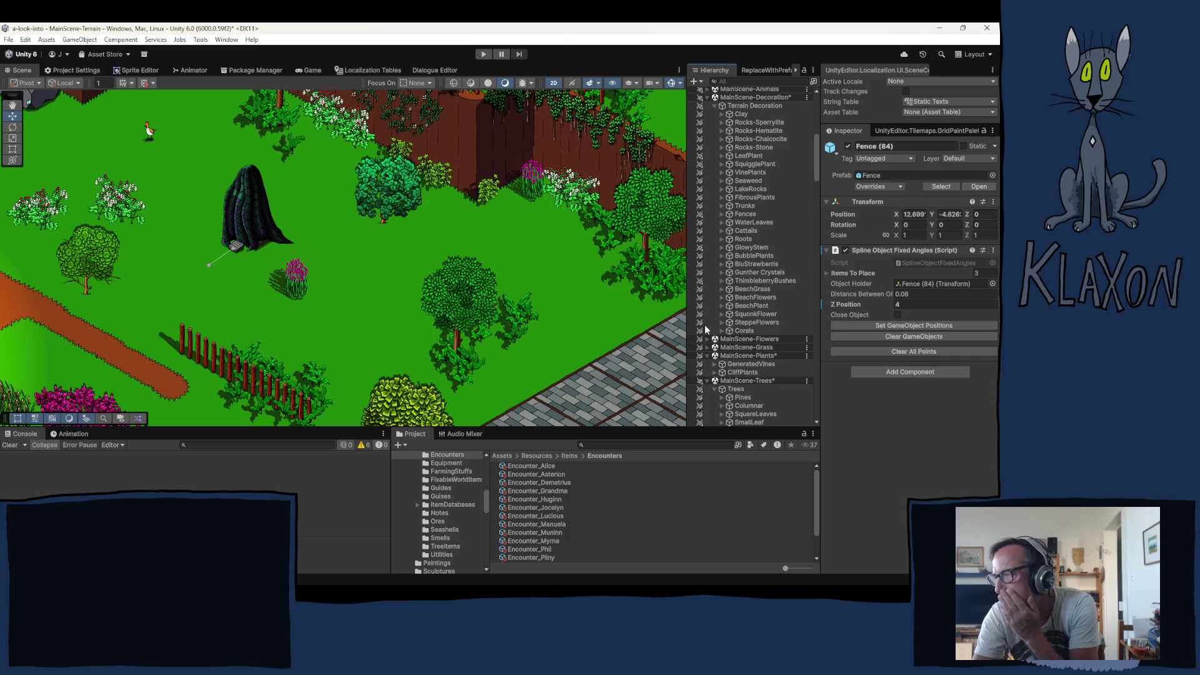
scroll(761, 371, down, 4)
scroll(760, 370, down, 5)
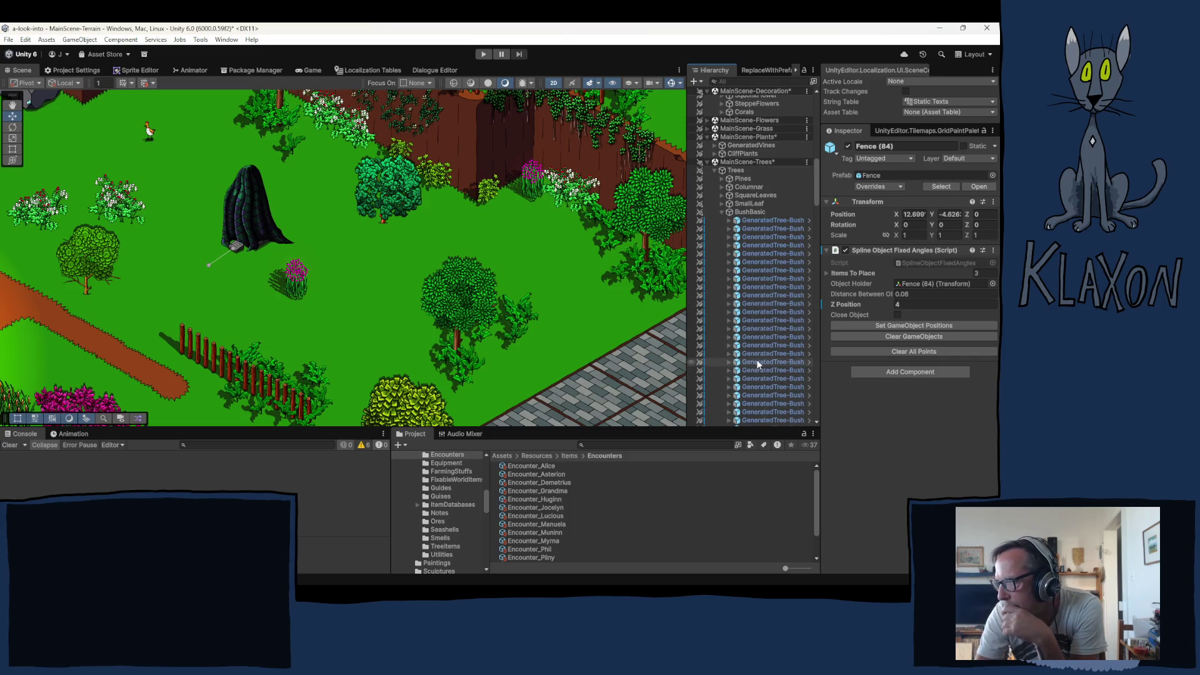
click(722, 211)
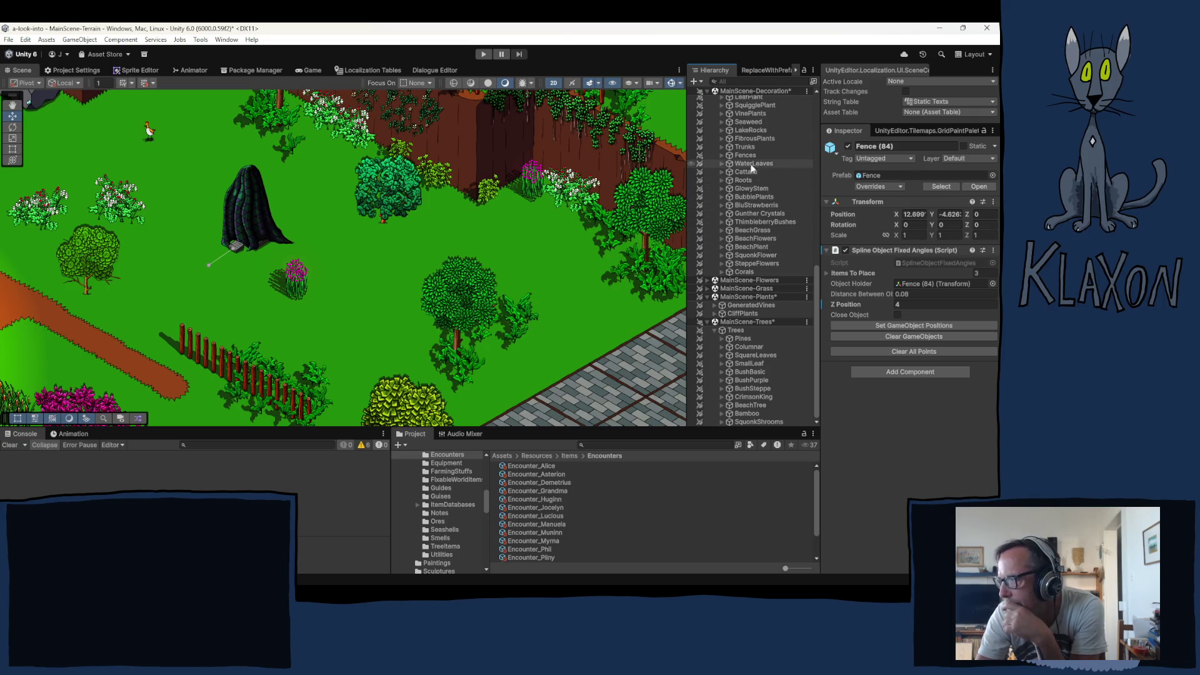
Expand Trunks and inspect the TrunkDead and TrunkDead 1 logs
click(721, 146)
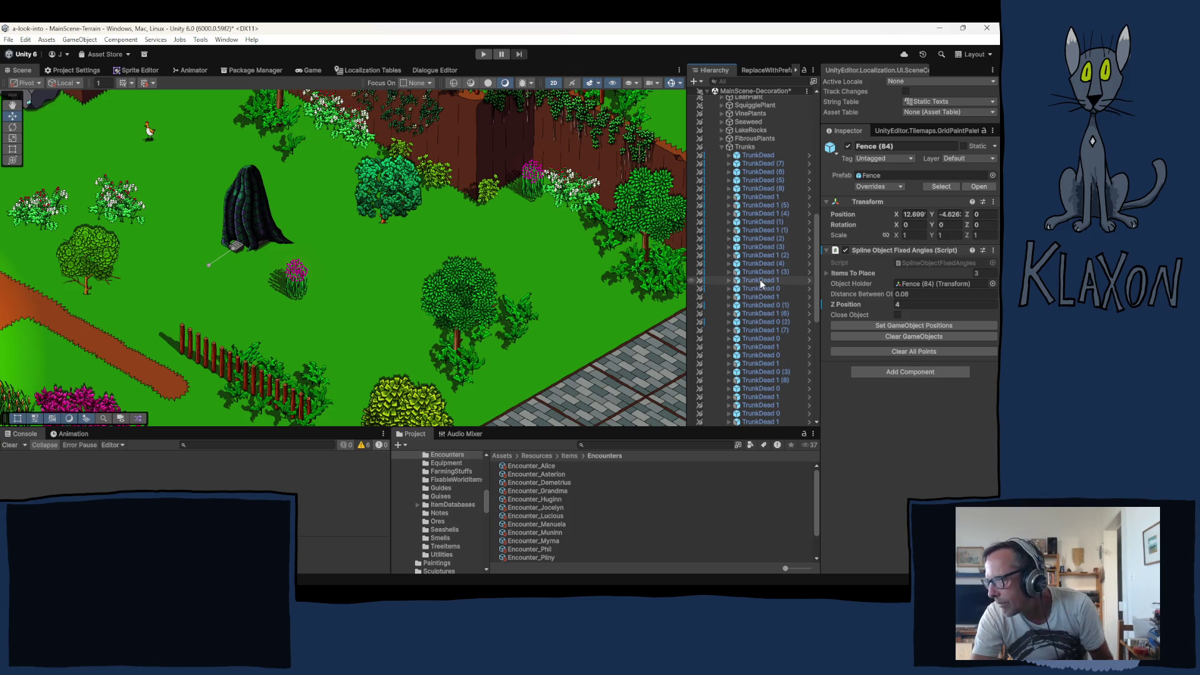
click(761, 155)
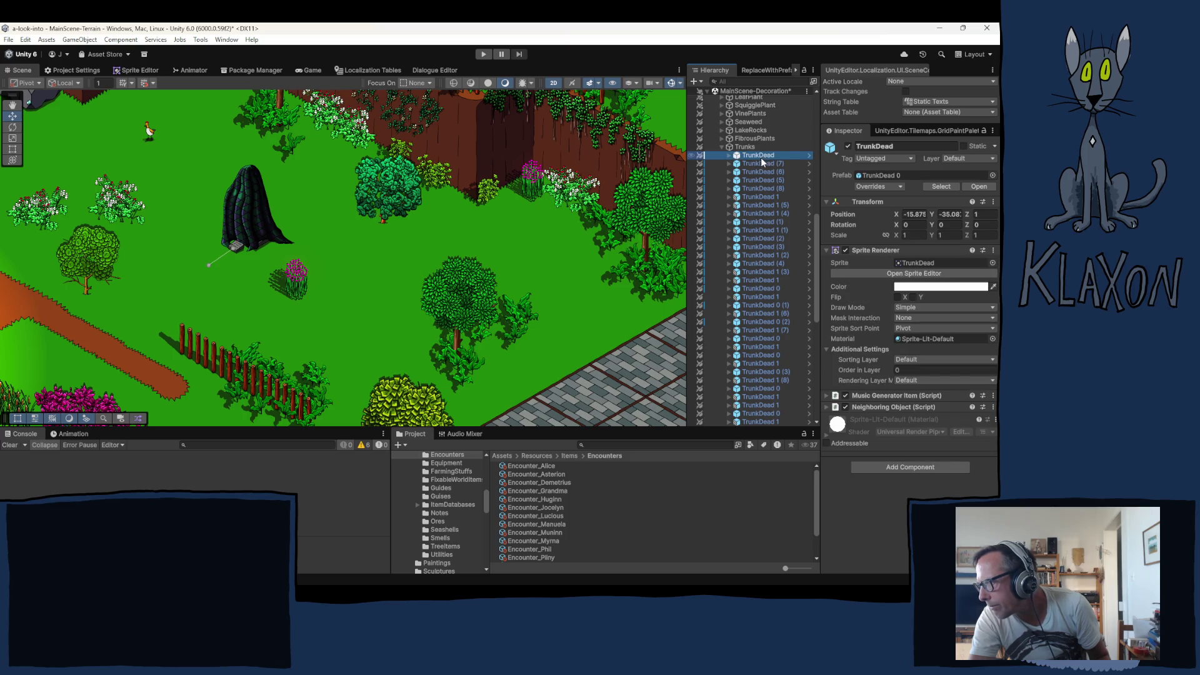
click(729, 155)
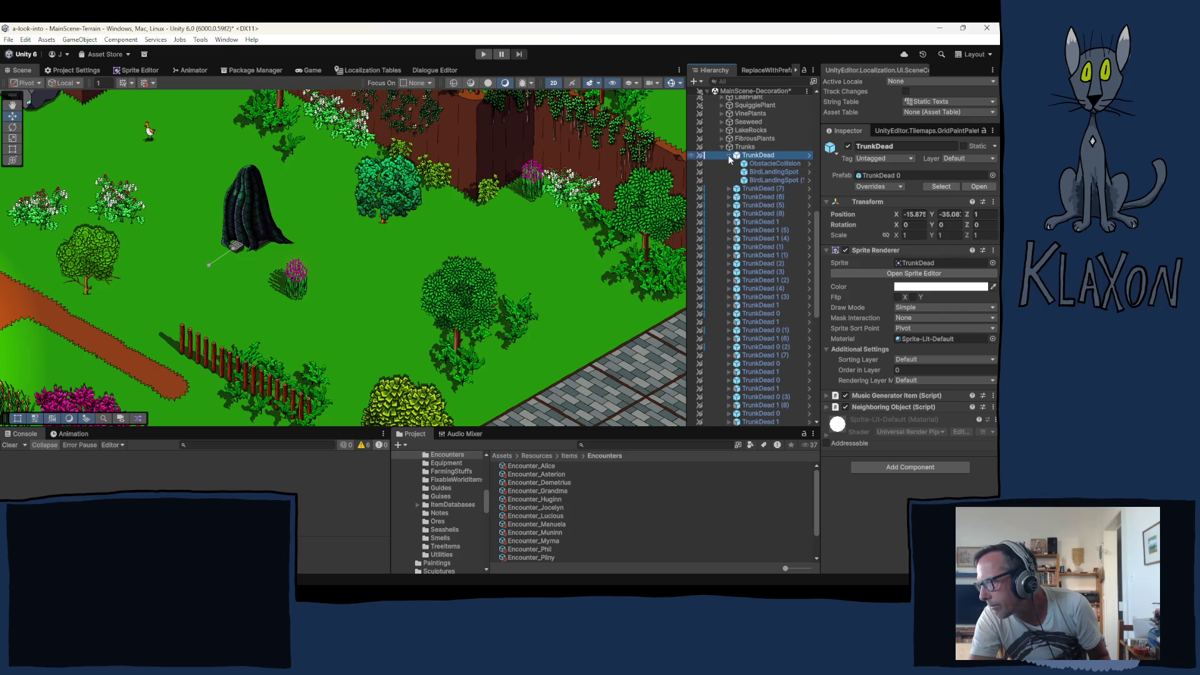
click(729, 155)
click(771, 197)
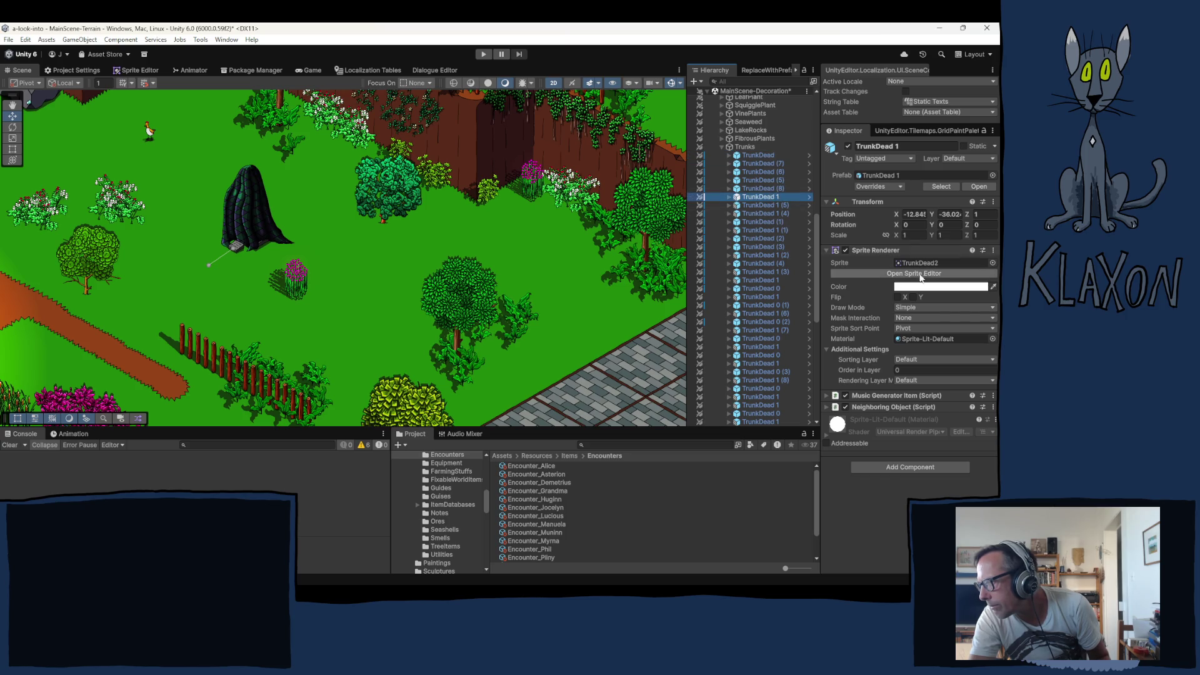
click(750, 155)
Frame TrunkDead, TrunkDead 1 and TrunkDead 0 in the scene, then ping the log's prefab
double_click(760, 158)
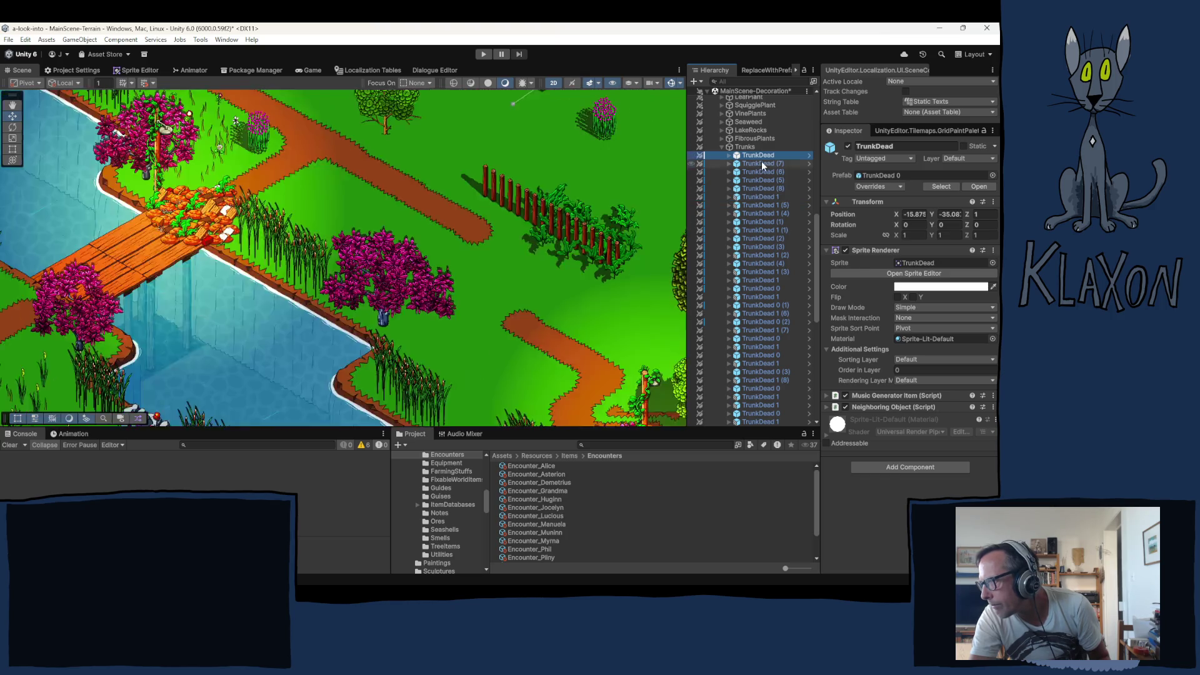
double_click(755, 196)
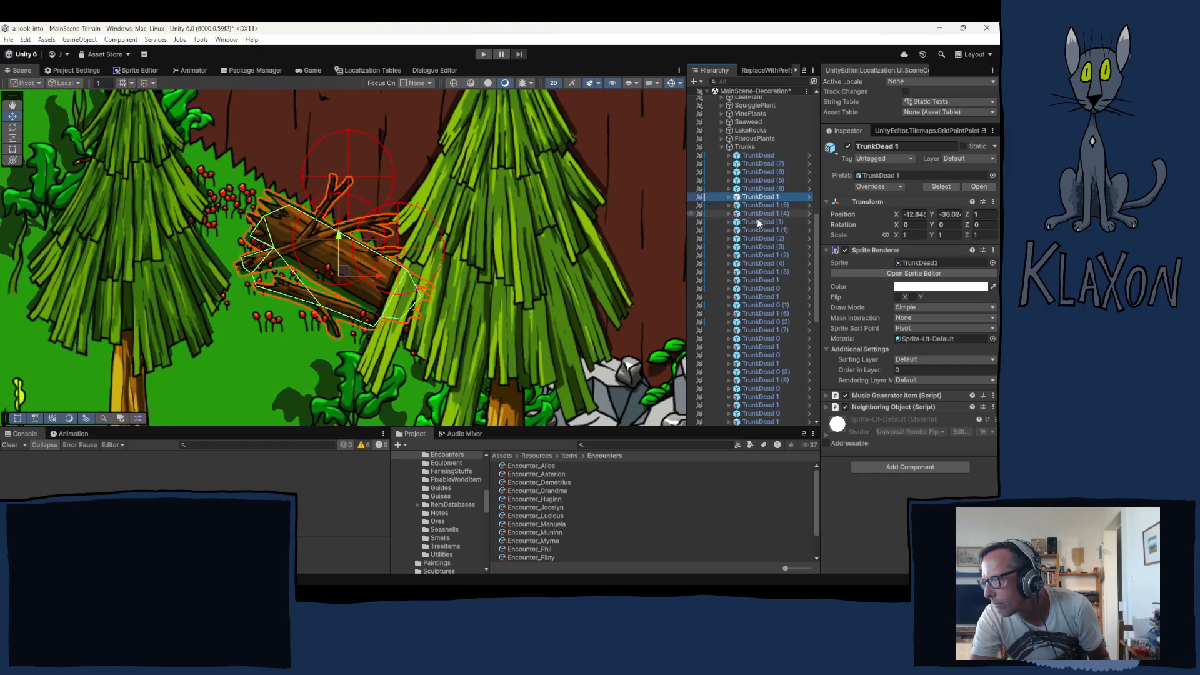
double_click(761, 338)
double_click(761, 339)
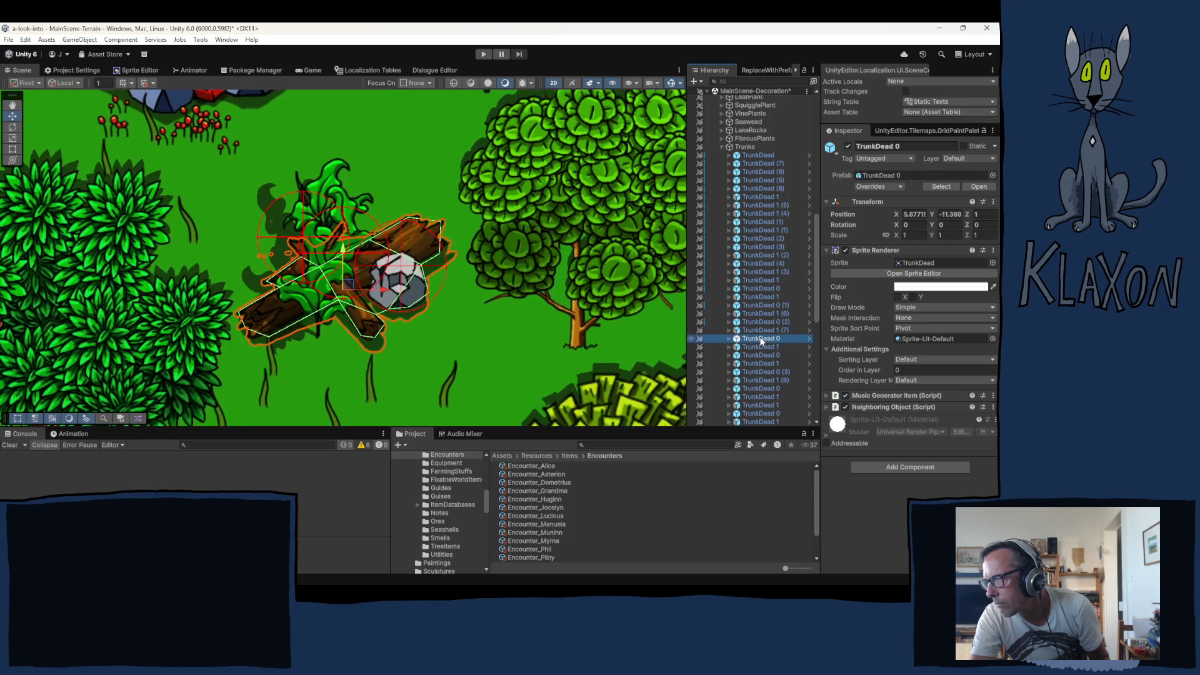
click(898, 174)
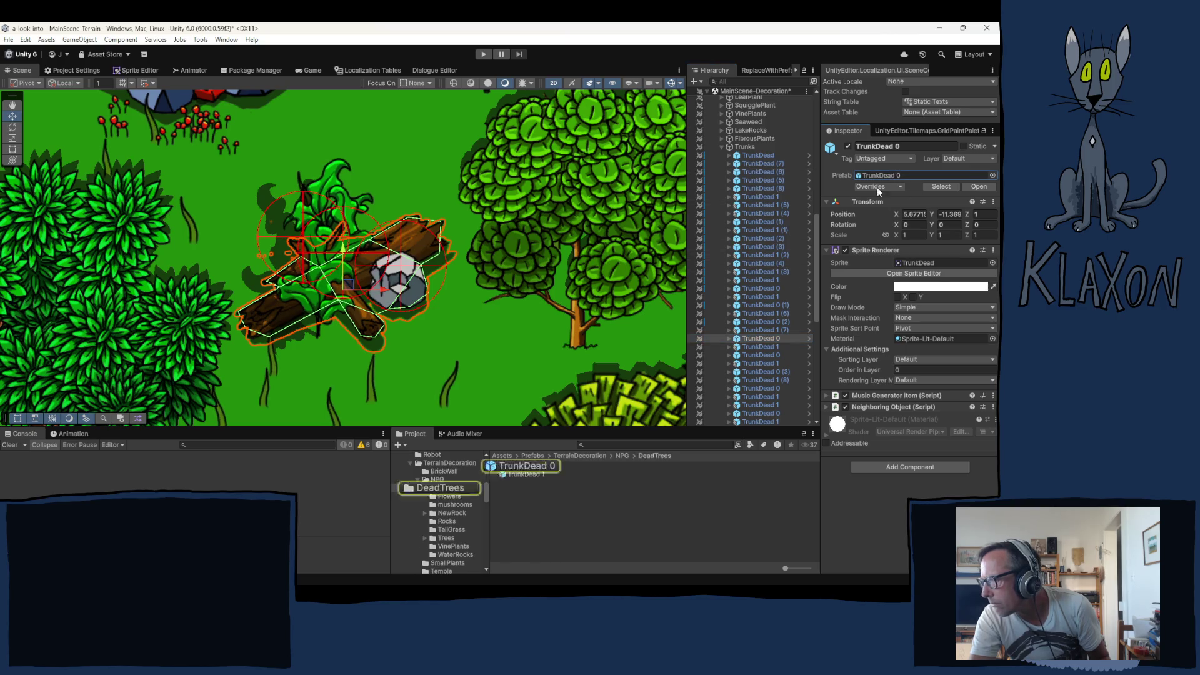
Select the TrunkDead 0 and TrunkDead 1 prefabs in the DeadTrees folder
click(523, 467)
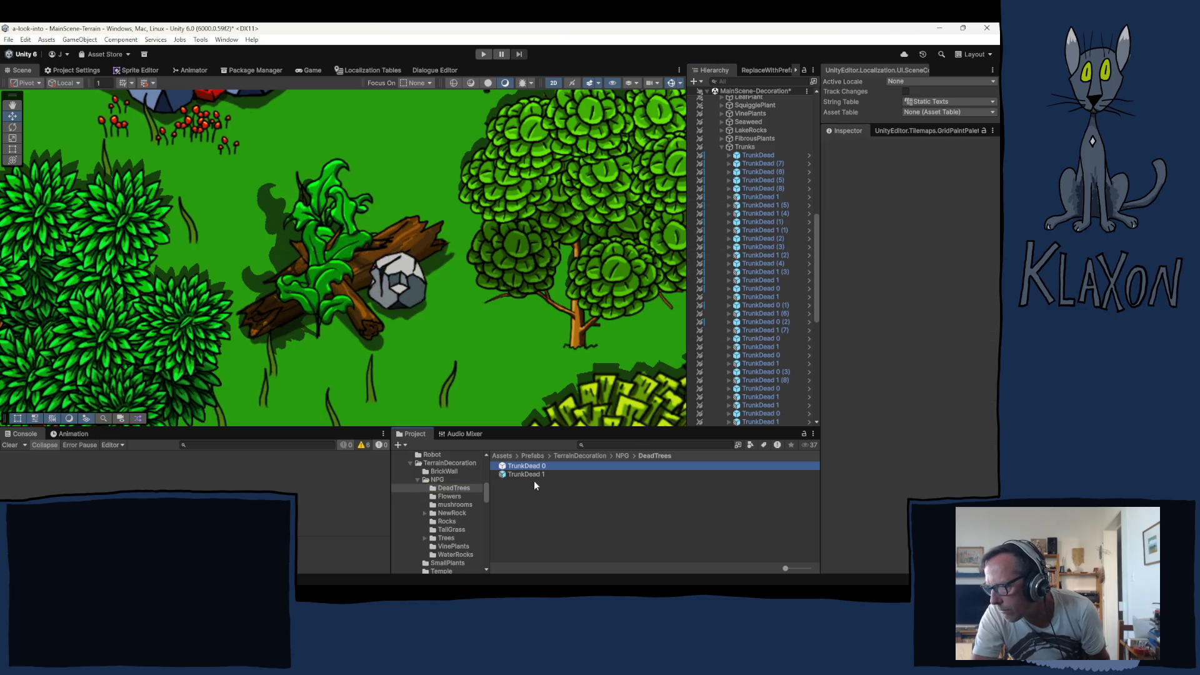
shift+click(574, 474)
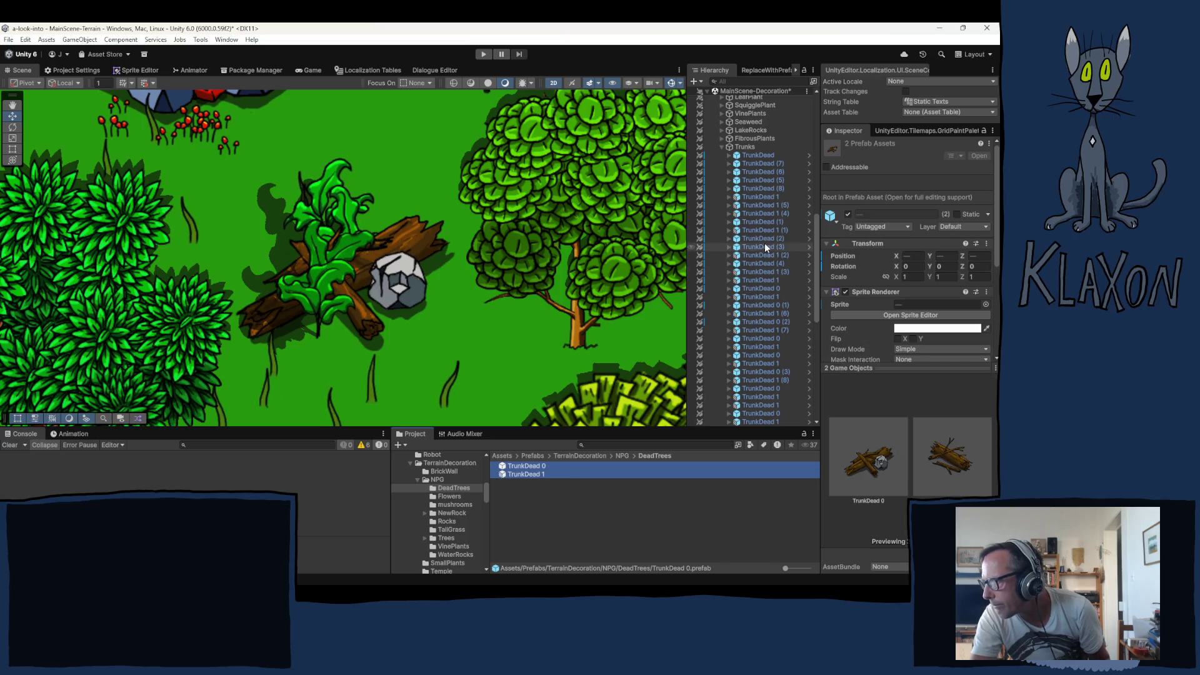
scroll(749, 205, up, 10)
scroll(765, 269, up, 3)
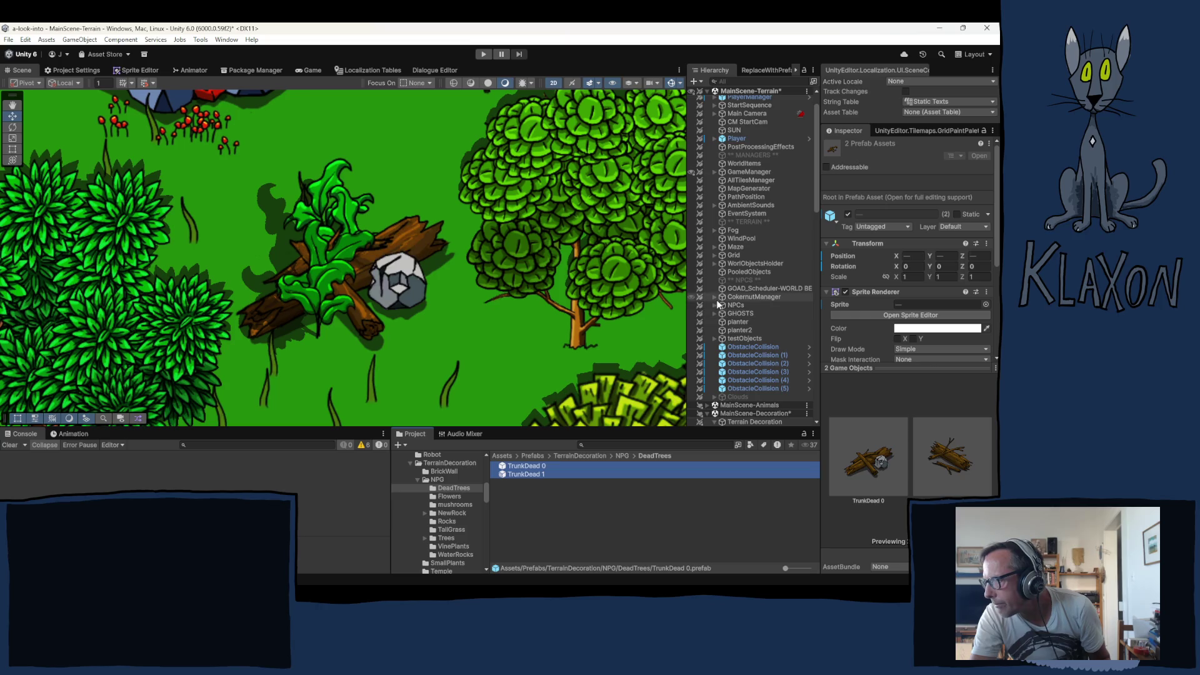
Expand WorlObjectsHolder > SlickSculptures > HuginnSculpture and frame HuginnSculpture_Cover in the scene
click(715, 173)
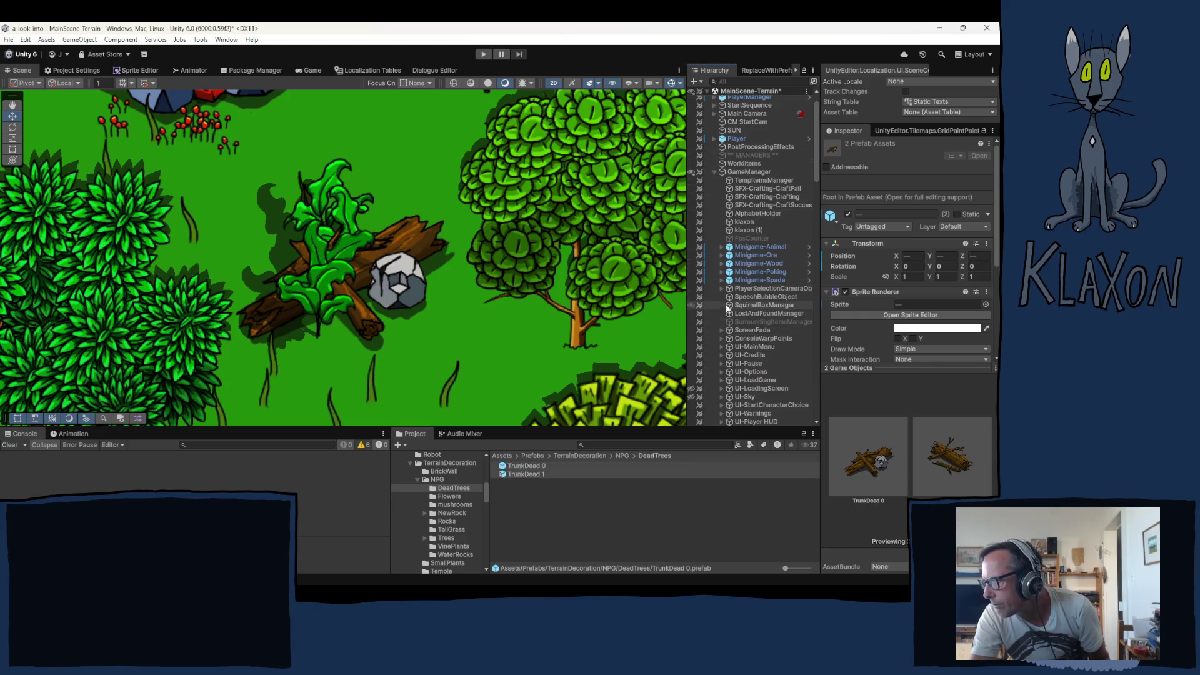
click(715, 173)
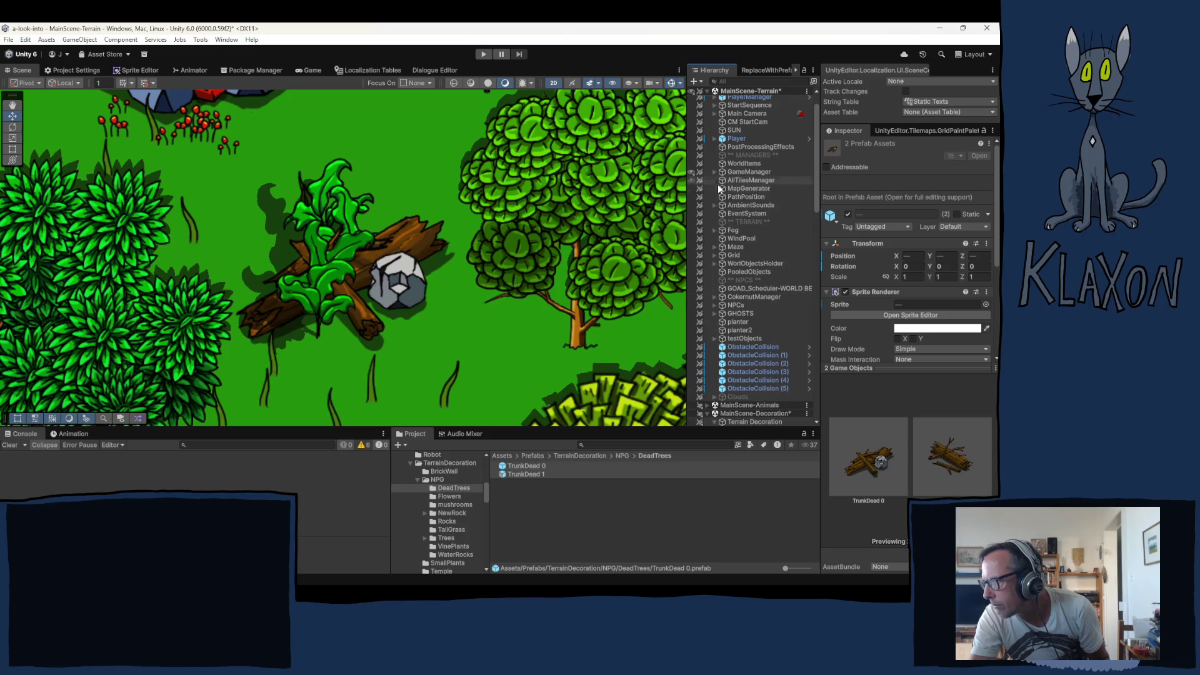
click(715, 265)
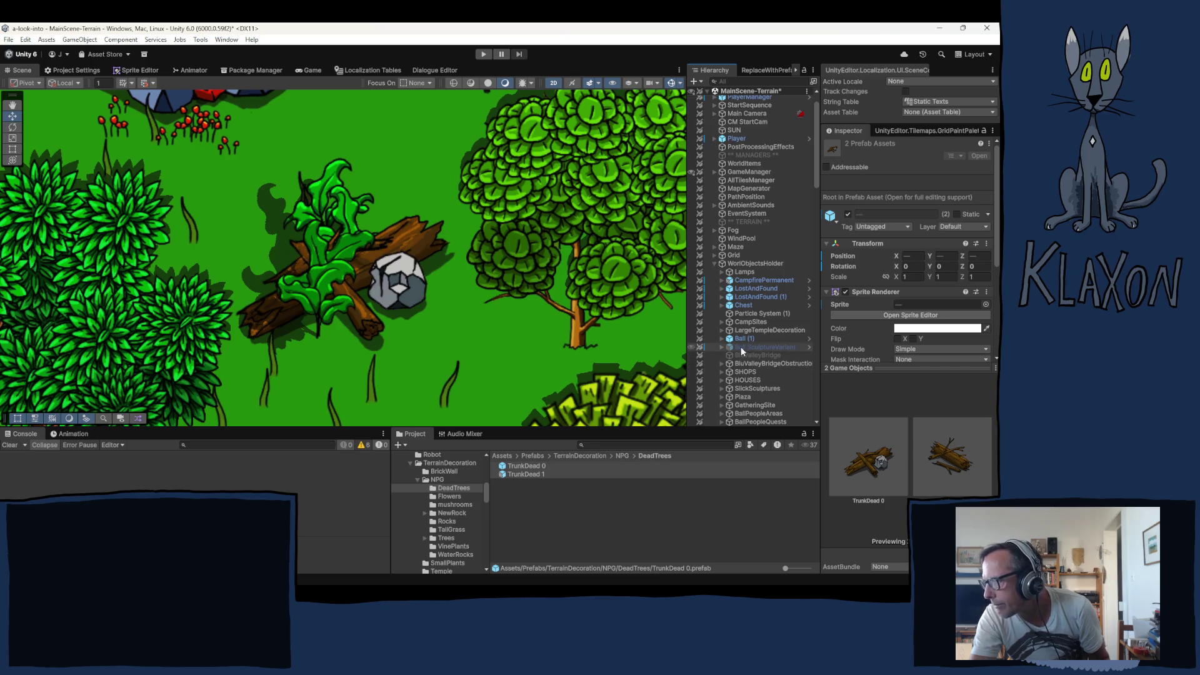
scroll(759, 369, down, 6)
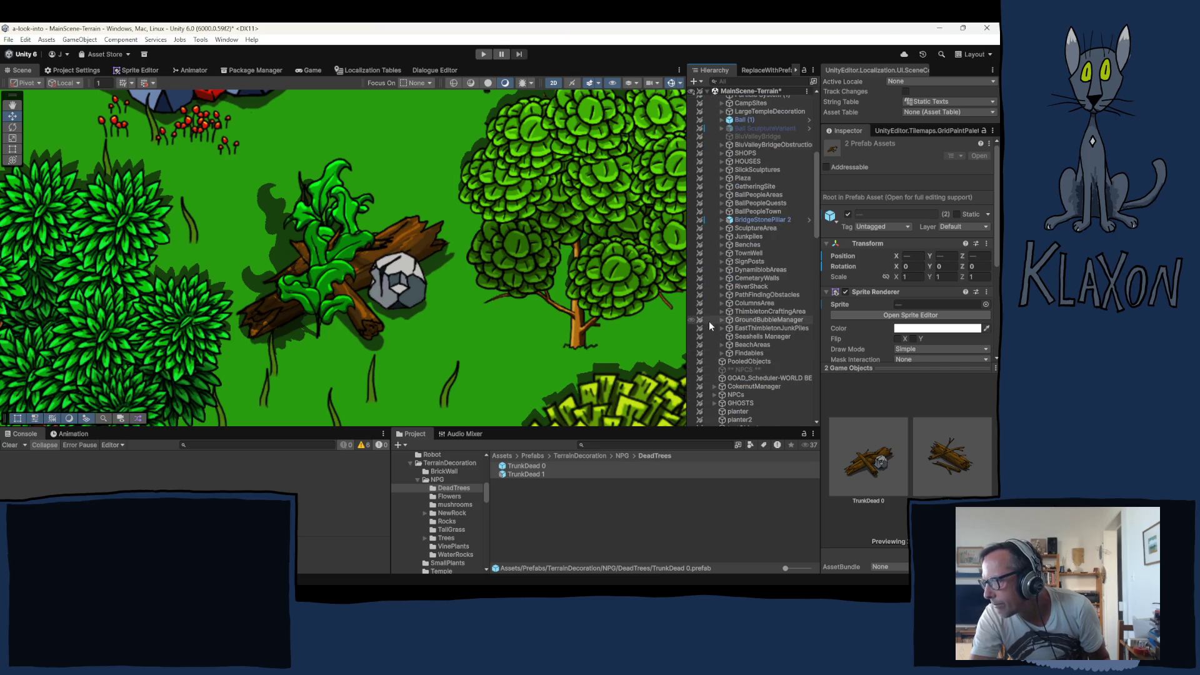
click(721, 228)
click(722, 228)
click(722, 170)
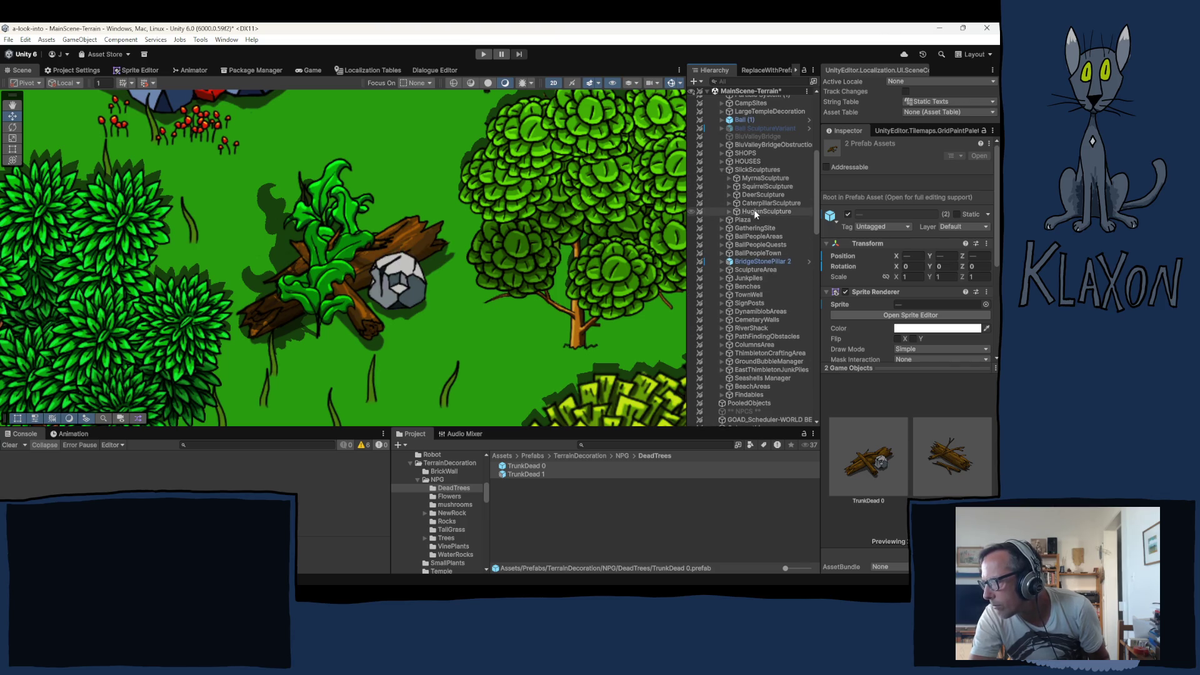
click(729, 211)
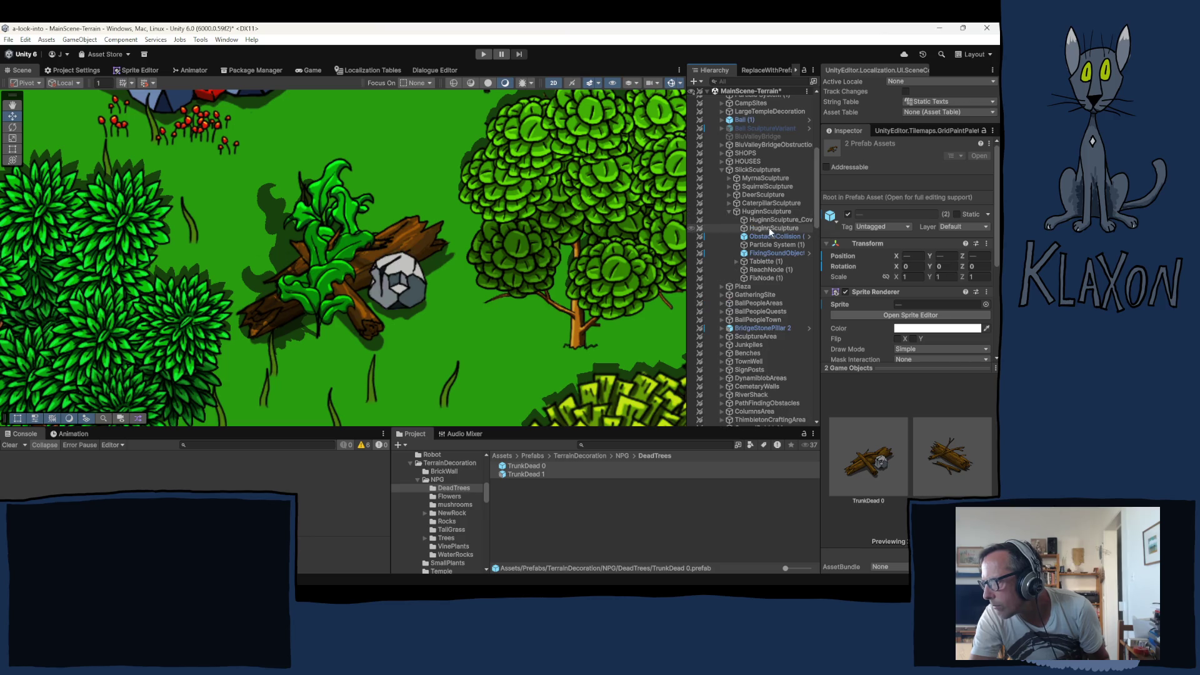
double_click(771, 218)
scroll(462, 262, down, 3)
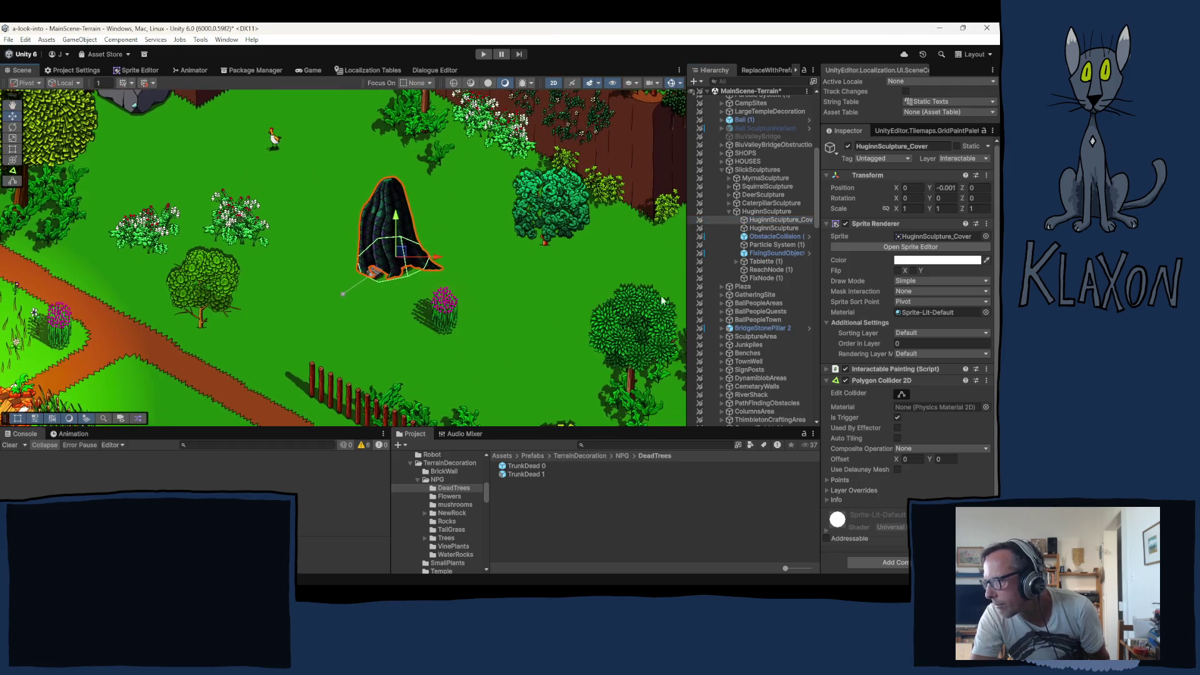
Add the TrunkDead 0 and TrunkDead 1 prefabs into the Trunks group
scroll(751, 250, down, 8)
scroll(757, 269, down, 8)
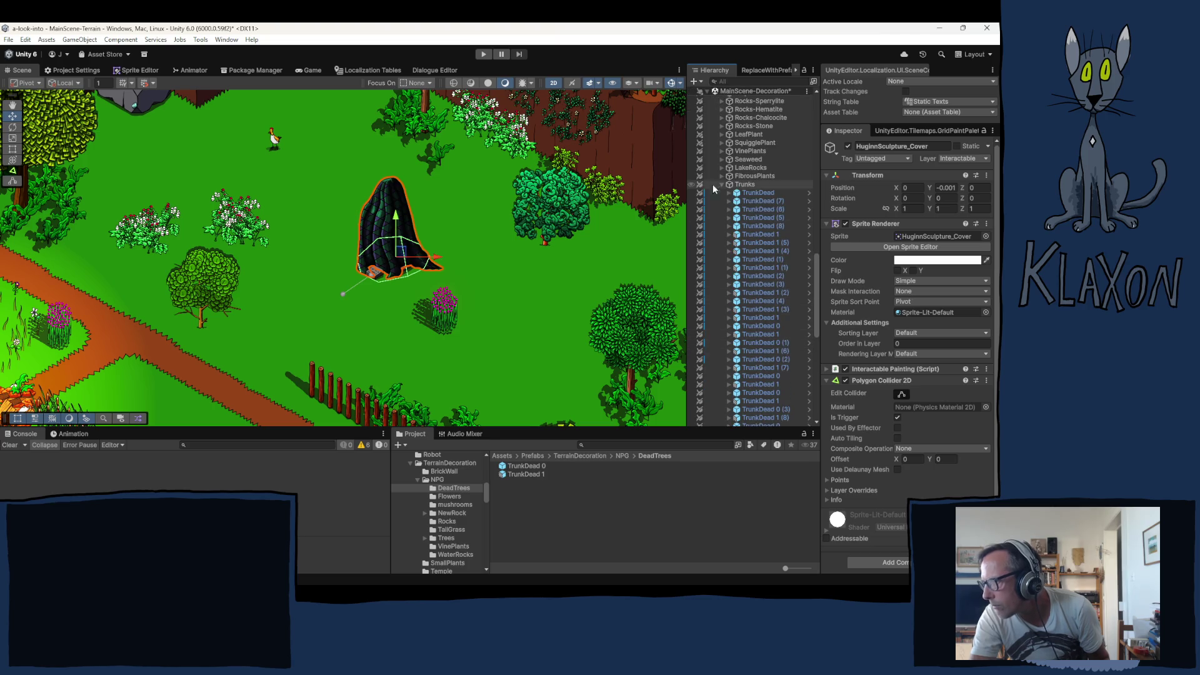
scroll(769, 250, down, 8)
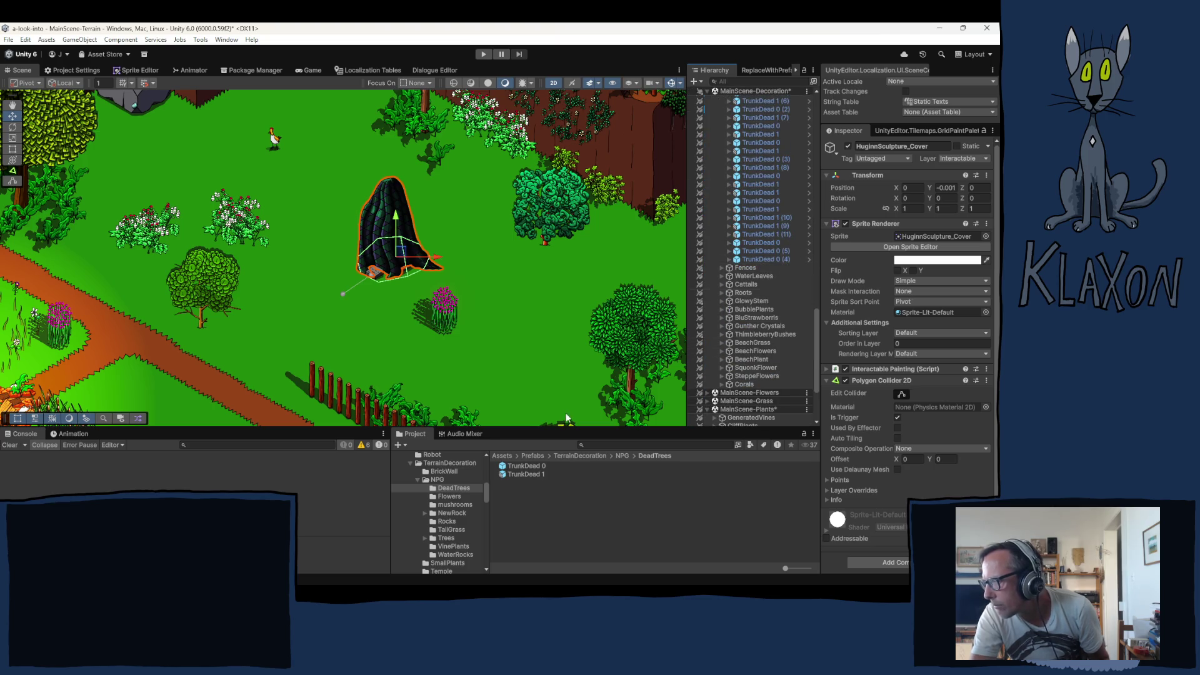
click(527, 473)
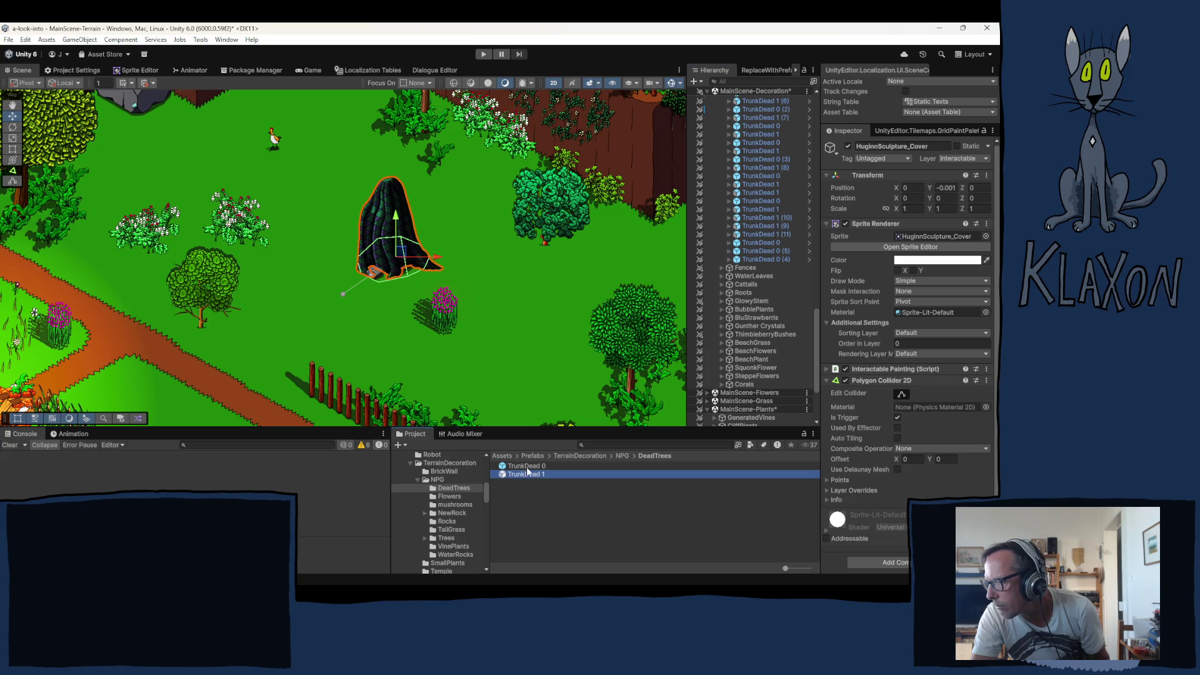
shift+click(520, 466)
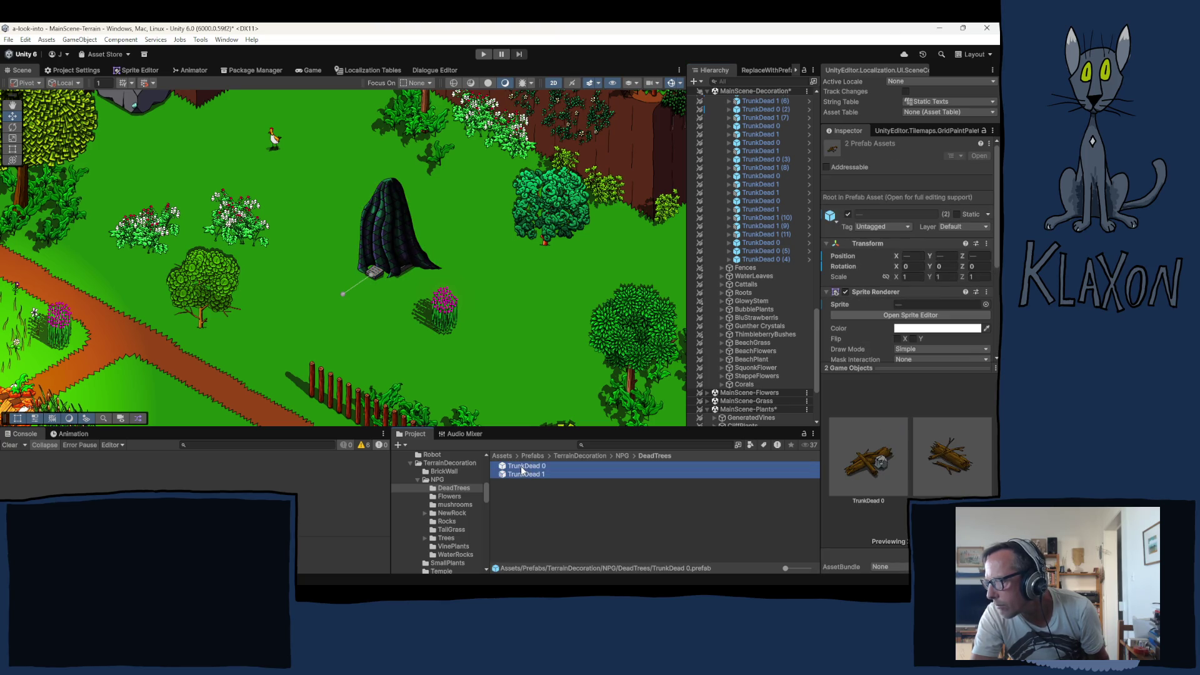
drag(744, 261, 752, 267)
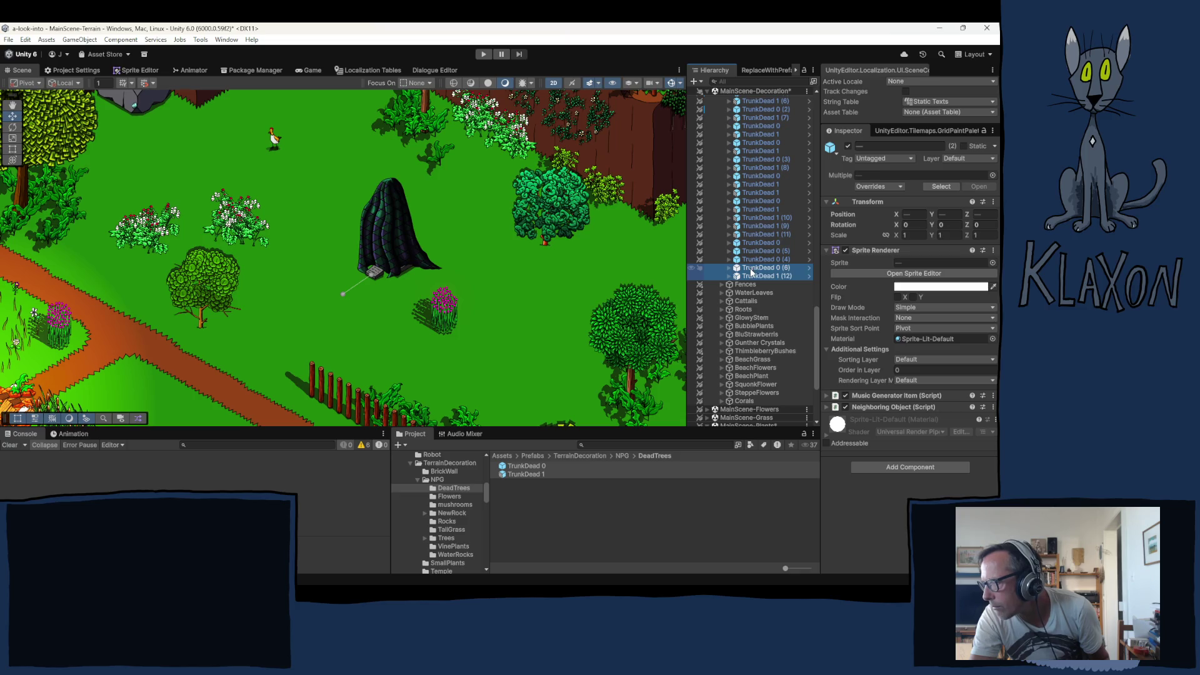
right_click(747, 273)
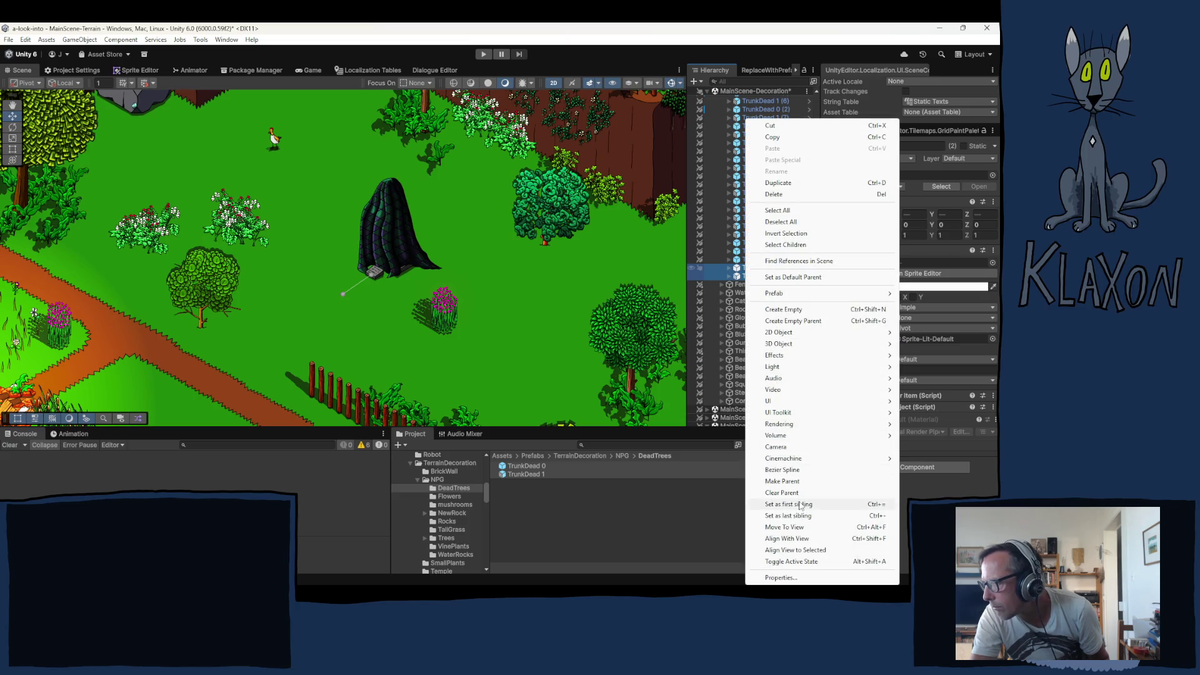
click(795, 536)
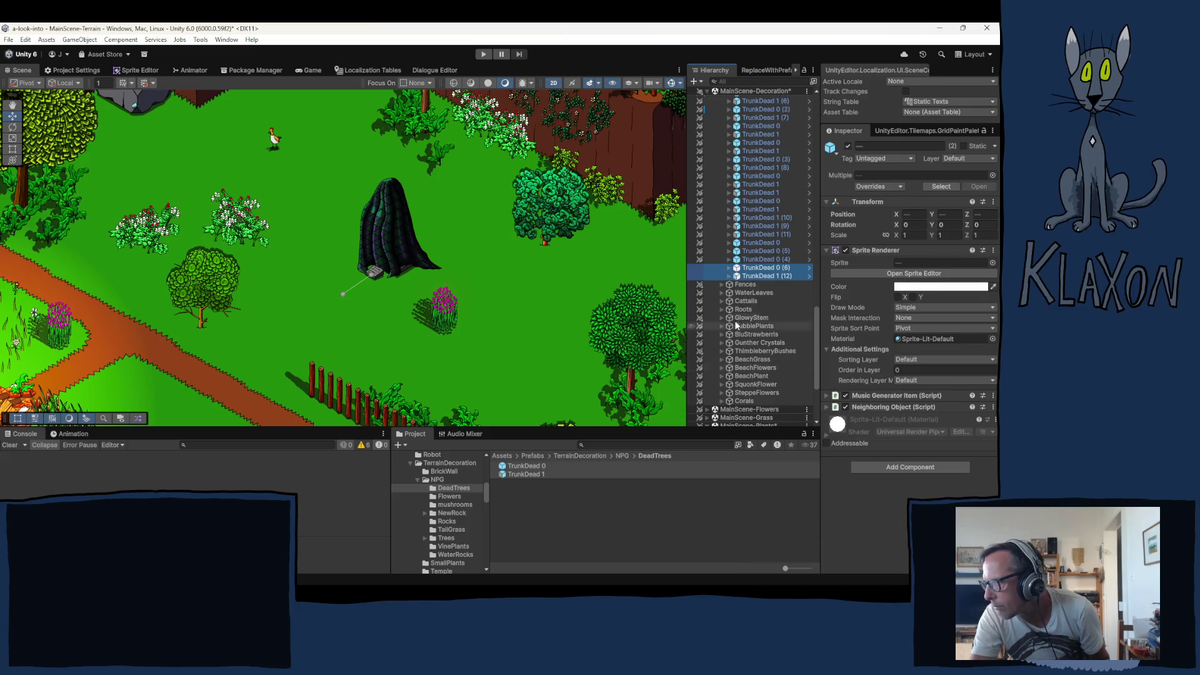
Move both new logs to the view centre and set their Position Z to 1
click(752, 268)
right_click(753, 269)
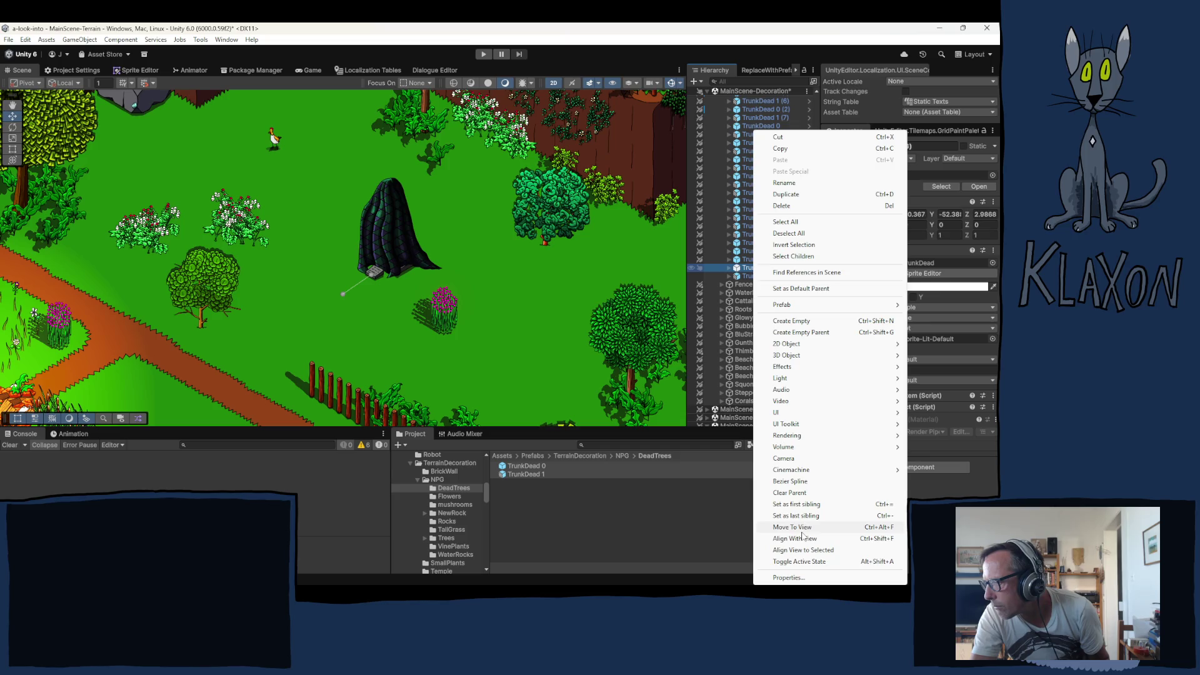
click(803, 536)
click(755, 277)
right_click(756, 280)
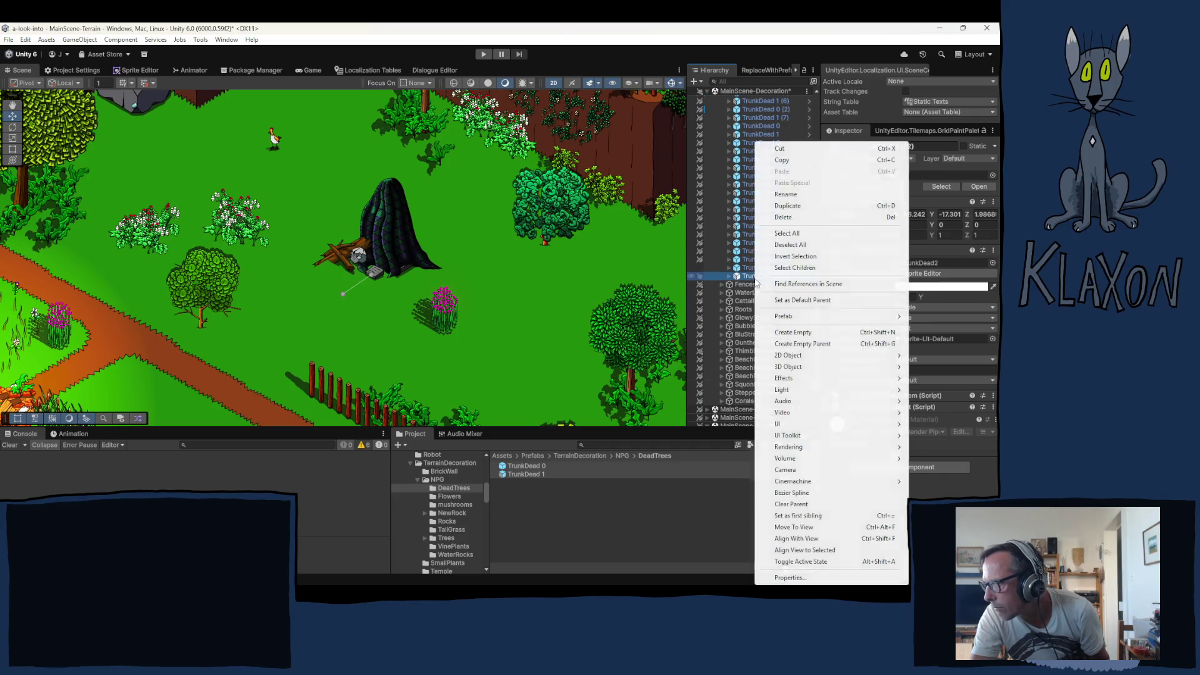
click(809, 529)
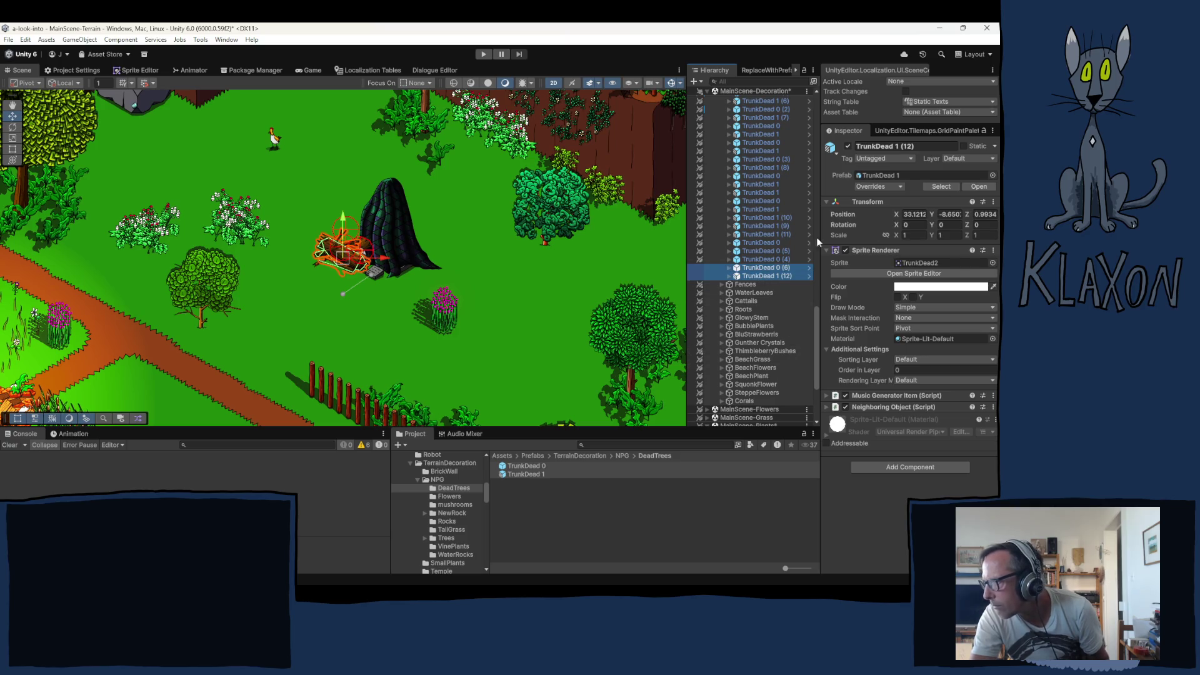
click(993, 214)
text(1)
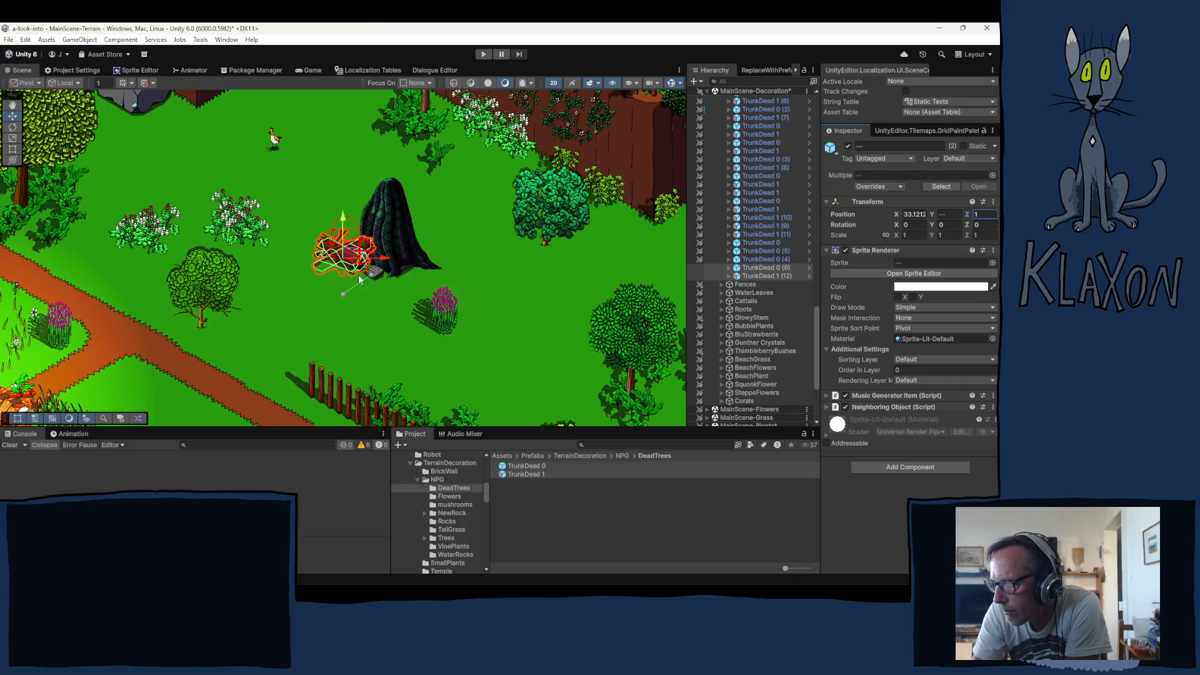
click(759, 267)
Place the TrunkDead 0 (6) log on the grass near the pink flower
click(347, 270)
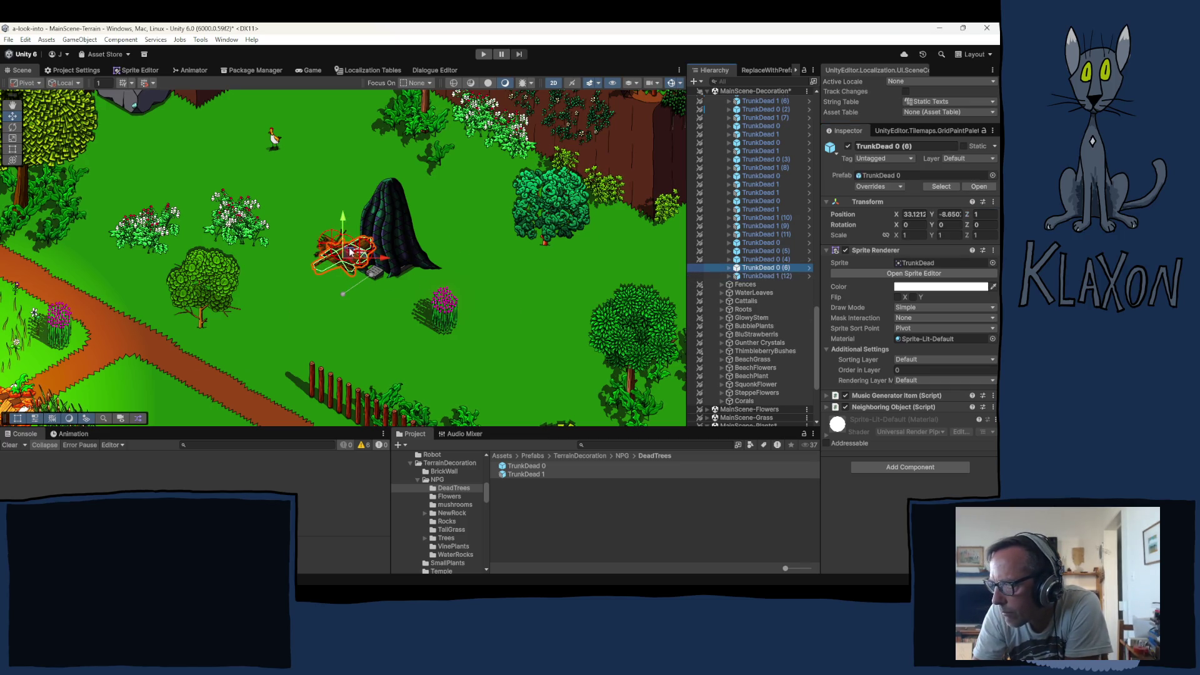
mouse_move(347, 270)
mouse_down()
mouse_move(364, 351)
mouse_move(503, 328)
mouse_move(347, 230)
mouse_move(197, 176)
mouse_move(164, 141)
mouse_move(238, 195)
mouse_move(610, 275)
mouse_up()
scroll(442, 343, down, 6)
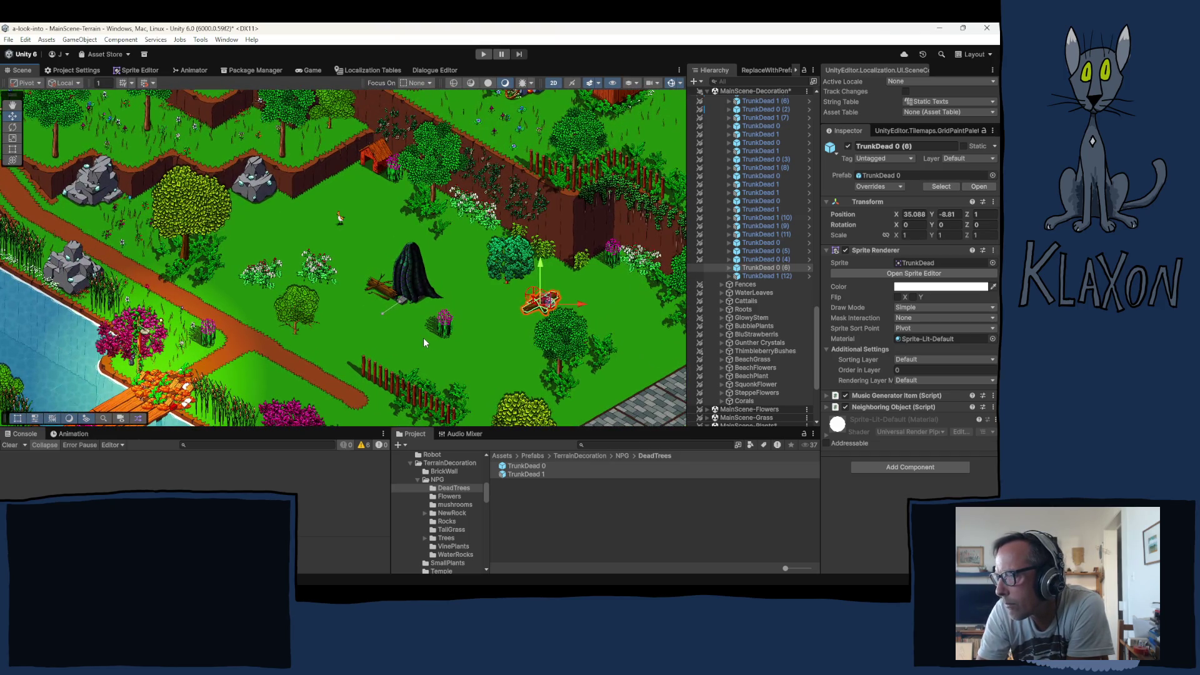
key(Right)
key(Down)
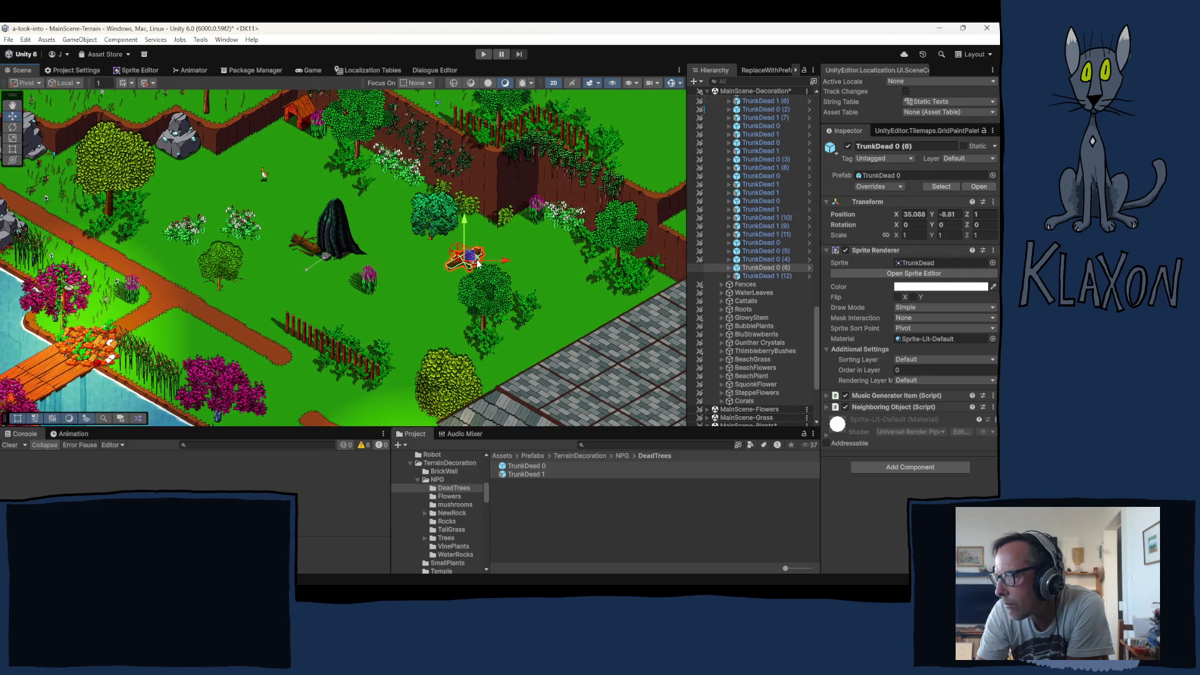
mouse_move(475, 261)
mouse_down()
mouse_move(542, 255)
mouse_move(572, 305)
mouse_move(532, 256)
mouse_up()
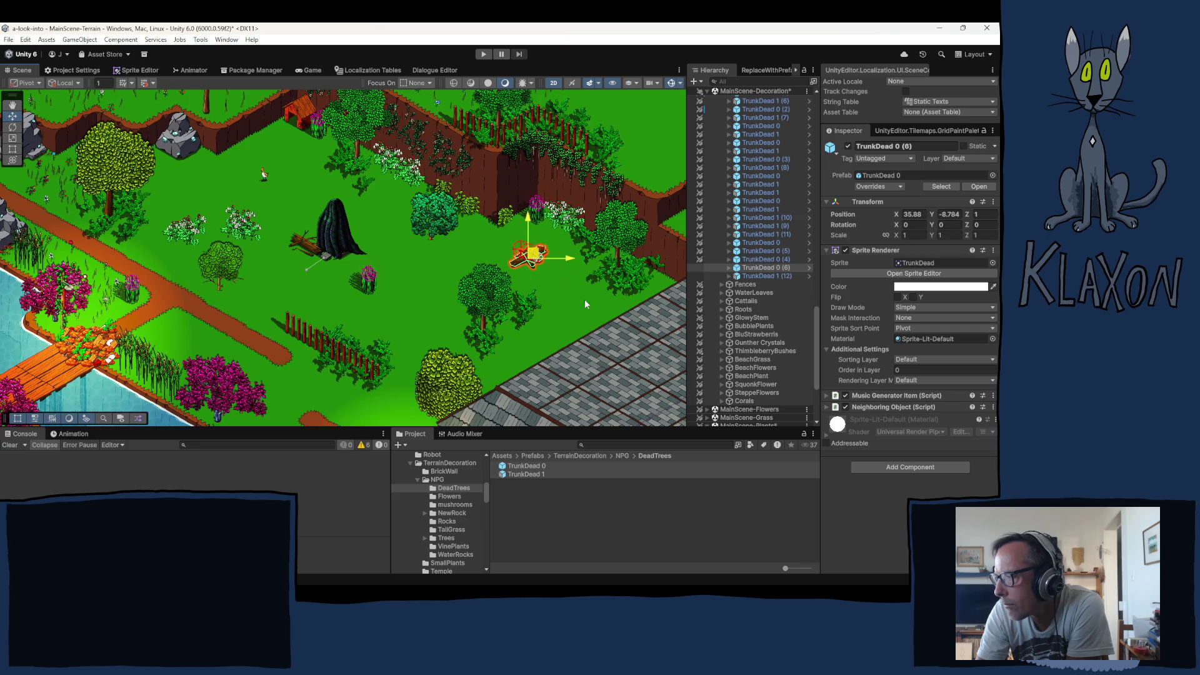
Place the TrunkDead 1 (12) log beside the tree by the fence and collapse SlickSculptures
click(313, 253)
mouse_move(314, 258)
mouse_down()
mouse_move(270, 219)
mouse_move(216, 206)
mouse_move(313, 324)
mouse_up()
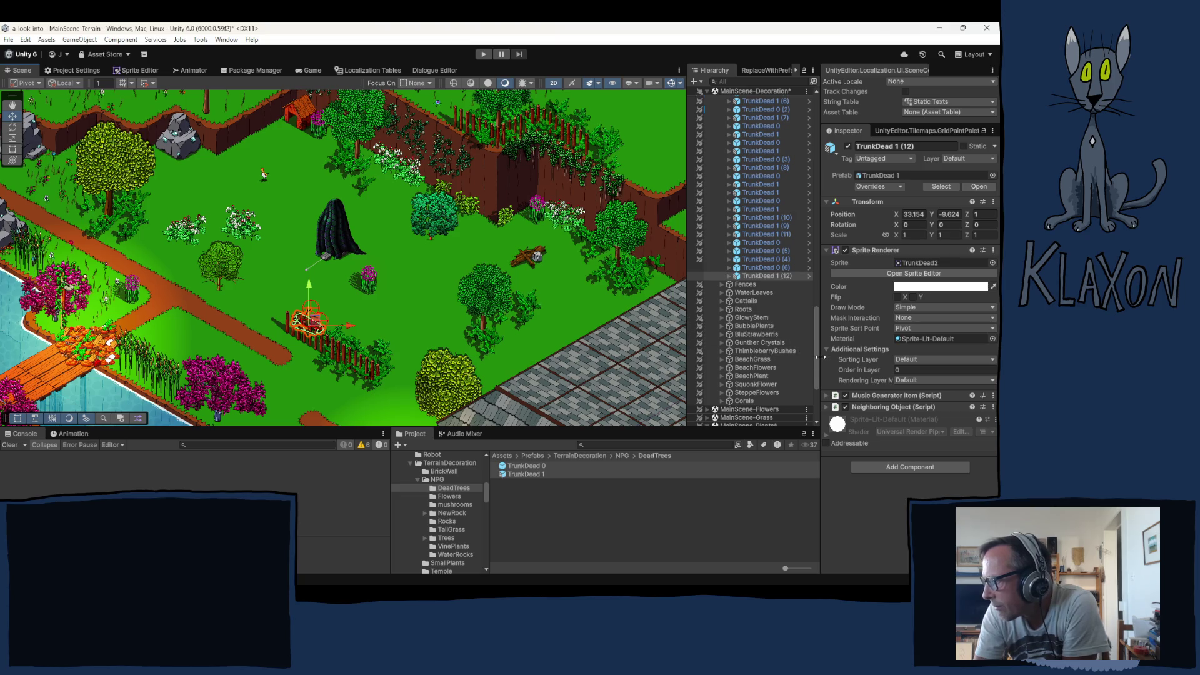
mouse_move(815, 348)
mouse_down()
mouse_move(818, 163)
mouse_move(818, 286)
mouse_up()
click(722, 207)
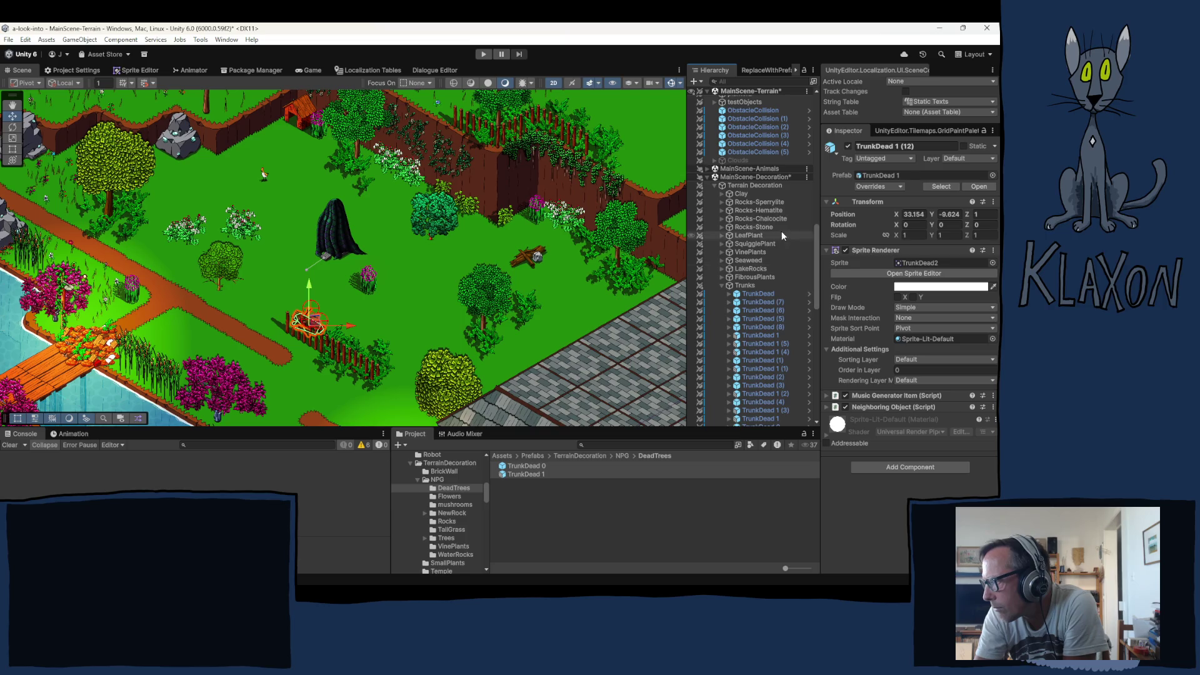
Select LeafPlant, then SquigglePlant in the Hierarchy to see each group's plants highlighted
click(753, 233)
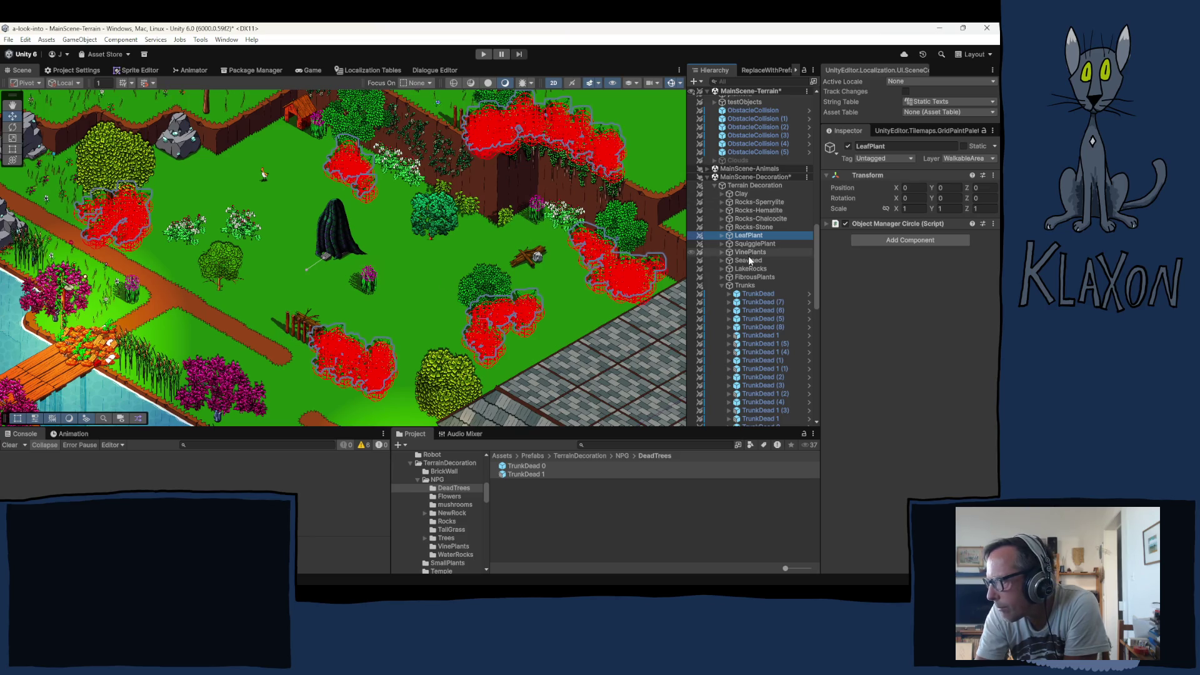
key(Down)
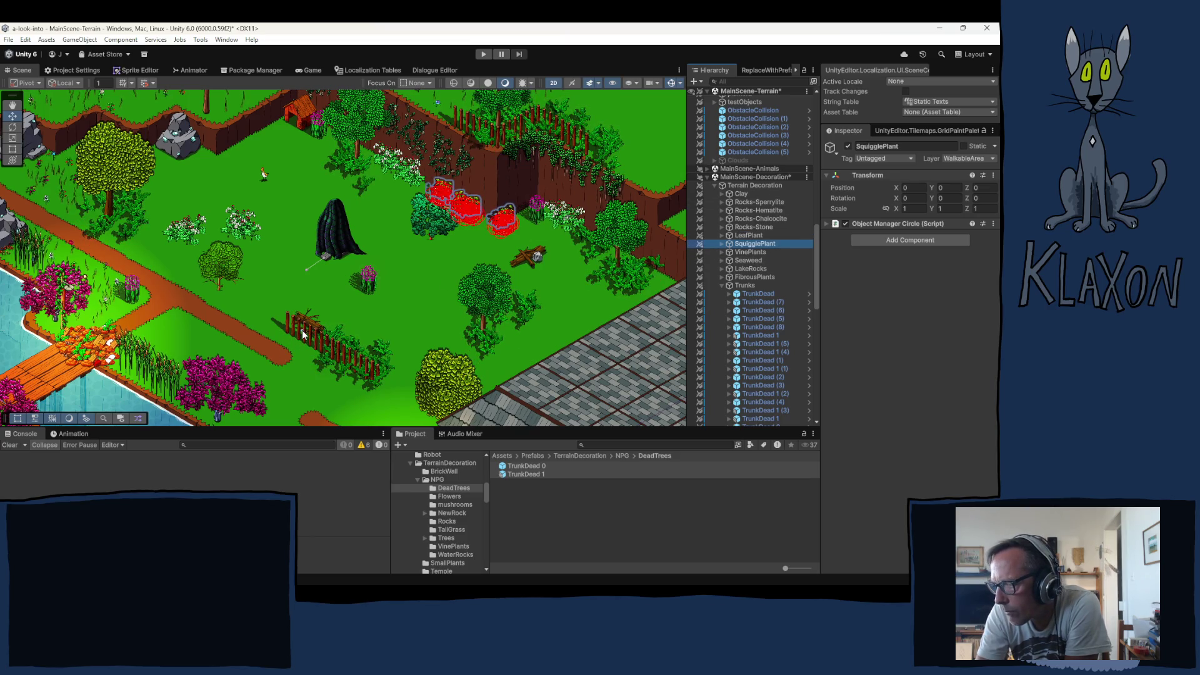
click(299, 330)
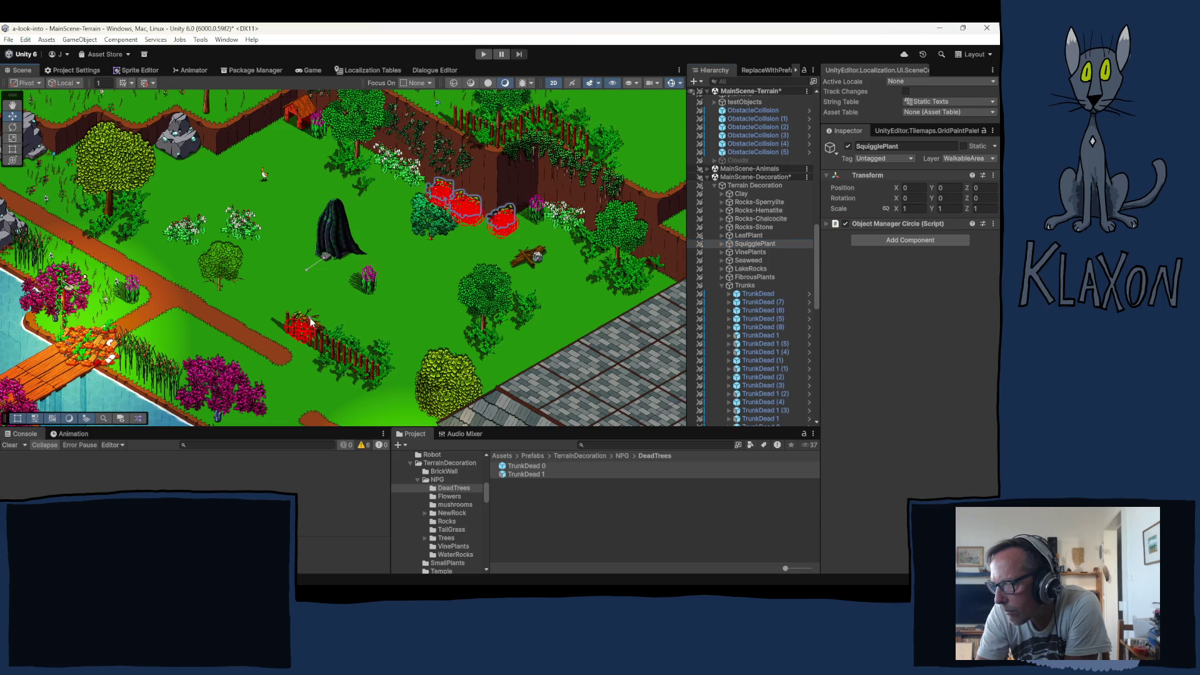
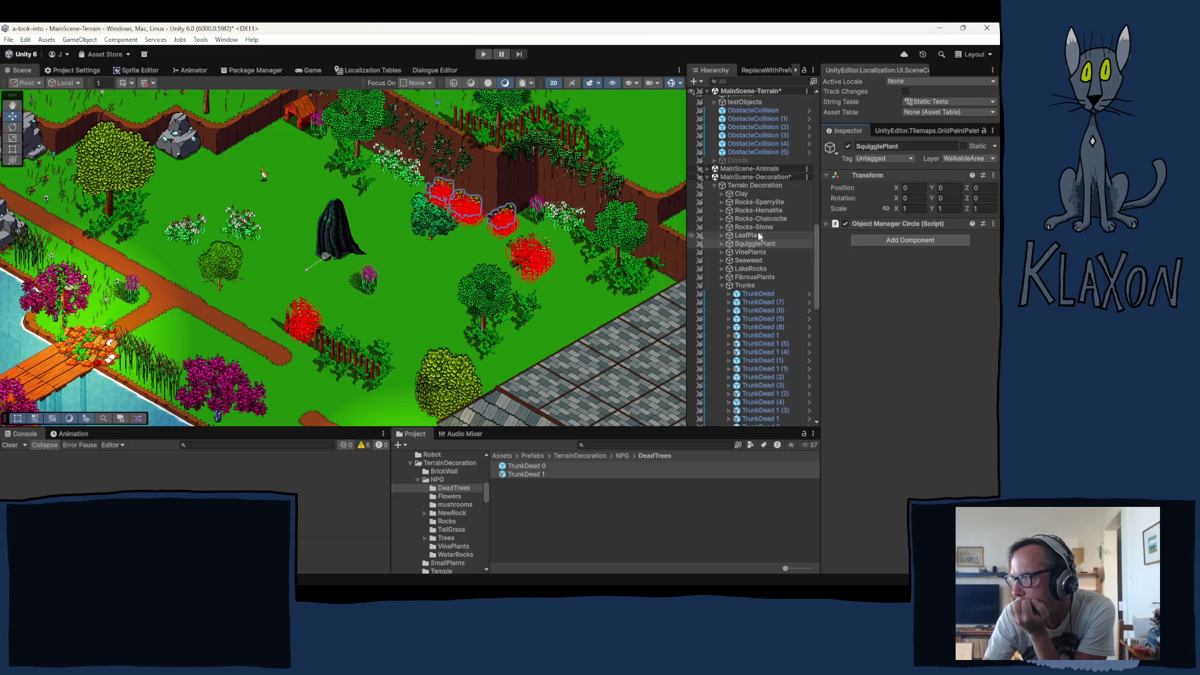
Collapse Trunks and Terrain Decoration, then expand MainScene-Flowers > Holder and select Flora
click(744, 154)
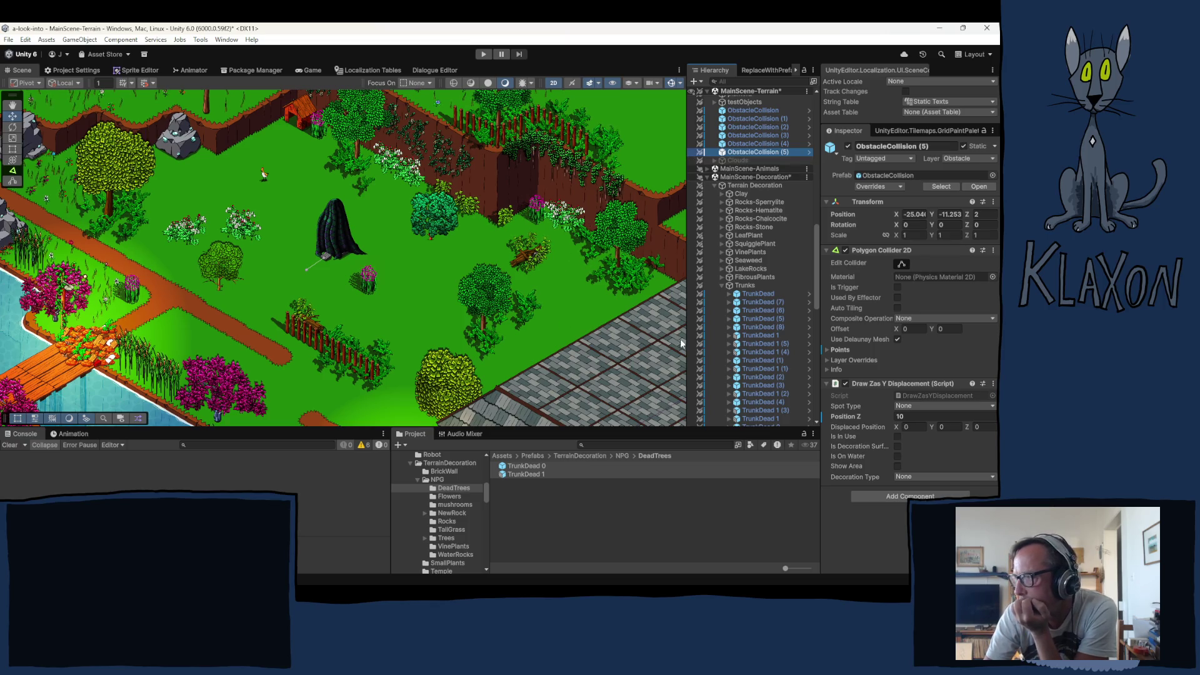
click(722, 285)
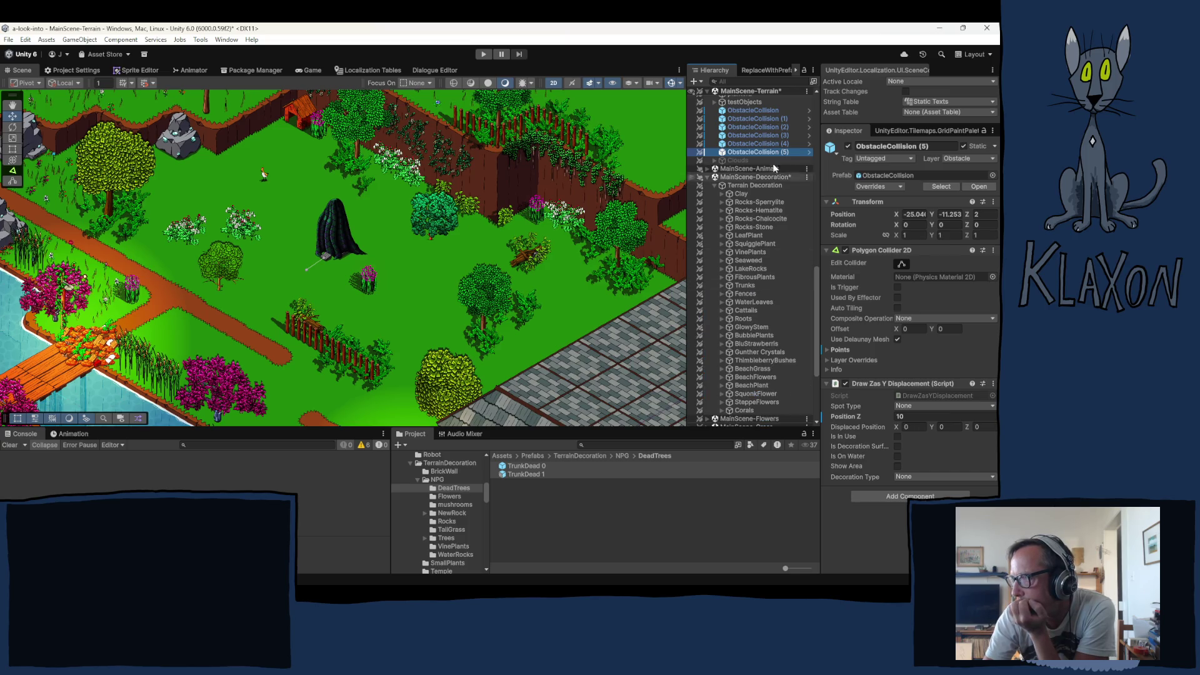
click(715, 185)
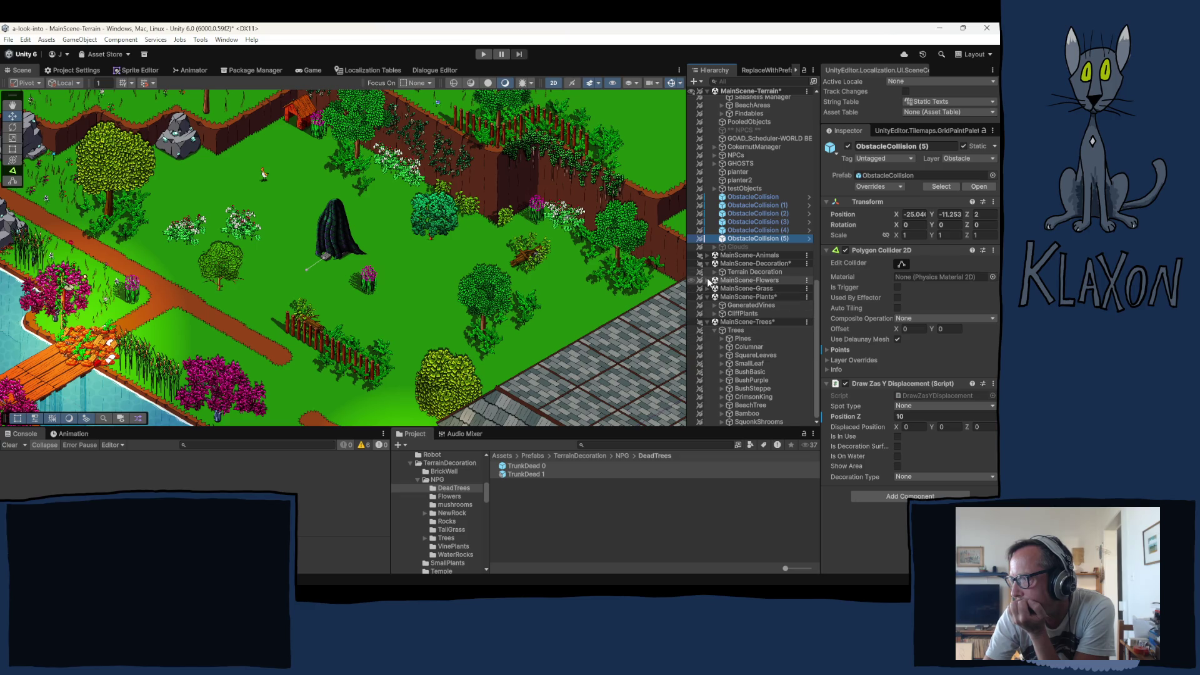
click(708, 281)
click(715, 289)
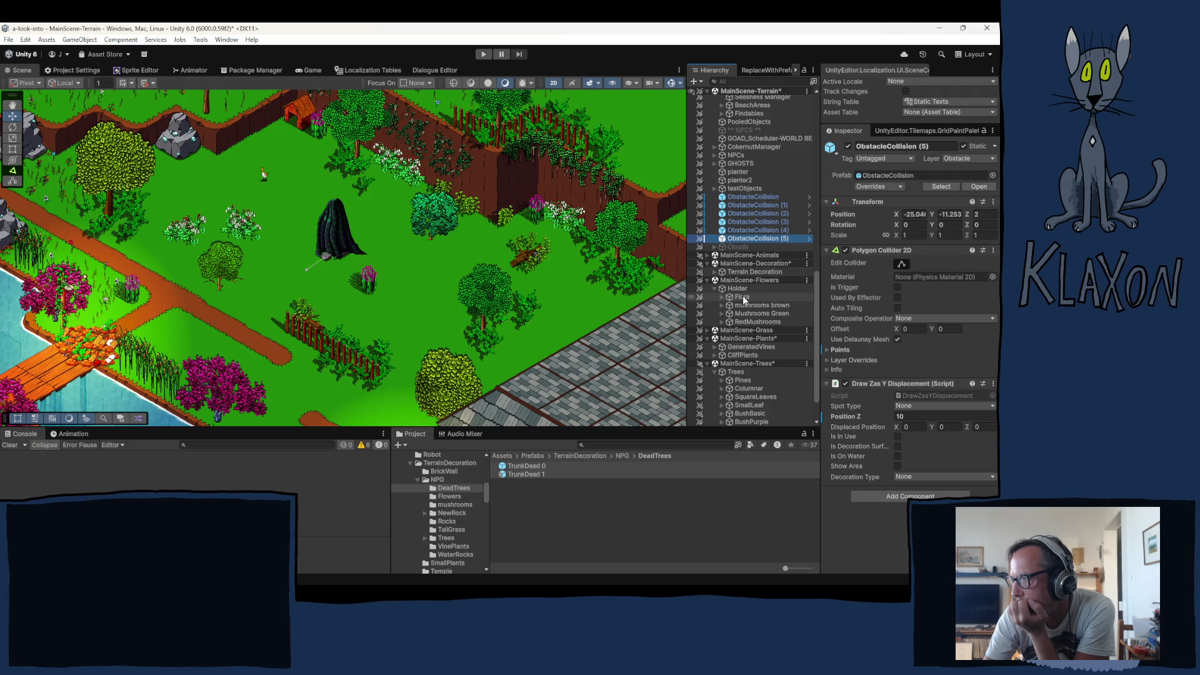
click(742, 298)
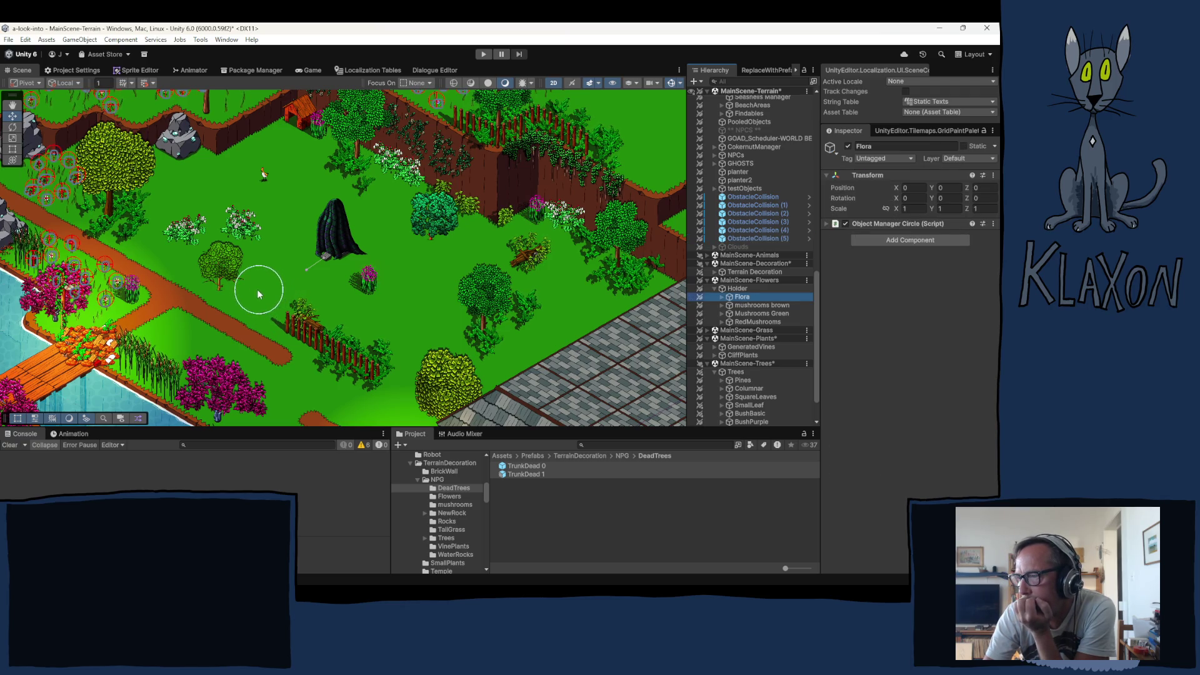
Paint Flora flower clusters on the lawns around the dark figure, fence, trees and paved area
click(175, 339)
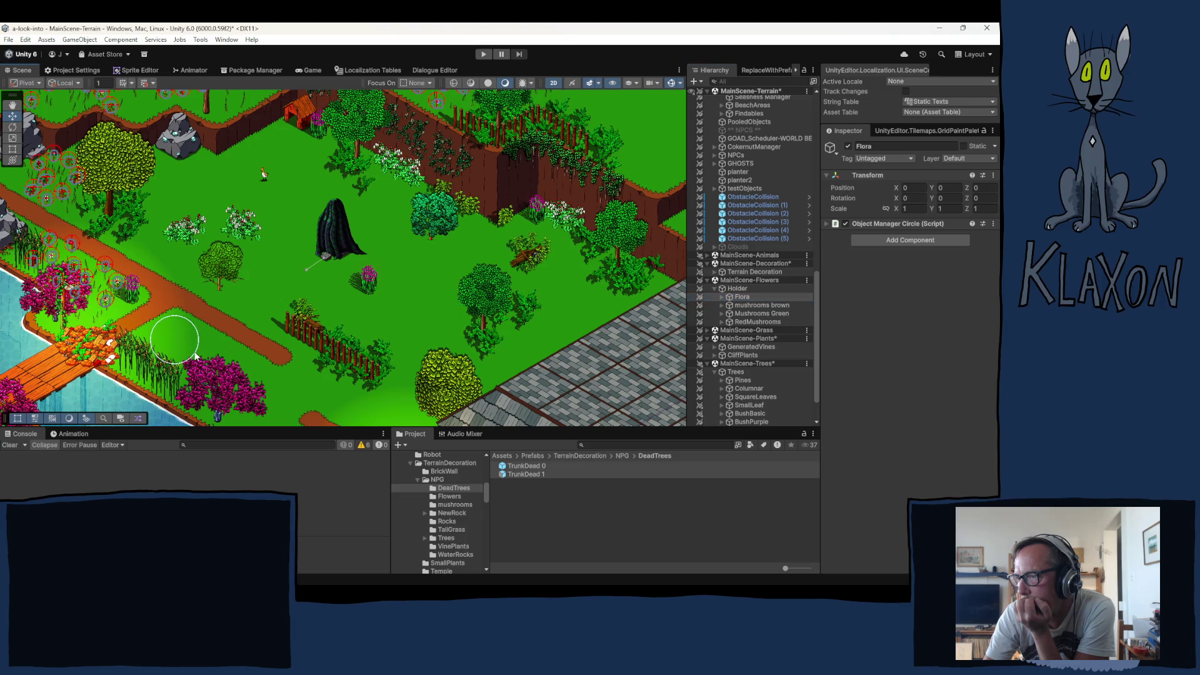
click(206, 362)
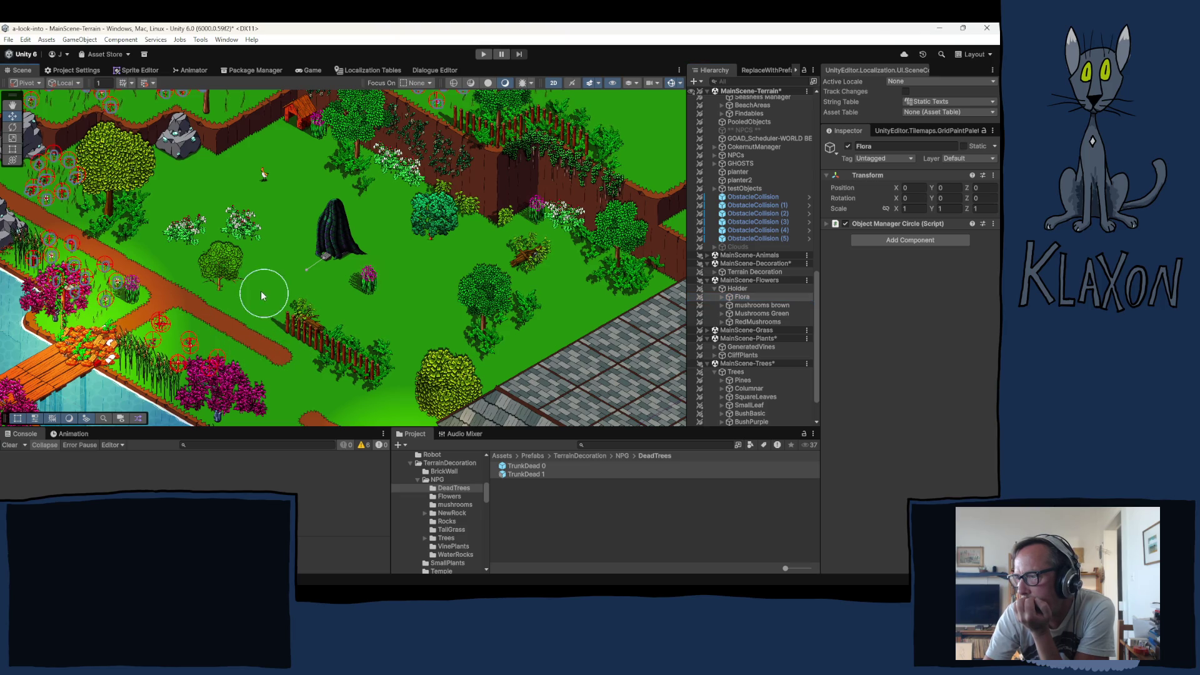
click(275, 255)
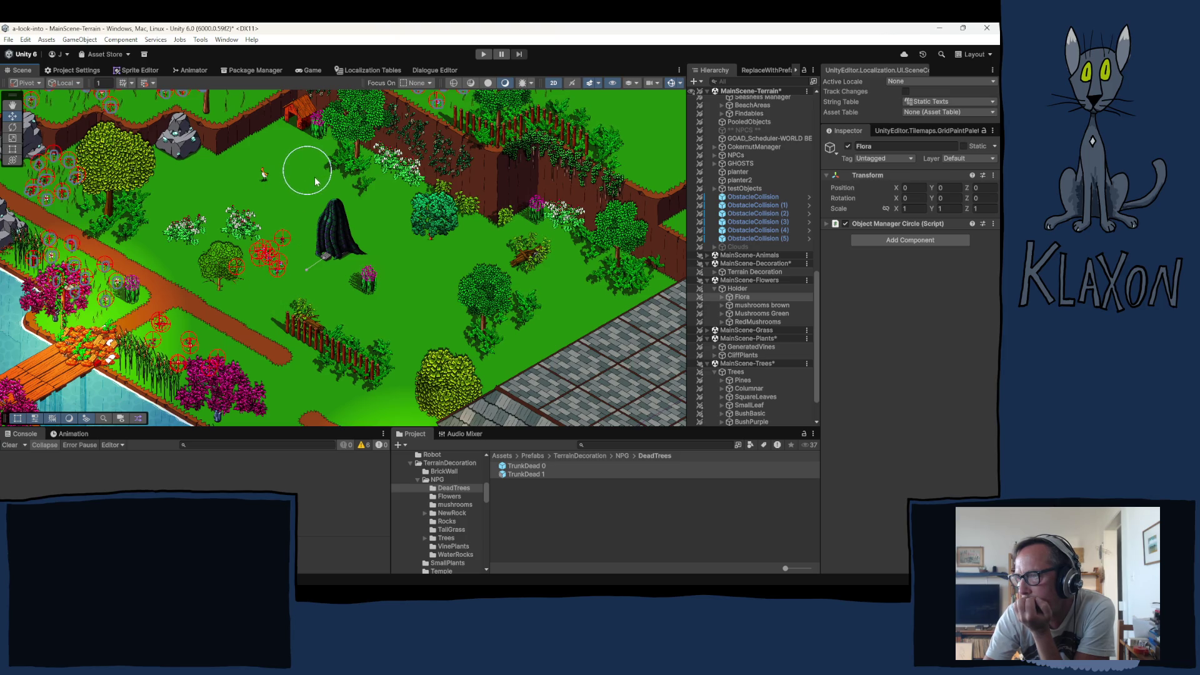
click(334, 192)
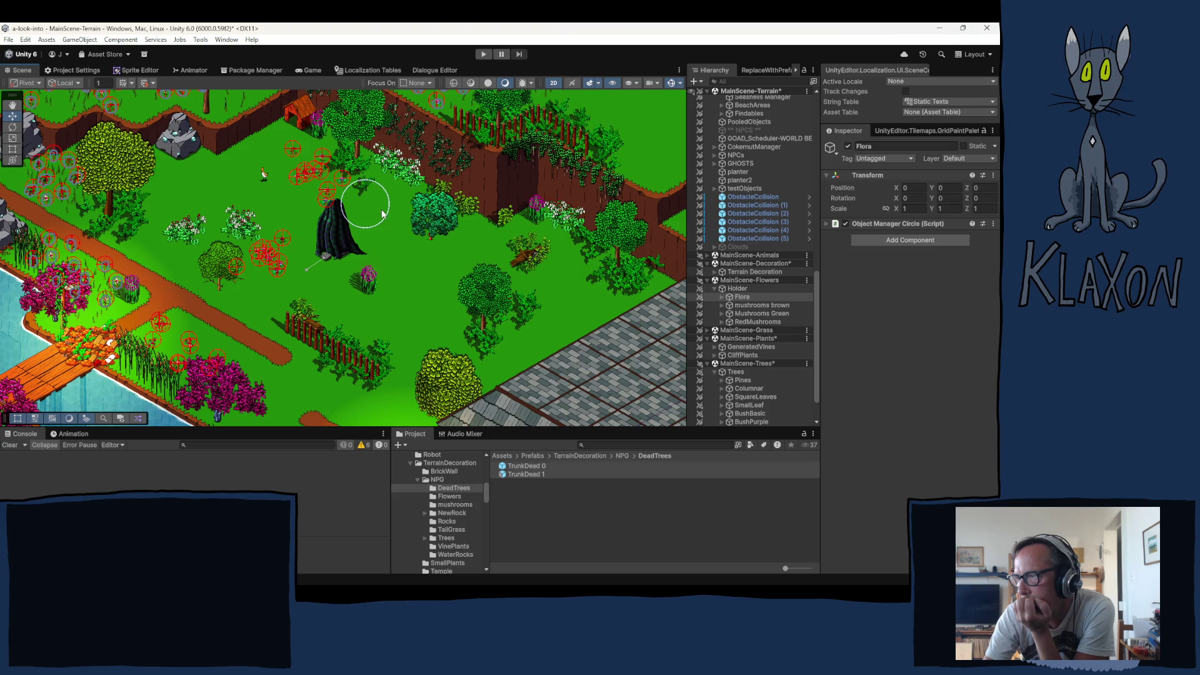
click(382, 200)
click(413, 234)
click(424, 319)
click(472, 278)
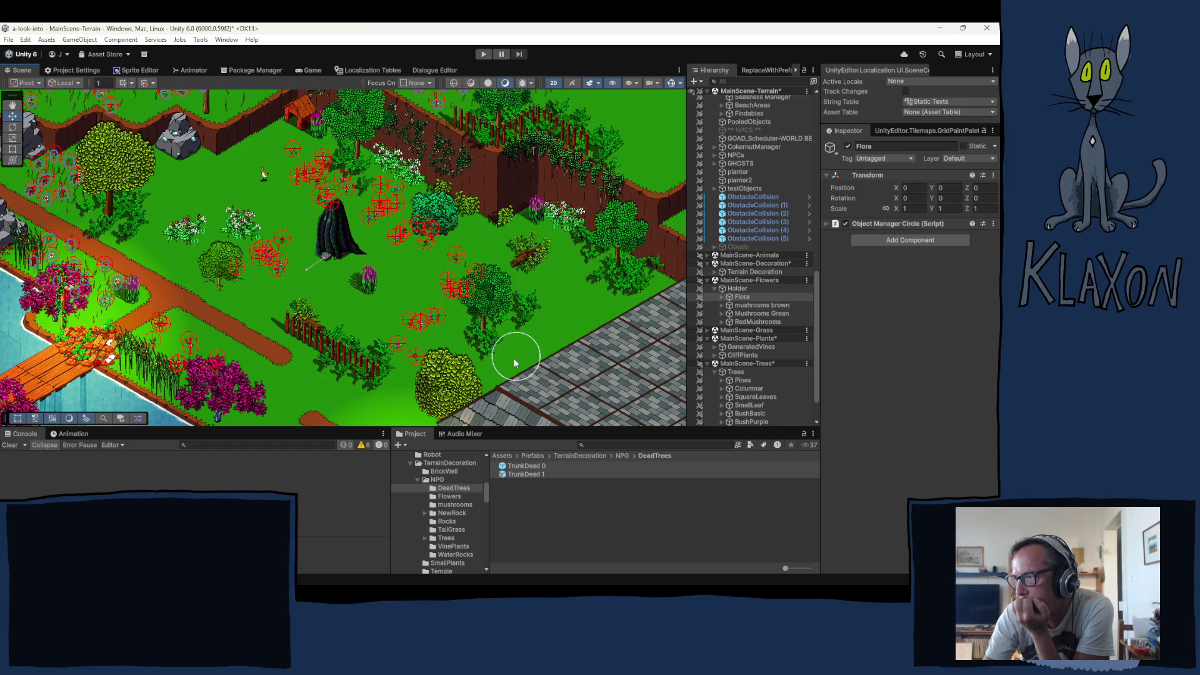
click(560, 311)
Add Flora flowers by the path near the house and beside the bridge path
drag(325, 348, 379, 228)
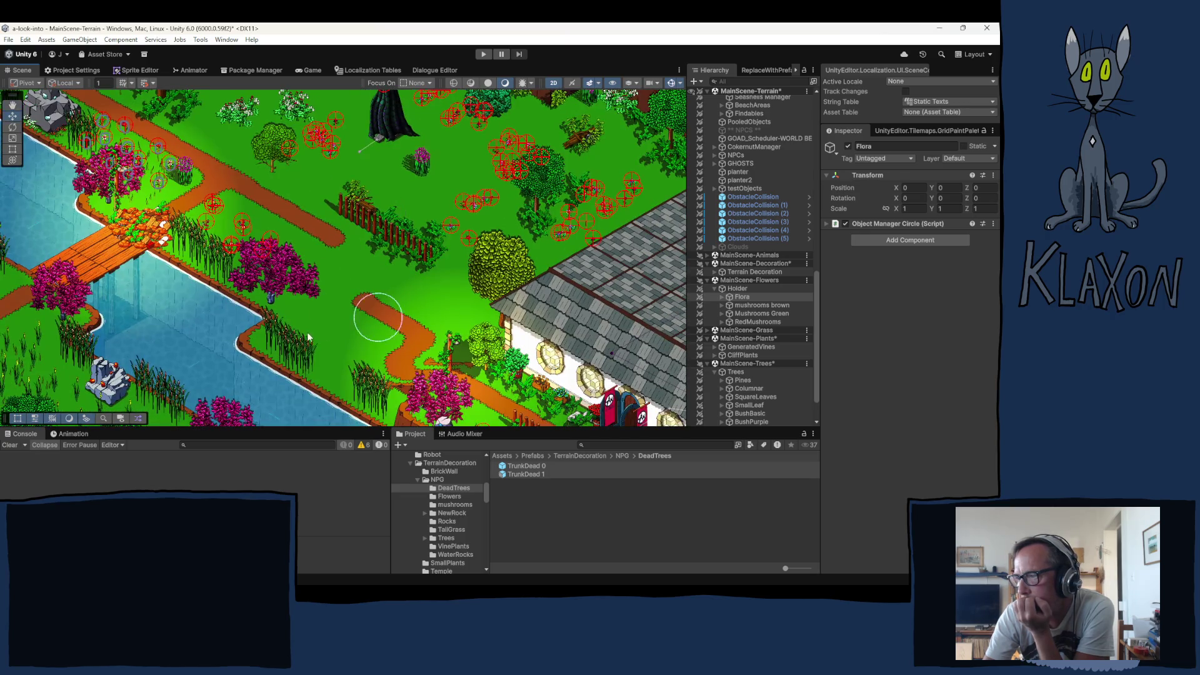
click(351, 341)
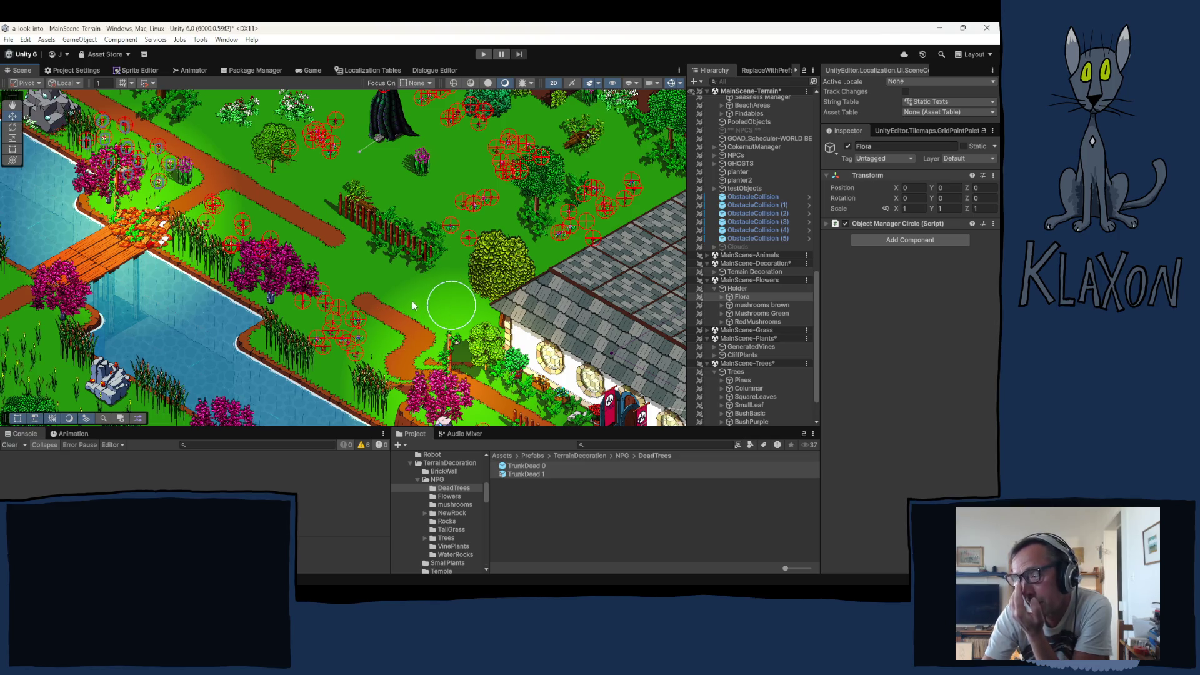
click(459, 295)
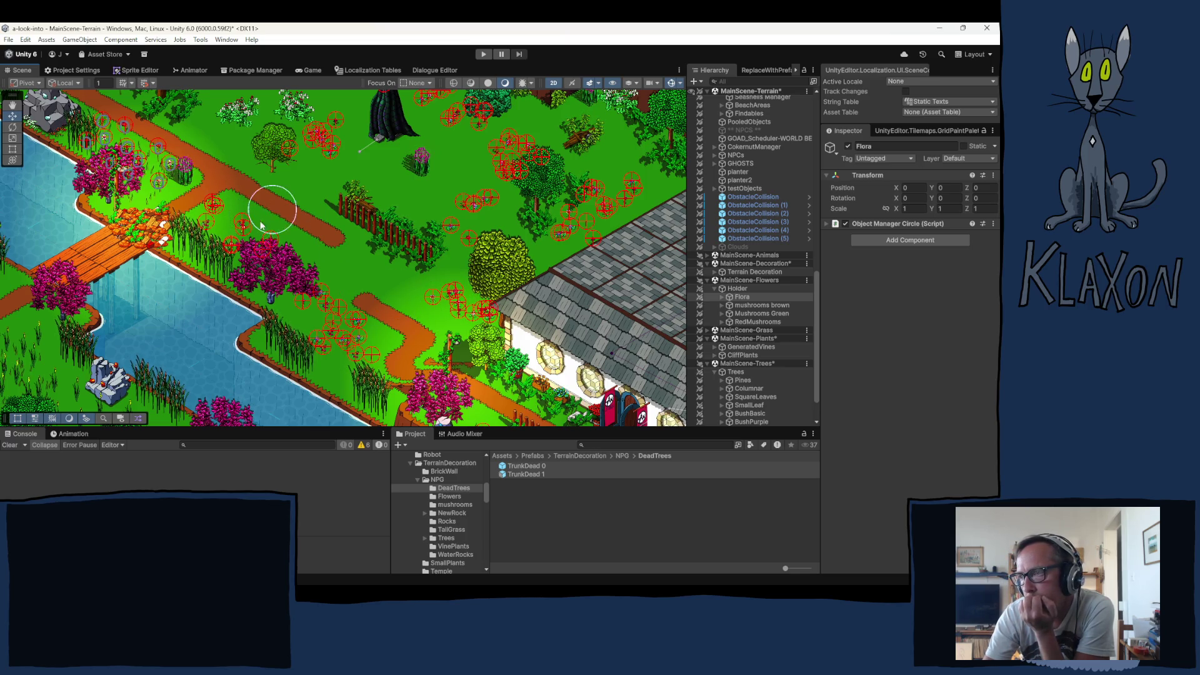
drag(268, 201, 222, 327)
click(209, 188)
click(217, 184)
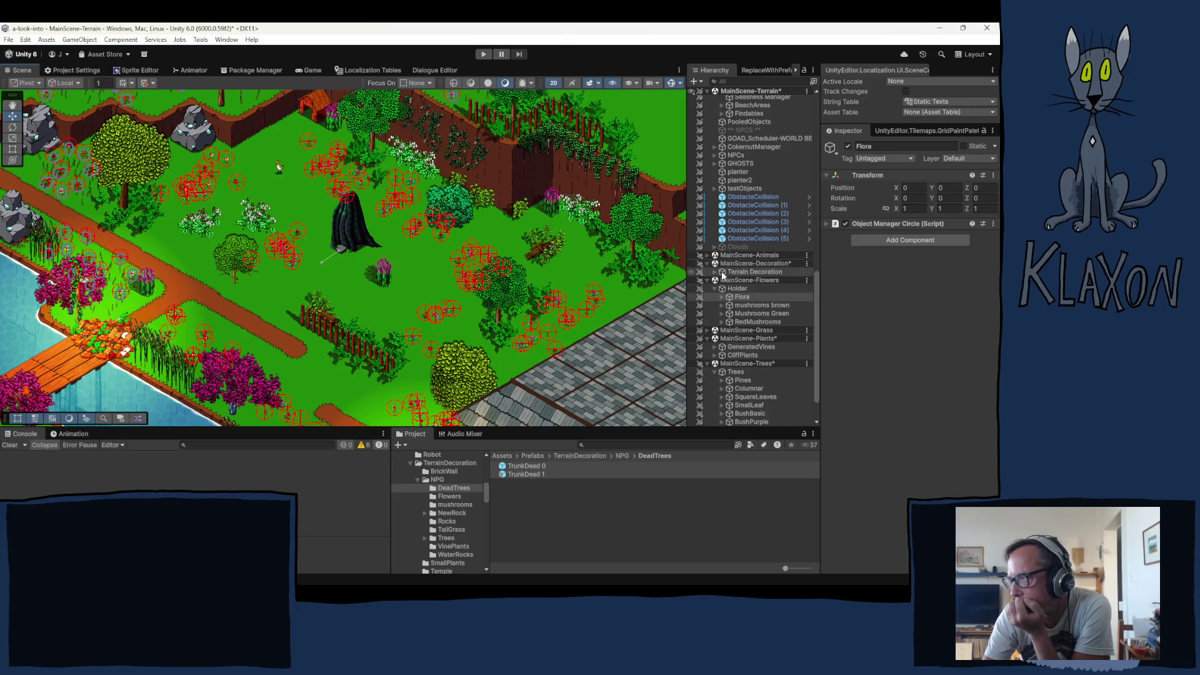
Zoom in and nudge the Hello flower by the trees slightly up-left
click(732, 246)
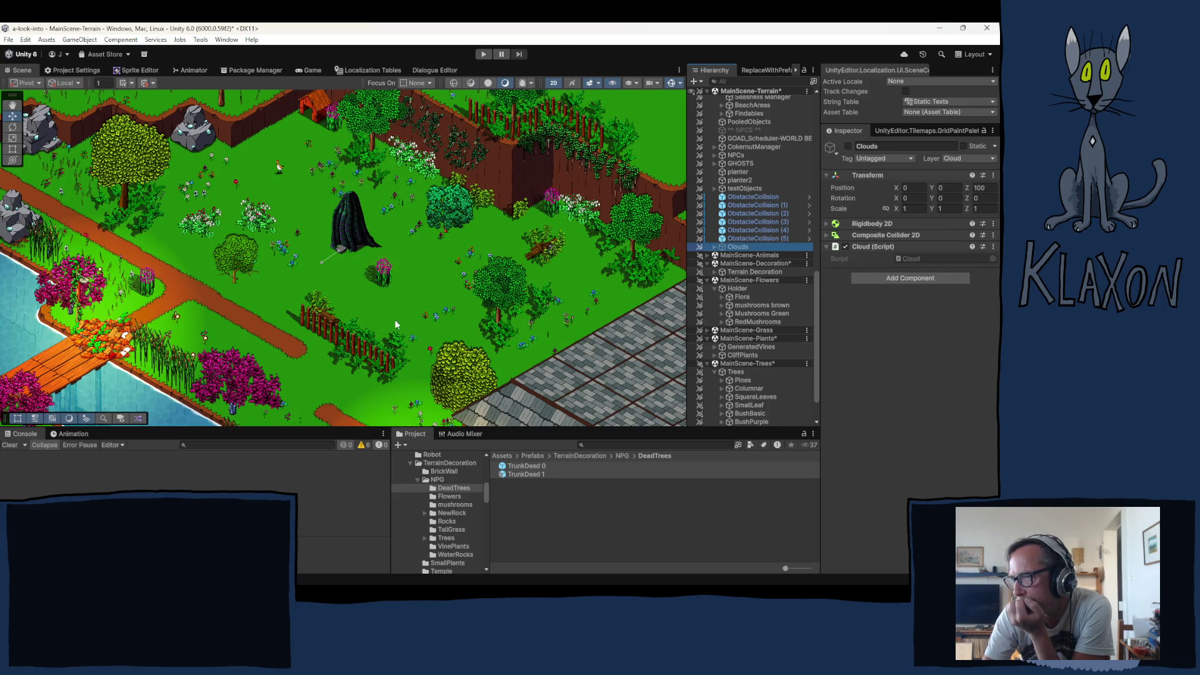
scroll(250, 210, up, 3)
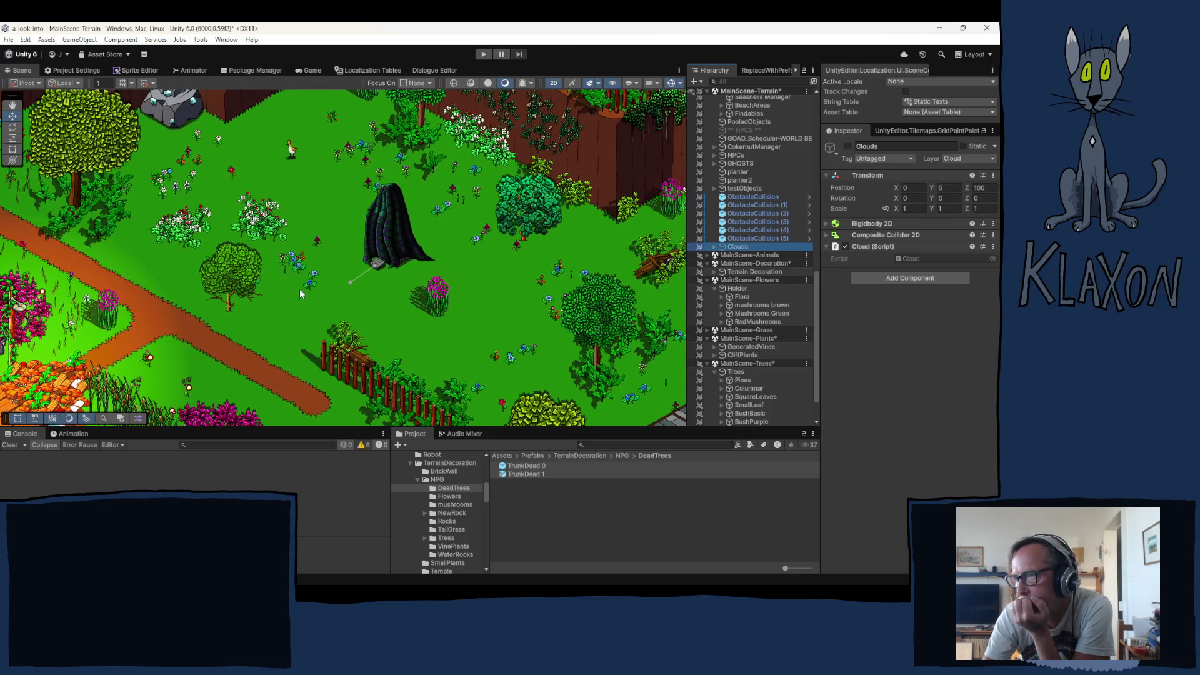
drag(325, 300, 281, 244)
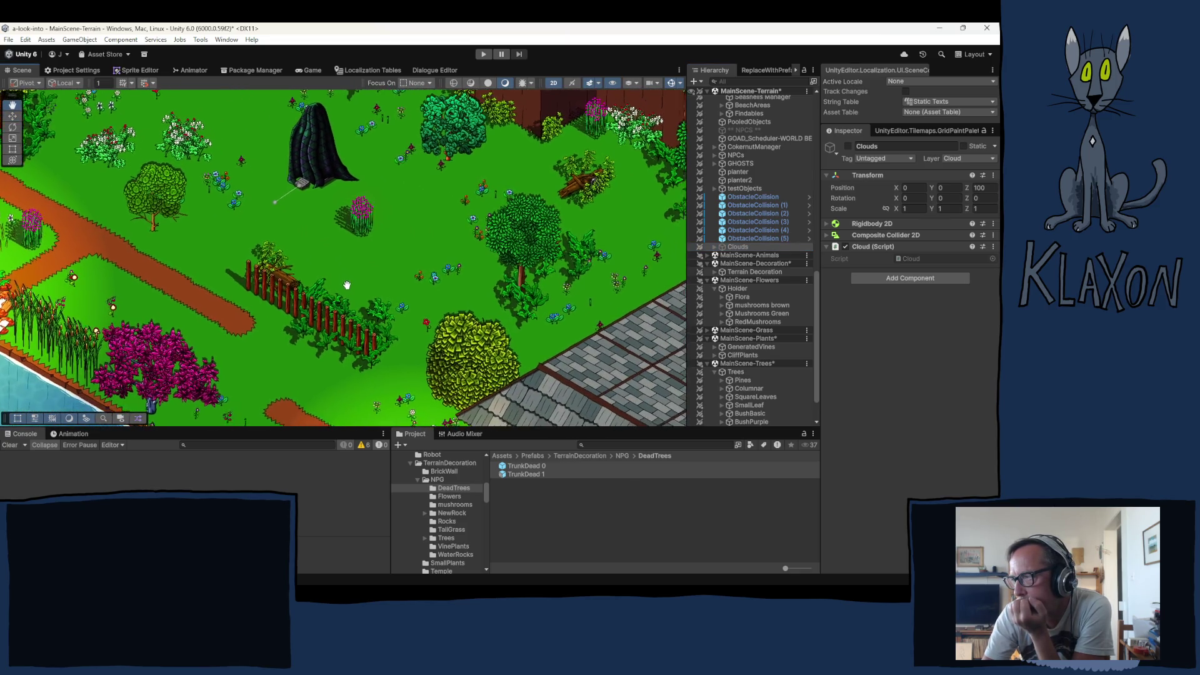
click(552, 325)
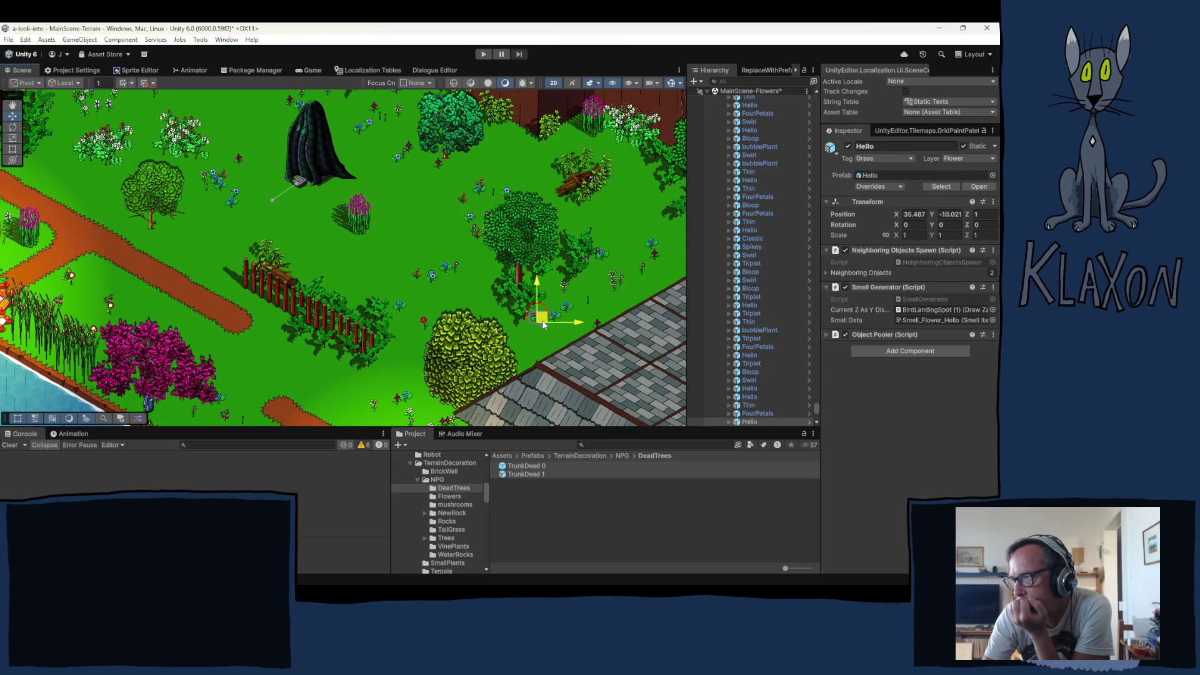
drag(543, 320, 538, 315)
Deselect the flower, pan across the garden and collapse the Flora group
click(354, 333)
drag(353, 333, 391, 233)
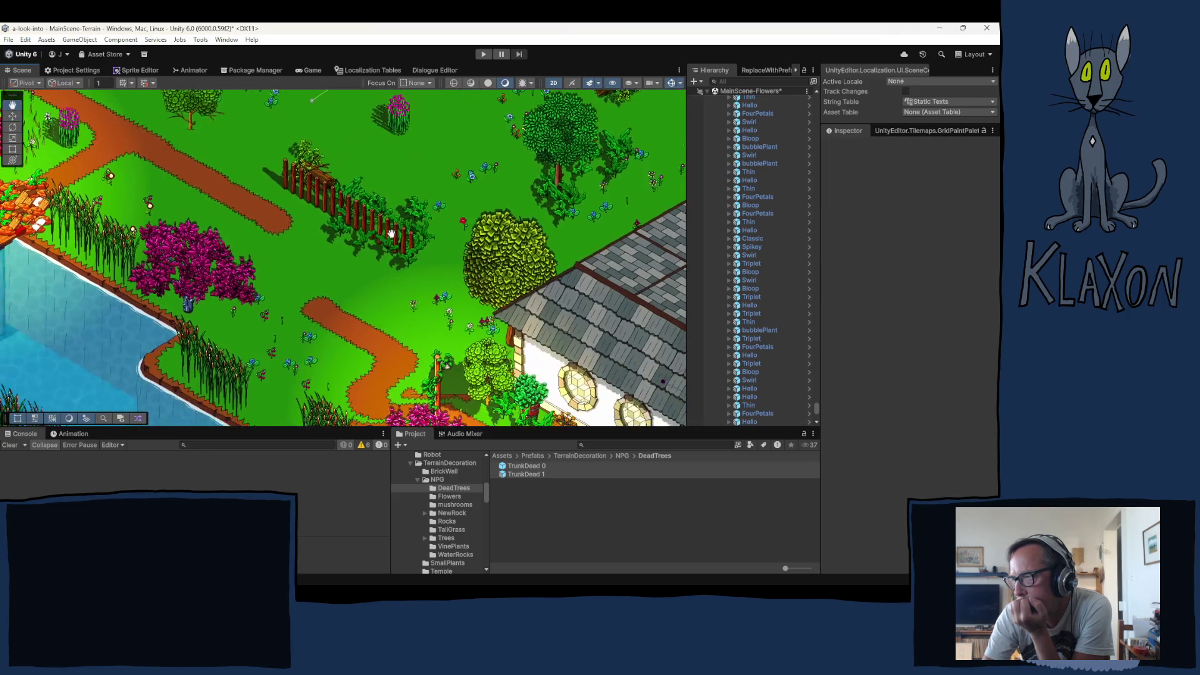
mouse_move(314, 299)
mouse_down()
mouse_move(385, 288)
mouse_move(428, 327)
mouse_up()
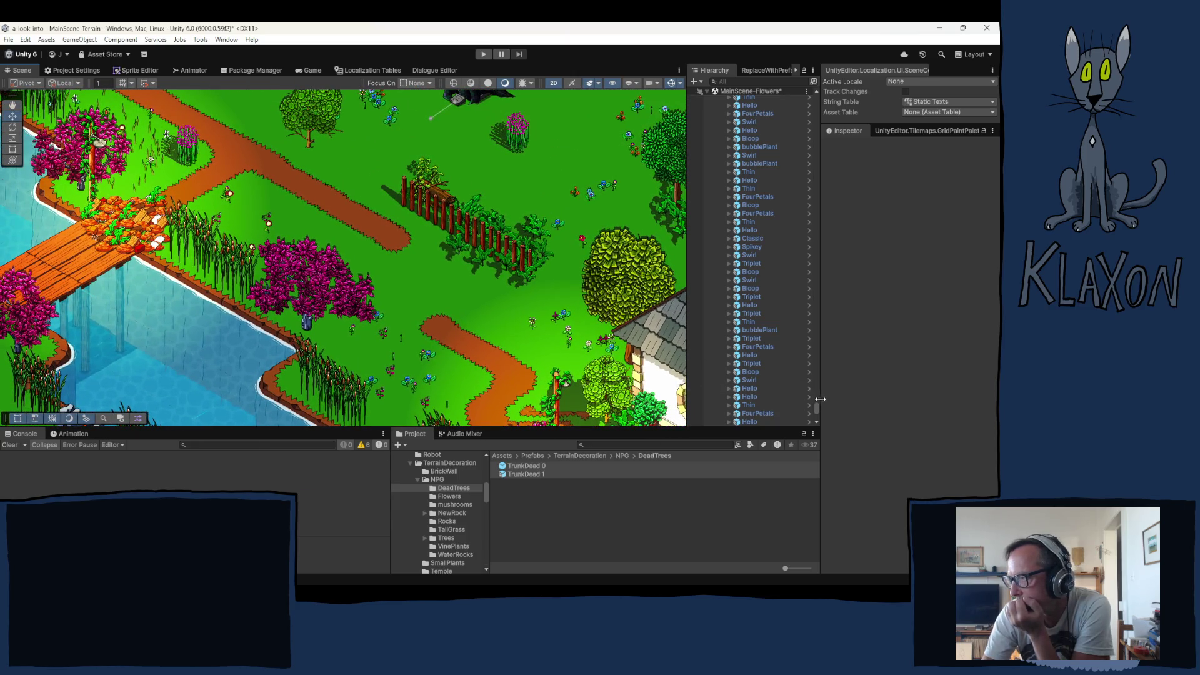
mouse_move(817, 410)
mouse_down()
mouse_move(828, 182)
mouse_move(812, 93)
mouse_up()
scroll(748, 312, down, 15)
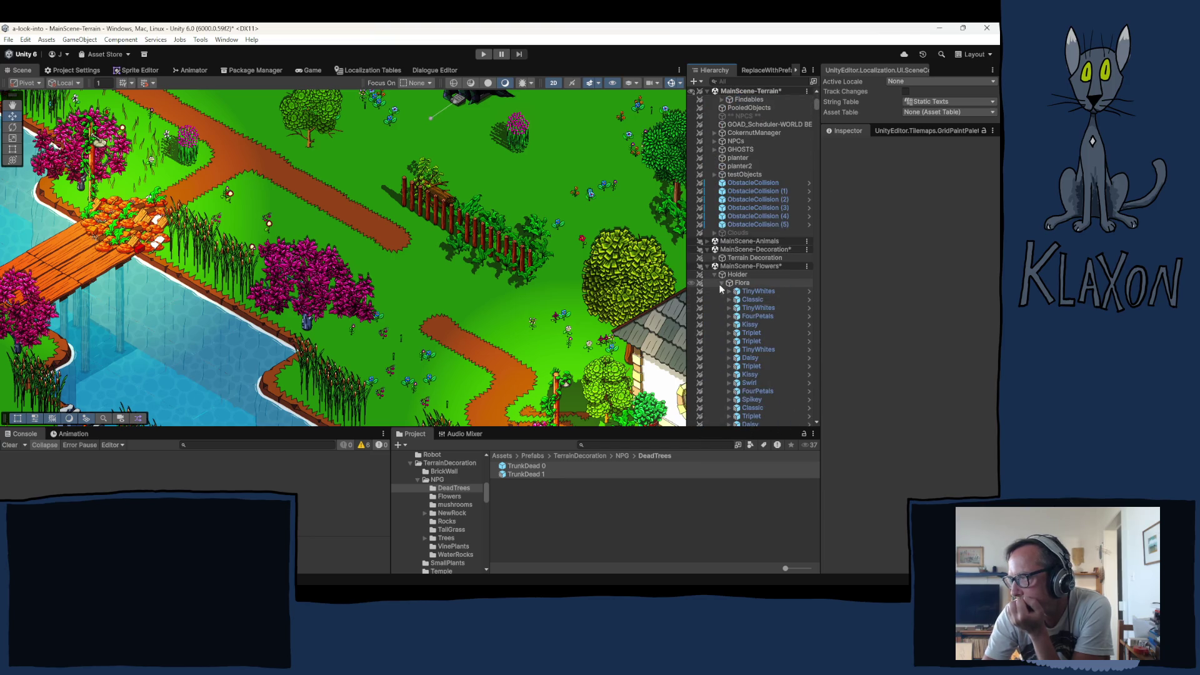
click(722, 284)
Select the mushrooms brown group and paint mushrooms along the wooden fence
click(767, 292)
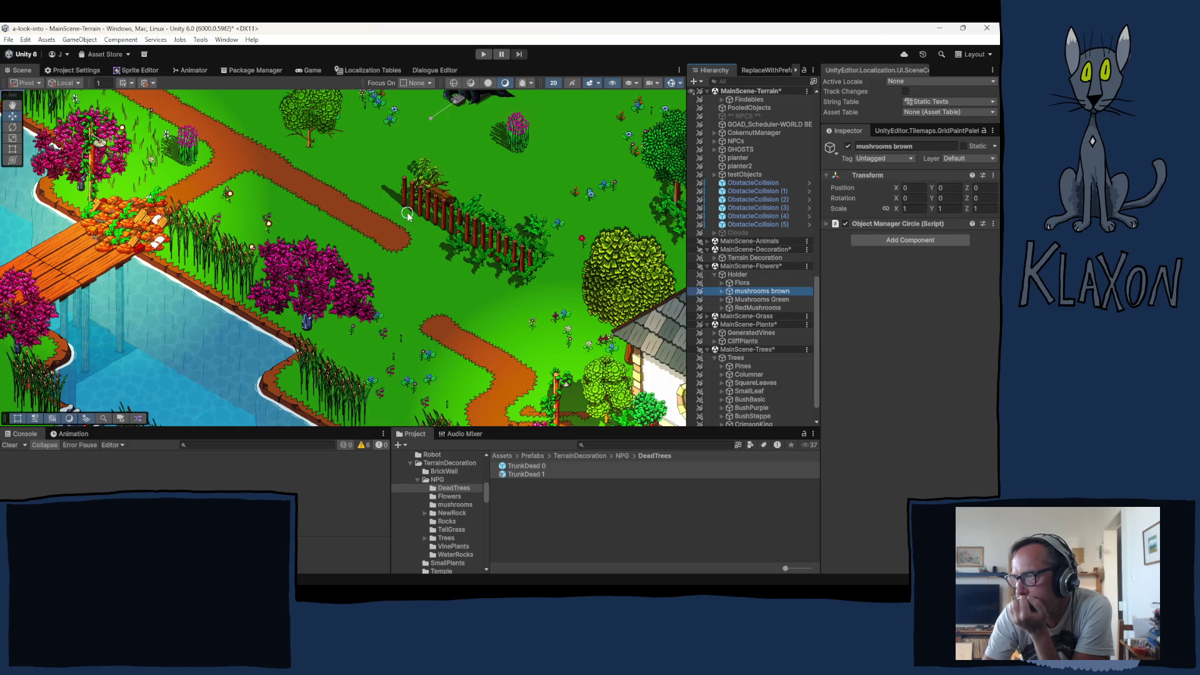
click(424, 223)
click(427, 223)
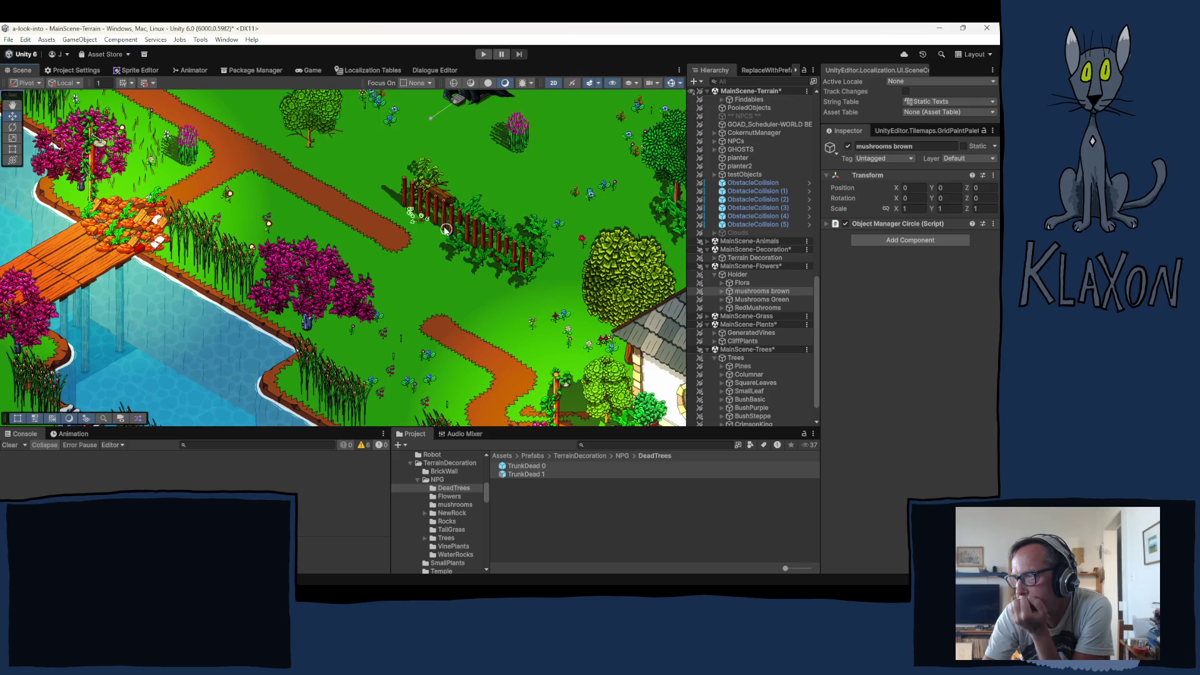
click(444, 232)
click(492, 260)
Add a brown mushroom in the upper garden
drag(528, 176, 364, 370)
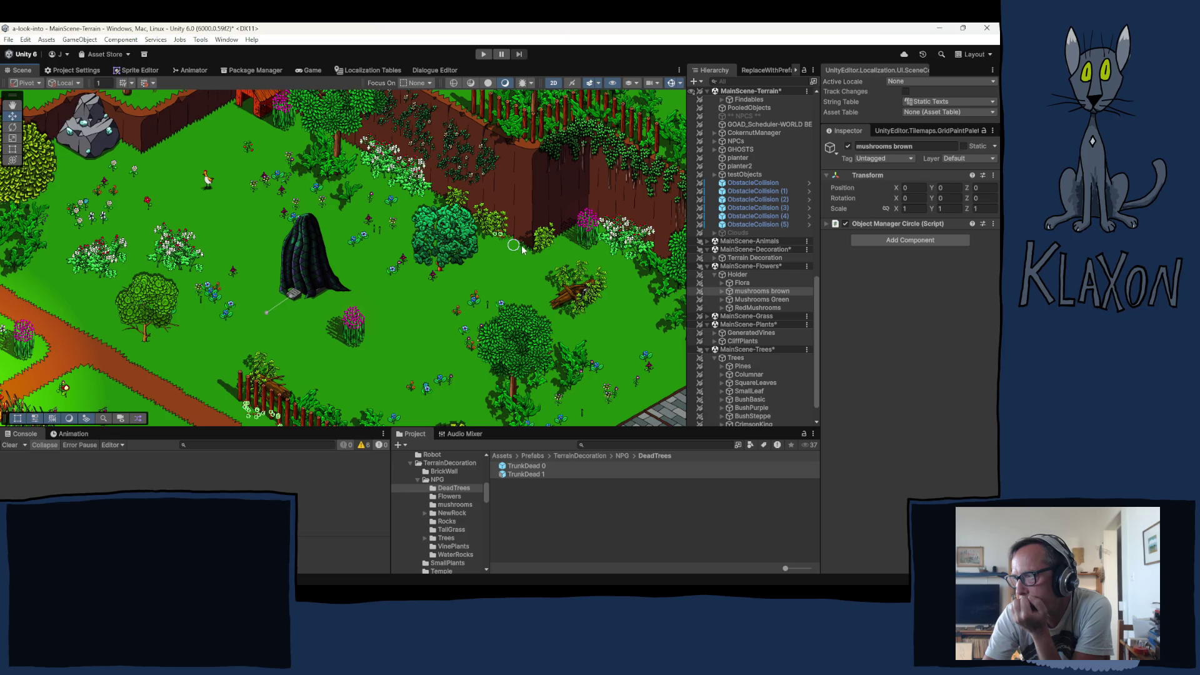
click(223, 109)
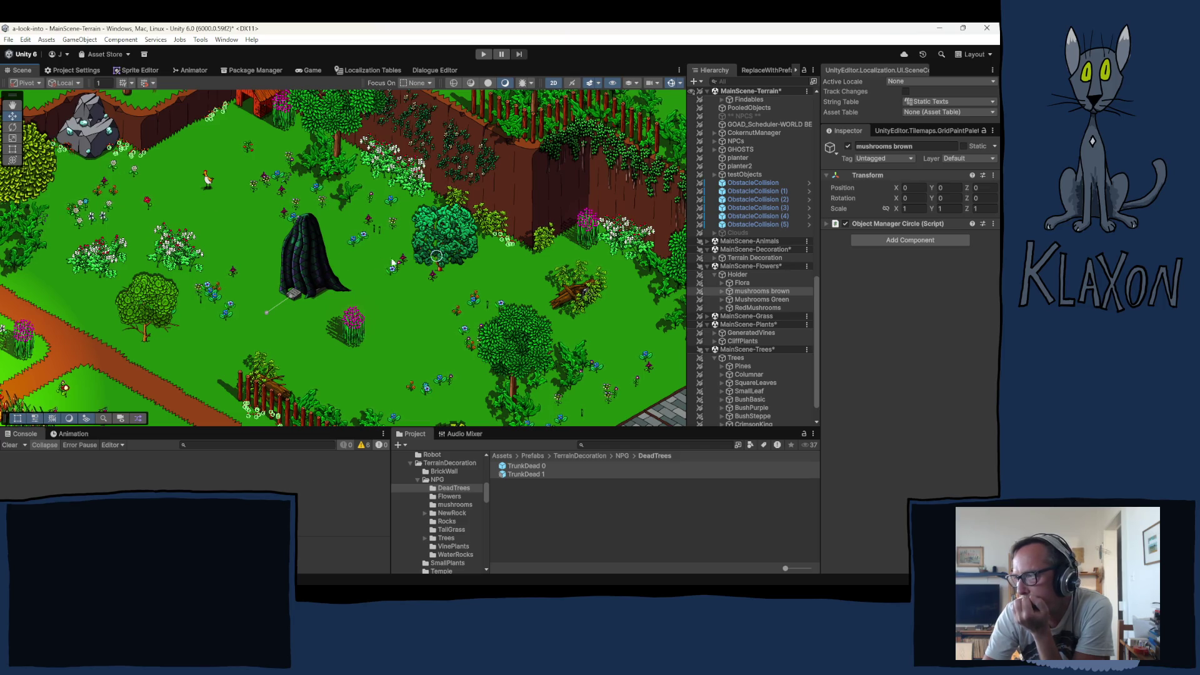
key(Right)
key(Down)
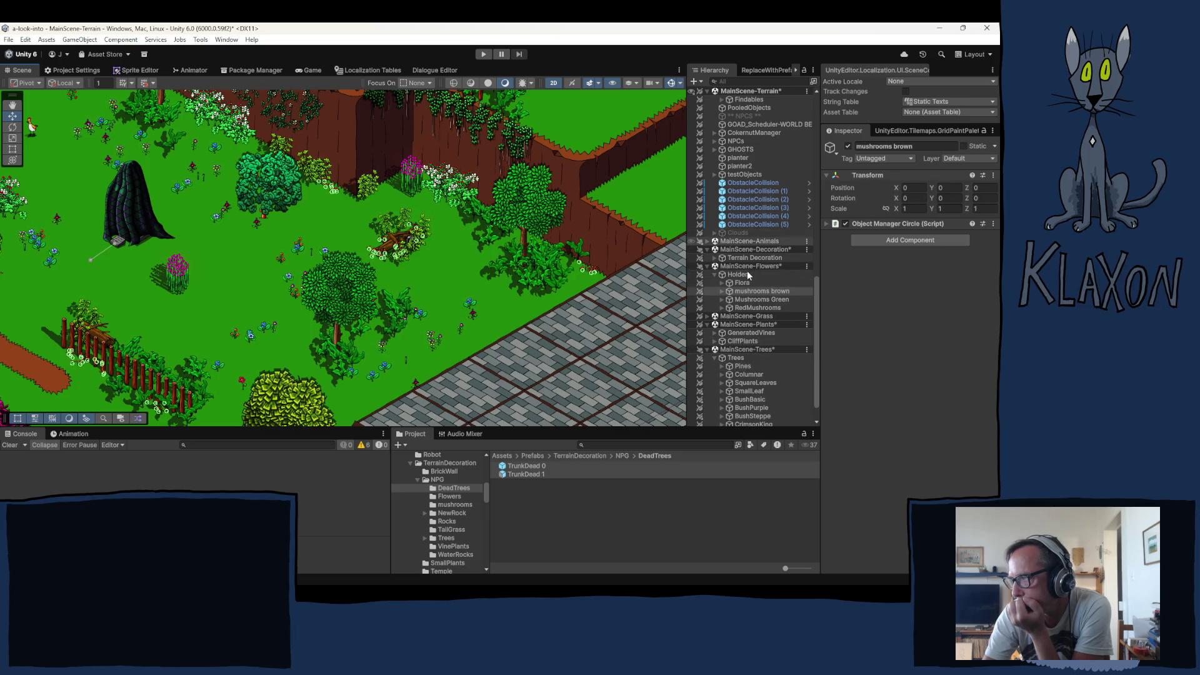
Select GrassHolder in MainScene-Grass and paint grass near the dark figure and the upper and left lawns
click(708, 317)
click(746, 324)
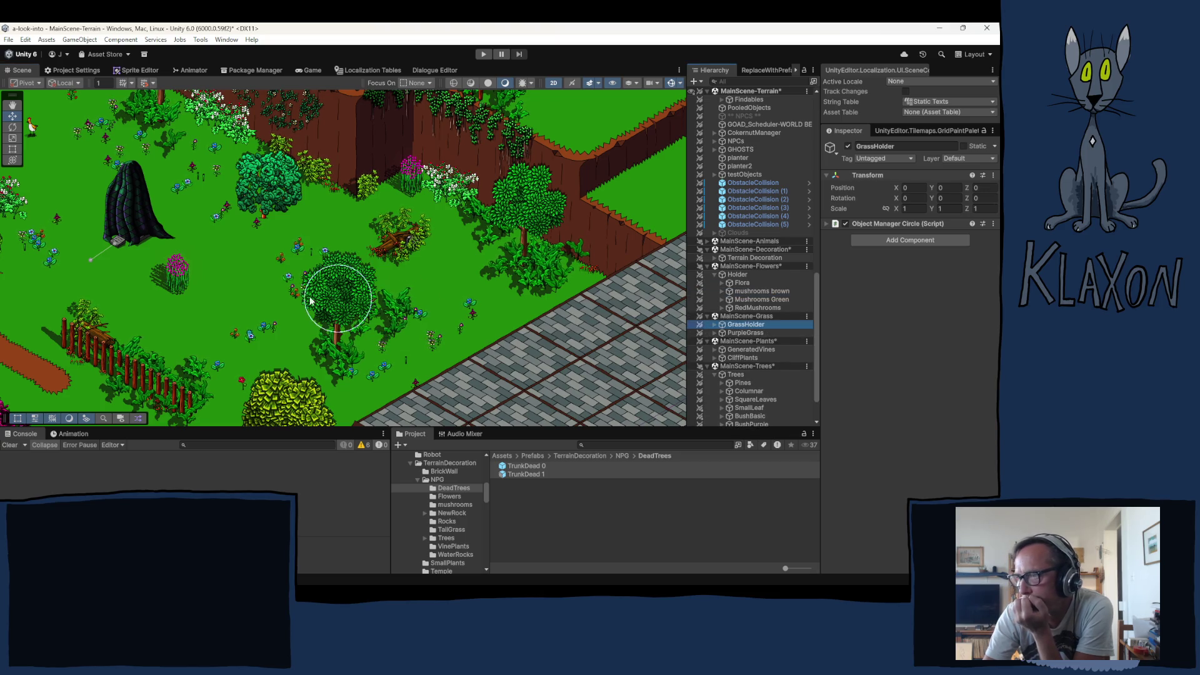
scroll(294, 300, down, 3)
drag(301, 281, 335, 286)
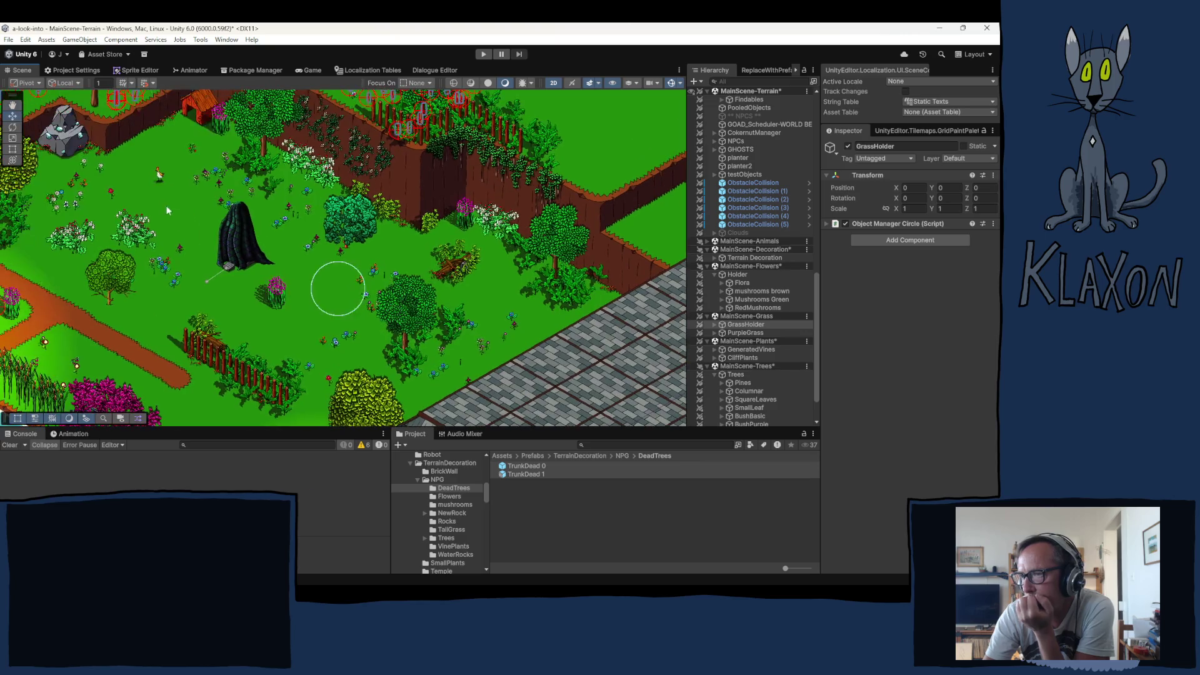
click(148, 171)
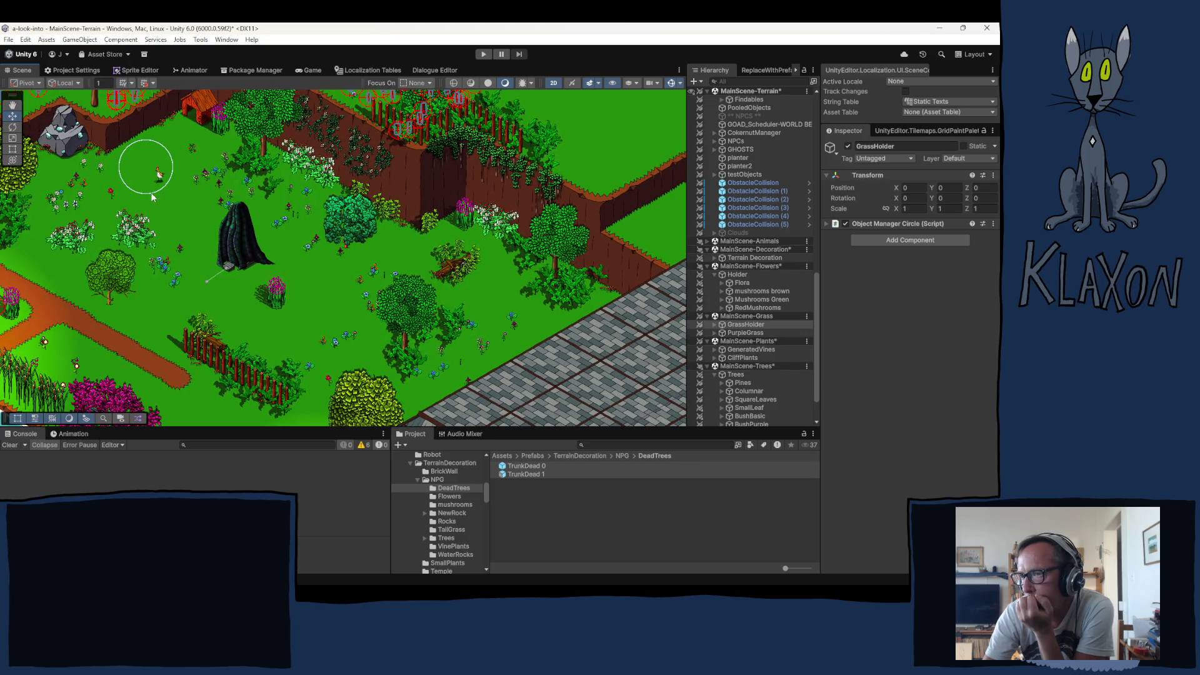
click(190, 239)
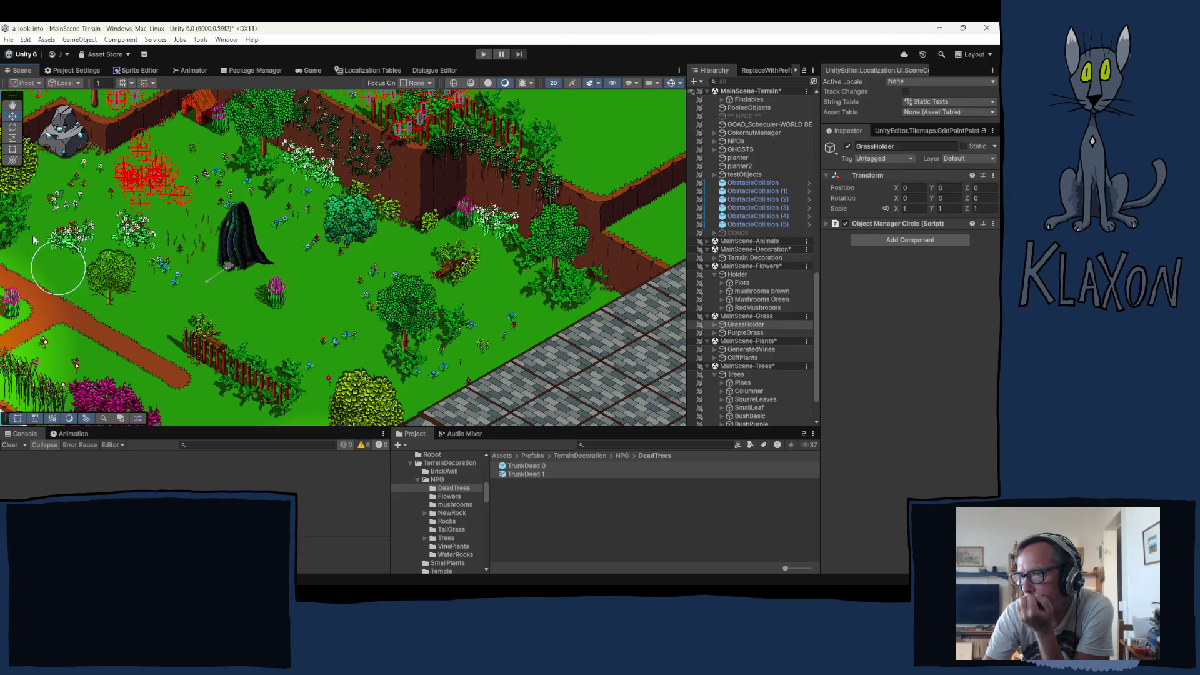
click(50, 250)
click(156, 313)
Add grass tufts near the dead tree, the lawn's right side and beside the pink tree
click(240, 306)
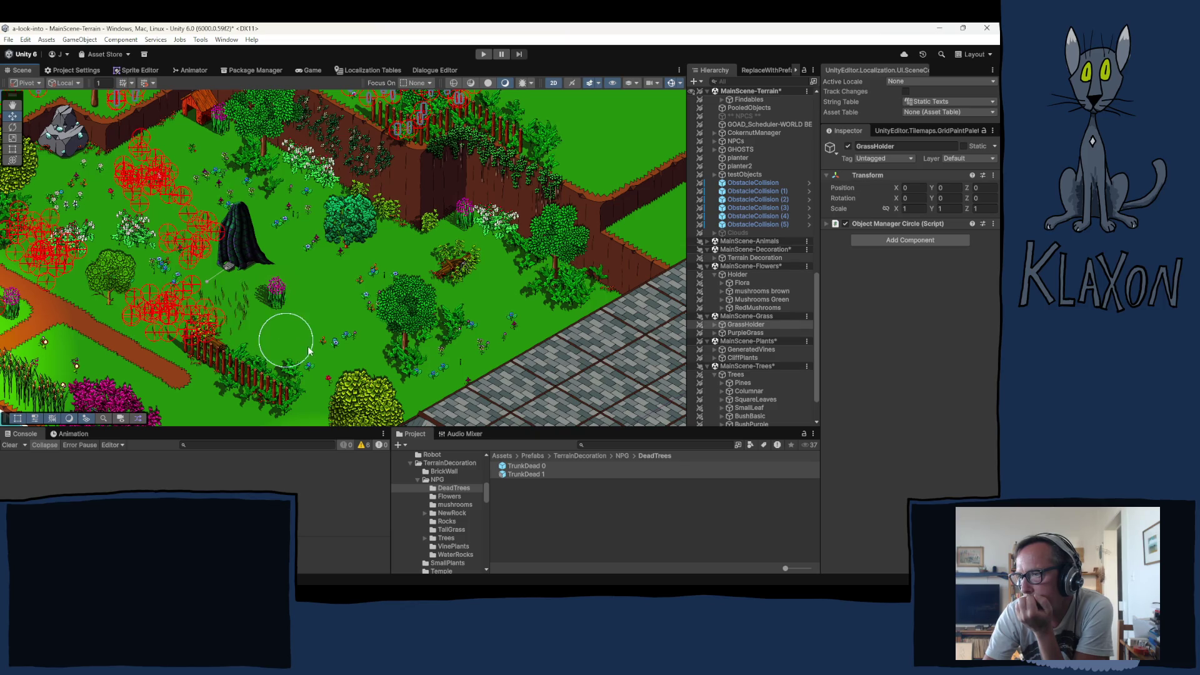
click(312, 331)
click(324, 274)
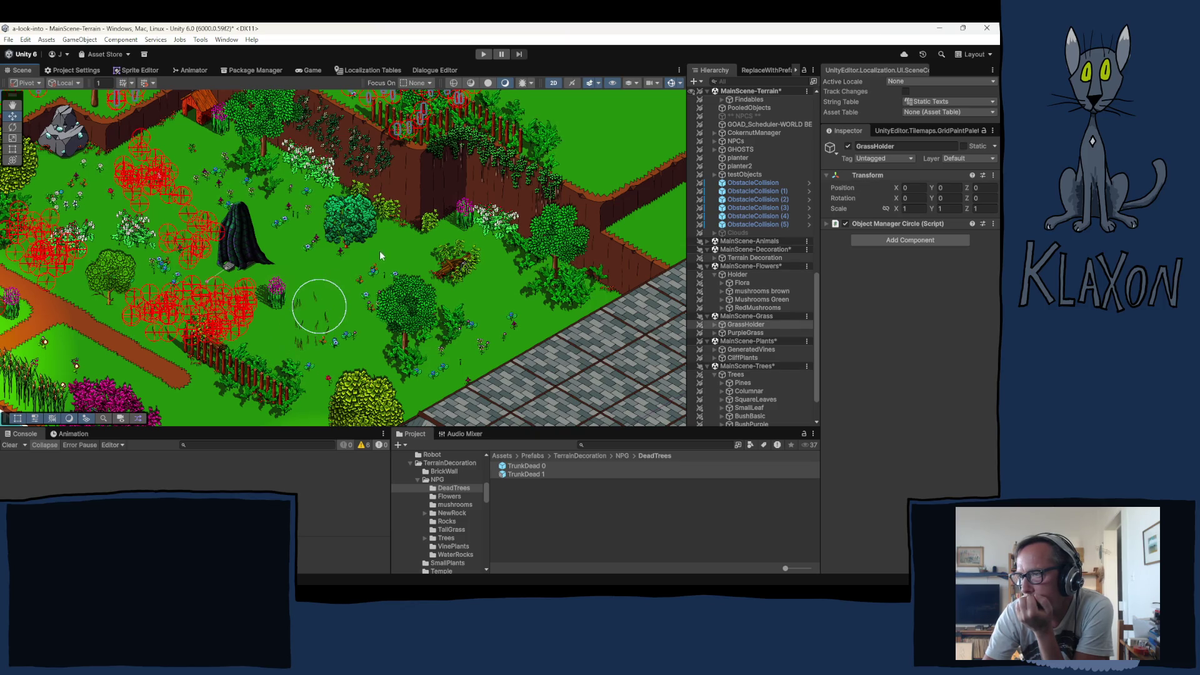
click(492, 290)
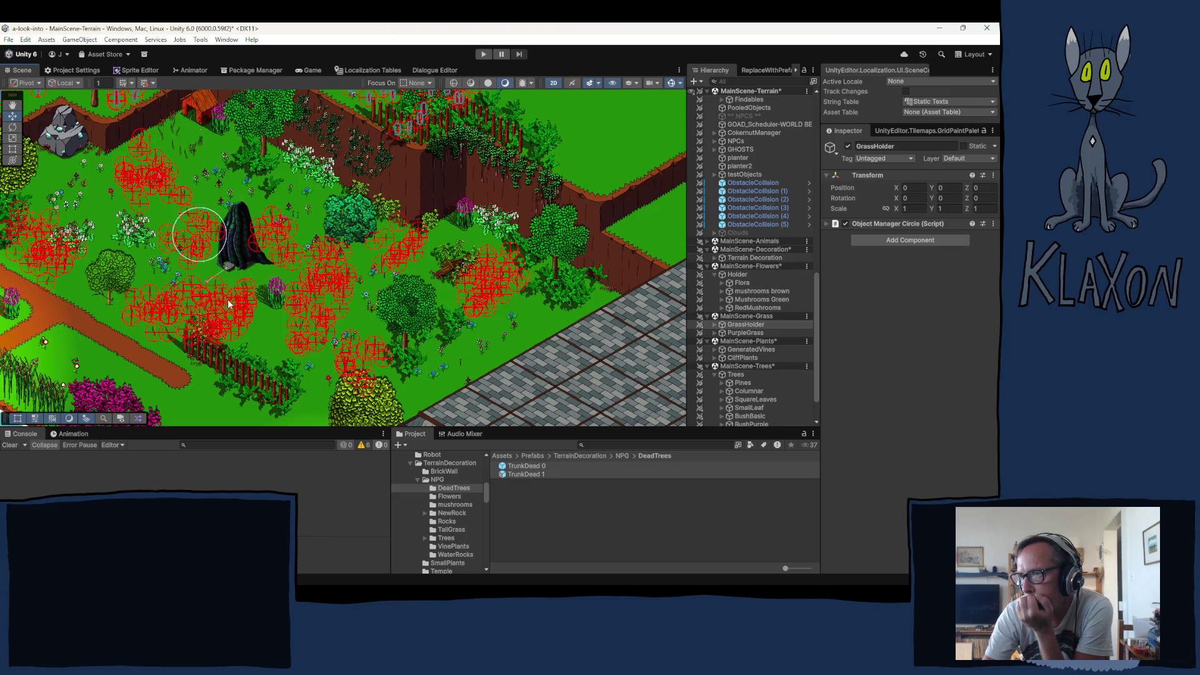
scroll(250, 275, down, 5)
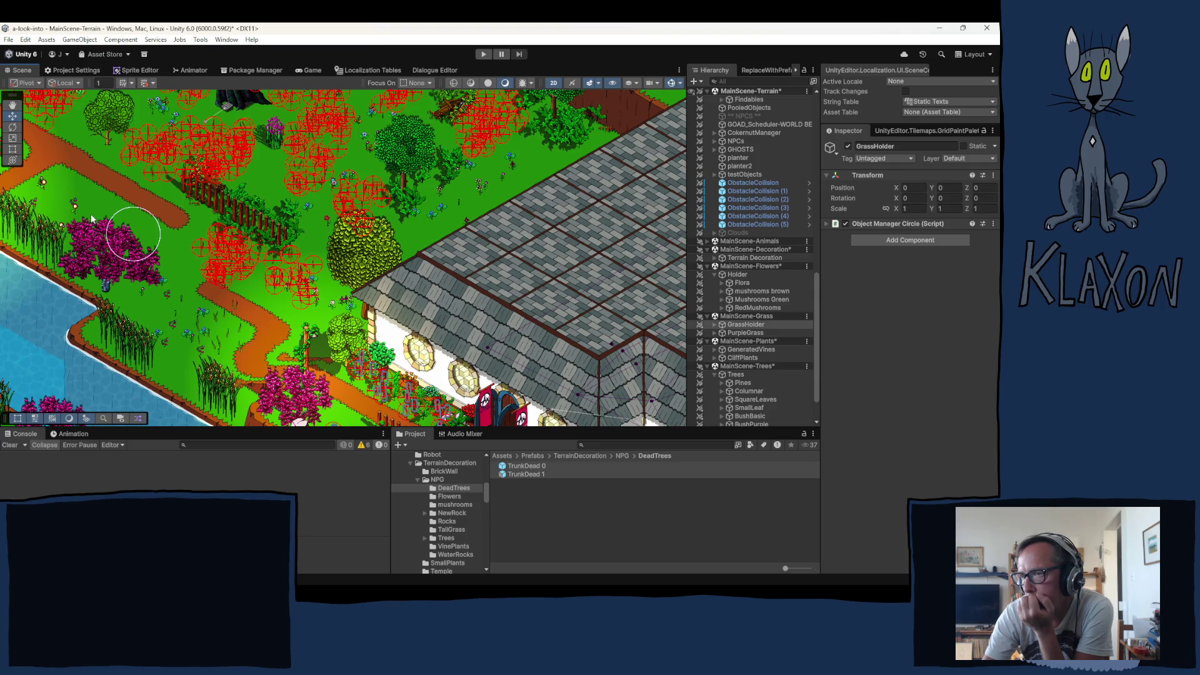
drag(72, 206, 194, 252)
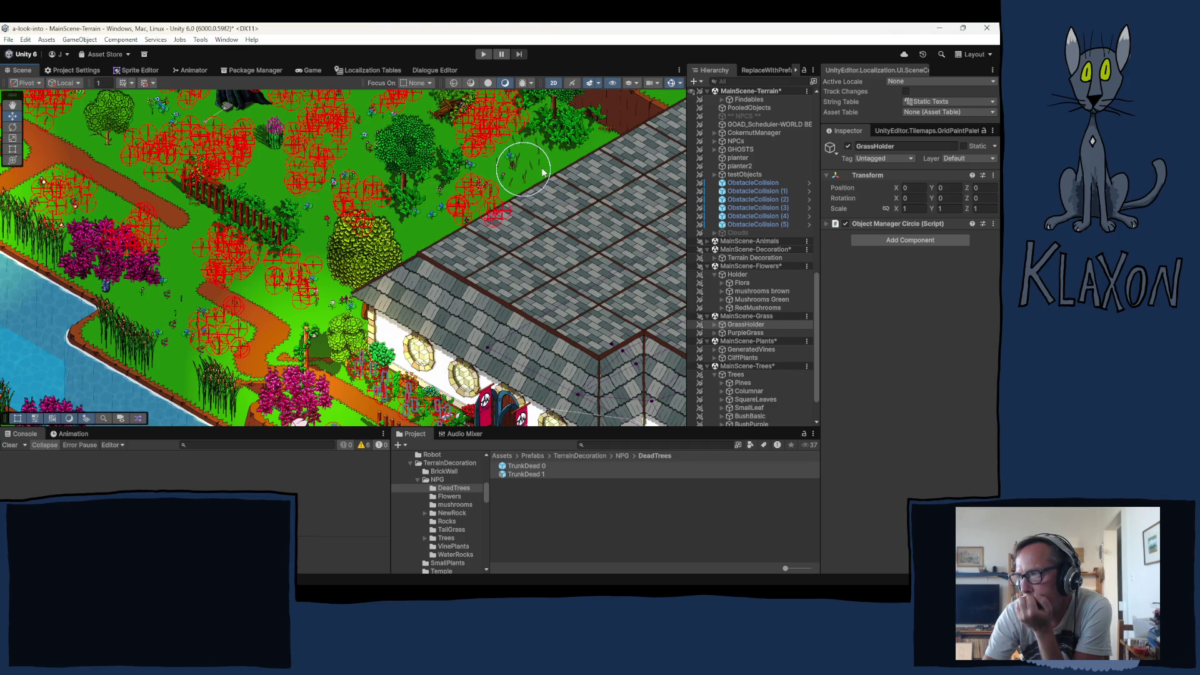
drag(275, 191, 394, 331)
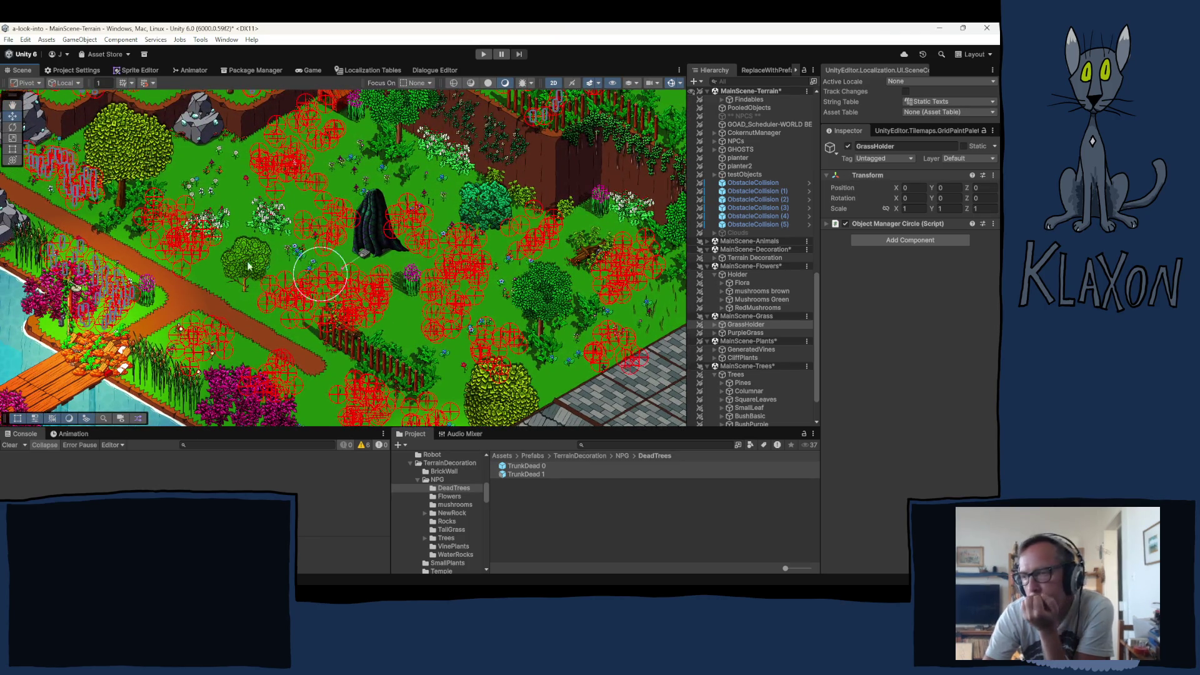
drag(229, 265, 238, 277)
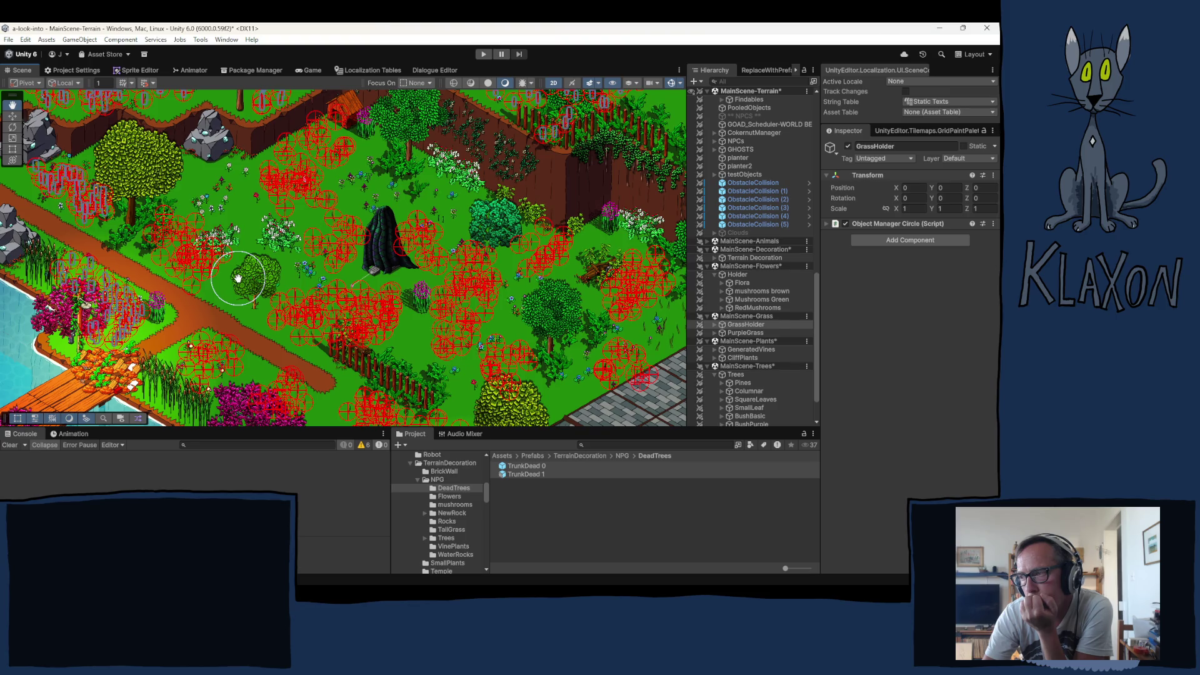
Pan around the dead tree and upper garden, then expand MainScene-Animals to show Animals
right_click(238, 280)
click(396, 240)
drag(395, 241, 343, 231)
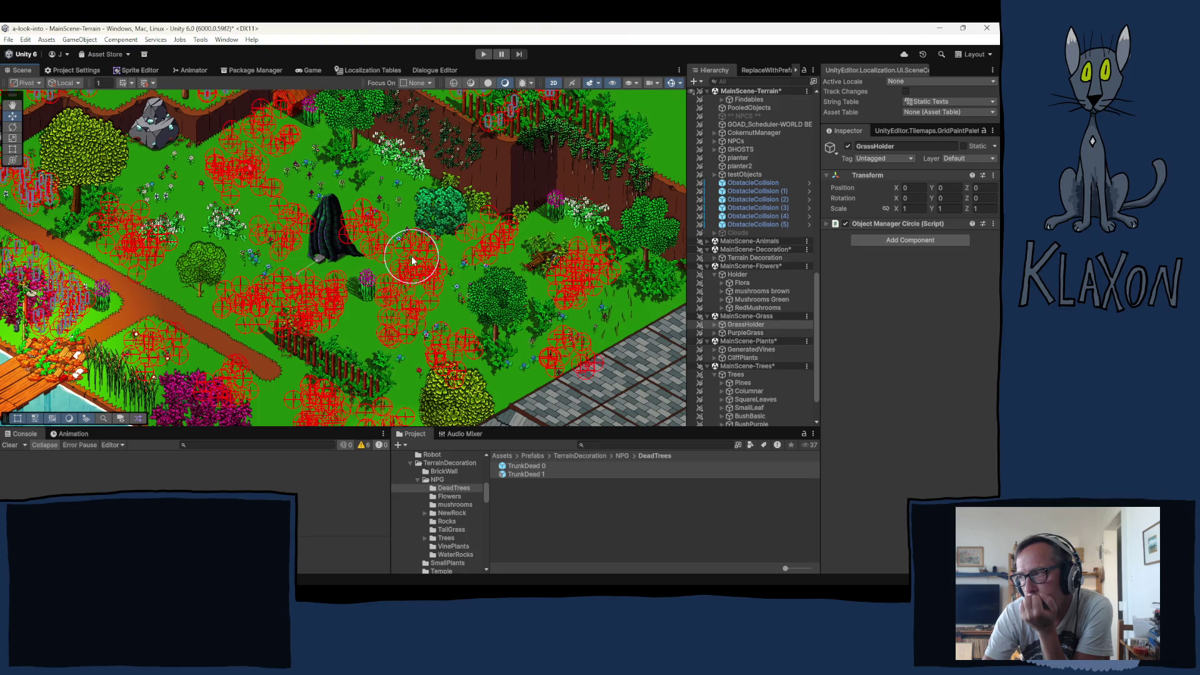
drag(428, 165, 475, 285)
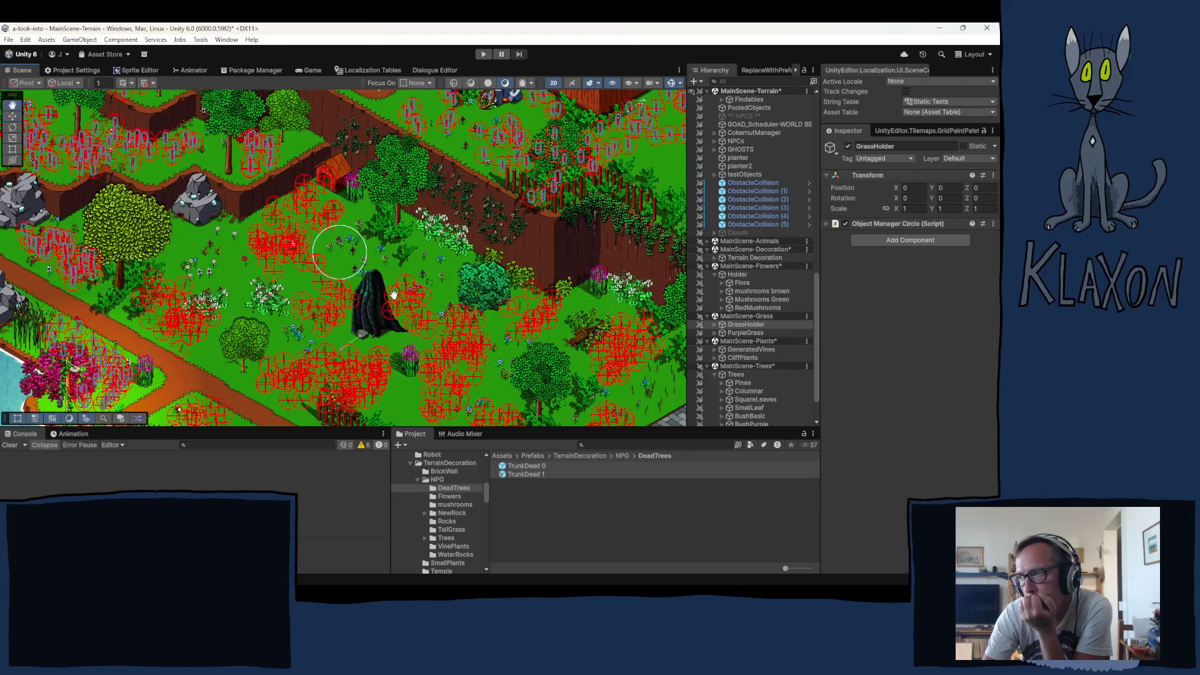
drag(339, 251, 394, 295)
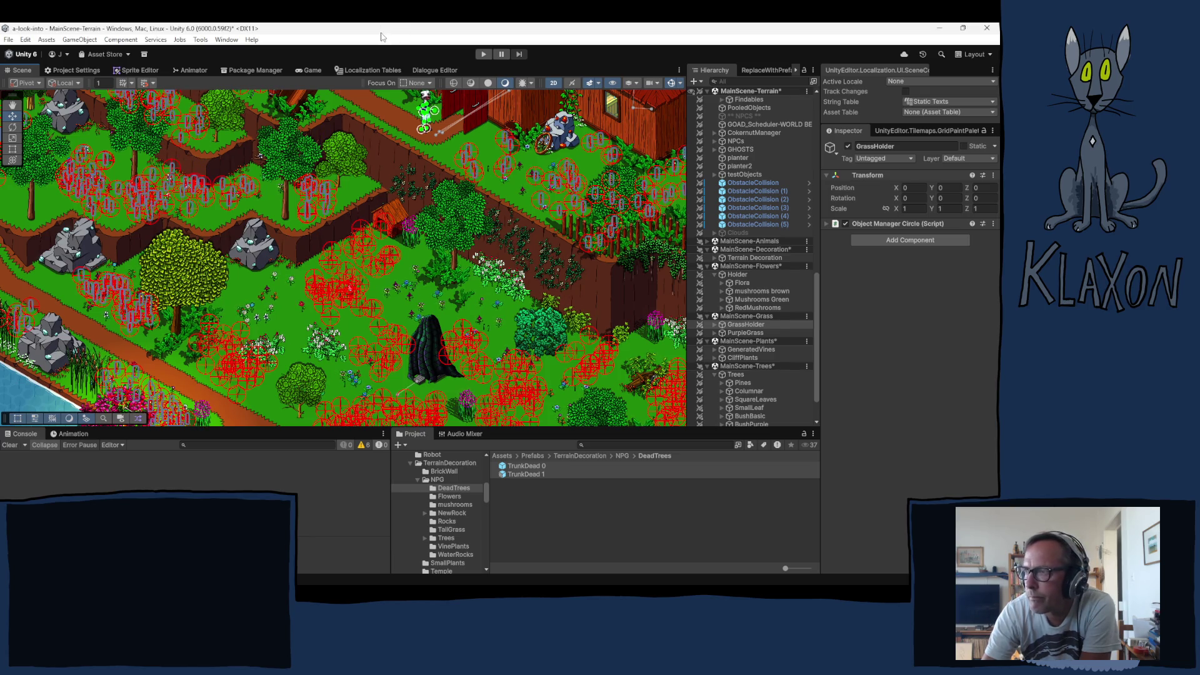
drag(491, 346, 358, 251)
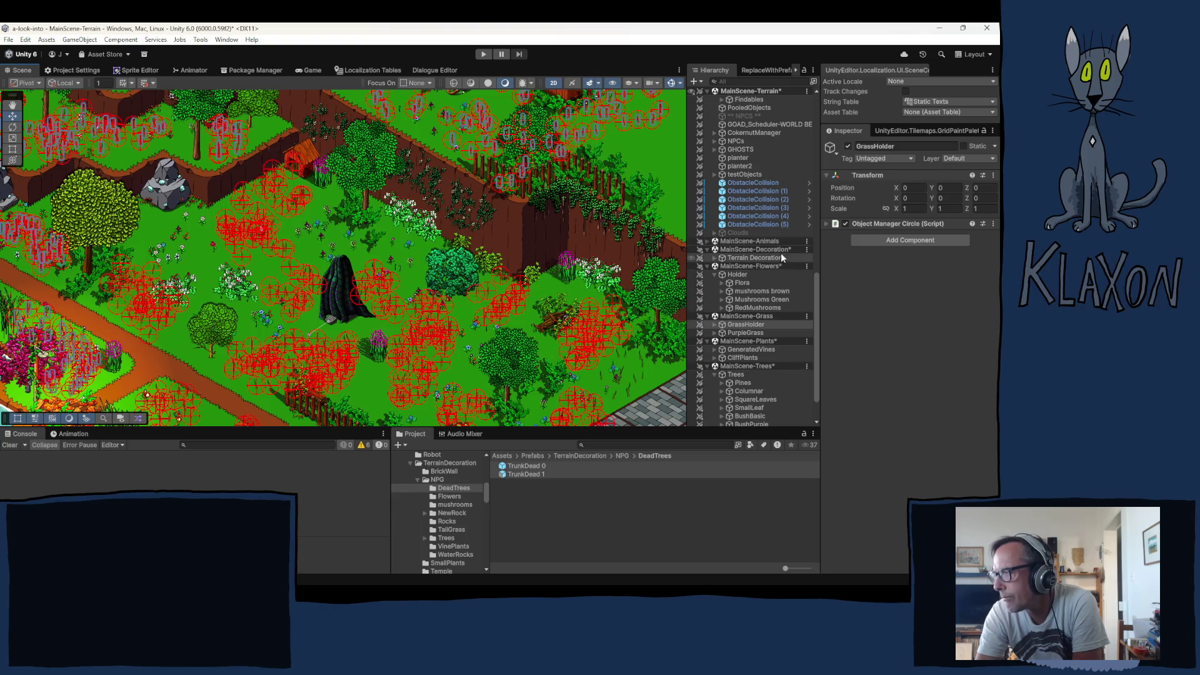
click(708, 241)
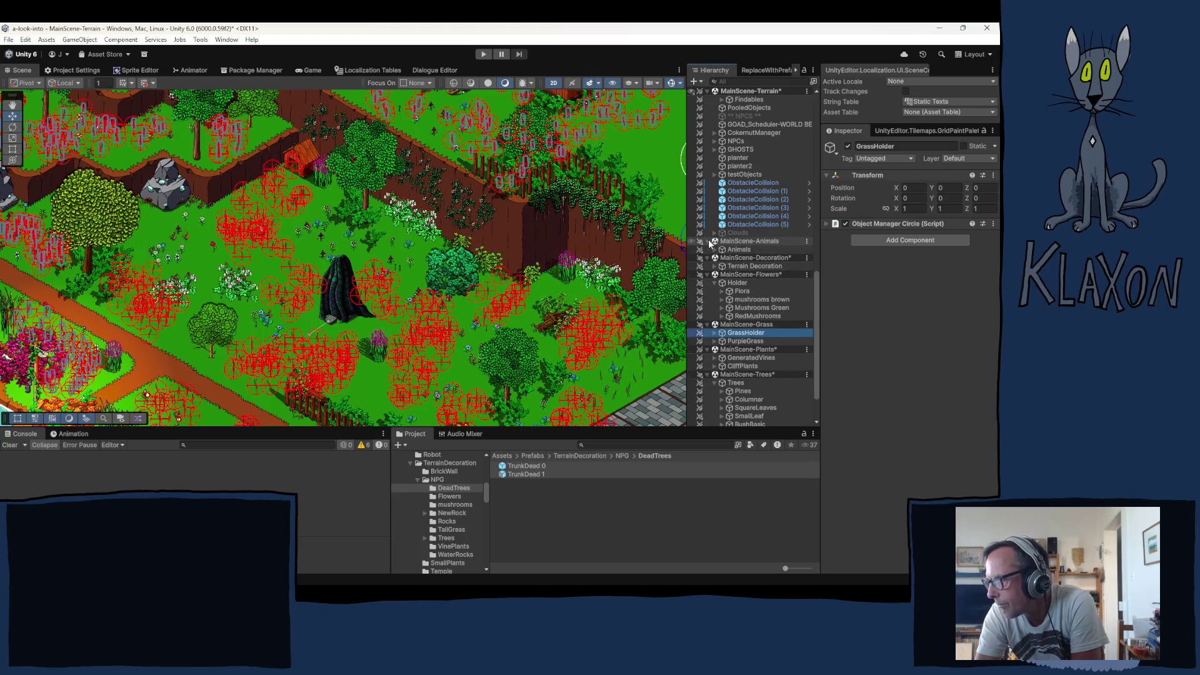
Duplicate the Family (1) flock under Animals > Bluebirds with Ctrl+D
click(715, 249)
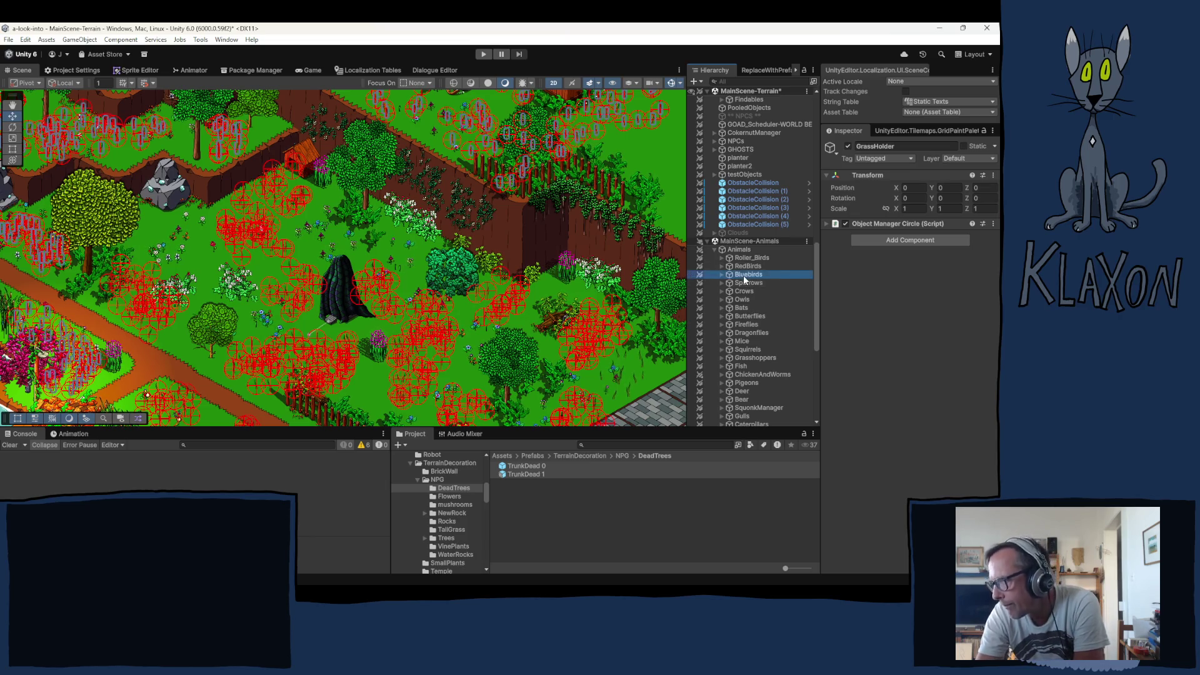
click(747, 275)
click(722, 275)
click(753, 316)
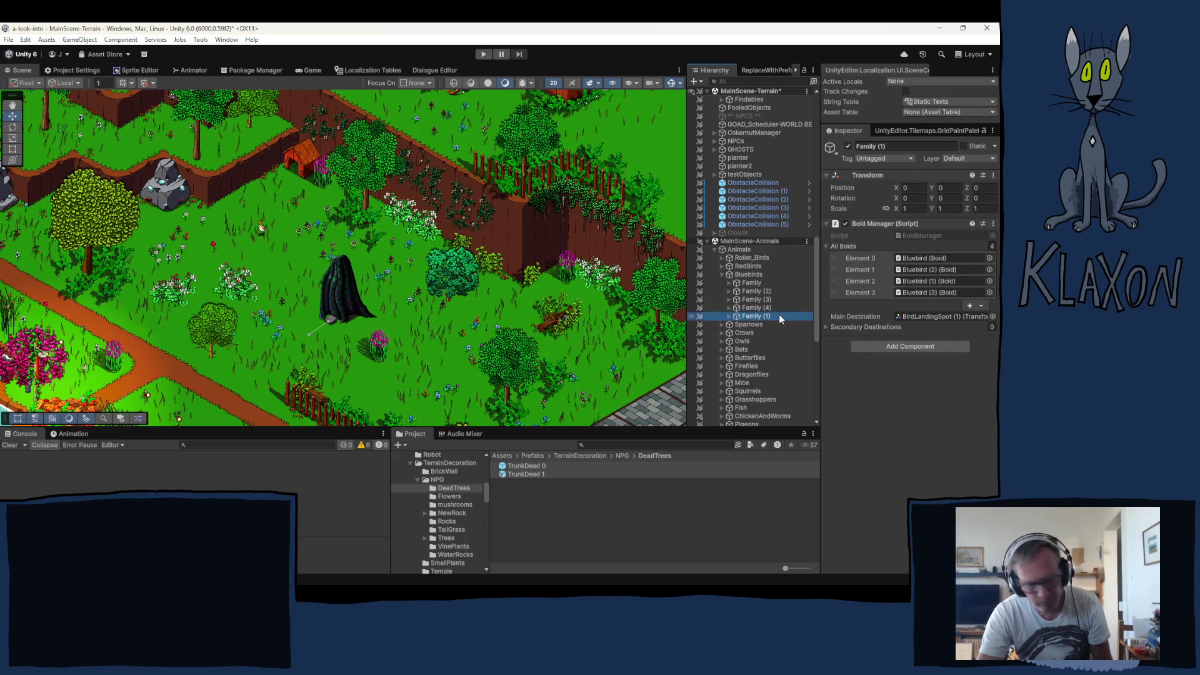
key(ctrl+d)
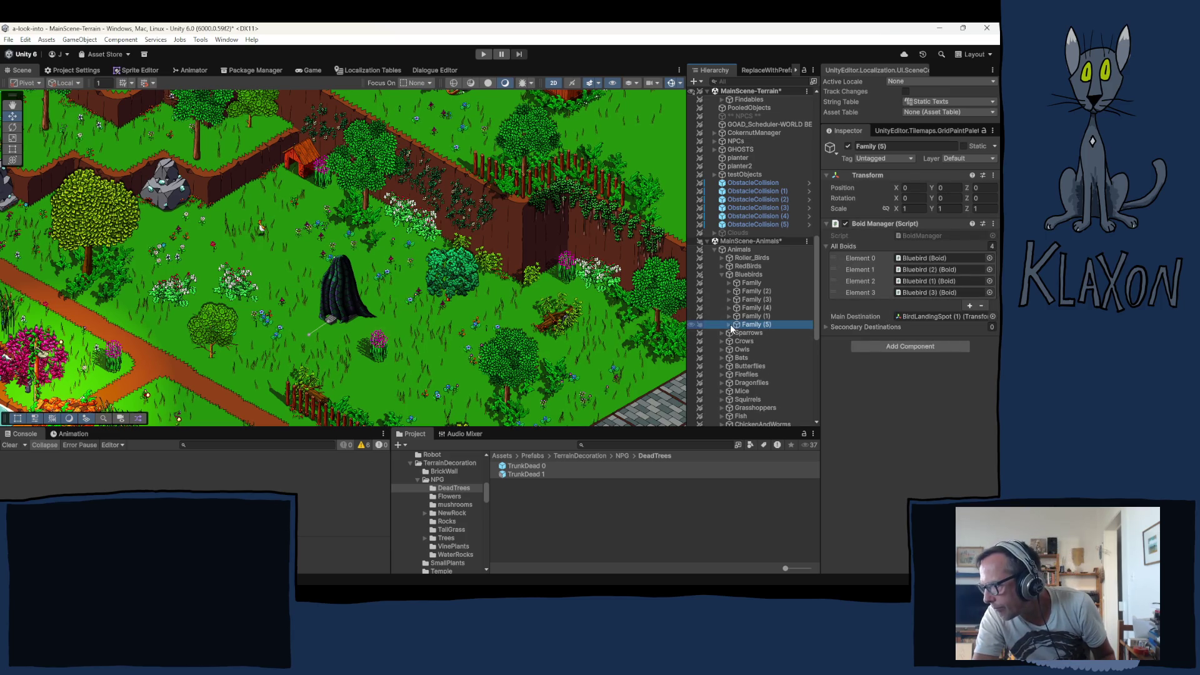
Expand the new Family (5), frame its Bluebird, and select its birds and landing spot
click(729, 325)
double_click(757, 334)
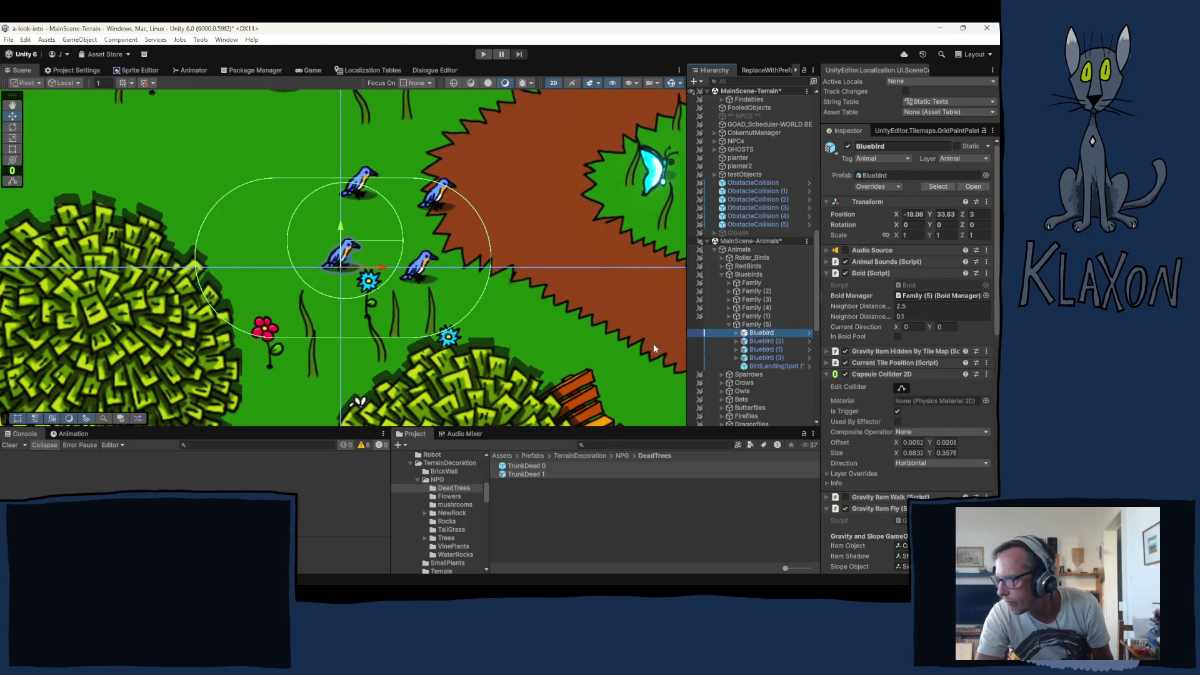
shift+click(763, 366)
Drag Family (5)'s bluebirds and landing spot across the map to beside the dead tree
scroll(460, 314, down, 10)
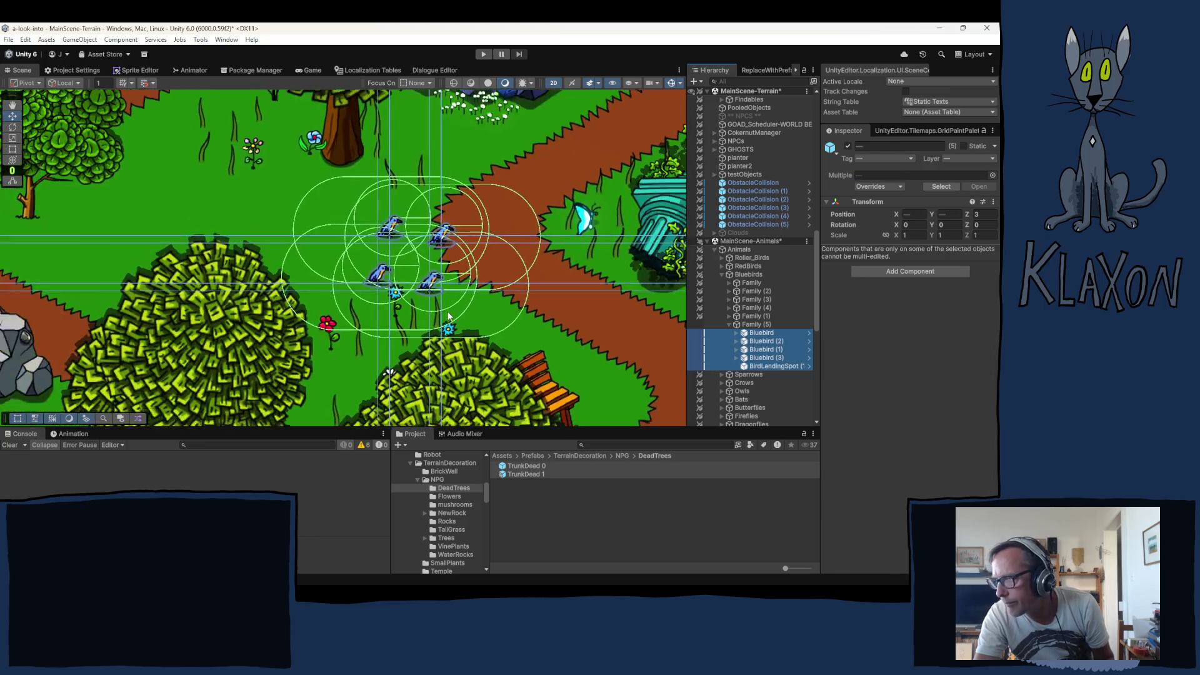
scroll(456, 302, down, 3)
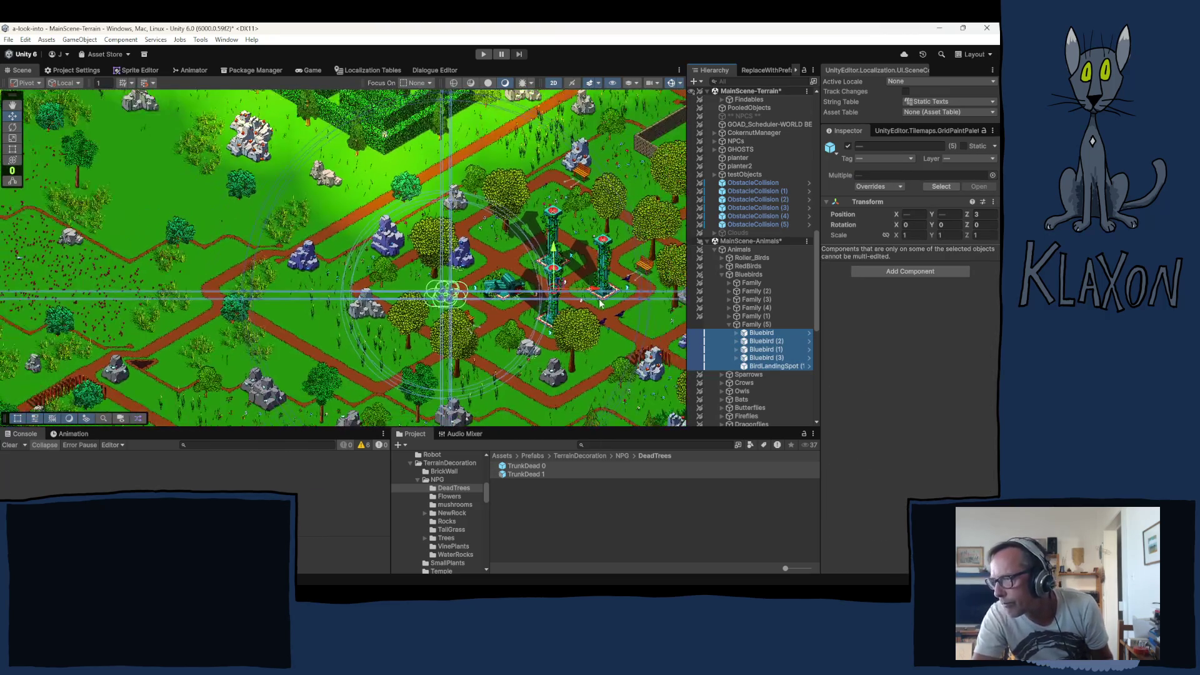
mouse_move(591, 328)
mouse_down()
mouse_move(80, 378)
mouse_move(29, 400)
mouse_up()
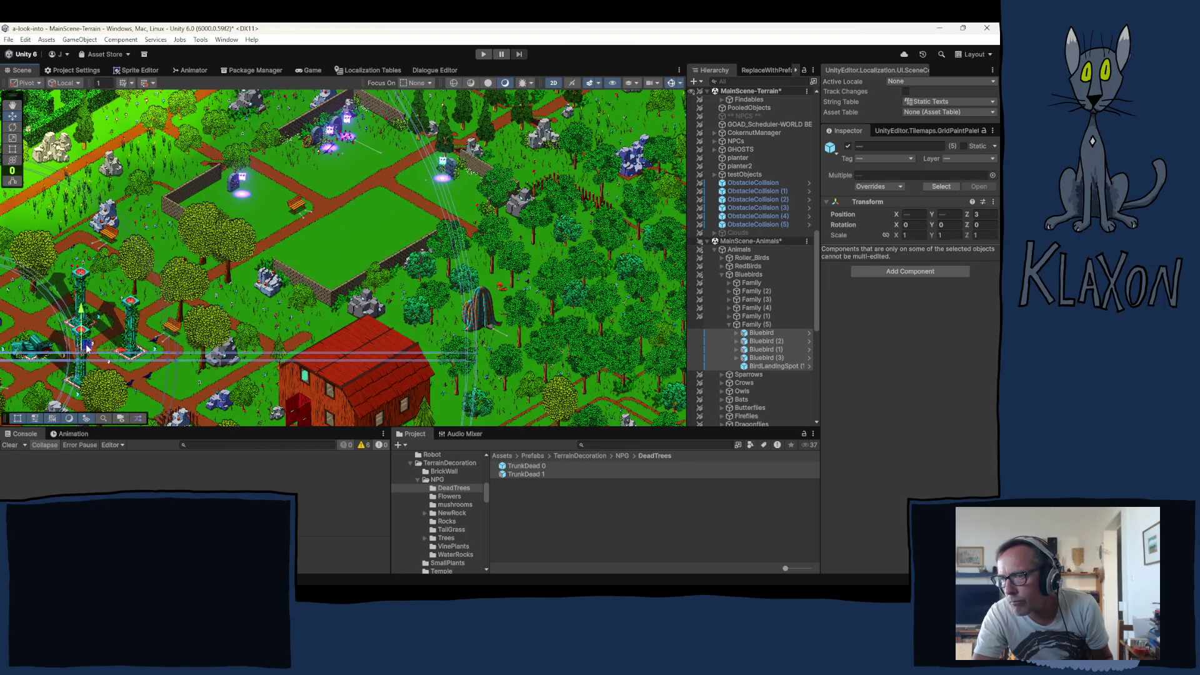
mouse_move(88, 347)
mouse_down()
mouse_move(375, 253)
mouse_move(668, 116)
mouse_up()
mouse_move(467, 267)
mouse_down()
mouse_move(397, 326)
mouse_move(314, 350)
mouse_move(260, 391)
mouse_move(167, 391)
mouse_move(31, 423)
mouse_up()
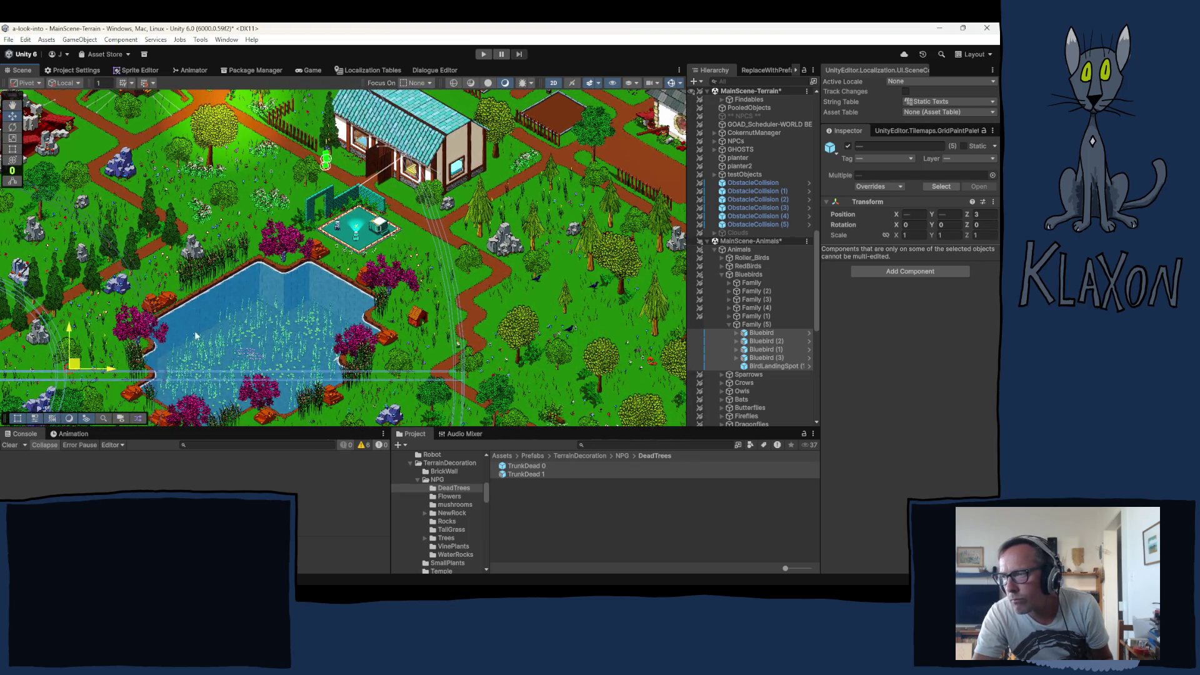
mouse_move(647, 220)
mouse_down()
mouse_move(486, 295)
mouse_move(224, 370)
mouse_move(57, 400)
mouse_move(30, 374)
mouse_move(500, 266)
mouse_move(565, 271)
mouse_move(556, 274)
mouse_up()
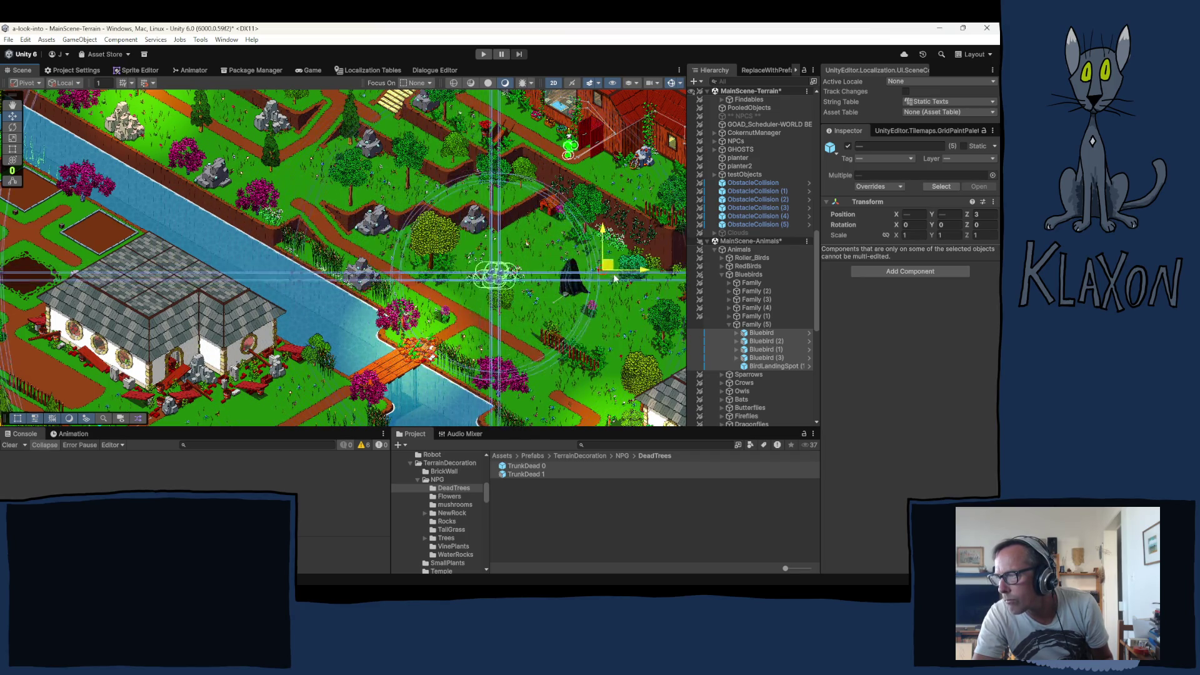
drag(556, 273, 652, 263)
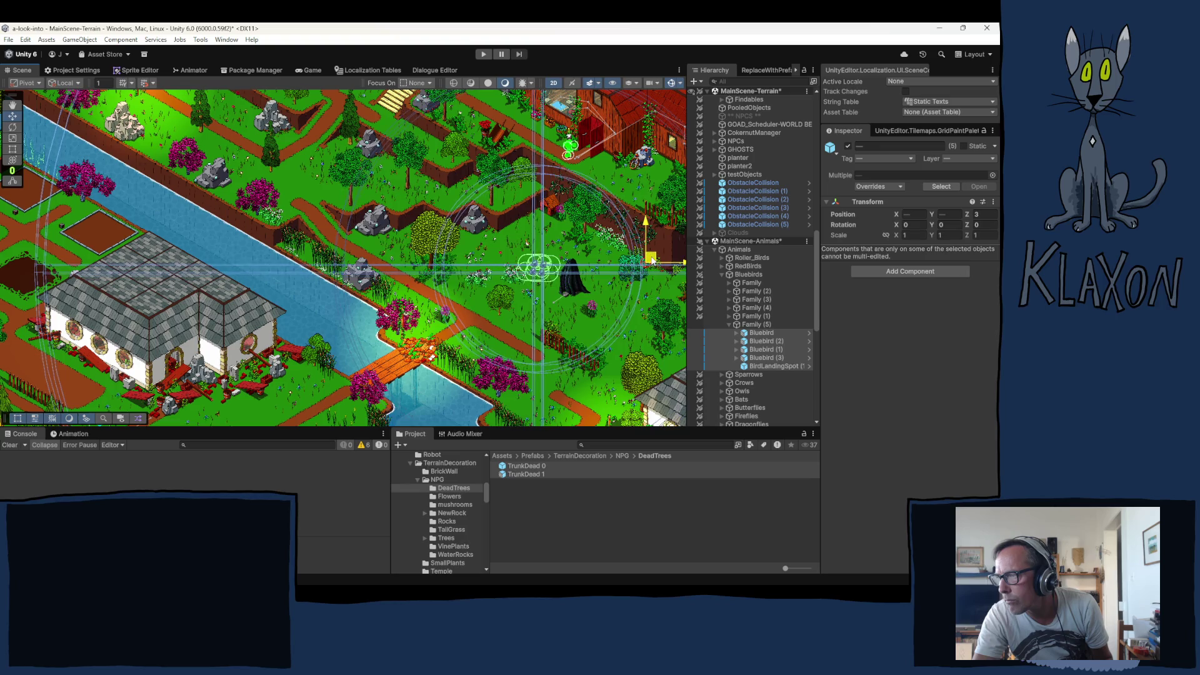
Nudge BirdLandingSpot (1) slightly up-right on its own
click(771, 365)
click(524, 284)
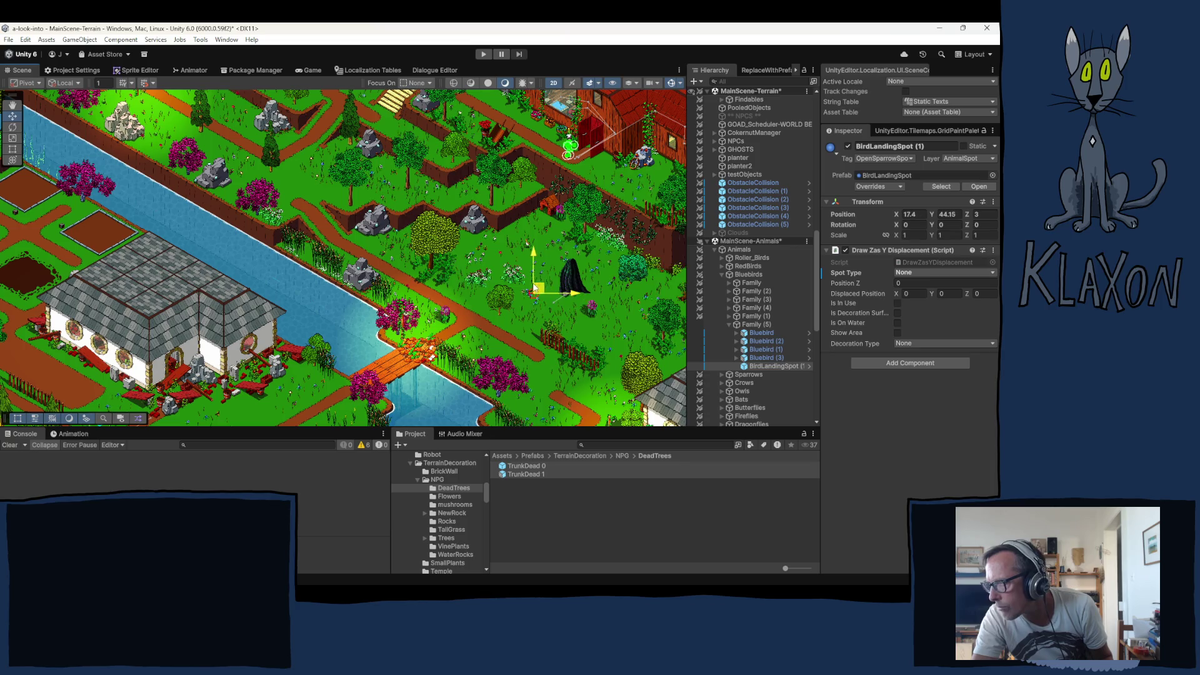
drag(524, 284, 528, 277)
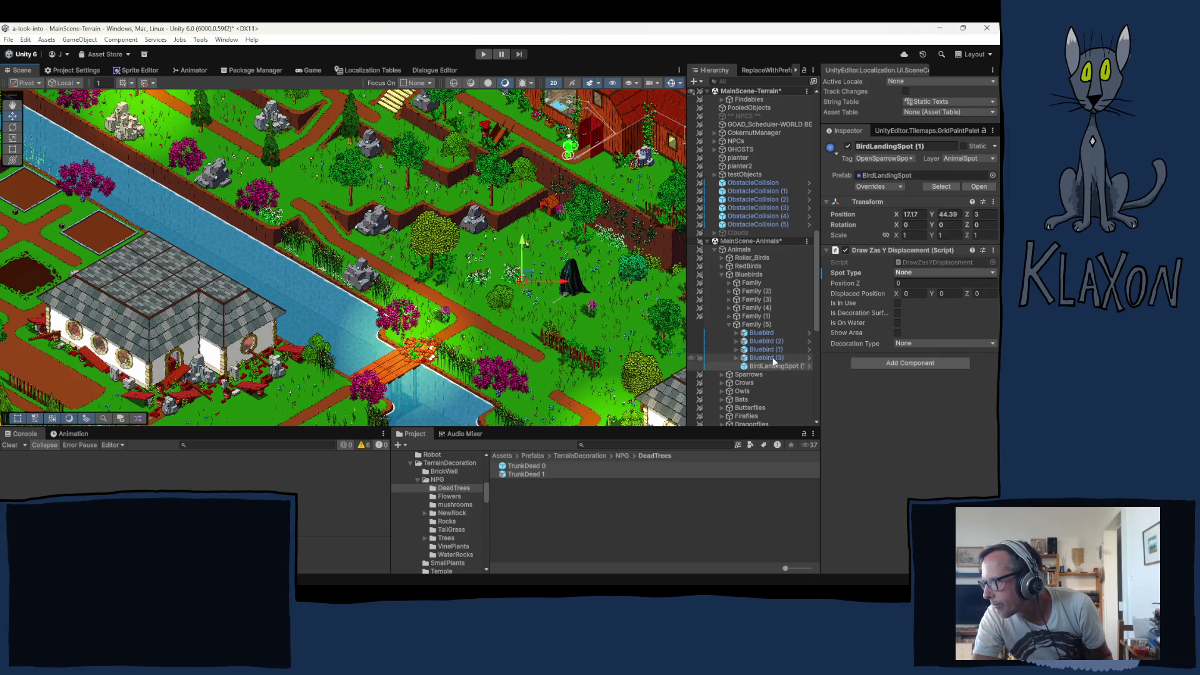
Set BirdLandingSpot (1) Position Z to 1, then select the four bluebirds and edit their Z
click(984, 214)
text(1)
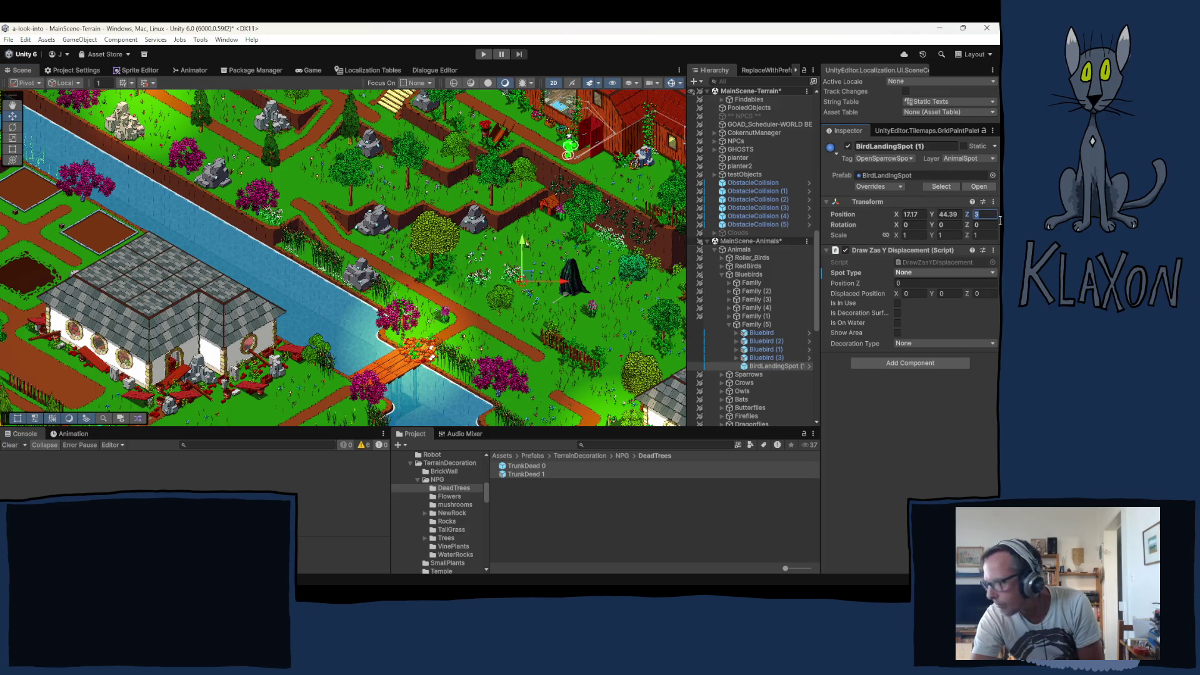
click(760, 350)
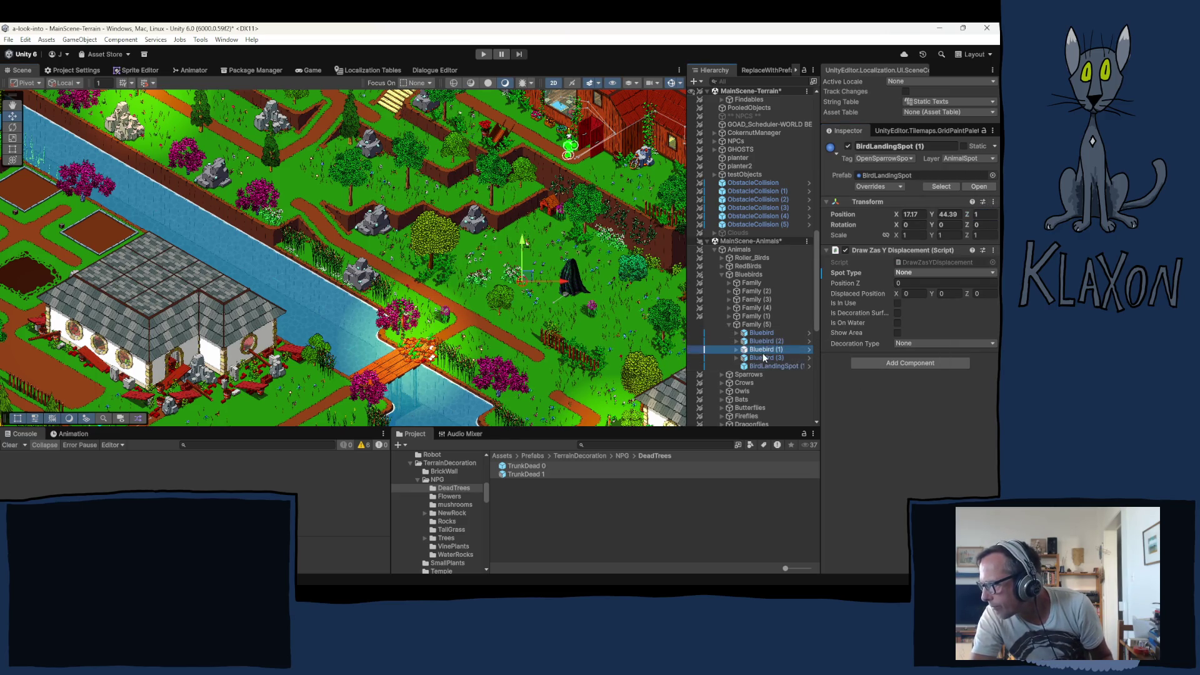
ctrl+click(761, 358)
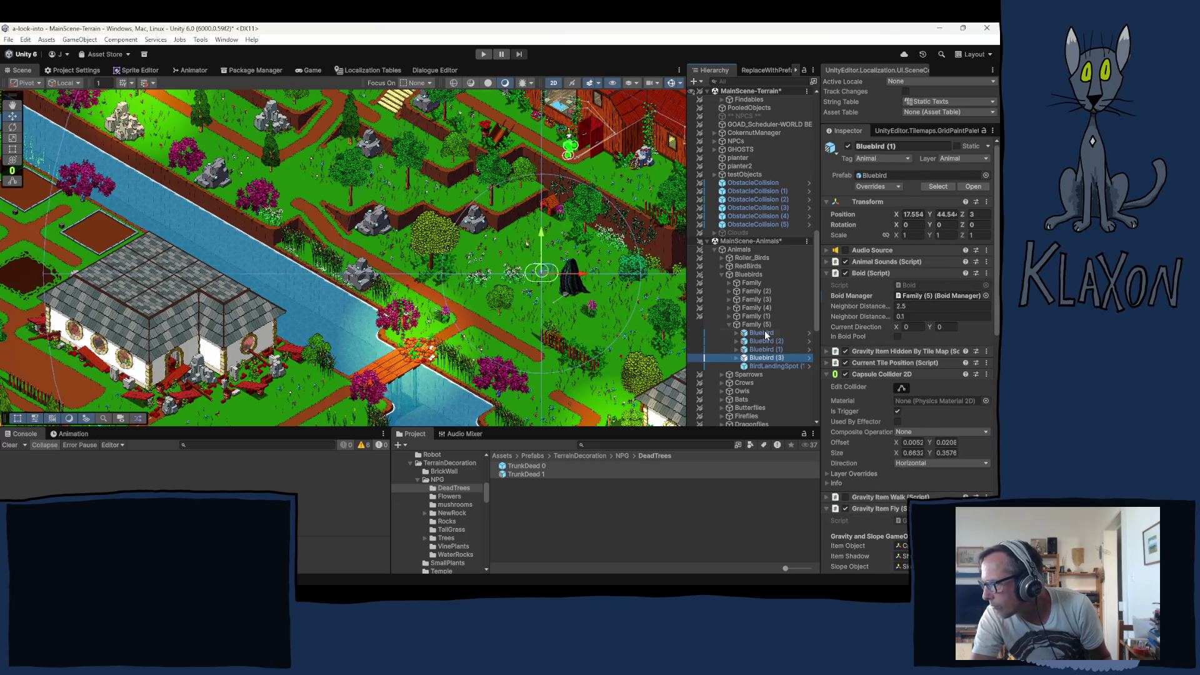
shift+click(763, 333)
click(985, 213)
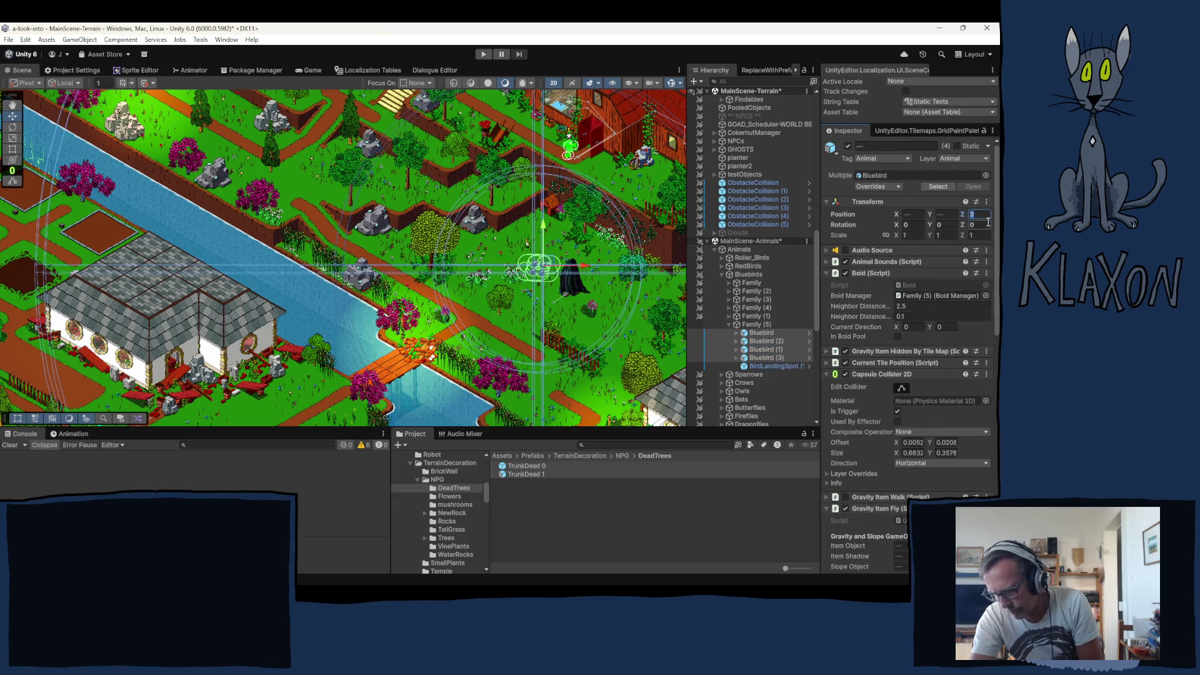
text(1)
click(536, 320)
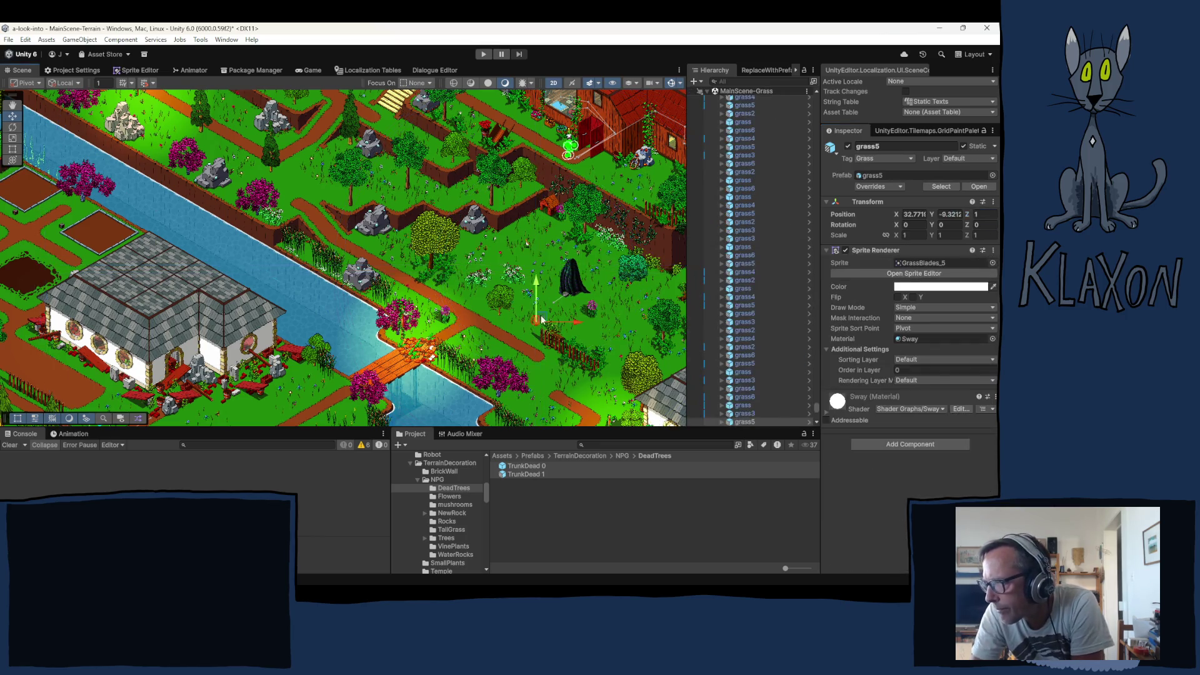
Collapse Bluebirds and expand Mice to list Mouse new through Mouse (15)
click(479, 339)
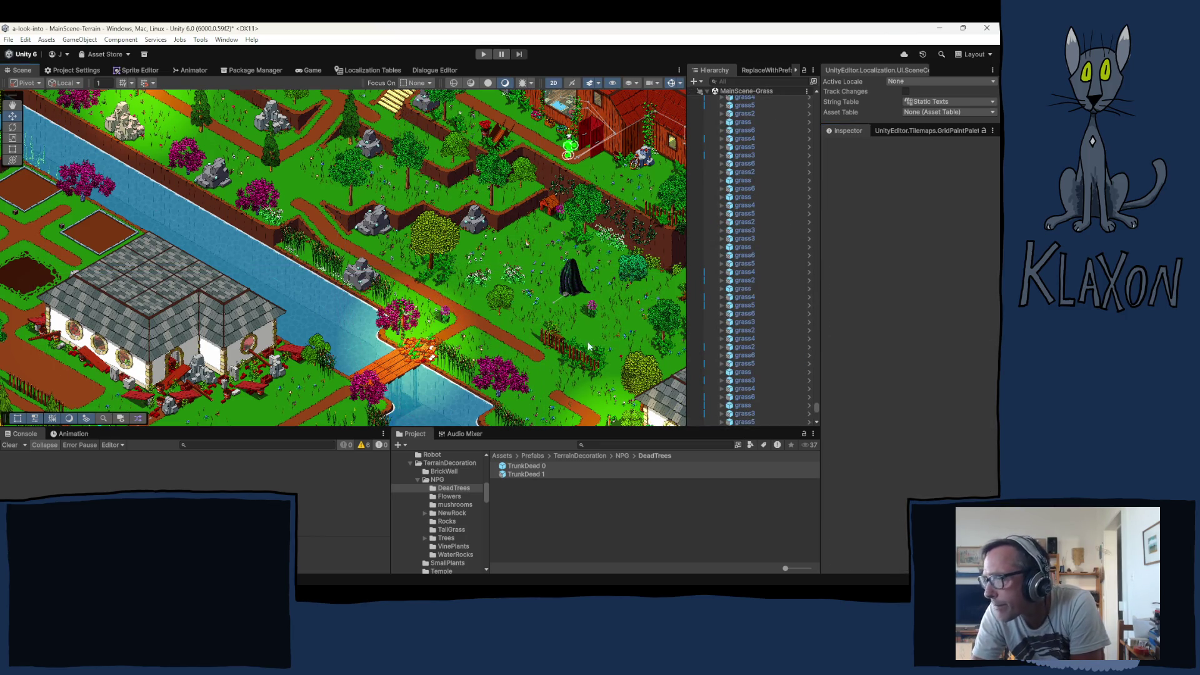
drag(816, 407, 801, 93)
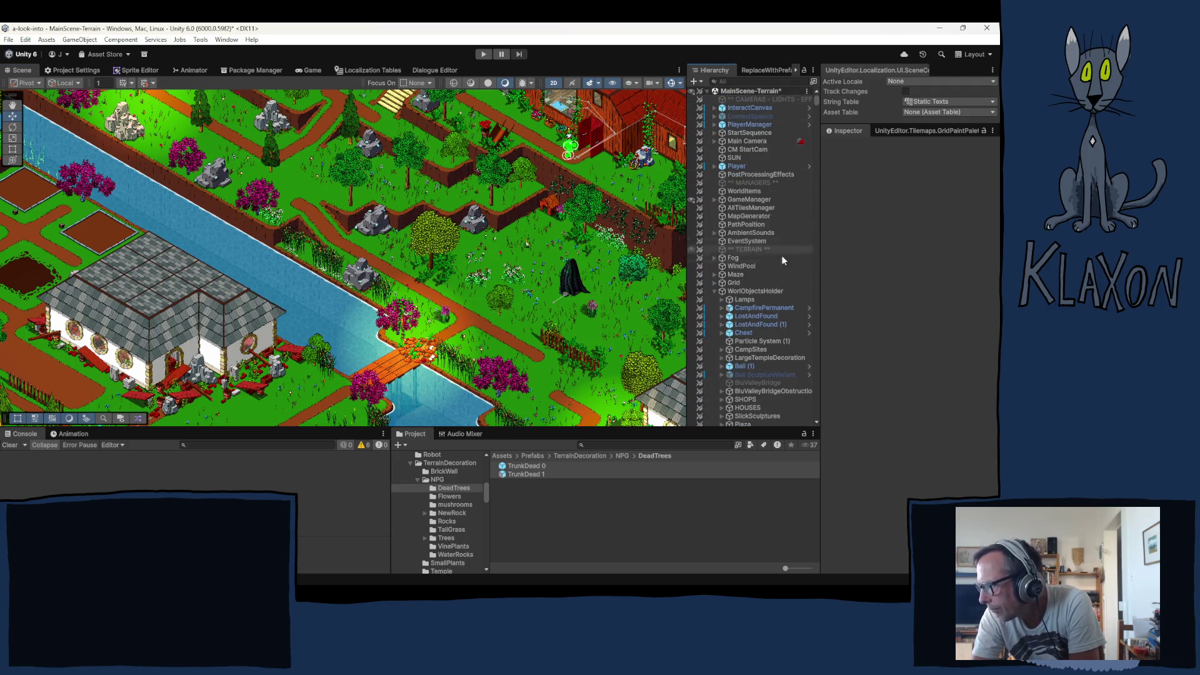
scroll(745, 317, down, 5)
scroll(754, 313, down, 6)
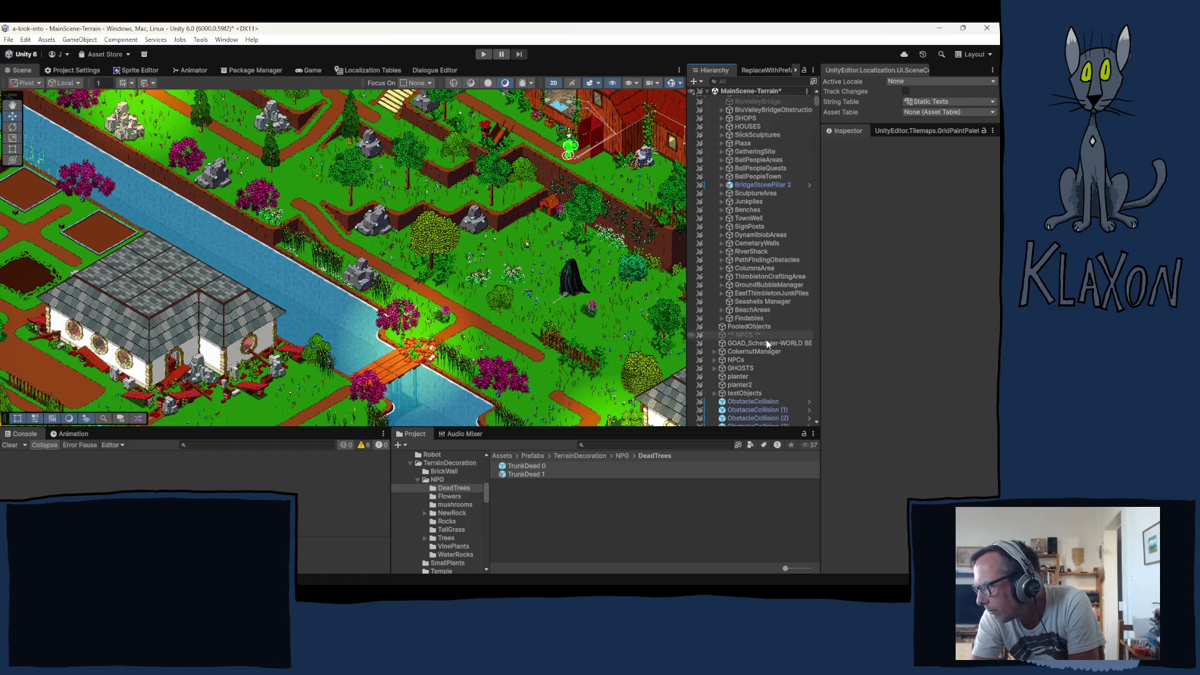
scroll(772, 355, down, 4)
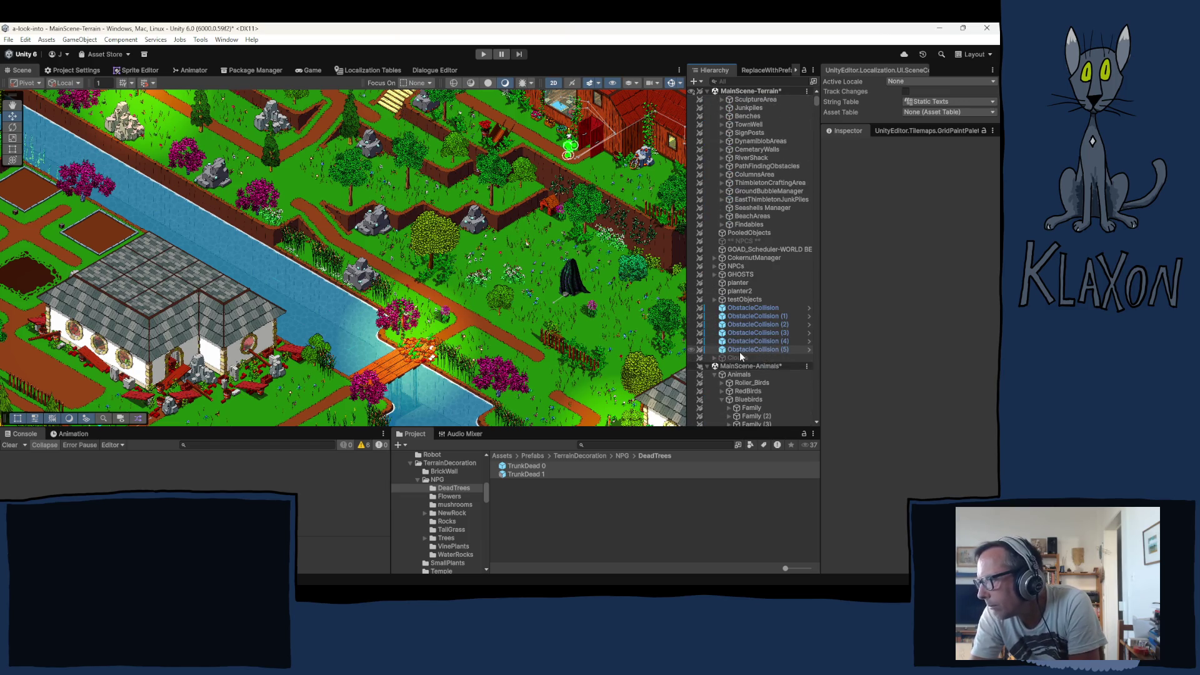
scroll(740, 352, down, 4)
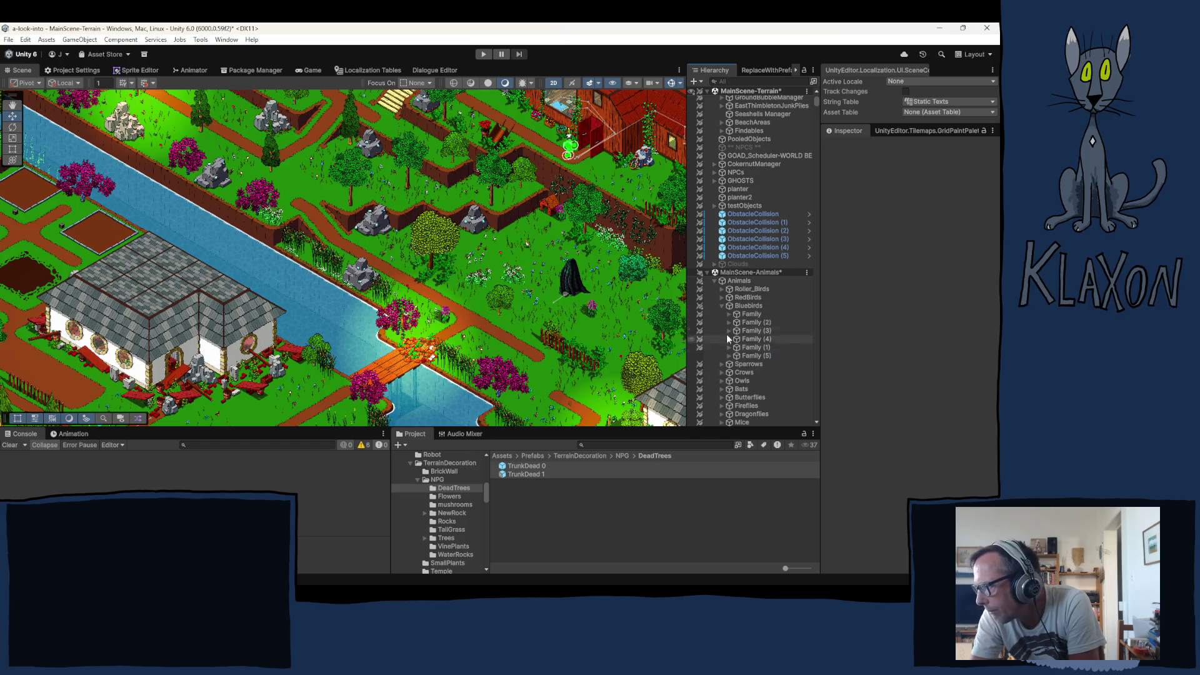
click(721, 305)
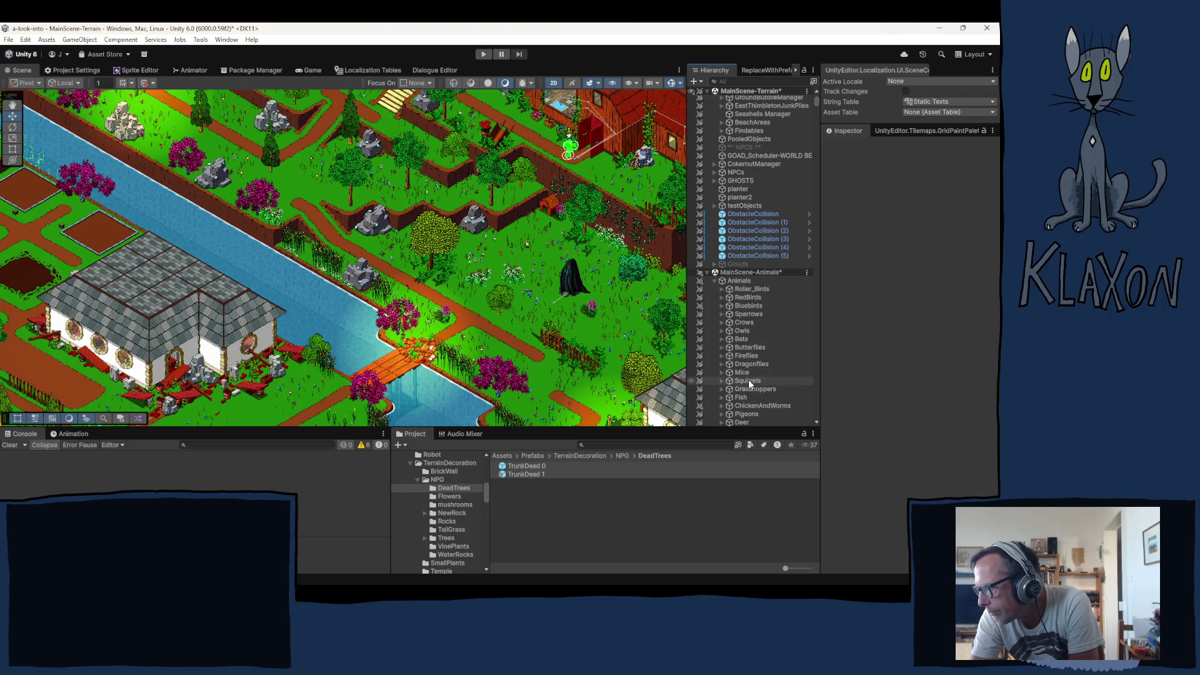
click(721, 372)
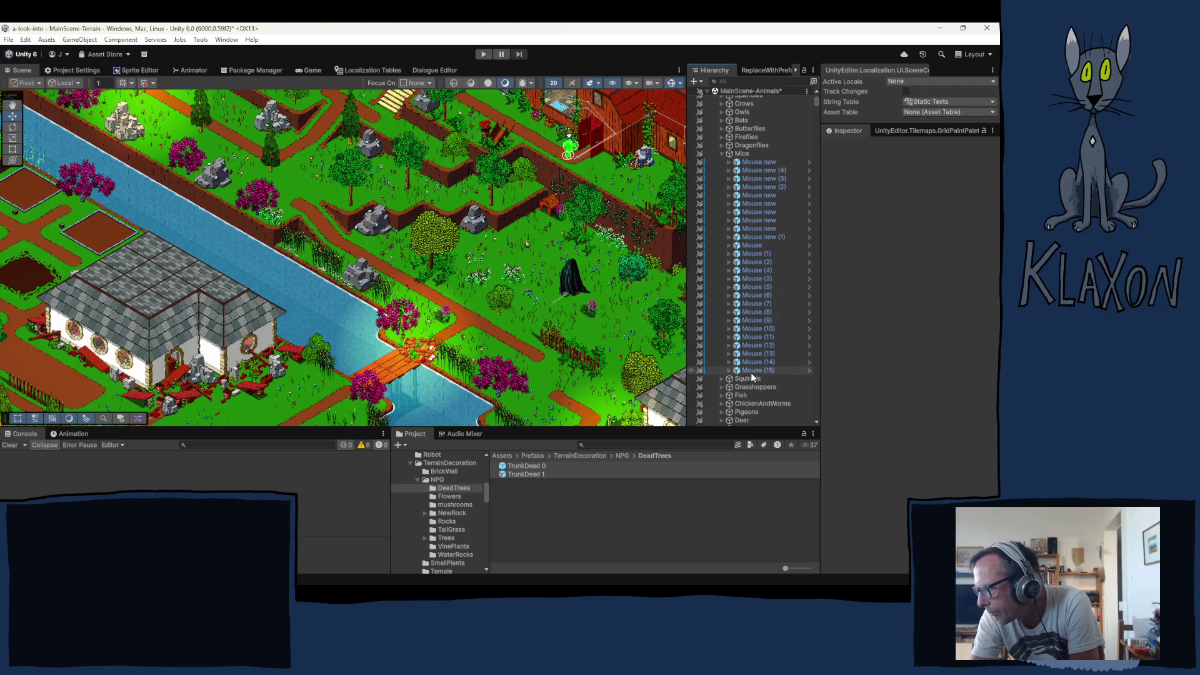
Duplicate Mouse (15) into Mouse (16), set its Z to 1 and drag it onto the grass near X 33, Y 30.3
right_click(749, 372)
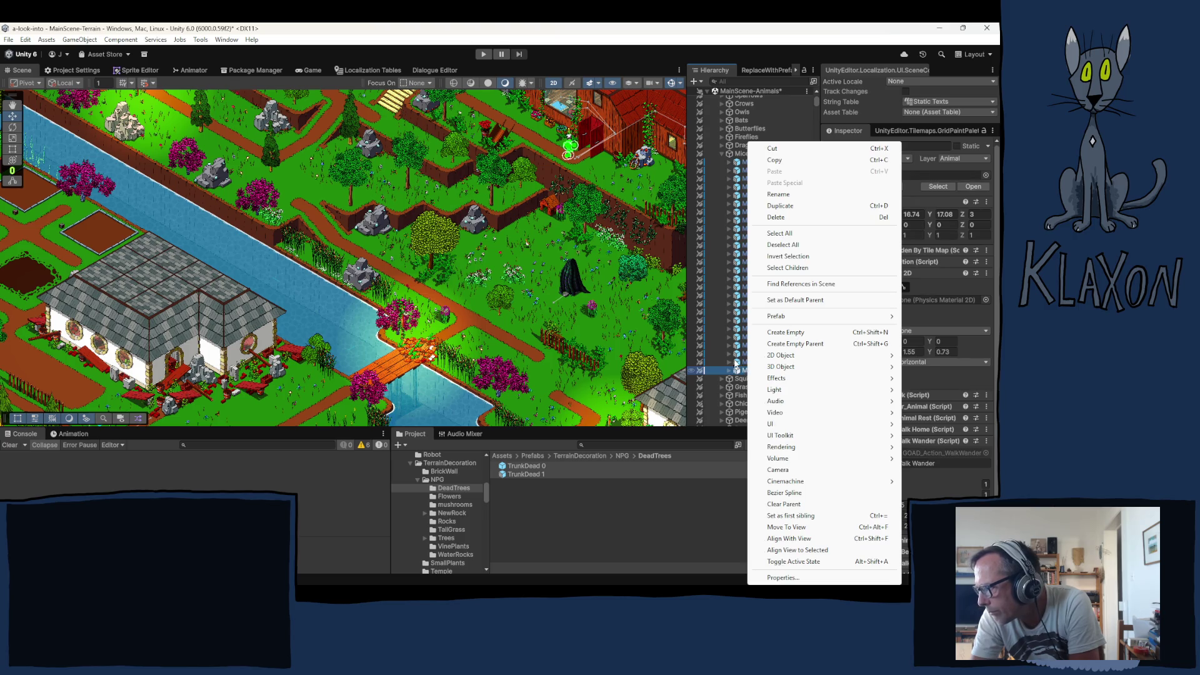
click(736, 363)
click(753, 371)
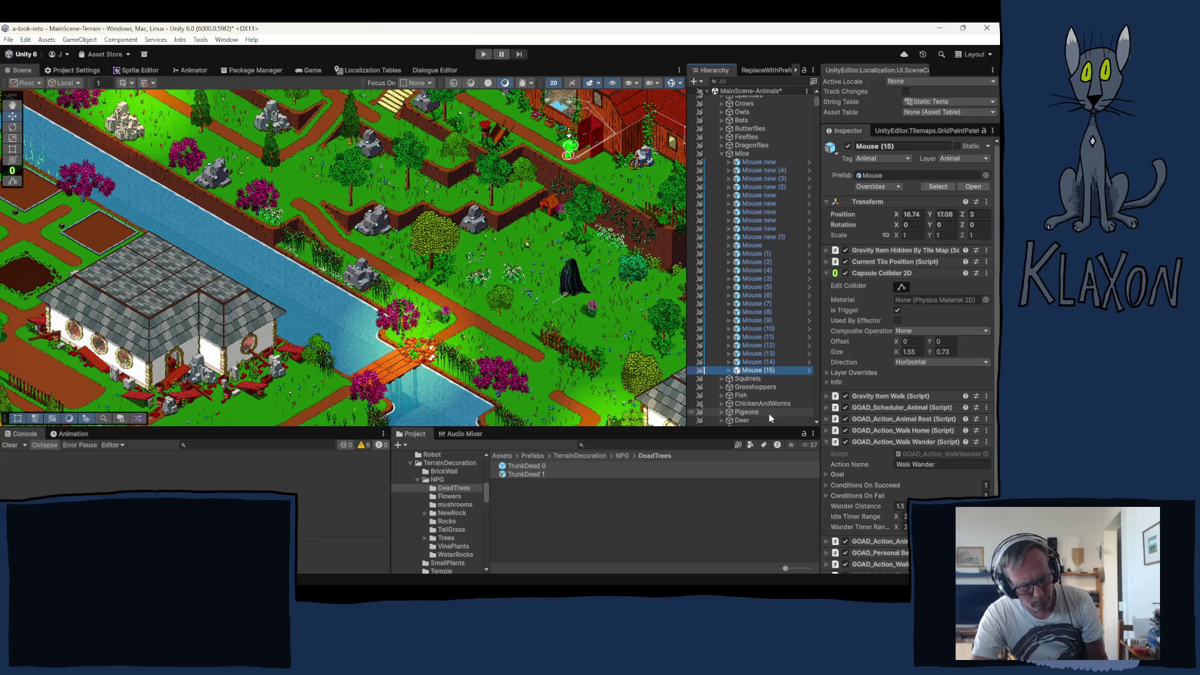
key(ctrl+d)
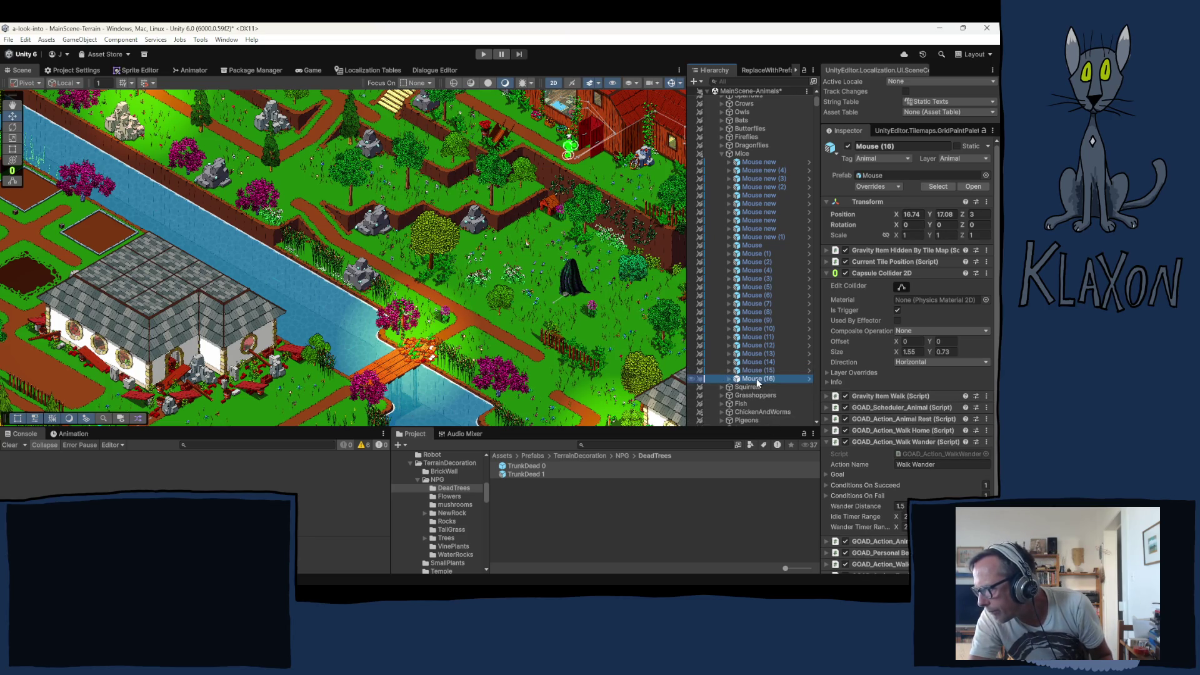
right_click(752, 384)
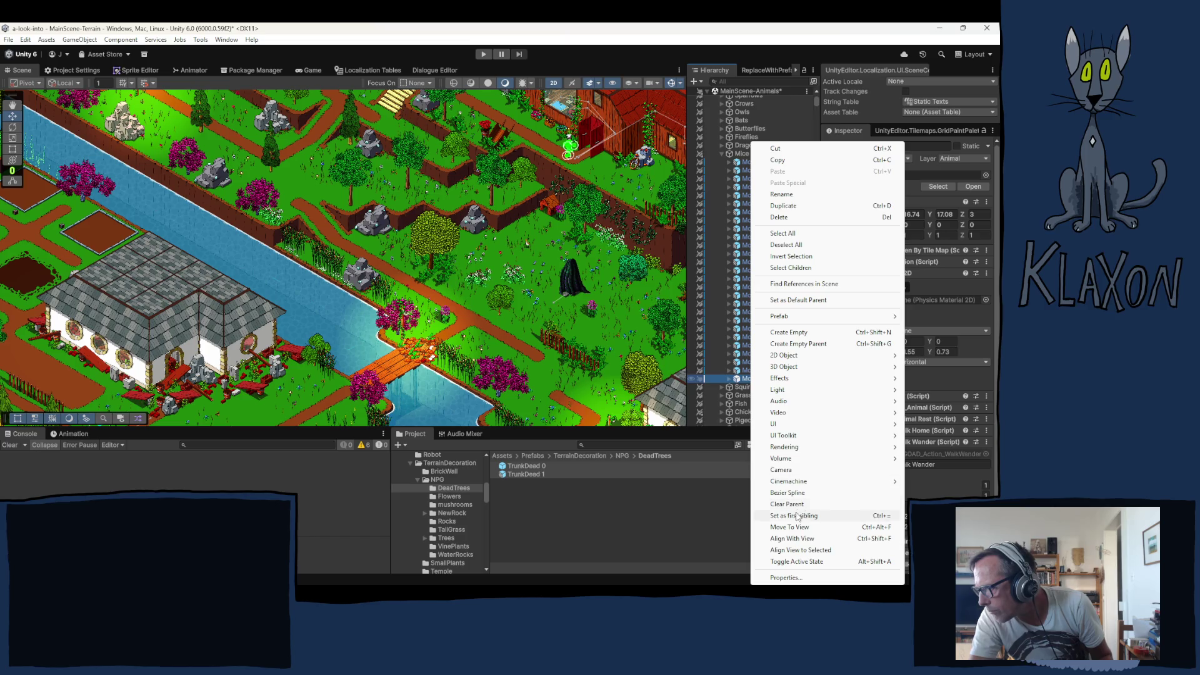
click(812, 527)
click(967, 212)
text(1)
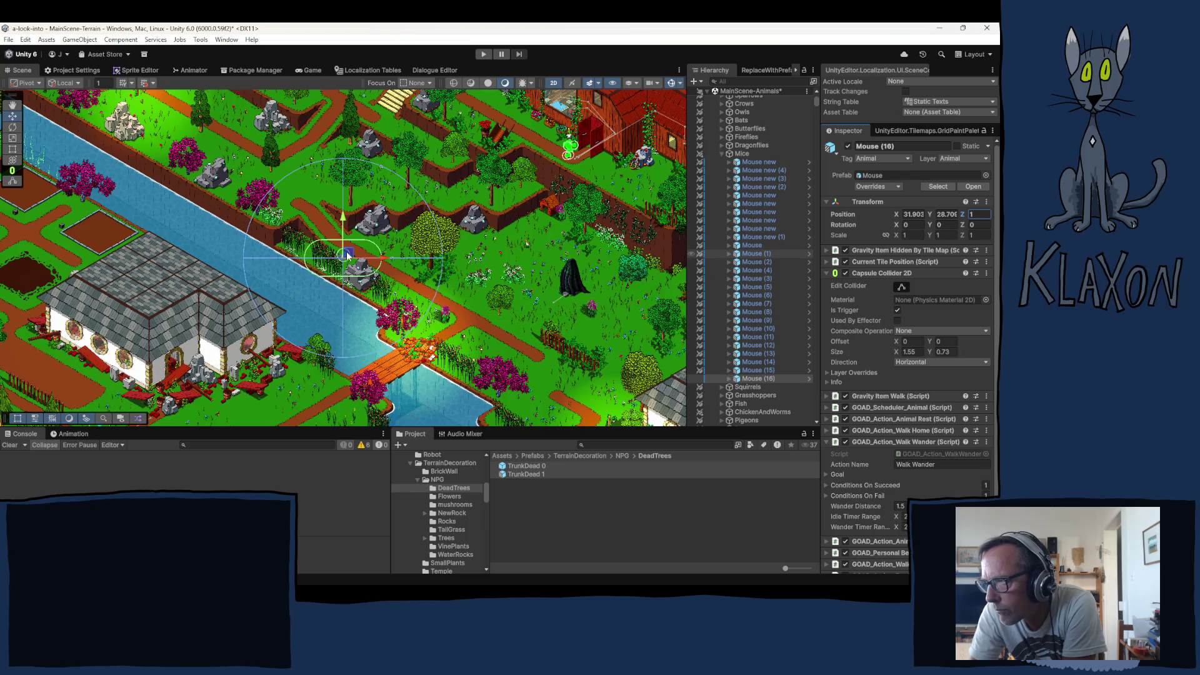
mouse_move(345, 256)
mouse_down()
mouse_move(405, 207)
mouse_move(402, 179)
mouse_up()
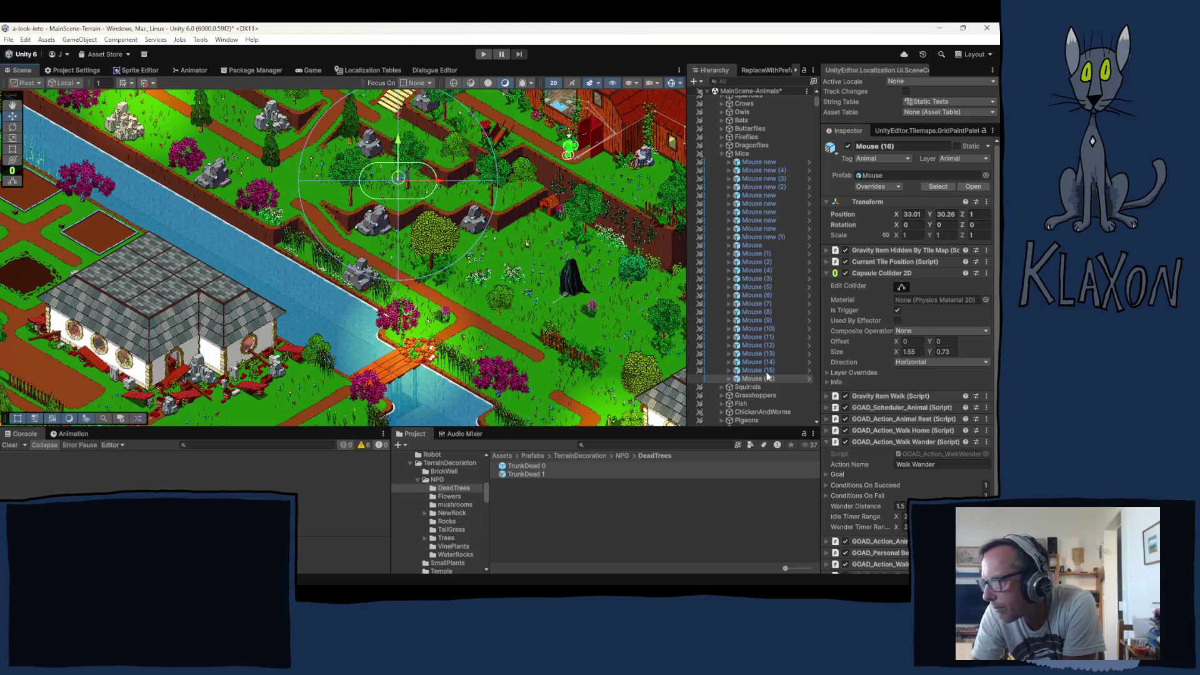
click(724, 154)
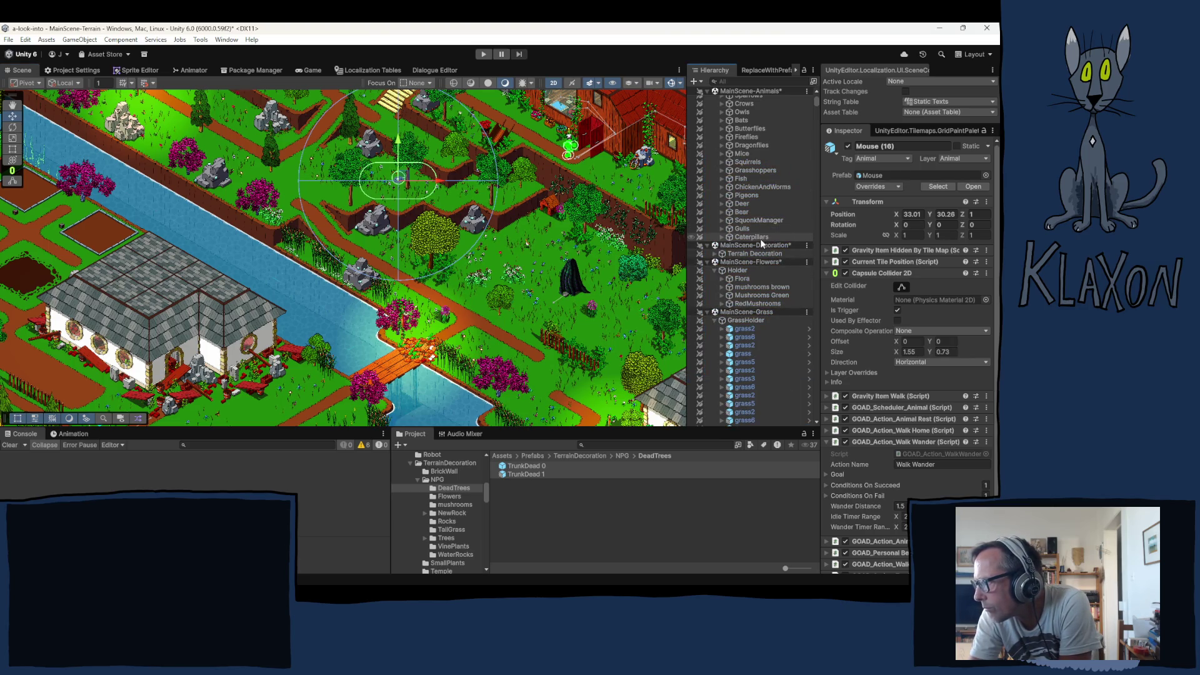
Duplicate Butterfly_Green (6) into Butterfly_Green (8), set its Z to 1 and move it into the garden
click(722, 128)
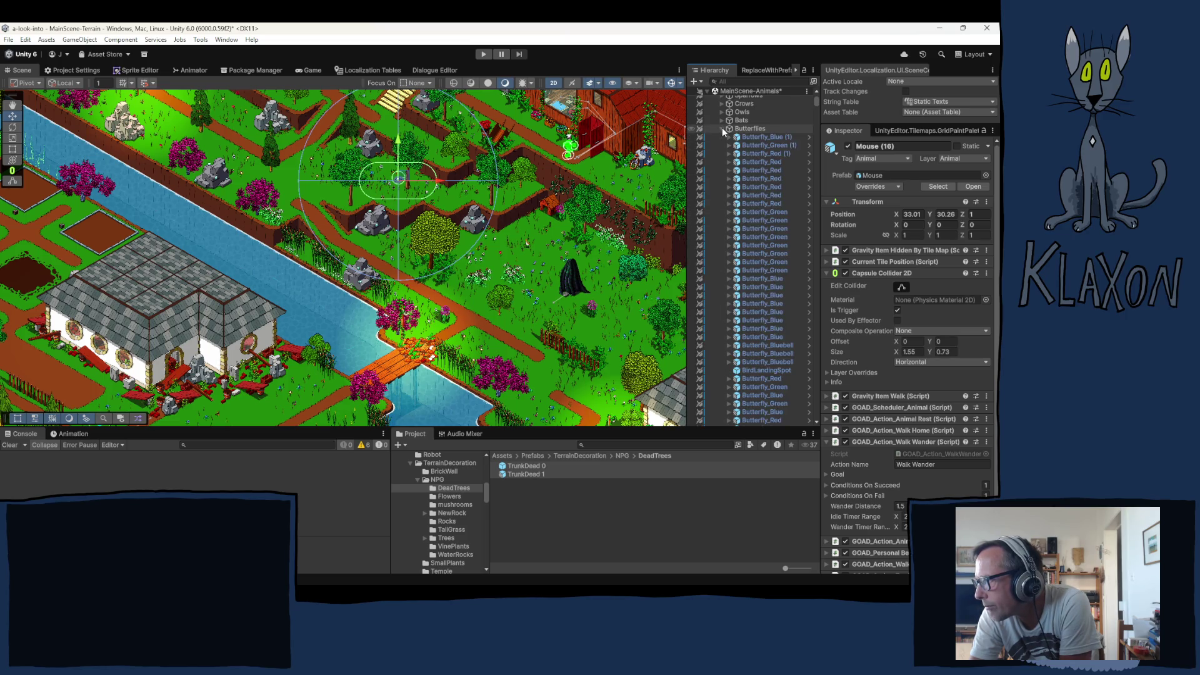
scroll(751, 238, down, 5)
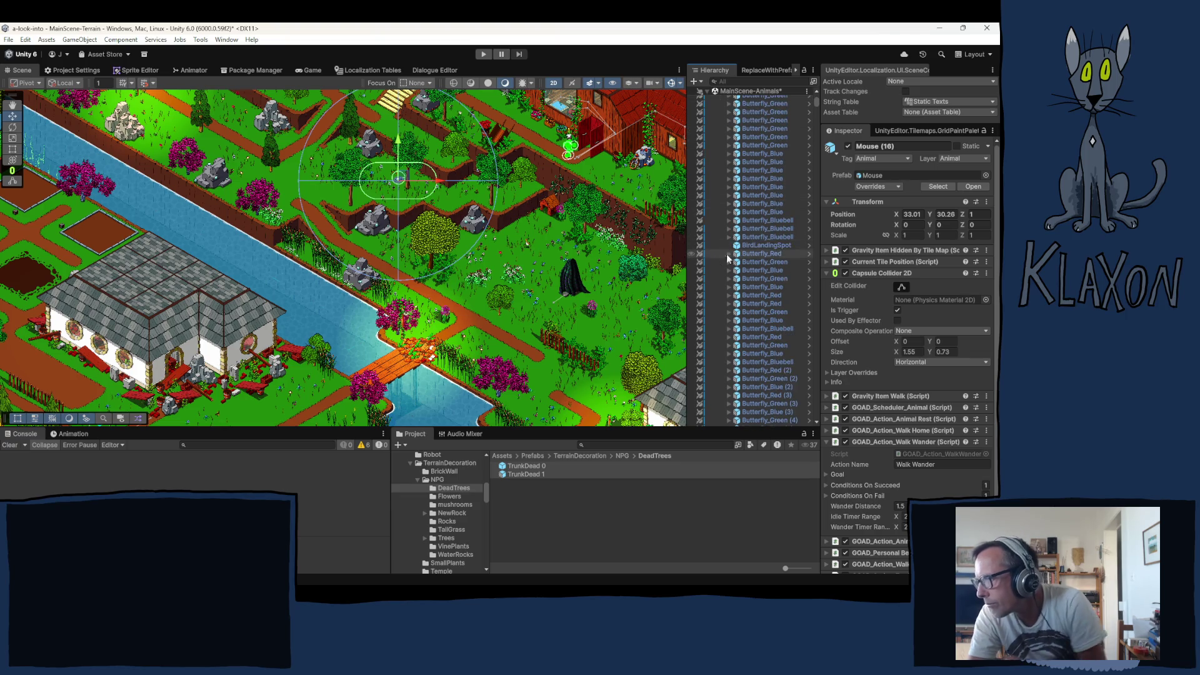
scroll(789, 320, down, 5)
scroll(789, 321, down, 5)
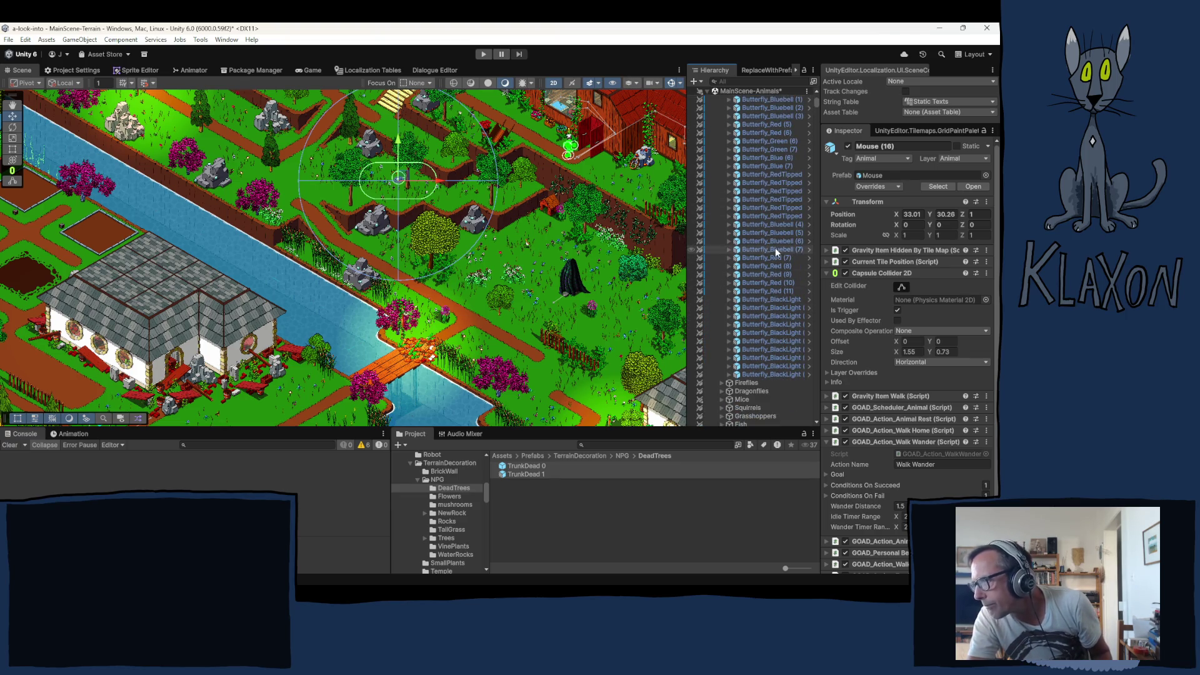
scroll(757, 244, up, 3)
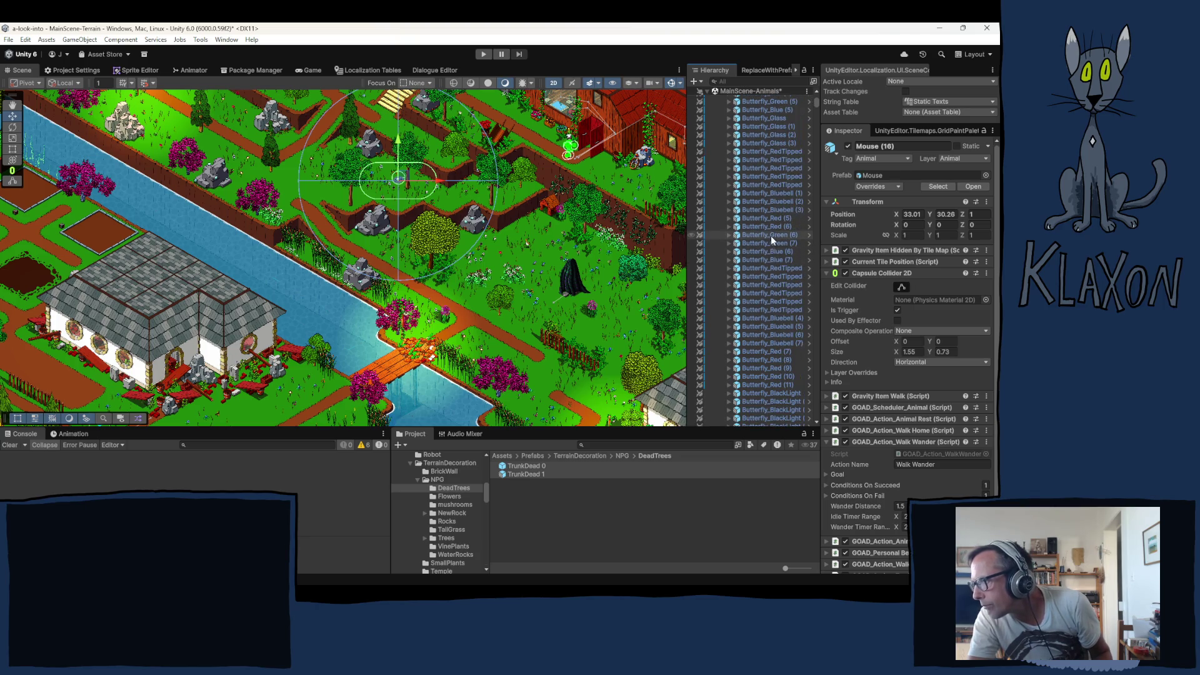
click(777, 237)
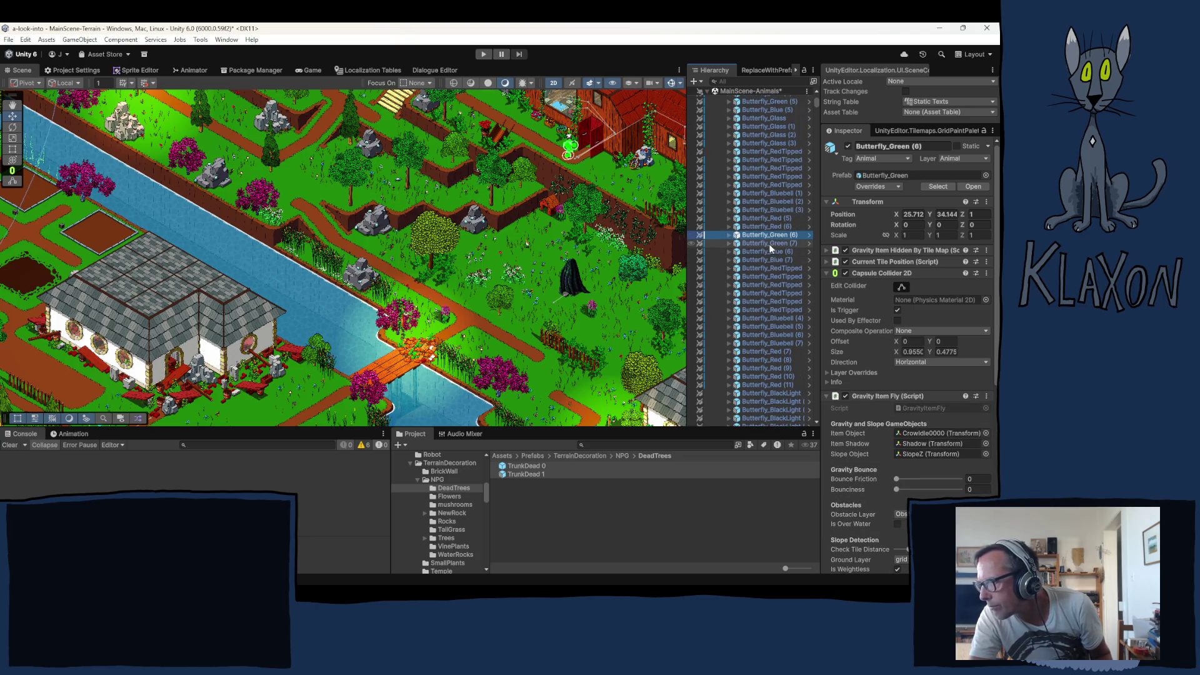
click(632, 287)
key(ctrl+d)
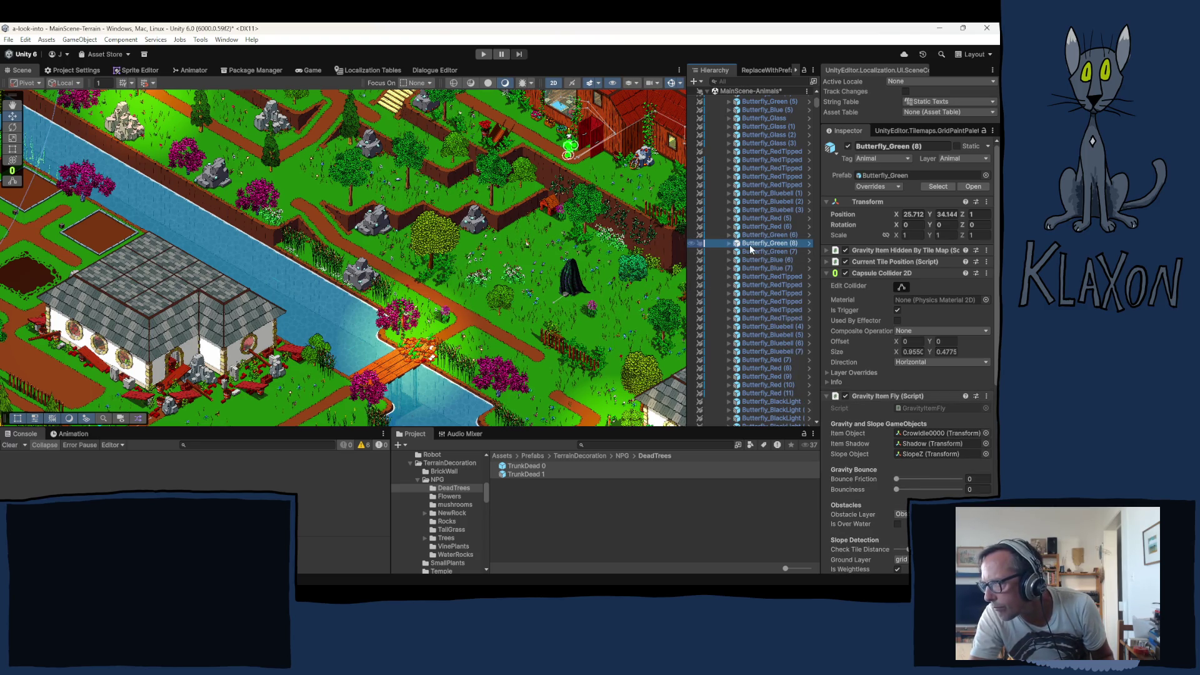
right_click(750, 247)
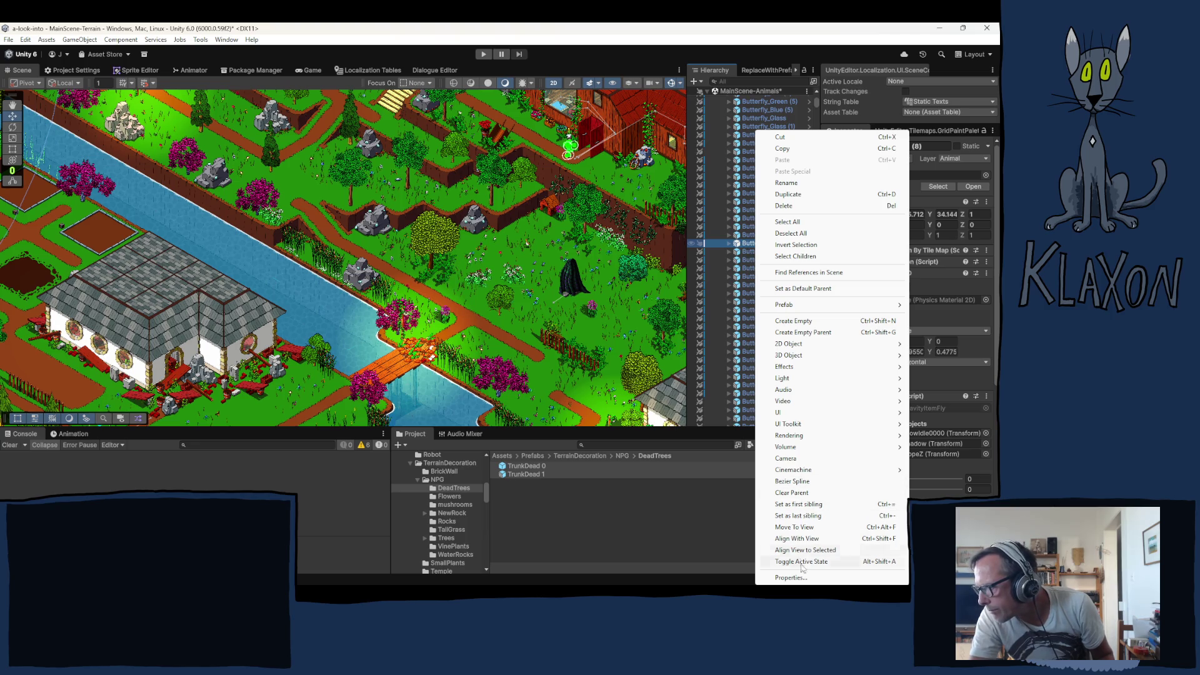
click(794, 527)
click(980, 215)
text(1)
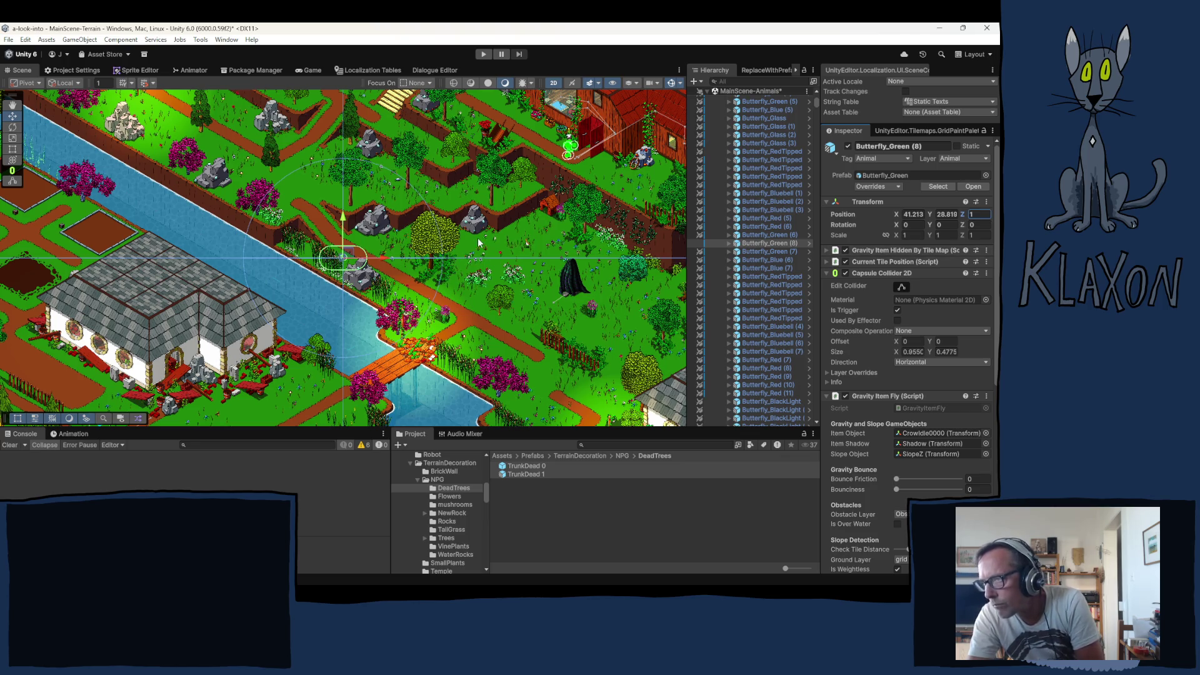
mouse_move(348, 258)
mouse_down()
mouse_move(490, 260)
mouse_move(491, 278)
mouse_move(471, 280)
mouse_up()
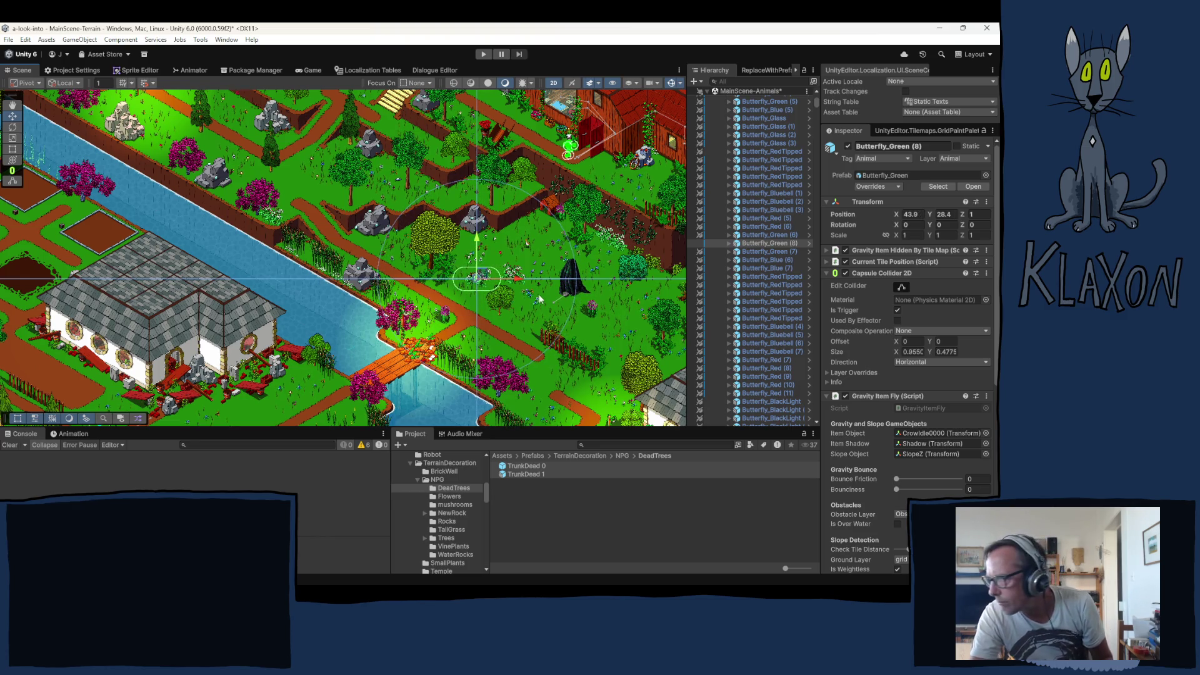
Move Butterfly_Green (8) to the end of Butterflies and spread duplicate green butterflies toward the bridge
click(762, 243)
scroll(748, 255, down, 4)
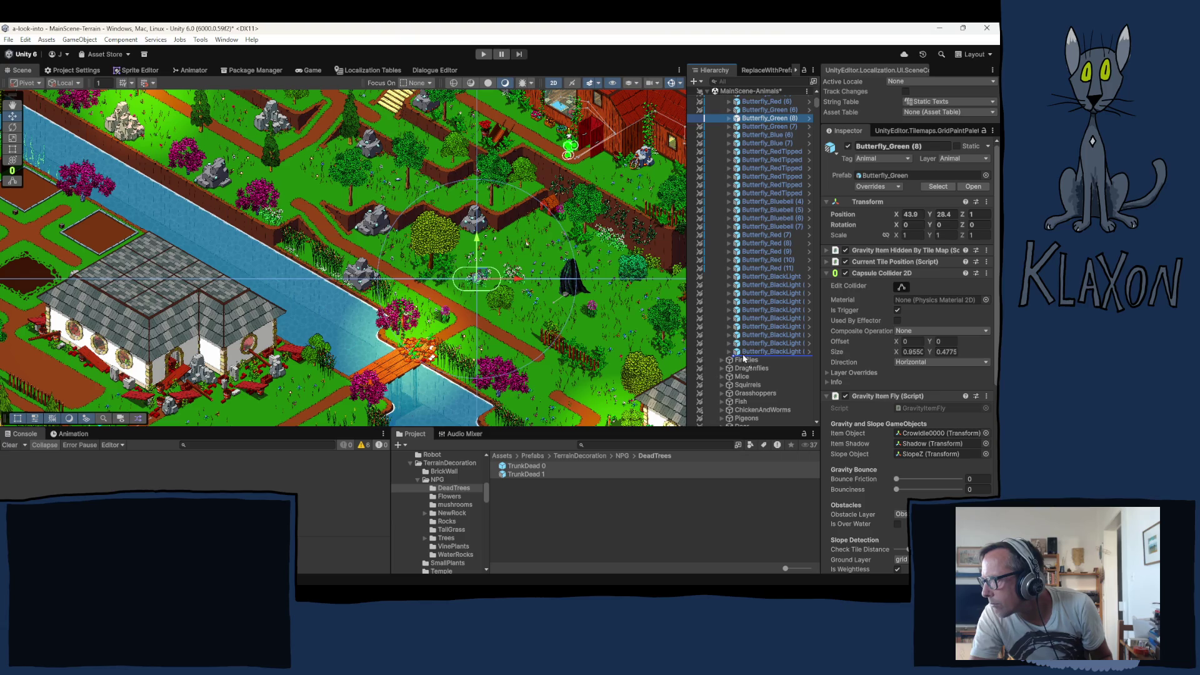
drag(744, 358, 741, 354)
key(ctrl+d)
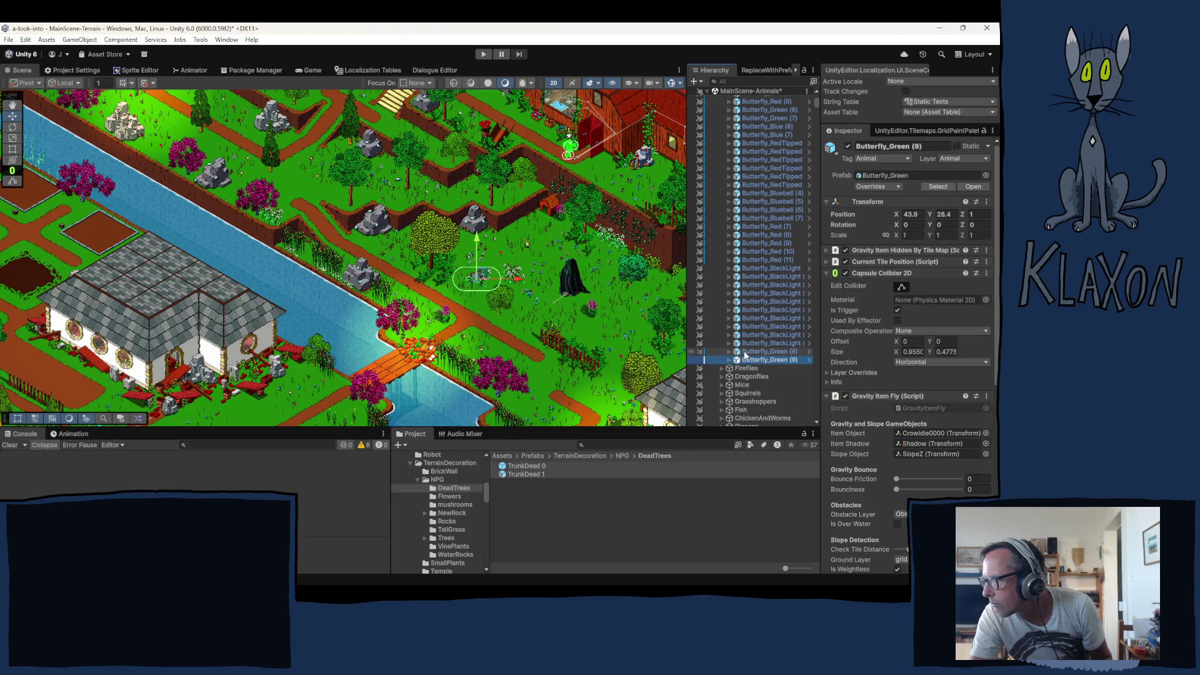
drag(478, 279, 490, 276)
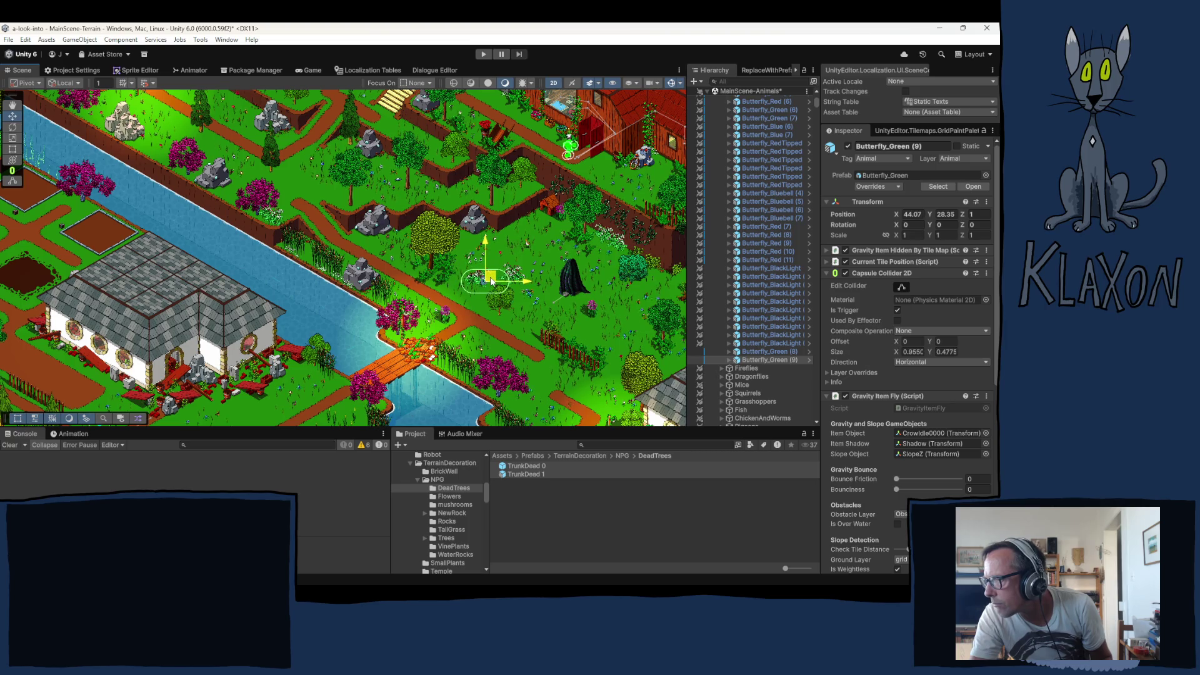
shift+click(764, 352)
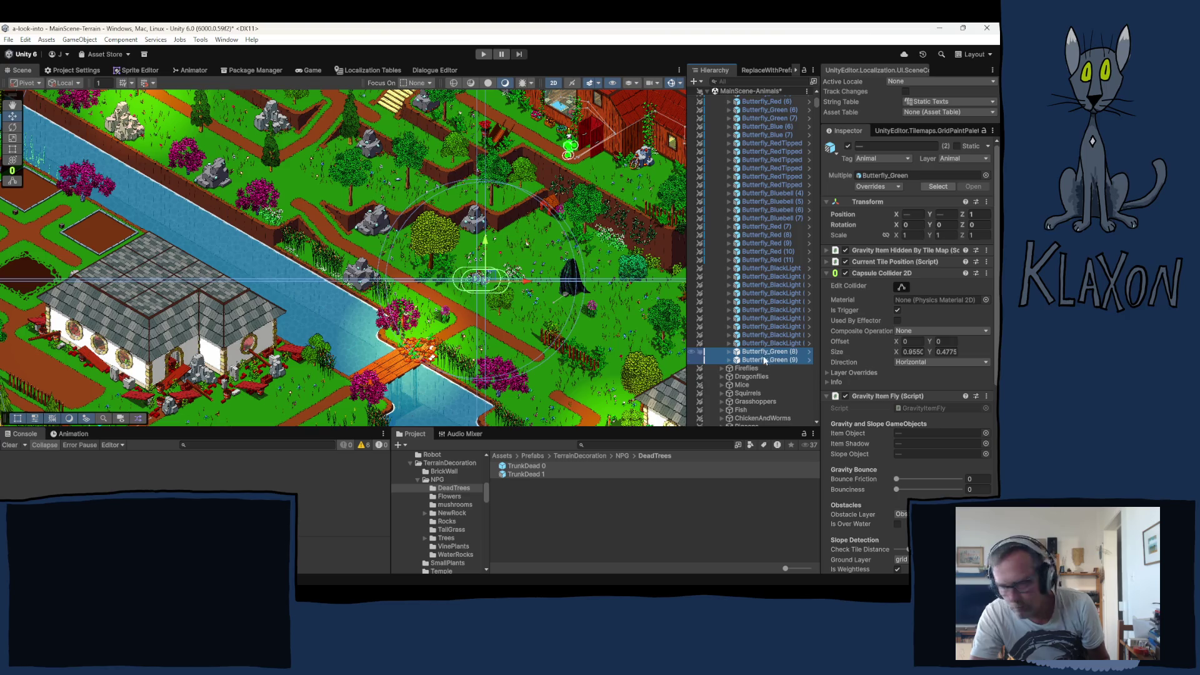
key(ctrl+d)
mouse_move(504, 282)
mouse_down()
mouse_move(596, 312)
mouse_move(614, 335)
mouse_move(601, 352)
mouse_up()
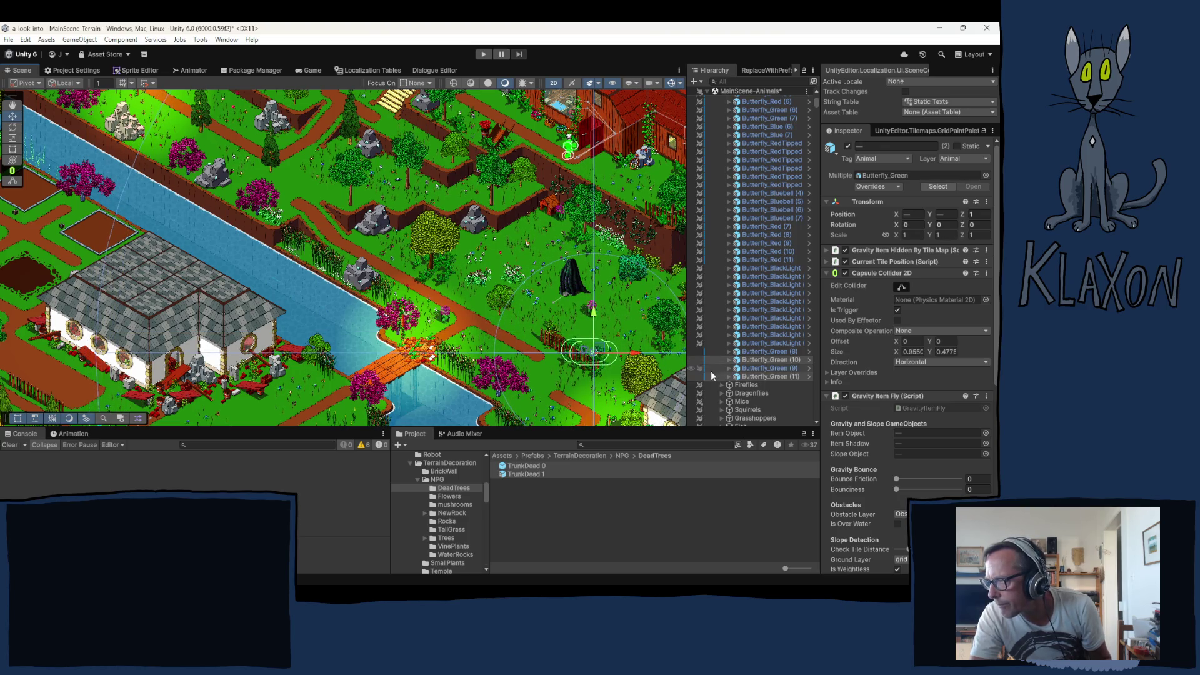
key(ctrl+d)
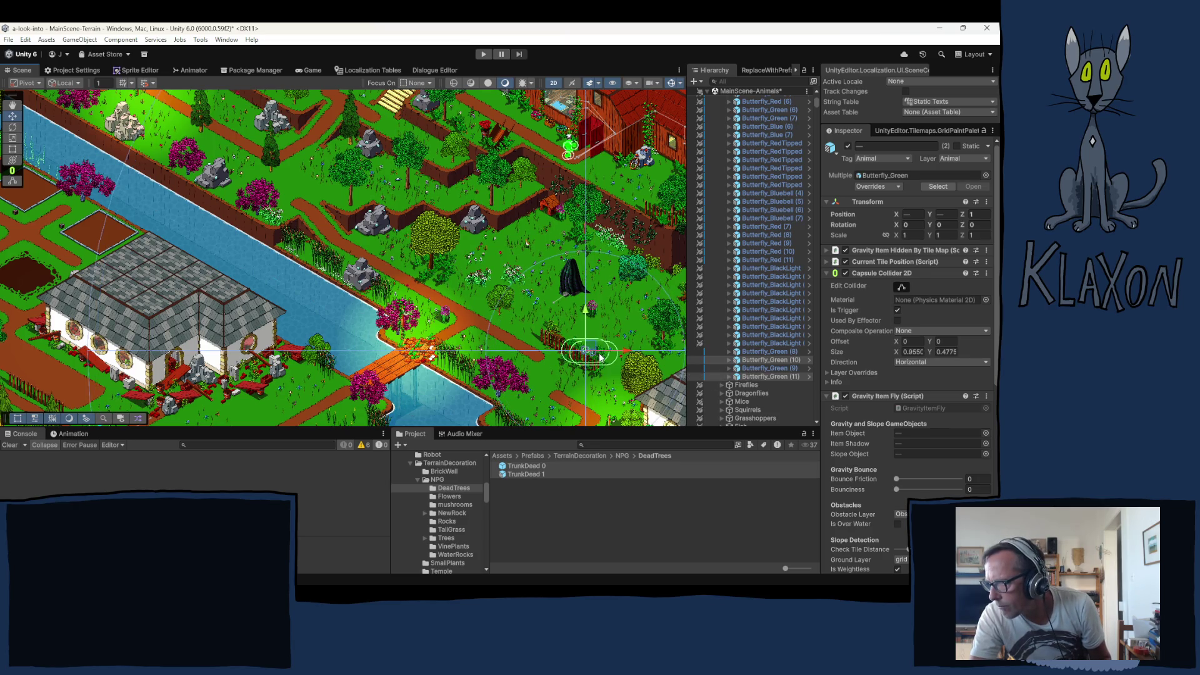
drag(593, 345, 504, 378)
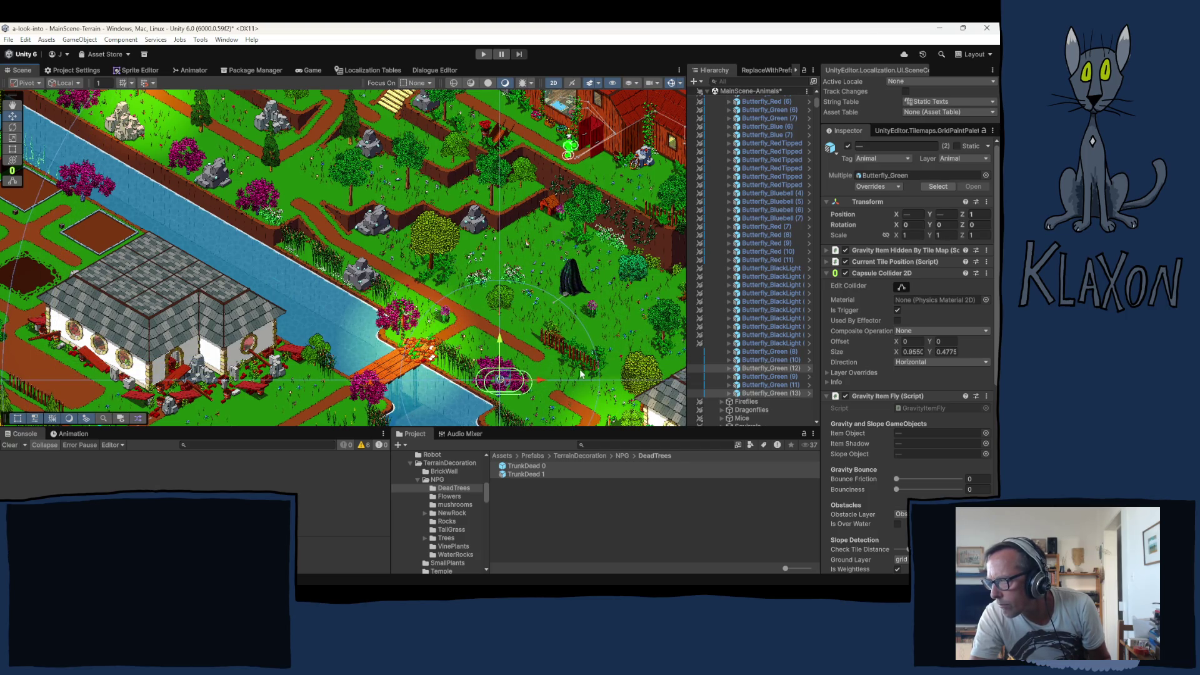
Duplicate the butterflies once more, move them up-left, set their Z to 2 and fold Butterflies away
drag(440, 257, 443, 313)
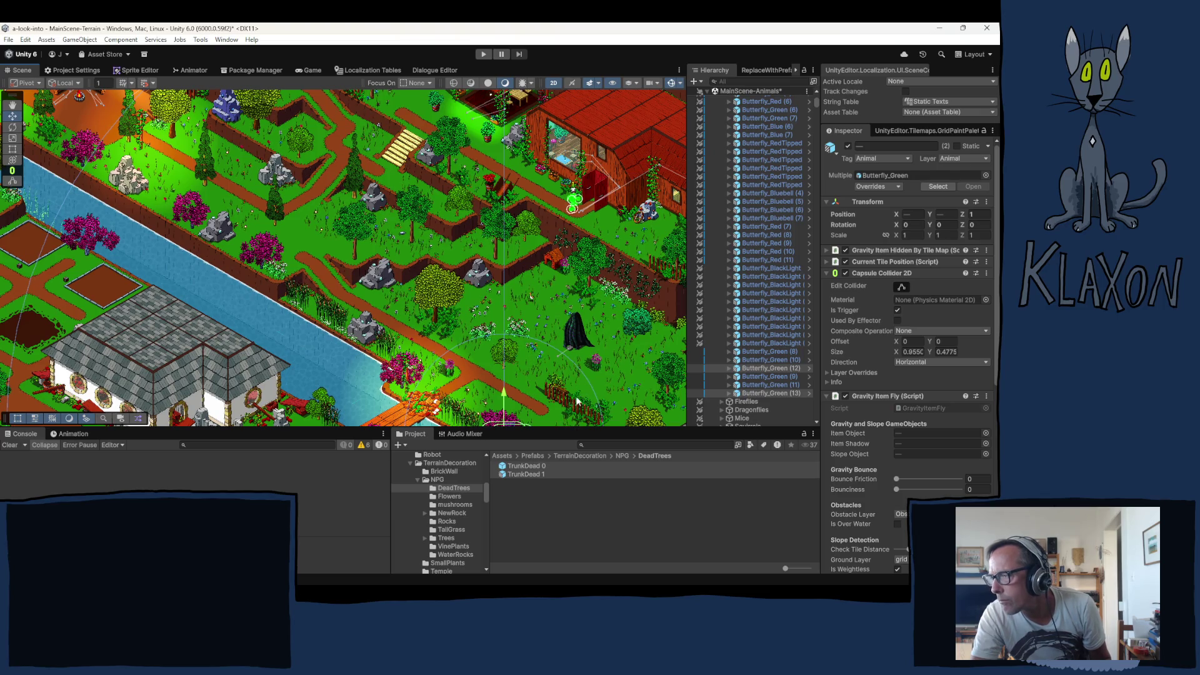
key(ctrl+d)
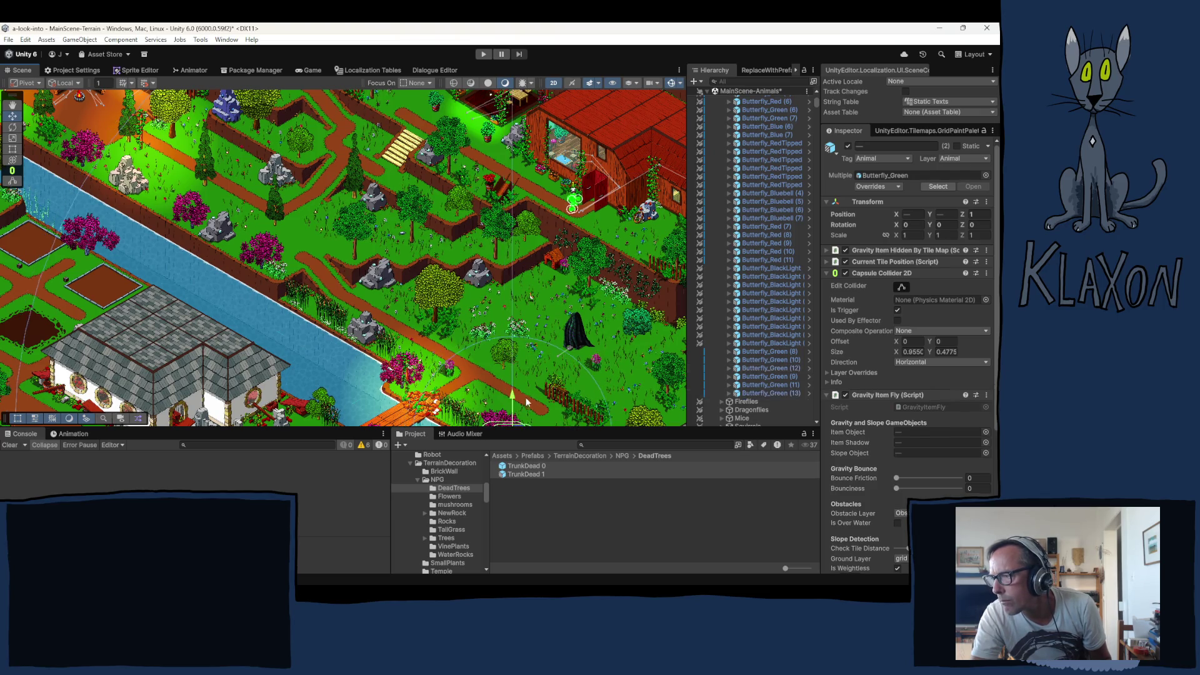
scroll(481, 344, down, 1)
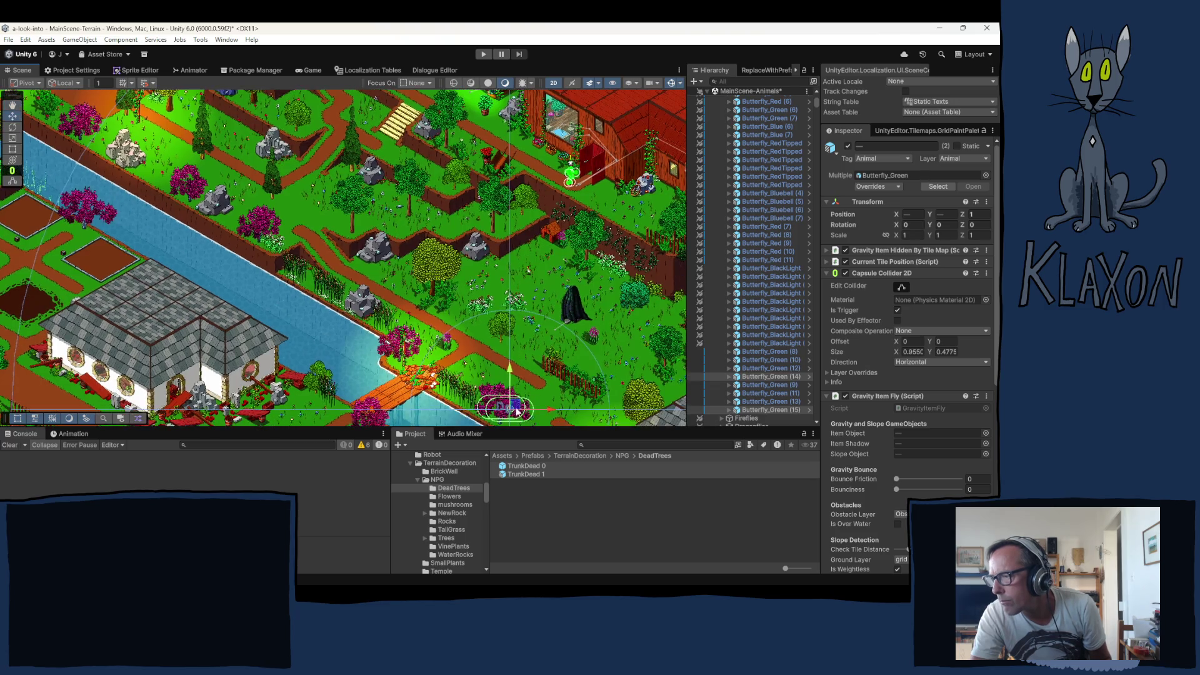
mouse_move(514, 405)
mouse_down()
mouse_move(359, 194)
mouse_move(348, 199)
mouse_up()
click(980, 214)
text(2)
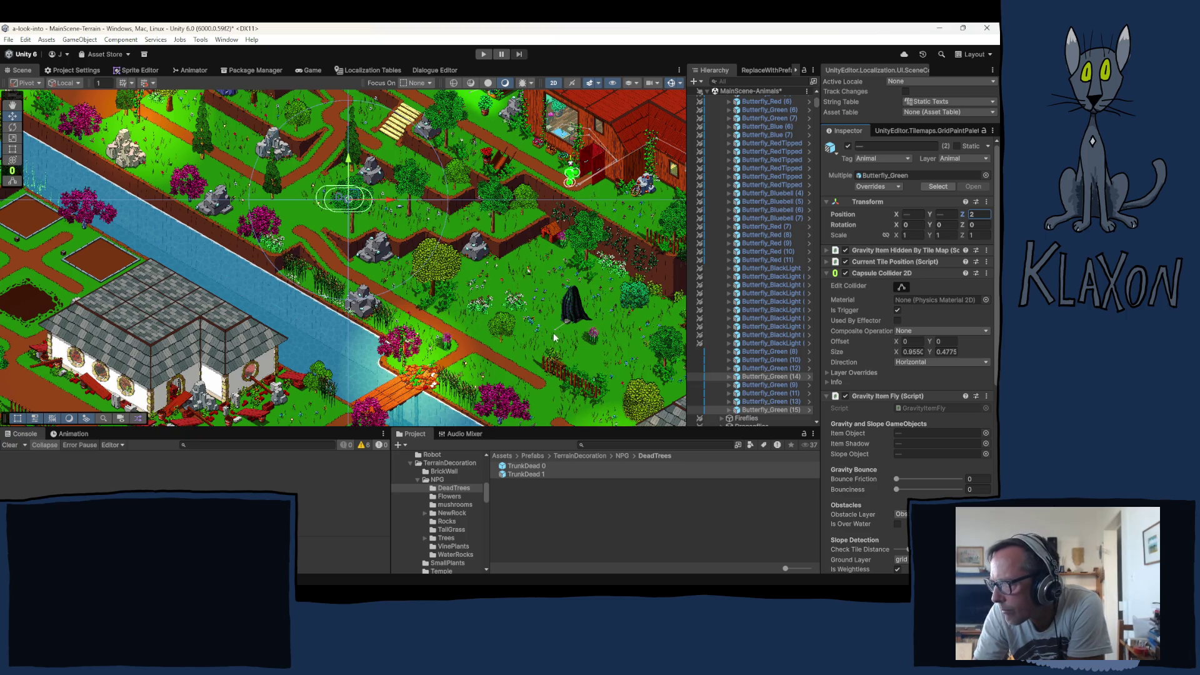
drag(505, 333, 416, 304)
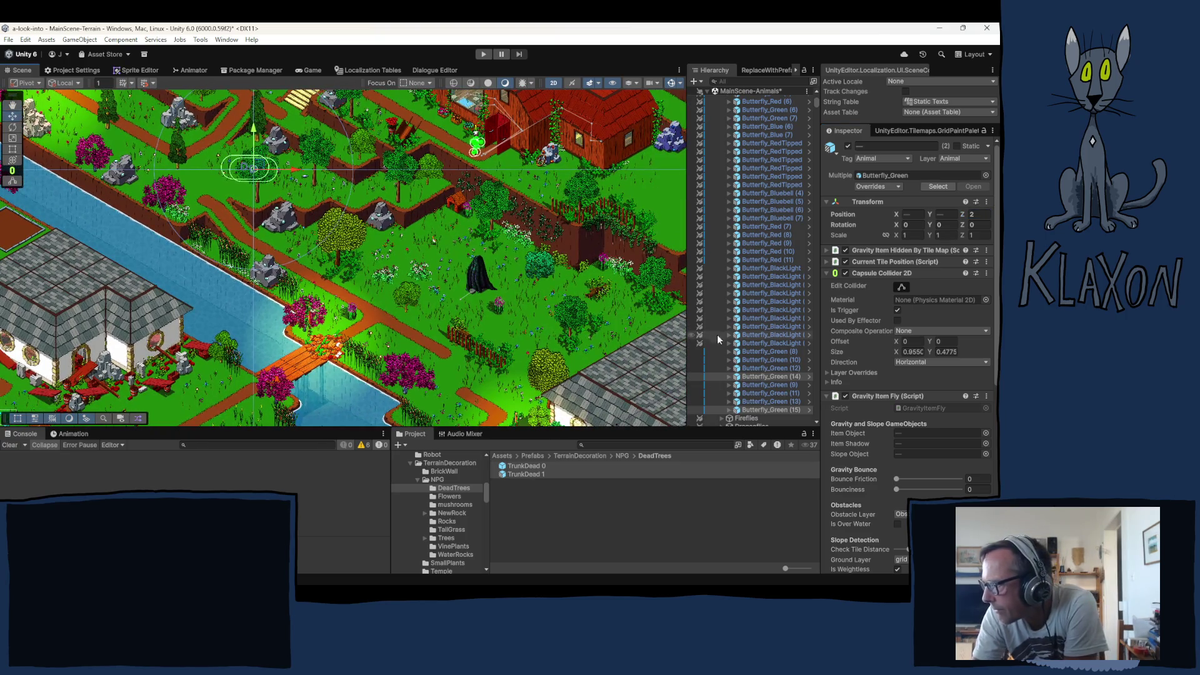
scroll(752, 333, up, 10)
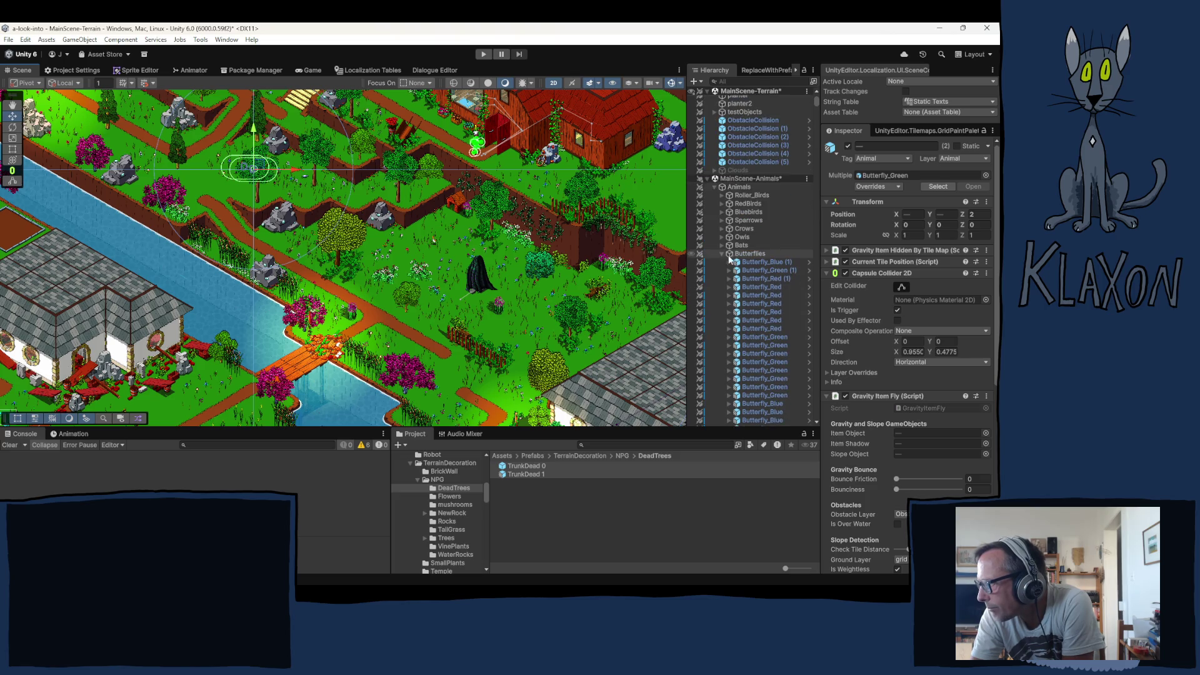
click(722, 253)
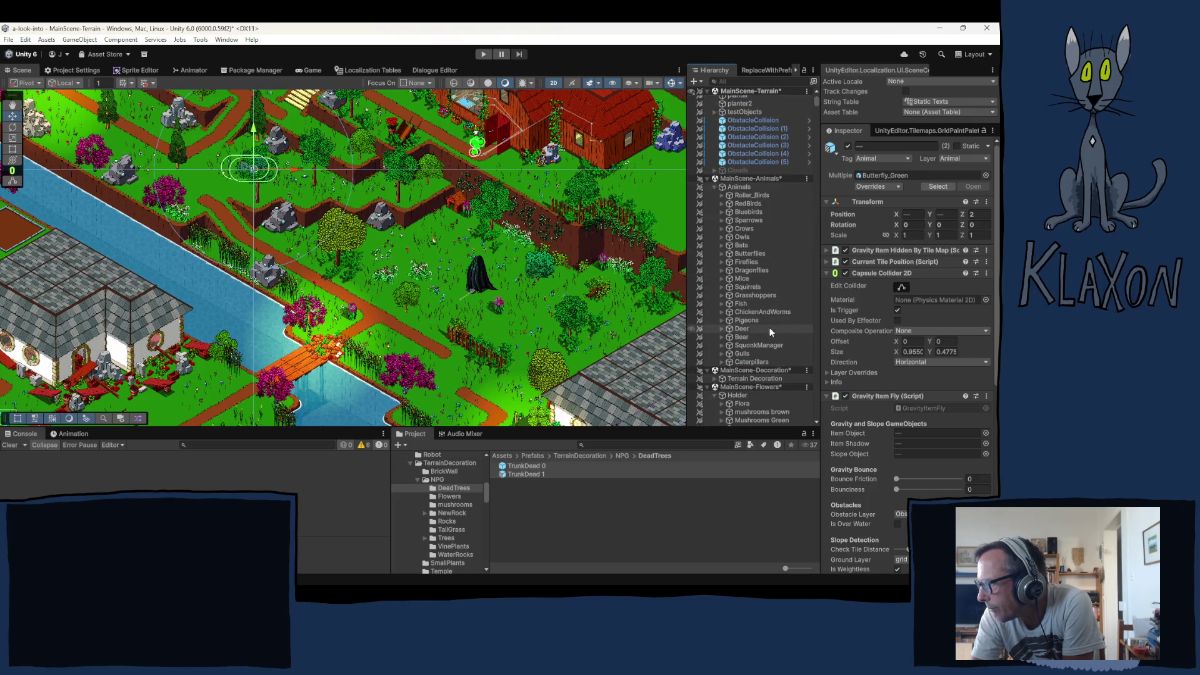
Duplicate Grasshopper (14) into Grasshopper (15), bring it into view, nudge it and set Z to 1
click(747, 294)
click(722, 296)
scroll(753, 331, down, 3)
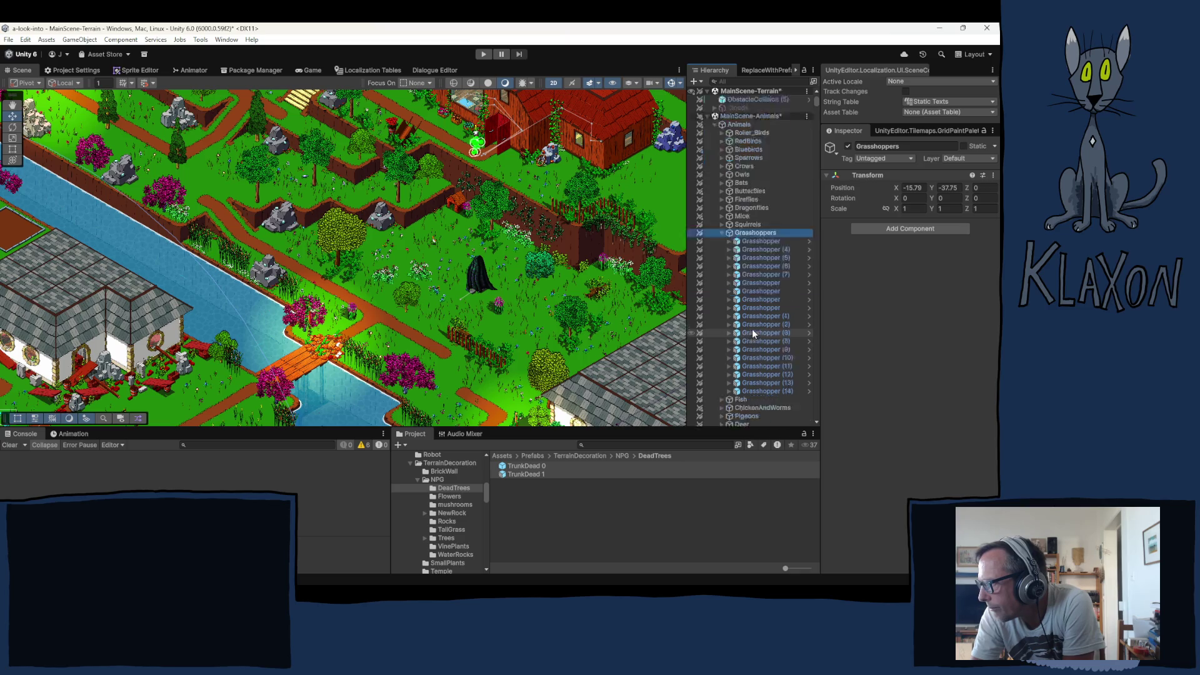
scroll(752, 333, down, 9)
click(760, 205)
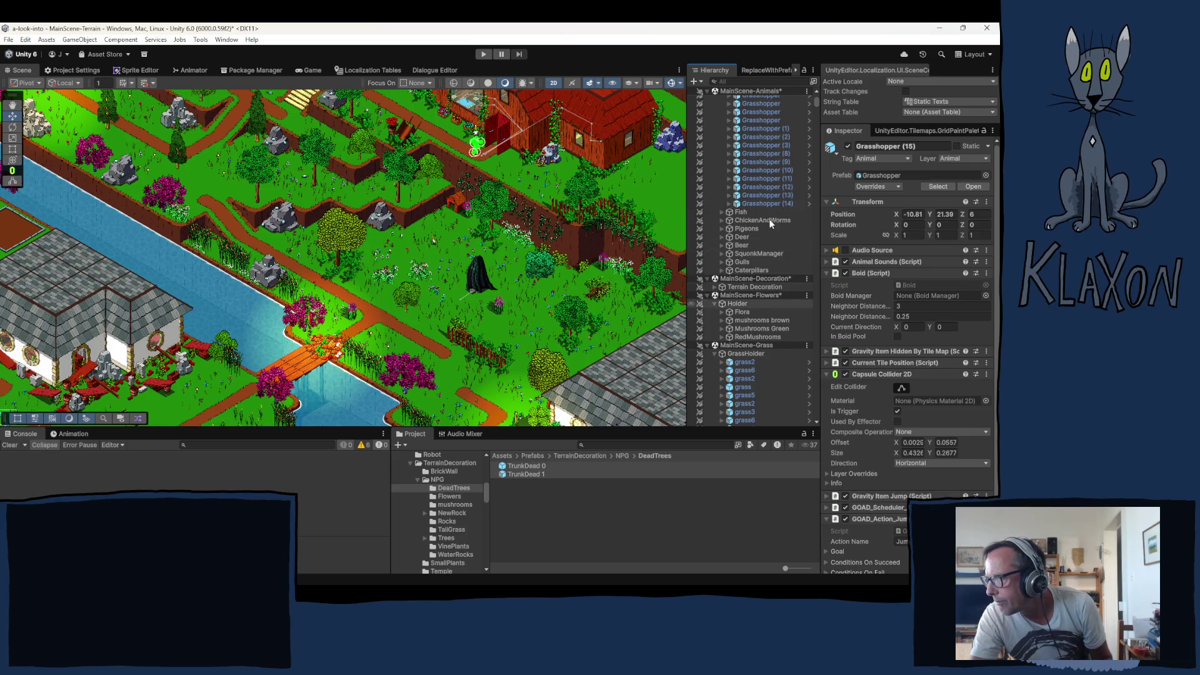
key(ctrl+d)
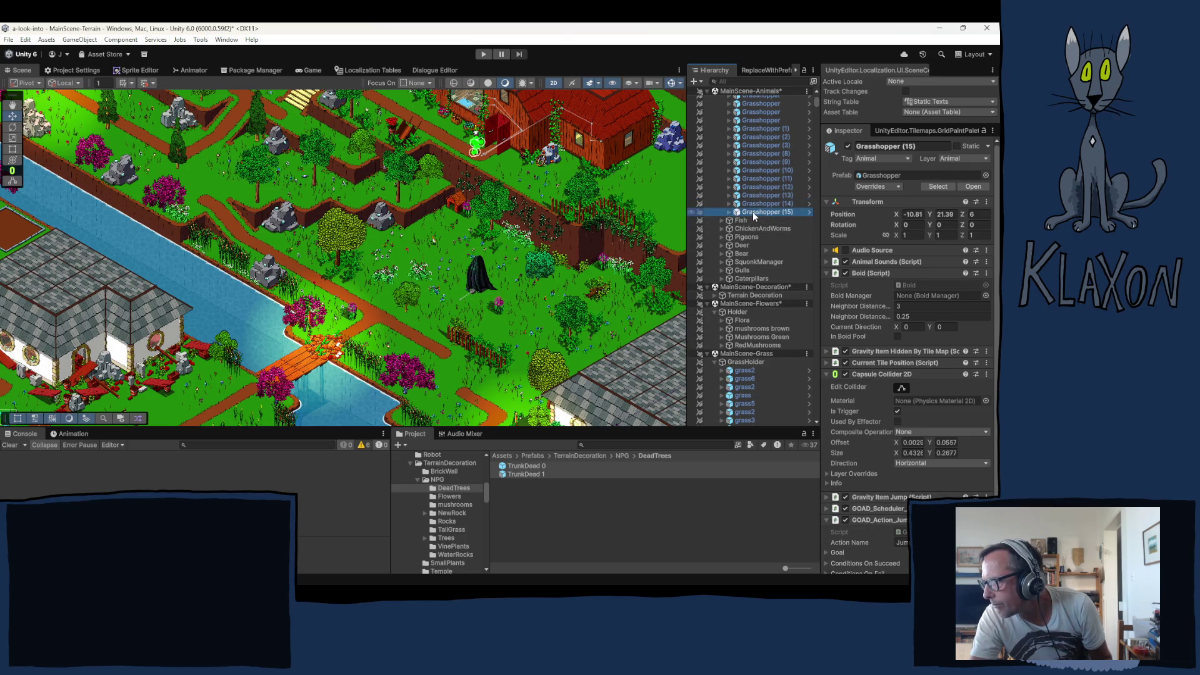
right_click(753, 212)
click(792, 528)
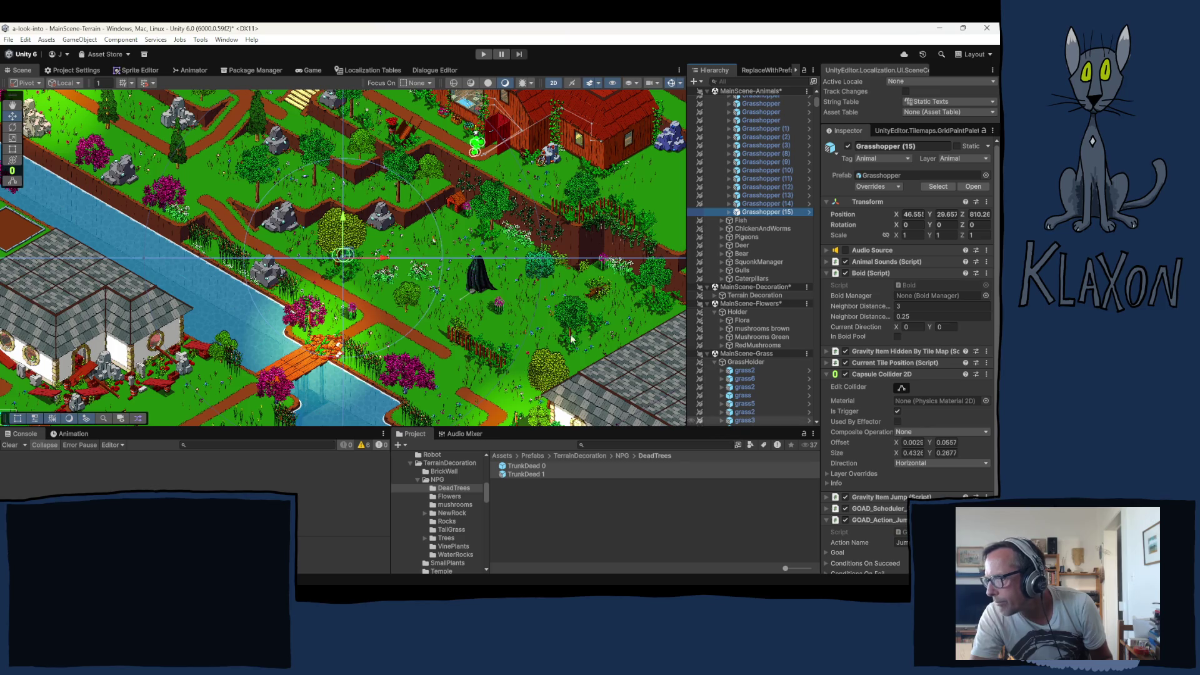
click(347, 256)
mouse_move(347, 255)
mouse_down()
mouse_move(363, 247)
mouse_move(352, 242)
mouse_up()
click(979, 214)
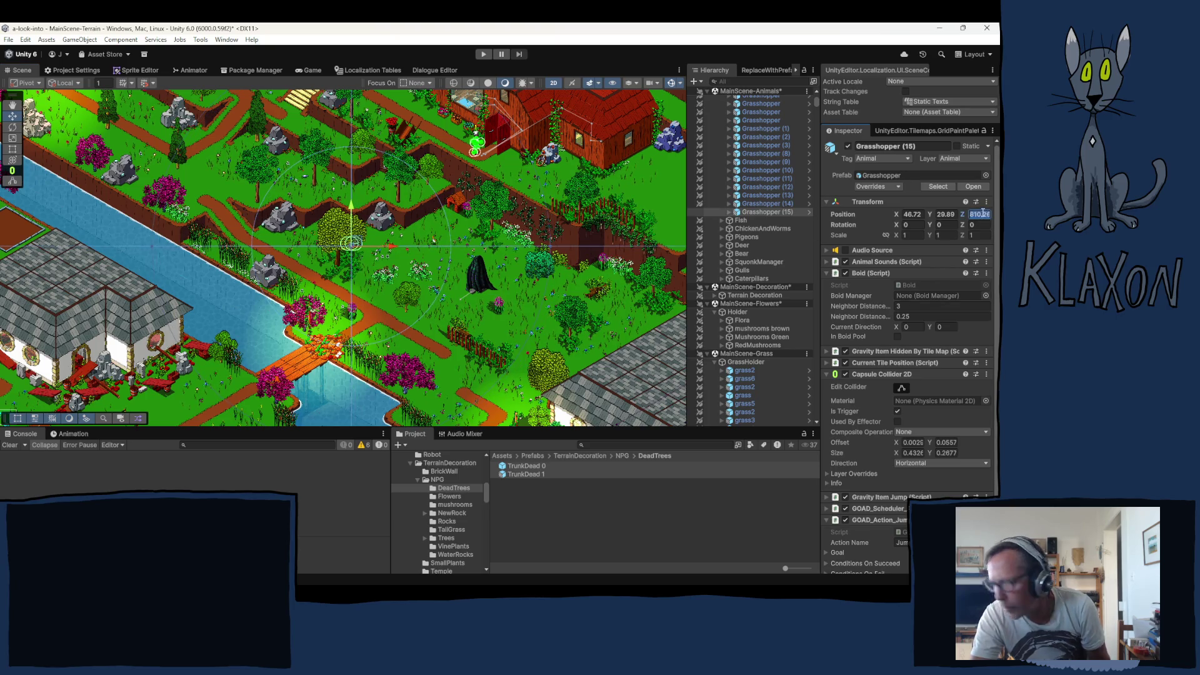
text(1)
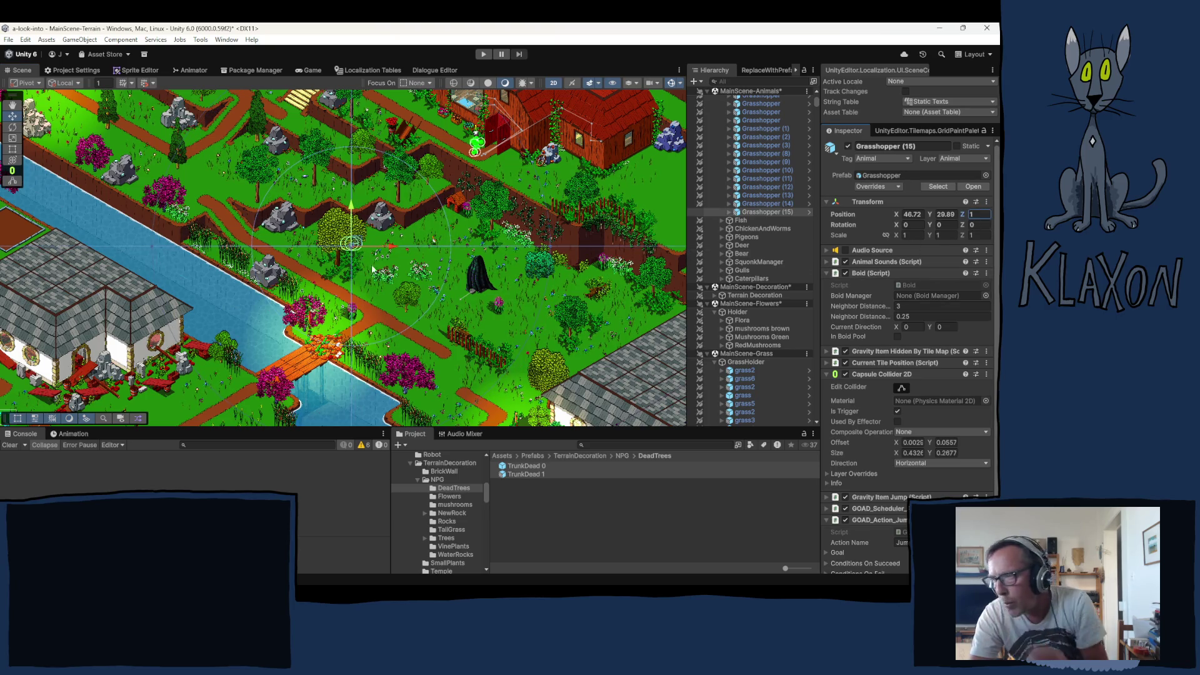
click(755, 212)
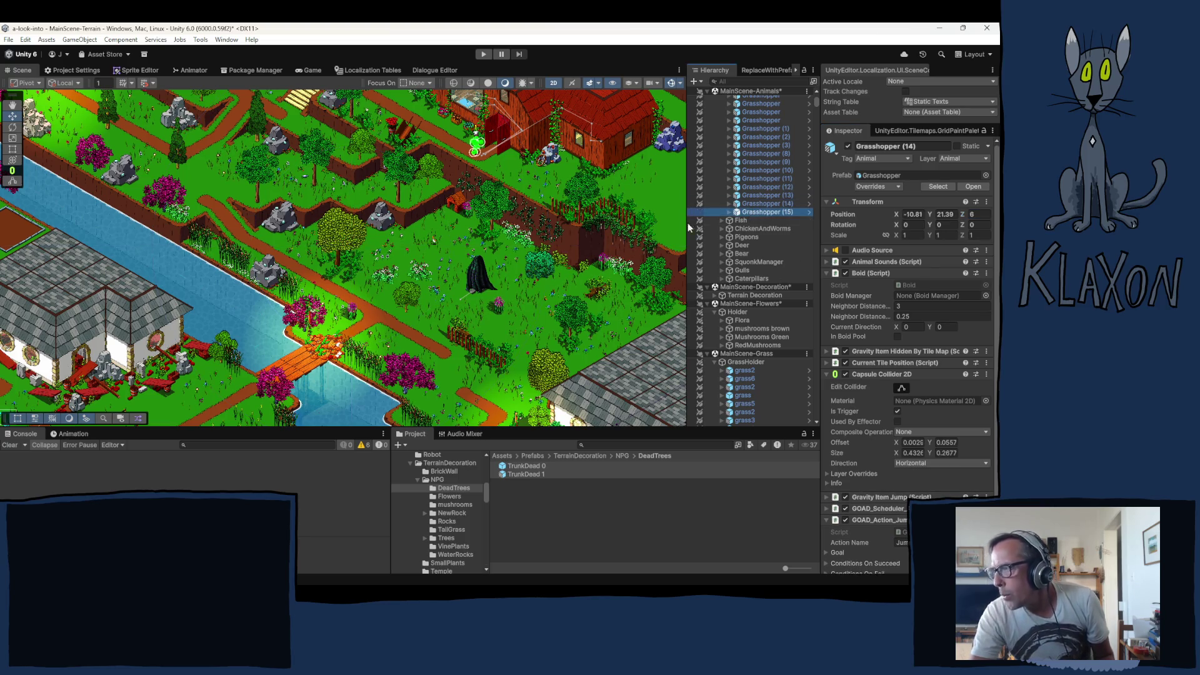
Duplicate it into Grasshopper (16) and place it below-right of the cloaked figure at X 50.61, Y 27.31
key(ctrl+d)
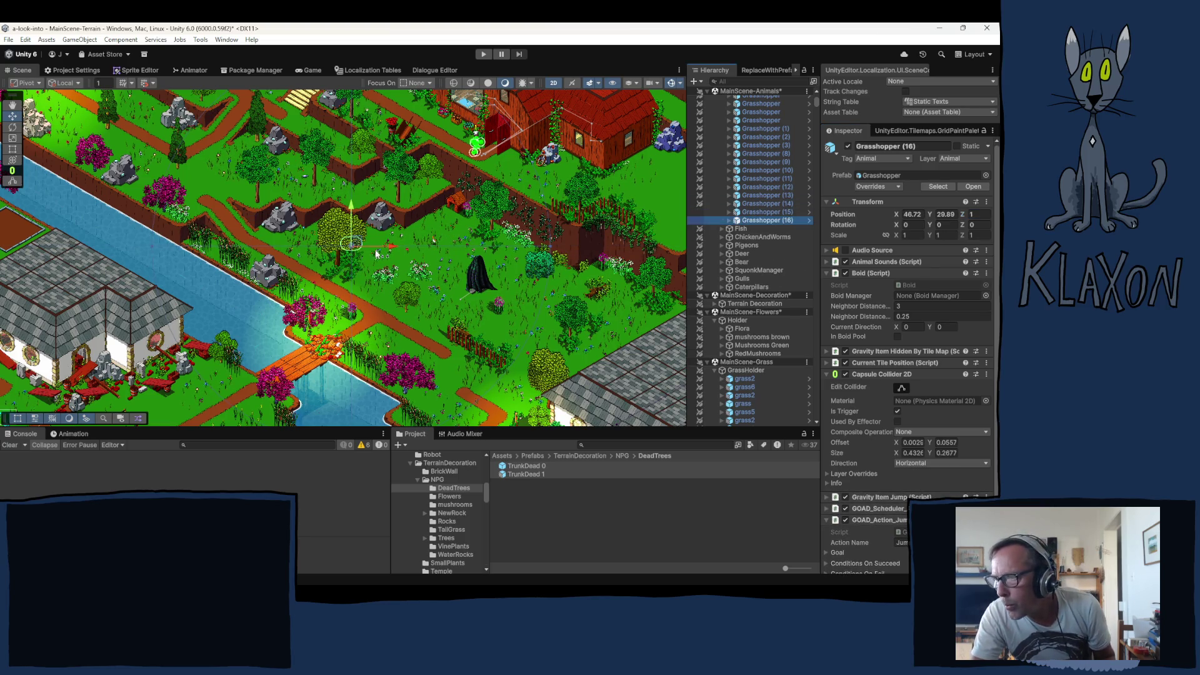
mouse_move(358, 246)
mouse_down()
mouse_move(481, 306)
mouse_move(526, 351)
mouse_move(527, 369)
mouse_move(545, 374)
mouse_up()
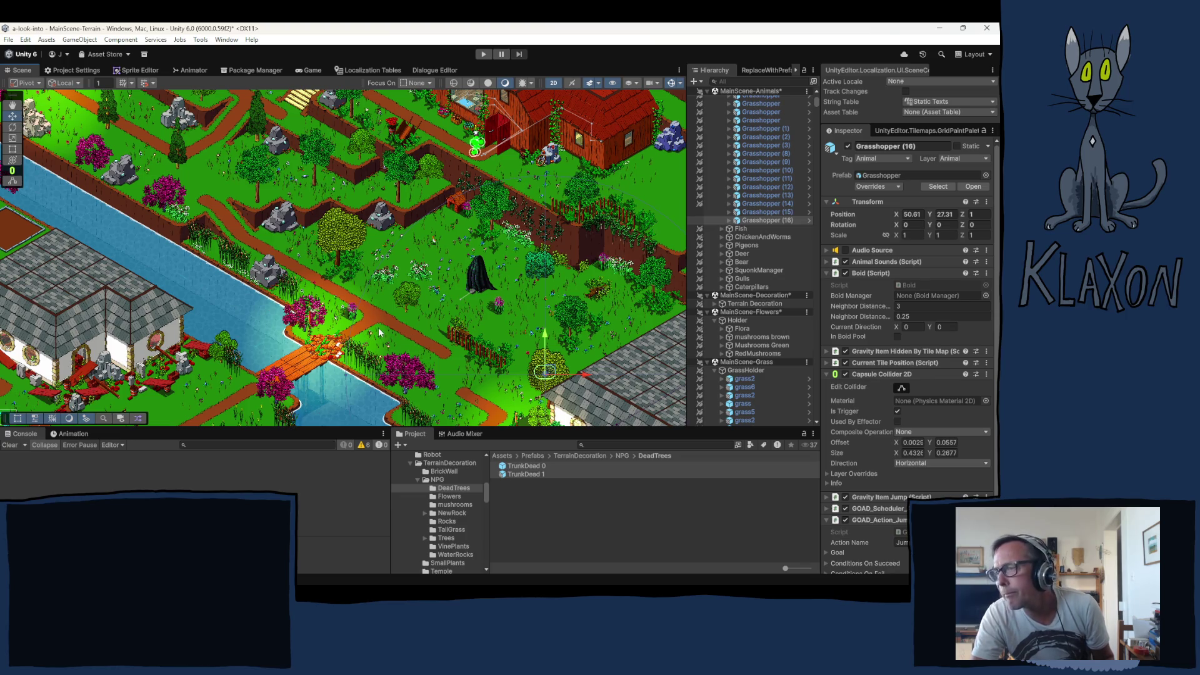
drag(170, 205, 269, 338)
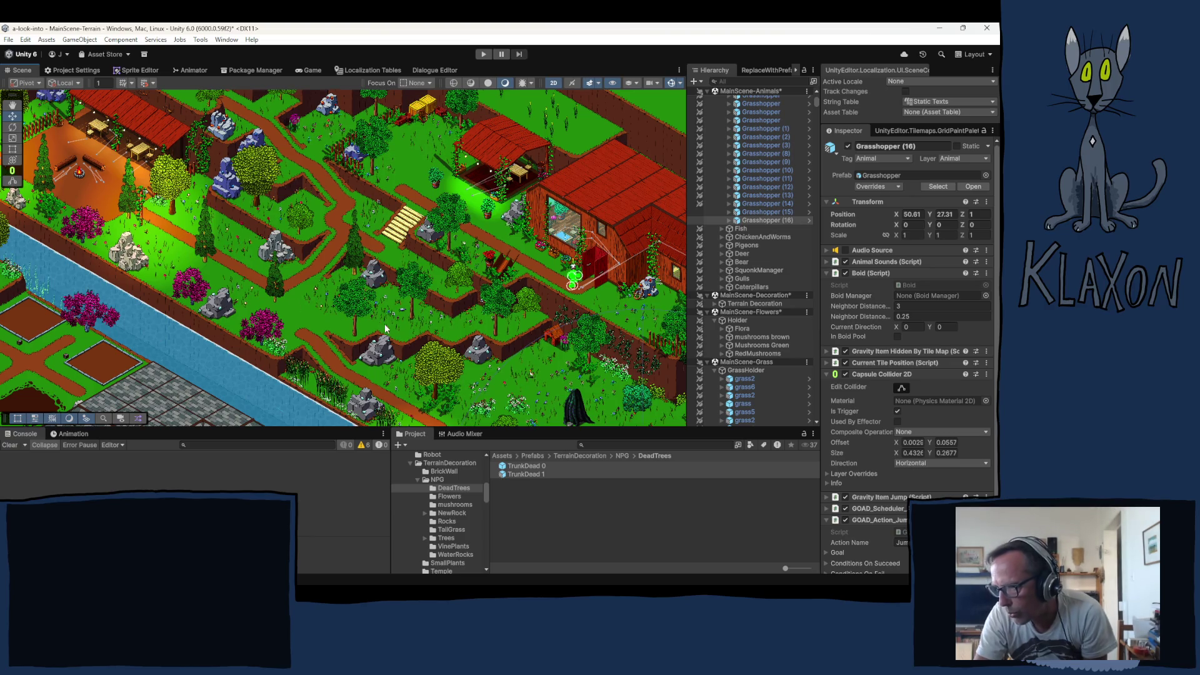
drag(444, 350, 259, 246)
drag(419, 310, 333, 256)
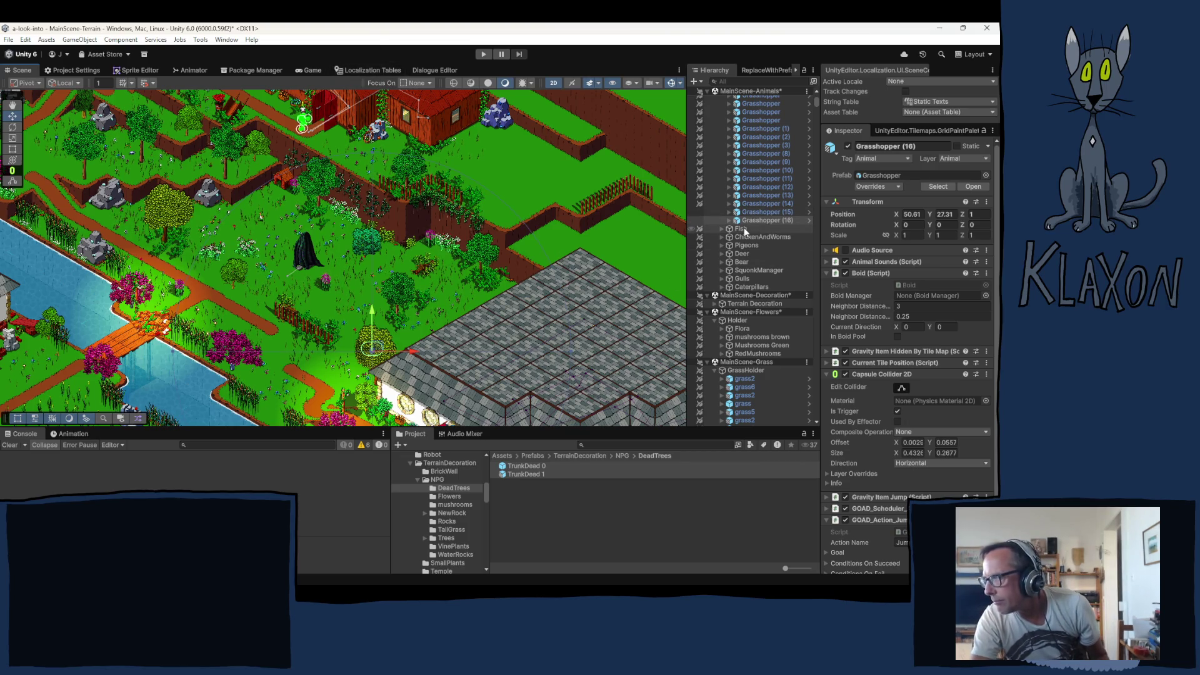
scroll(719, 268, up, 10)
Collapse all seven MainScene scenes, Terrain through Trees, in the Hierarchy
scroll(725, 188, up, 10)
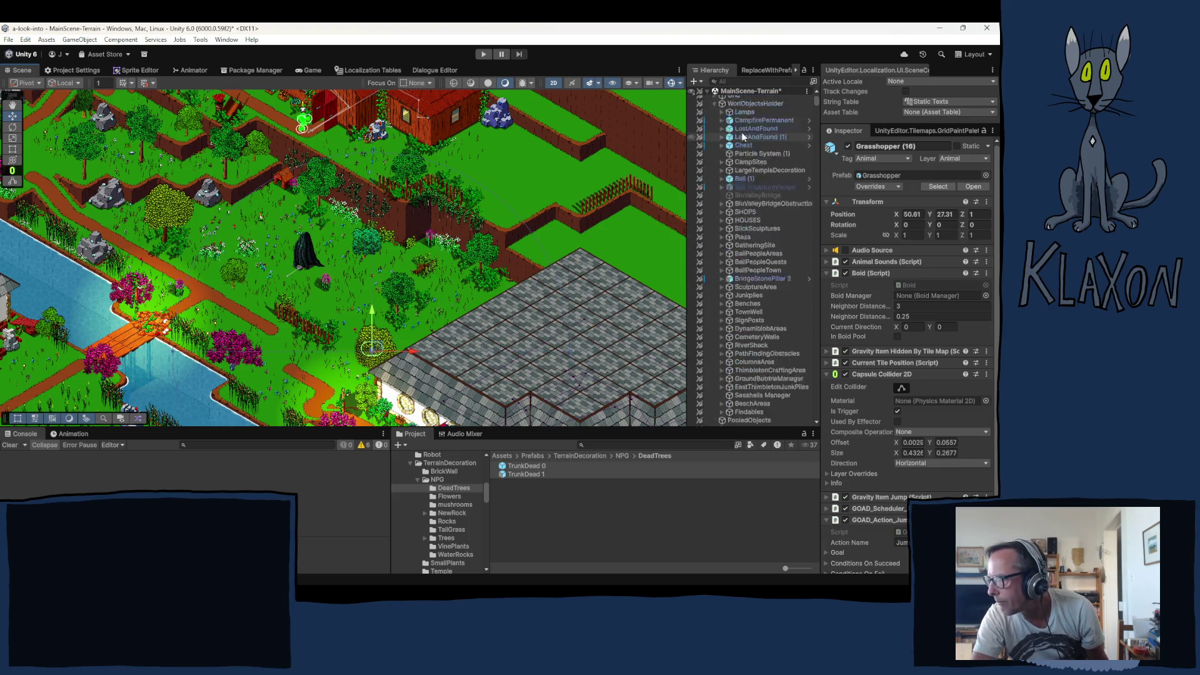
click(707, 92)
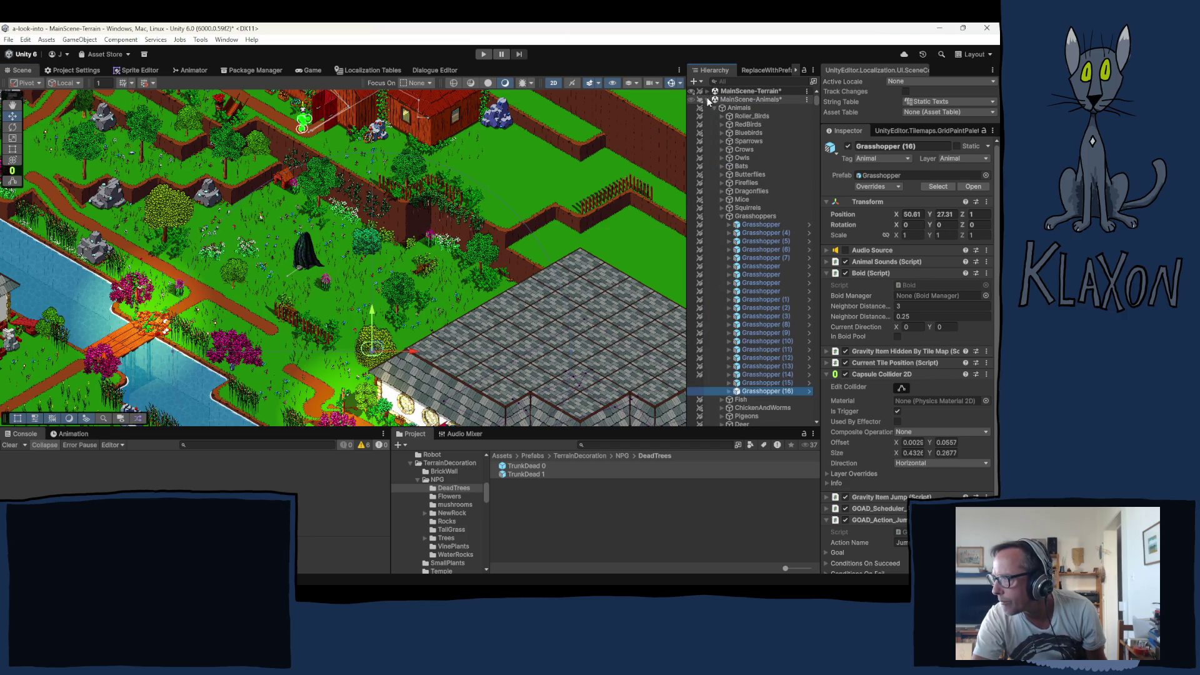
click(708, 100)
click(707, 108)
click(707, 116)
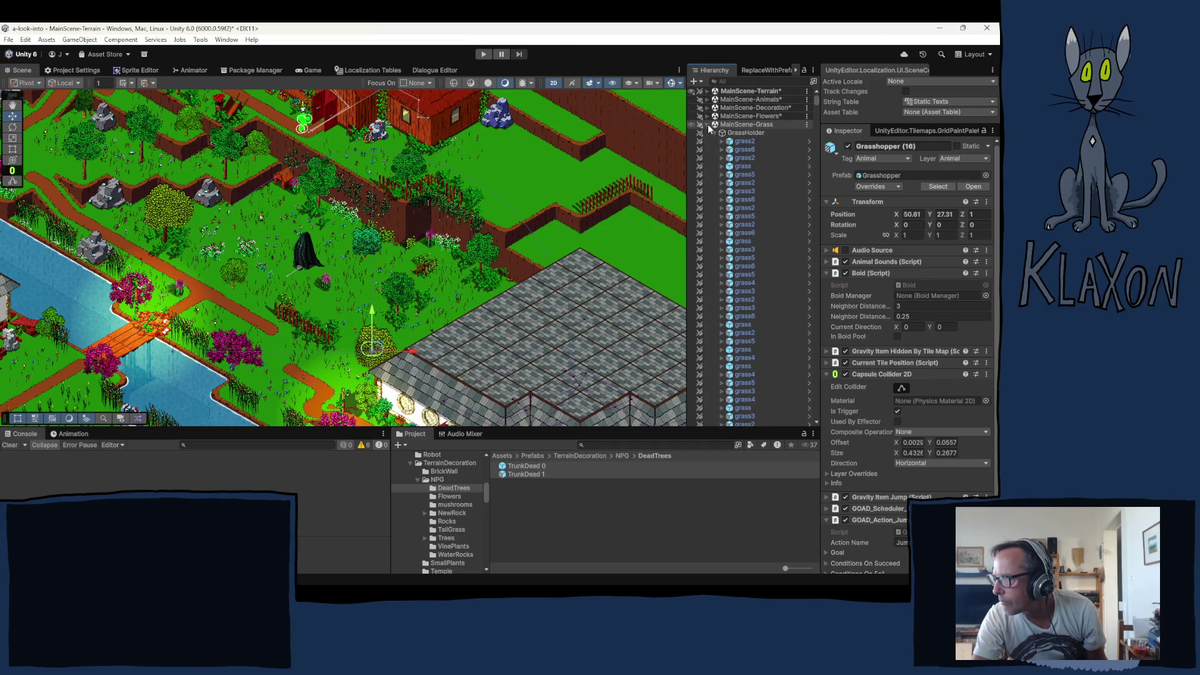
click(707, 125)
click(707, 133)
click(707, 141)
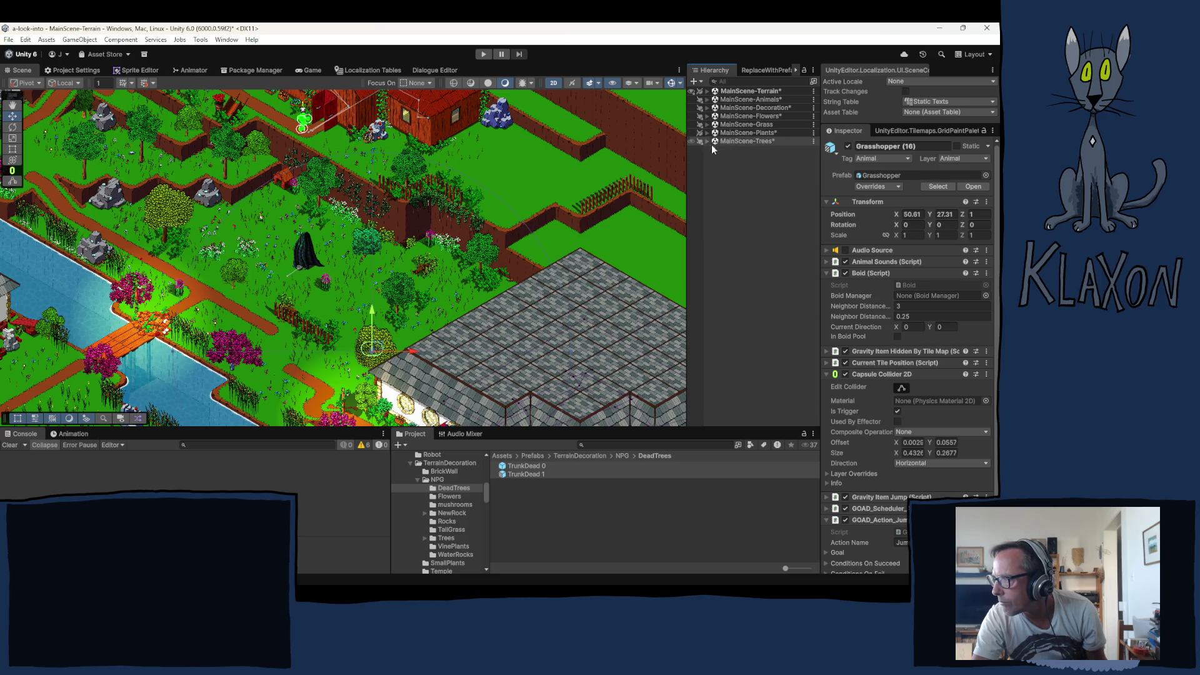
Select grass6 inside GrassHolder, nudge it very slightly, then collapse GrassHolder and MainScene-Grass
click(707, 124)
click(715, 133)
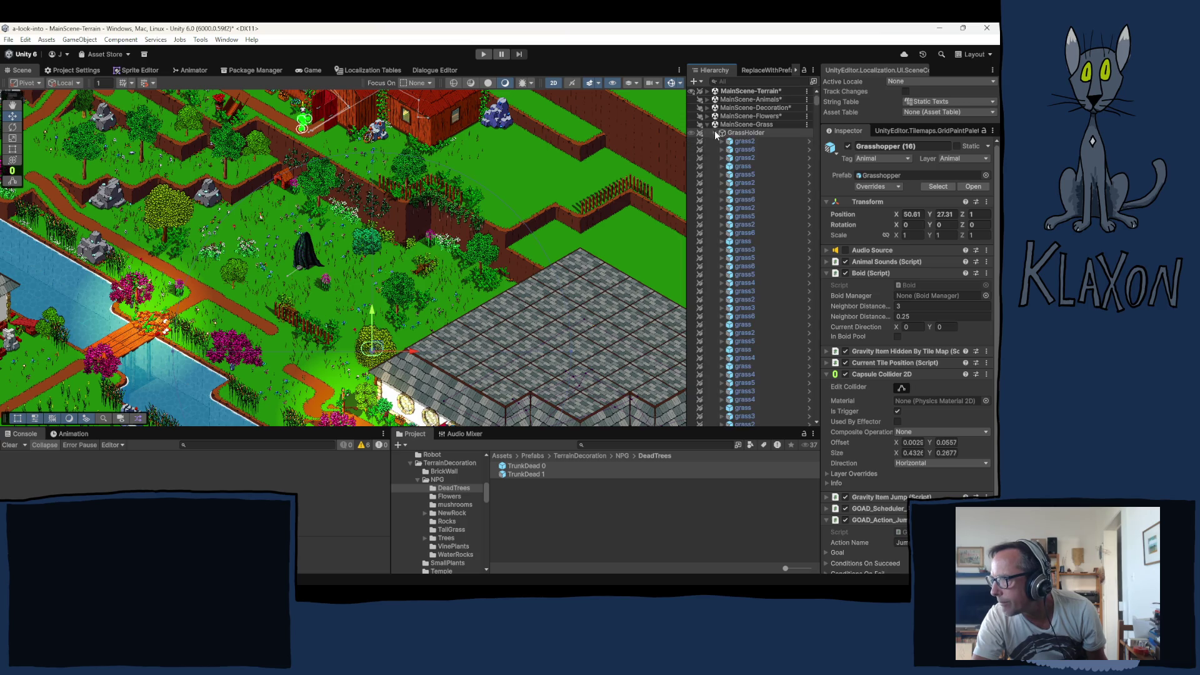
drag(817, 107, 824, 395)
scroll(750, 350, down, 3)
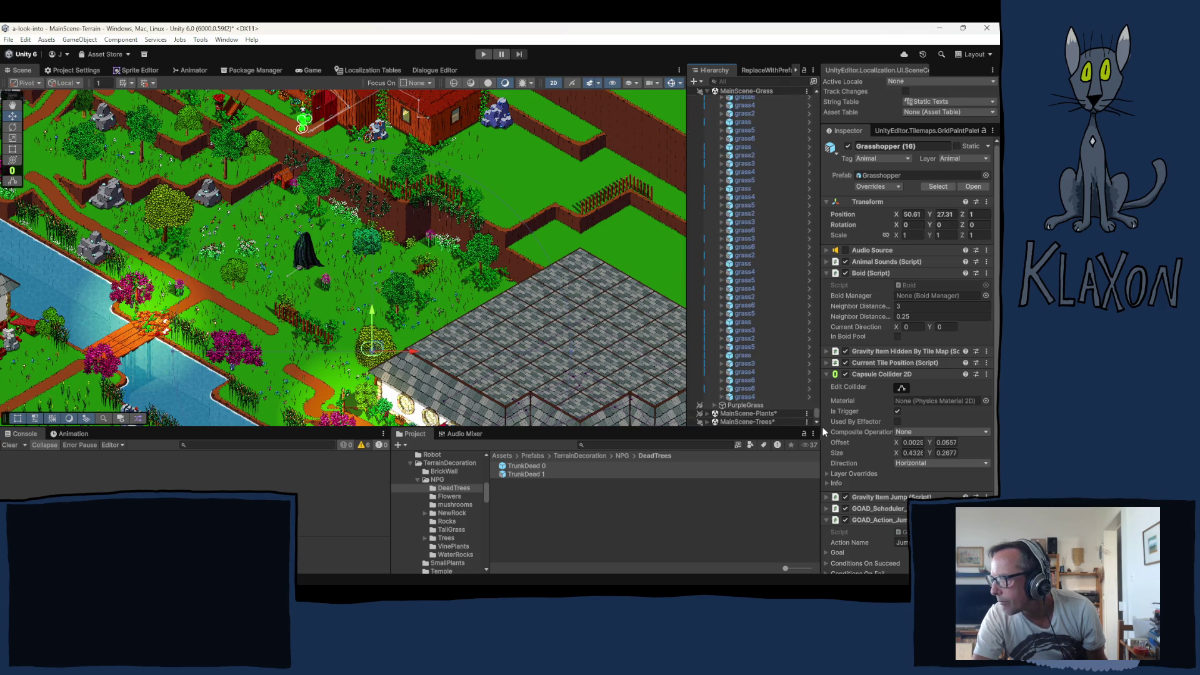
click(736, 382)
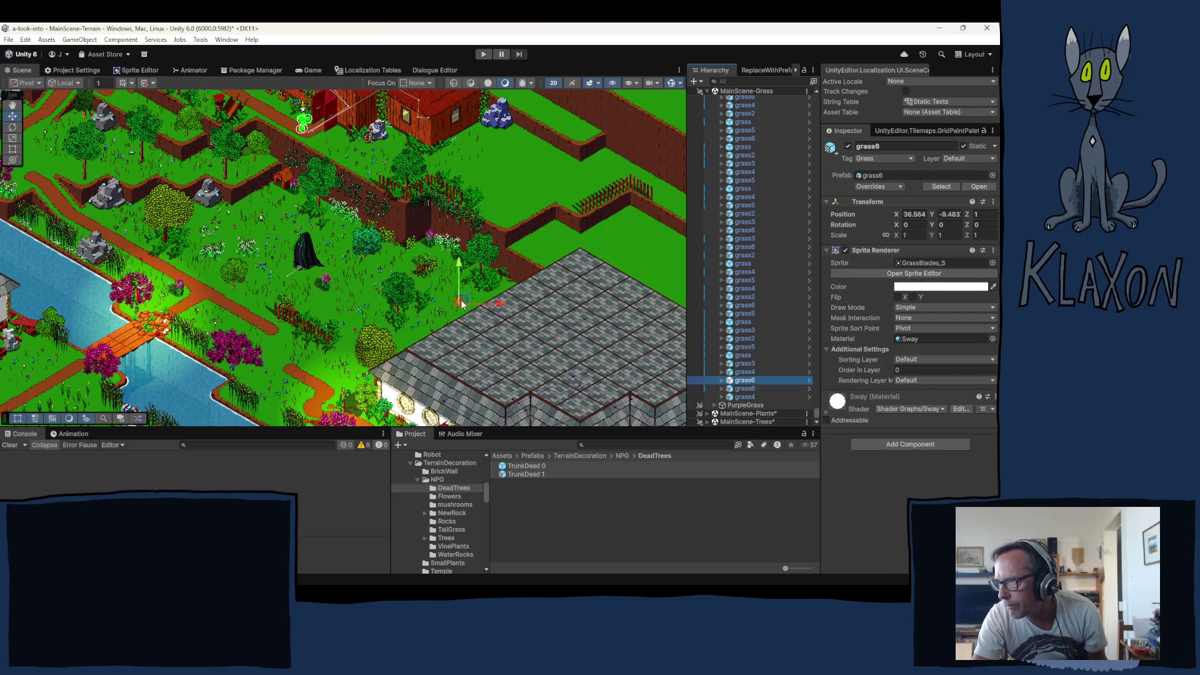
click(464, 302)
drag(465, 302, 461, 301)
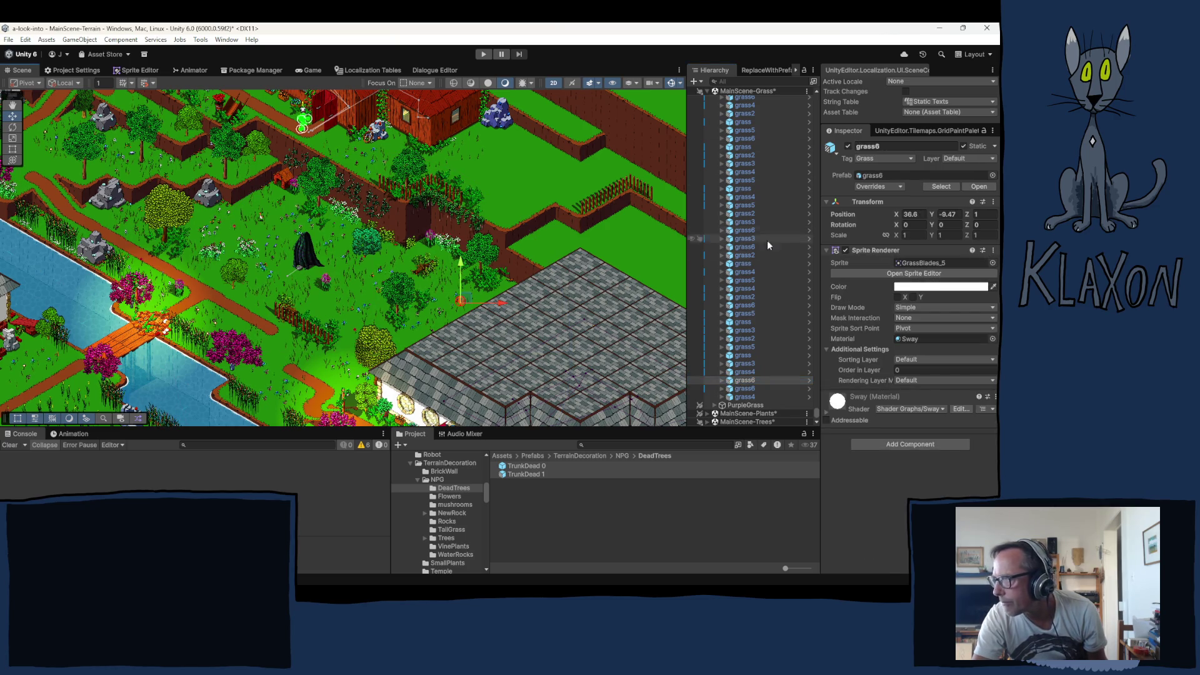
drag(814, 414, 794, 92)
click(714, 133)
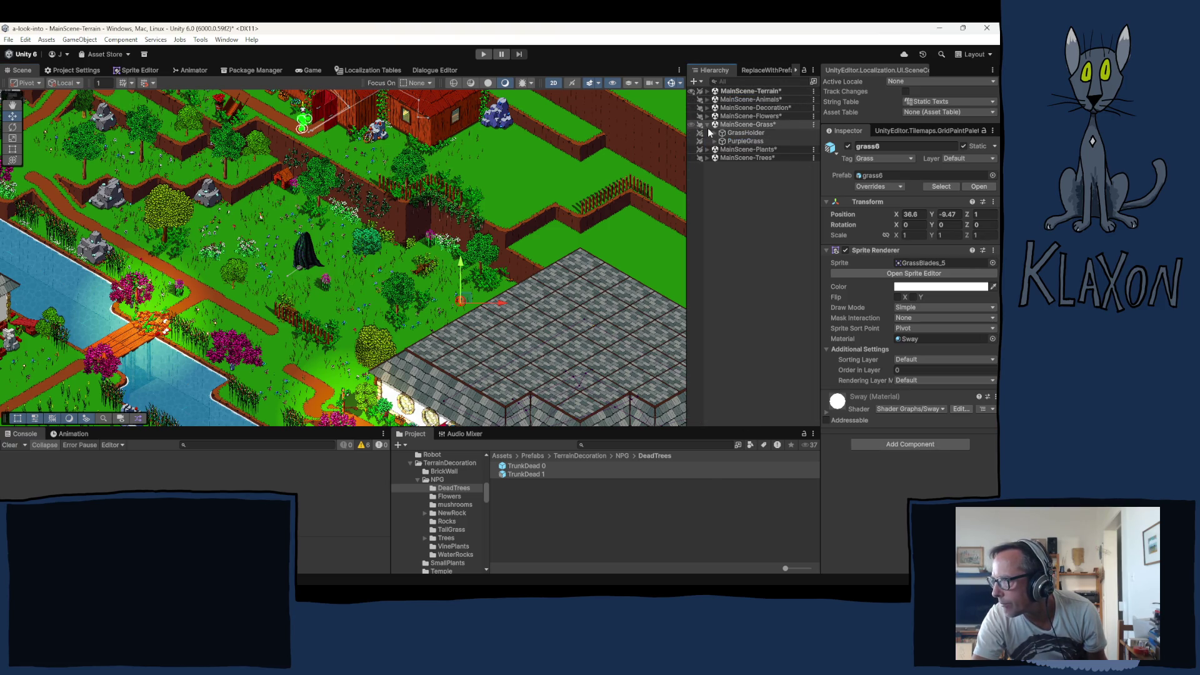
click(707, 124)
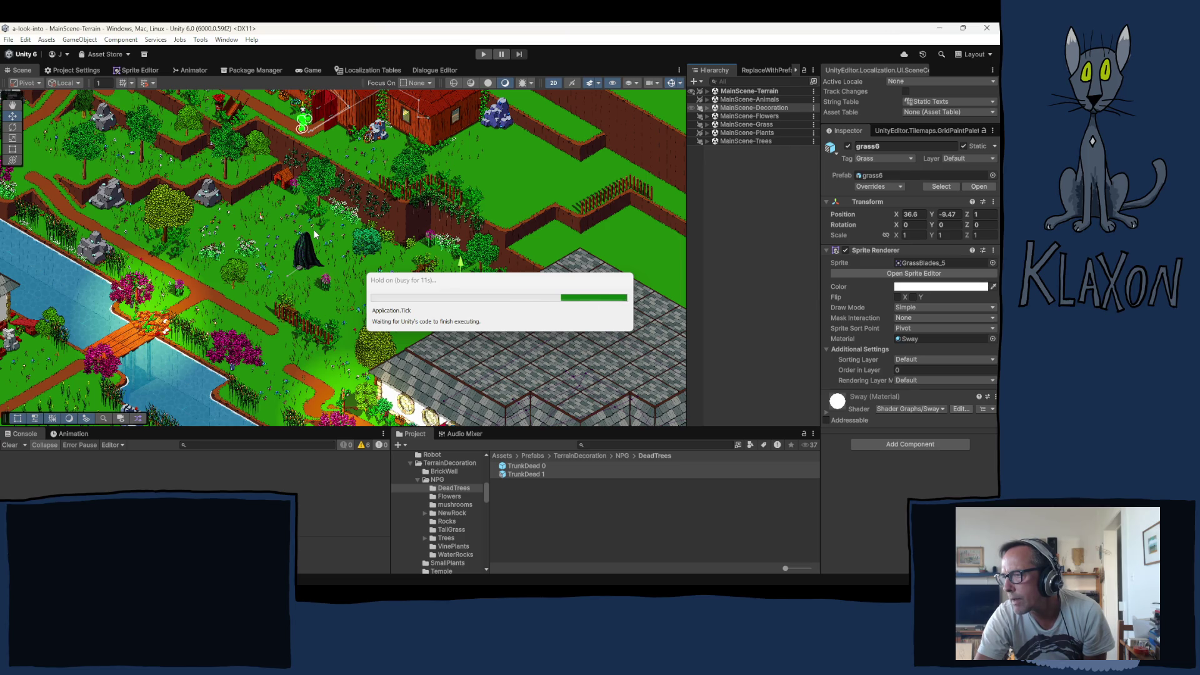
Zoom in and pan toward the upper-left of the garden once the save finishes
scroll(313, 230, up, 3)
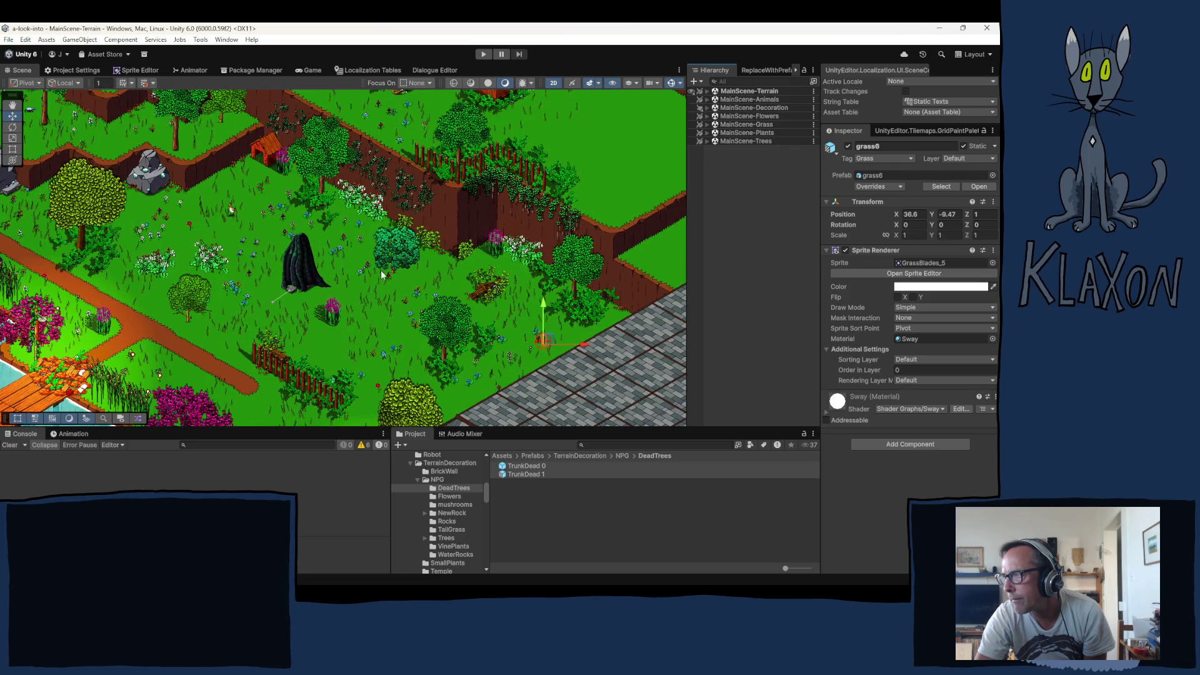
scroll(397, 259, up, 2)
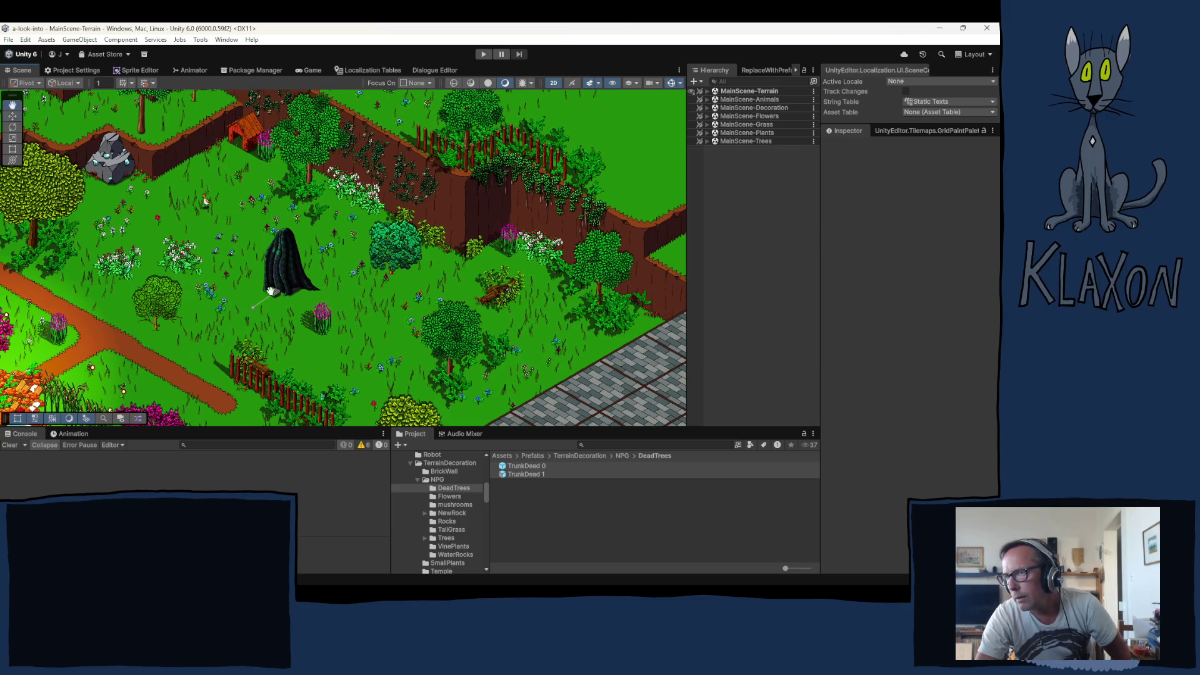
drag(204, 170, 276, 304)
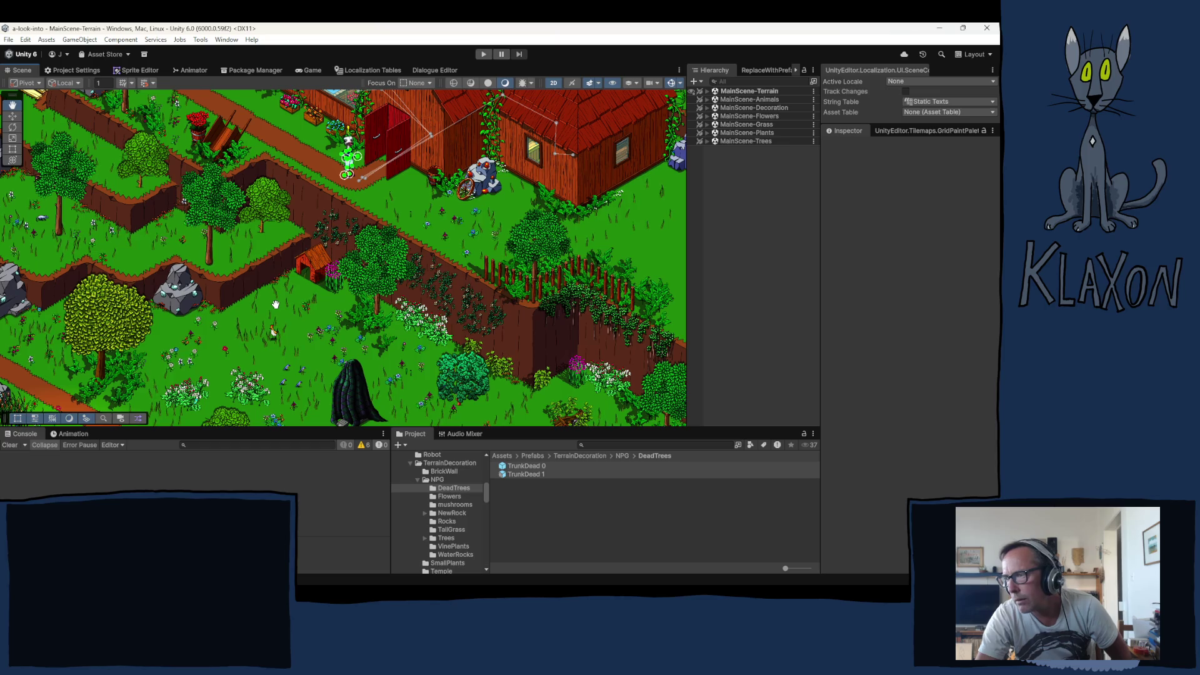
Switch to the Move tool before running the game
key(w)
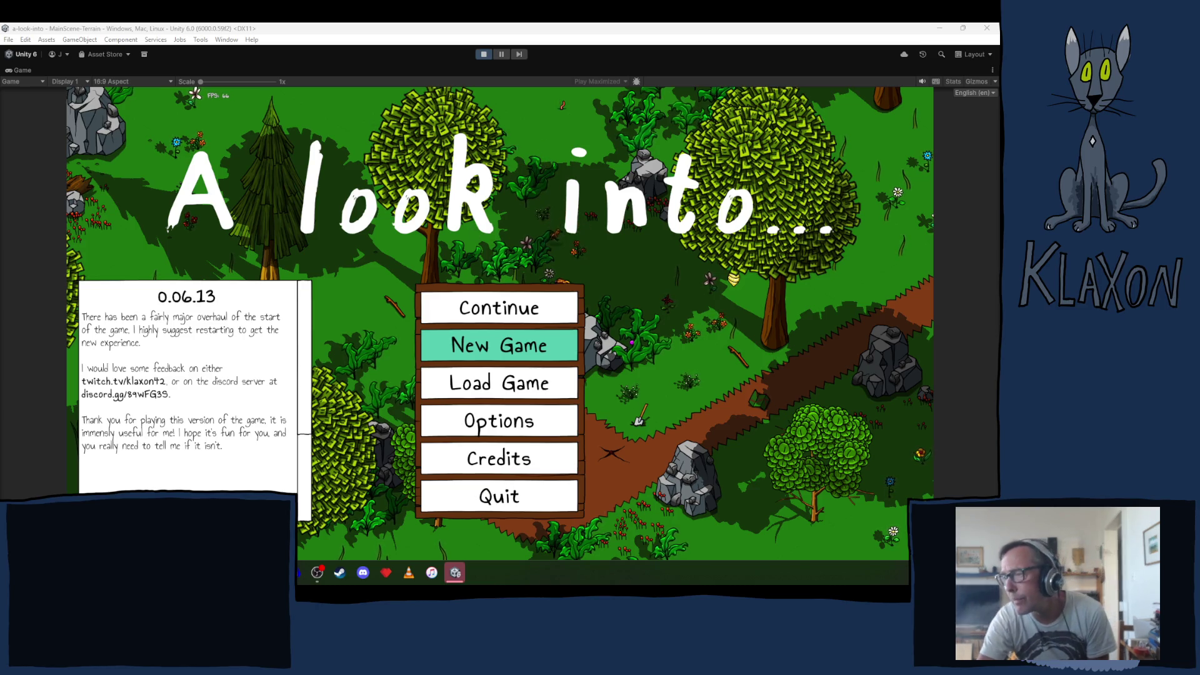
Resume from the last save, pick up the stone spade and walk the bear up the dirt path
click(507, 310)
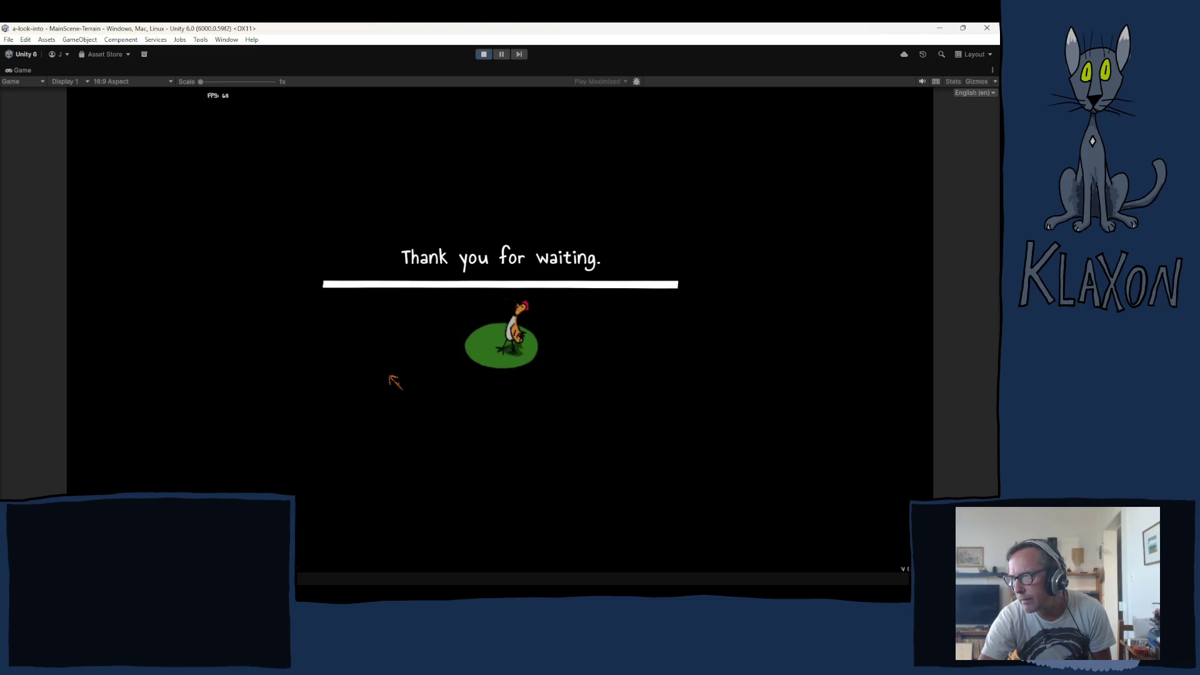
key(w)
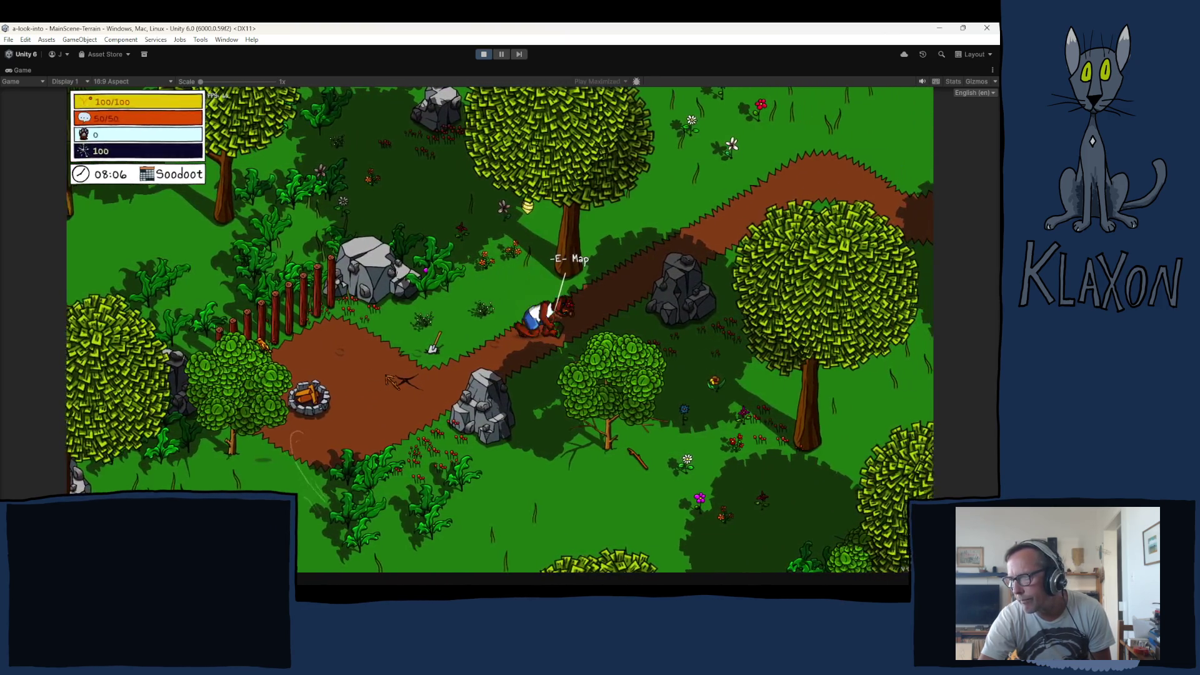
key(Tab)
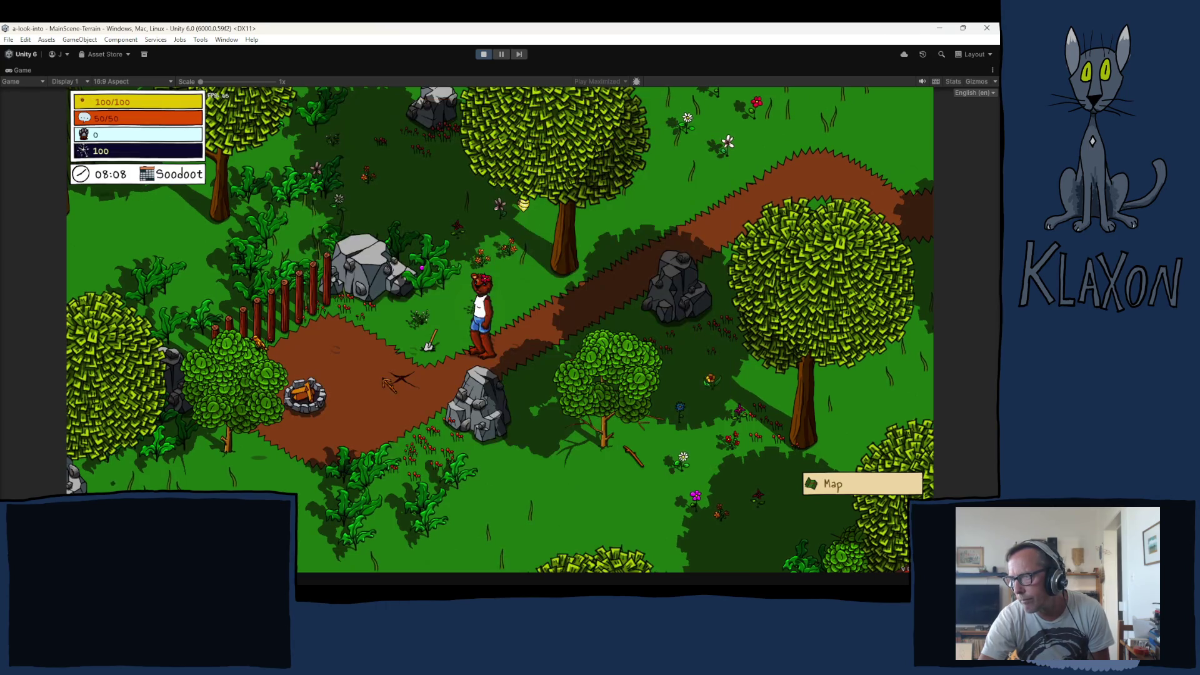
key(a)
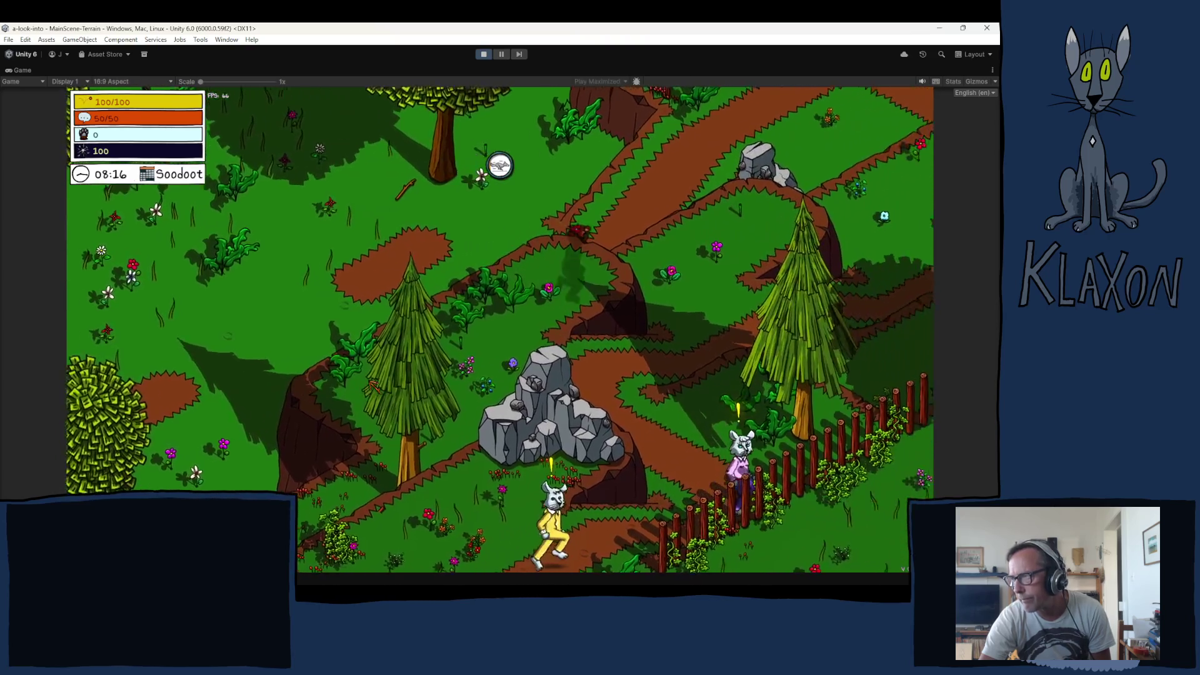
key(w)
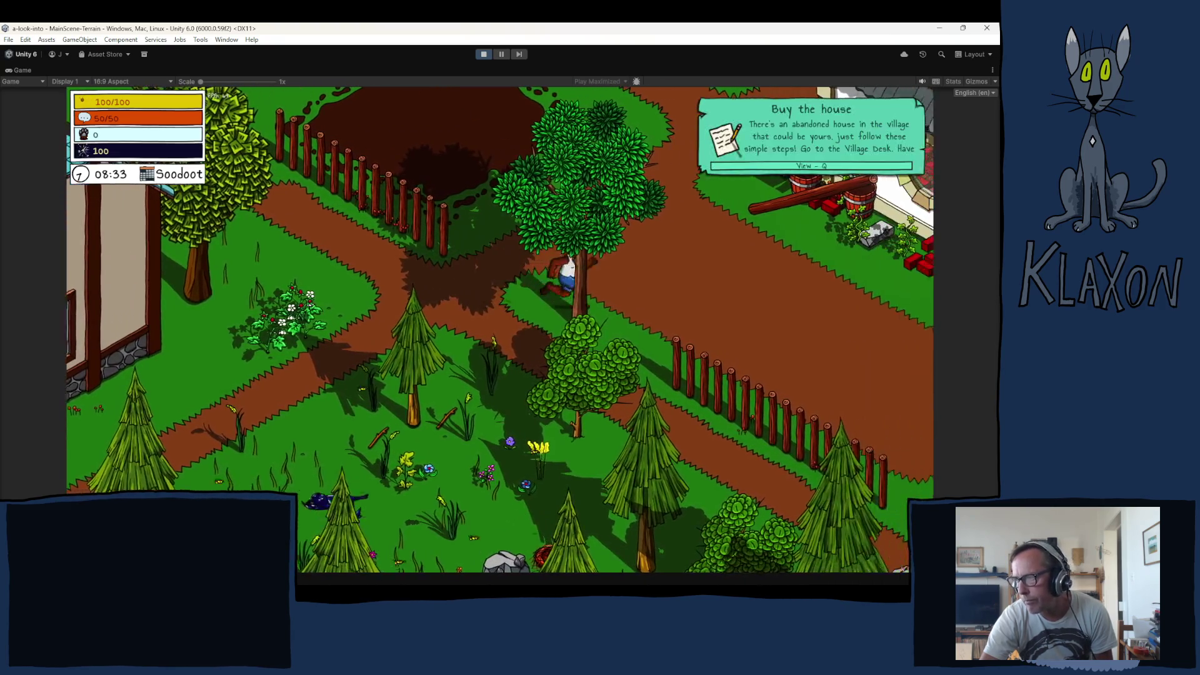
Run past the village houses onto the bridge and clear the debris with the tool
key(d)
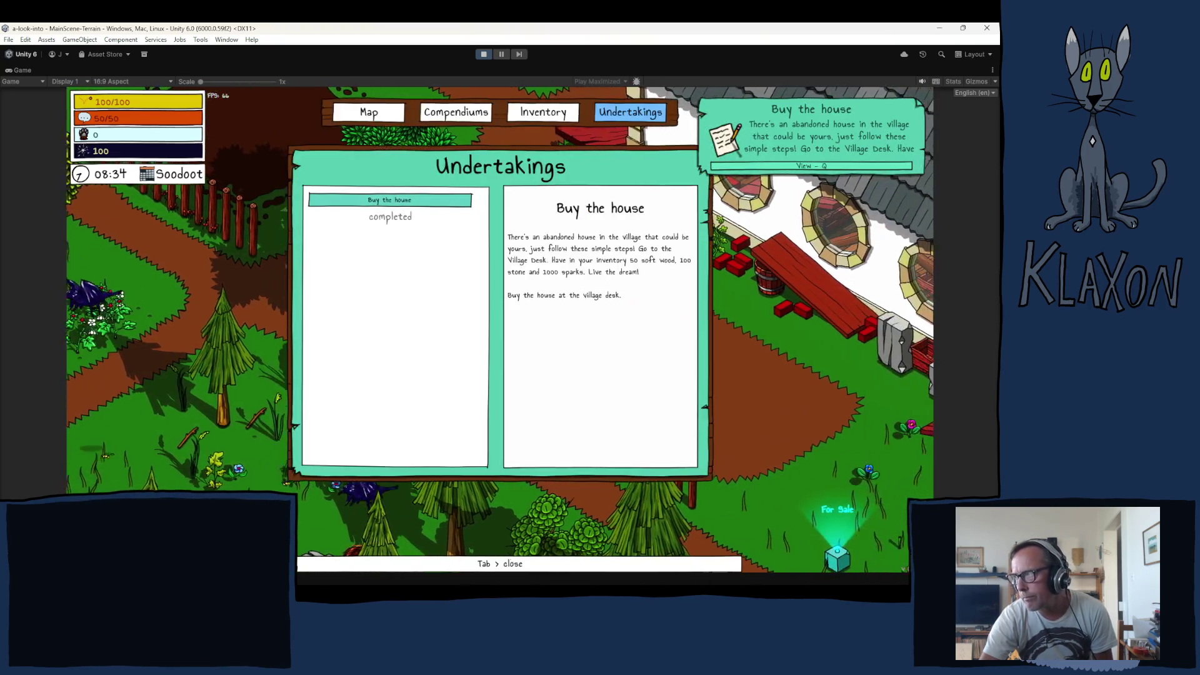
key(s)
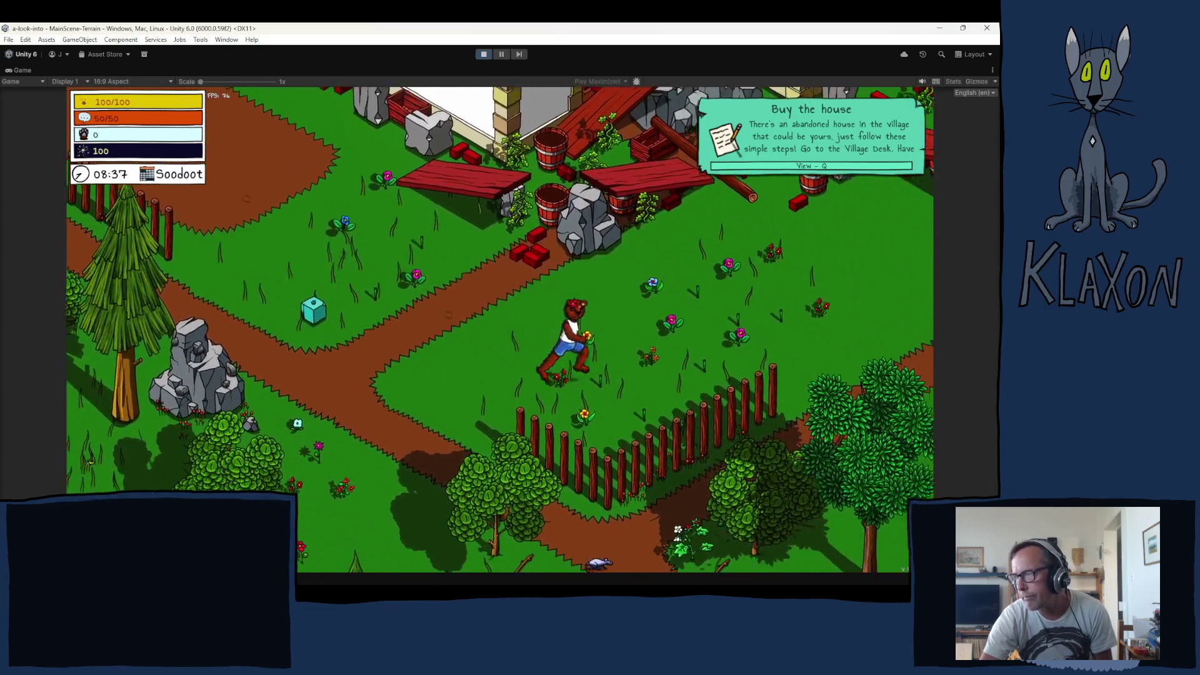
key(d)
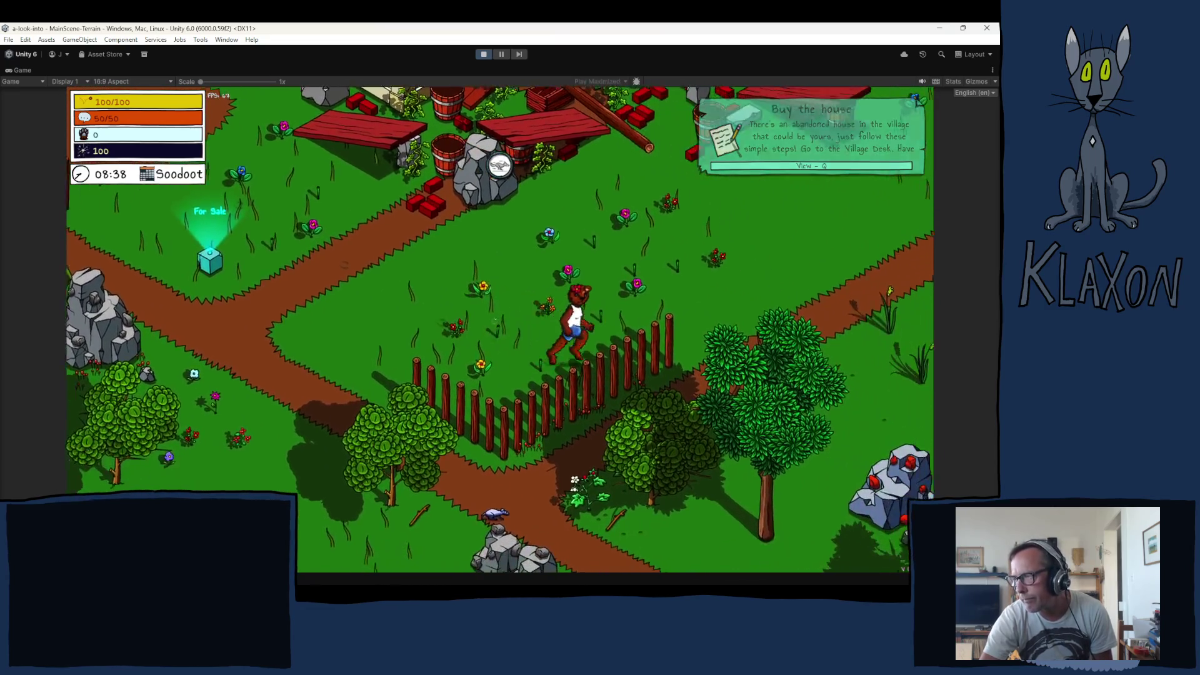
key(d)
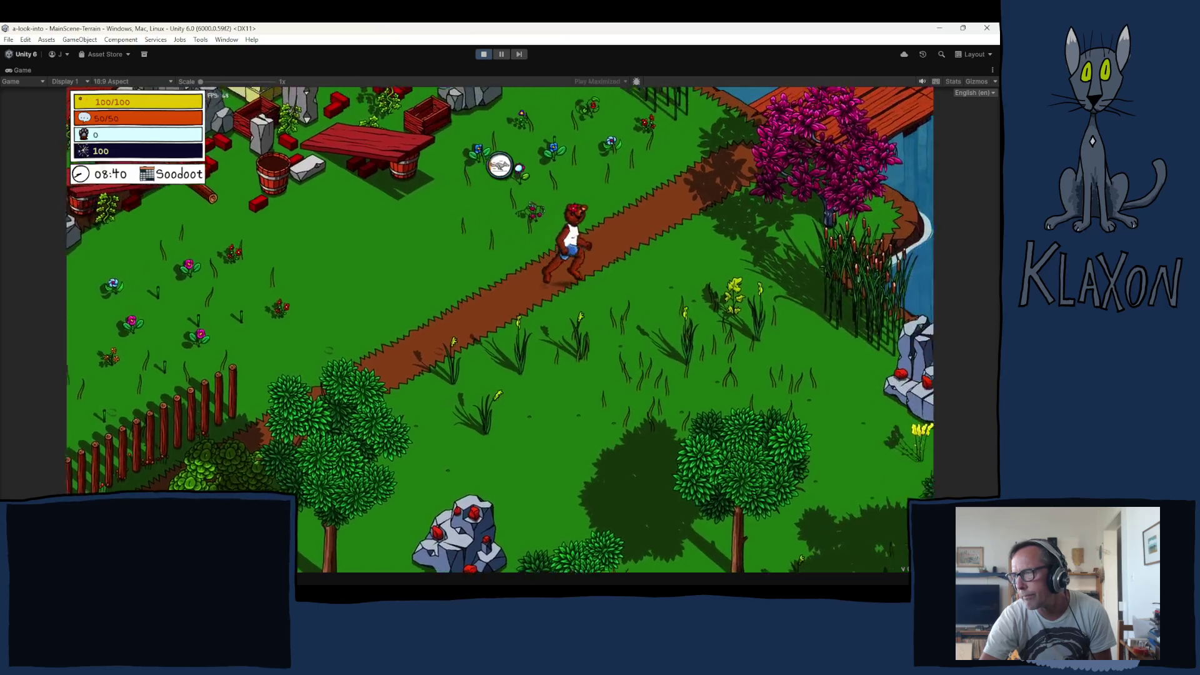
key(d)
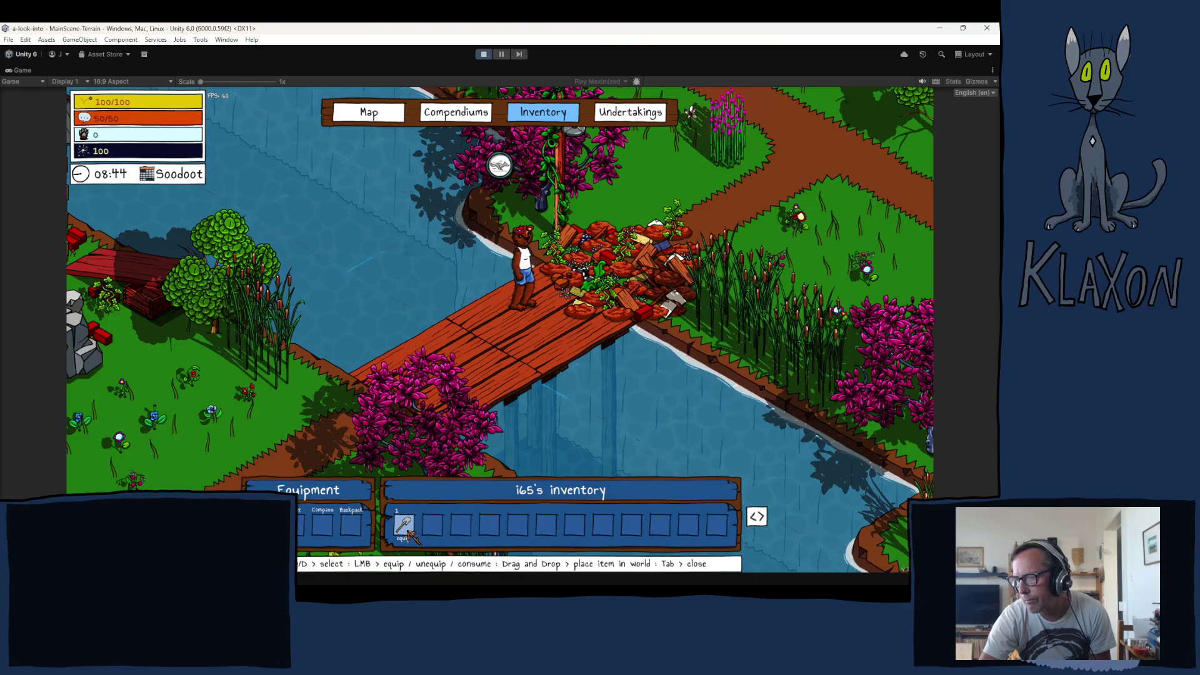
key(space)
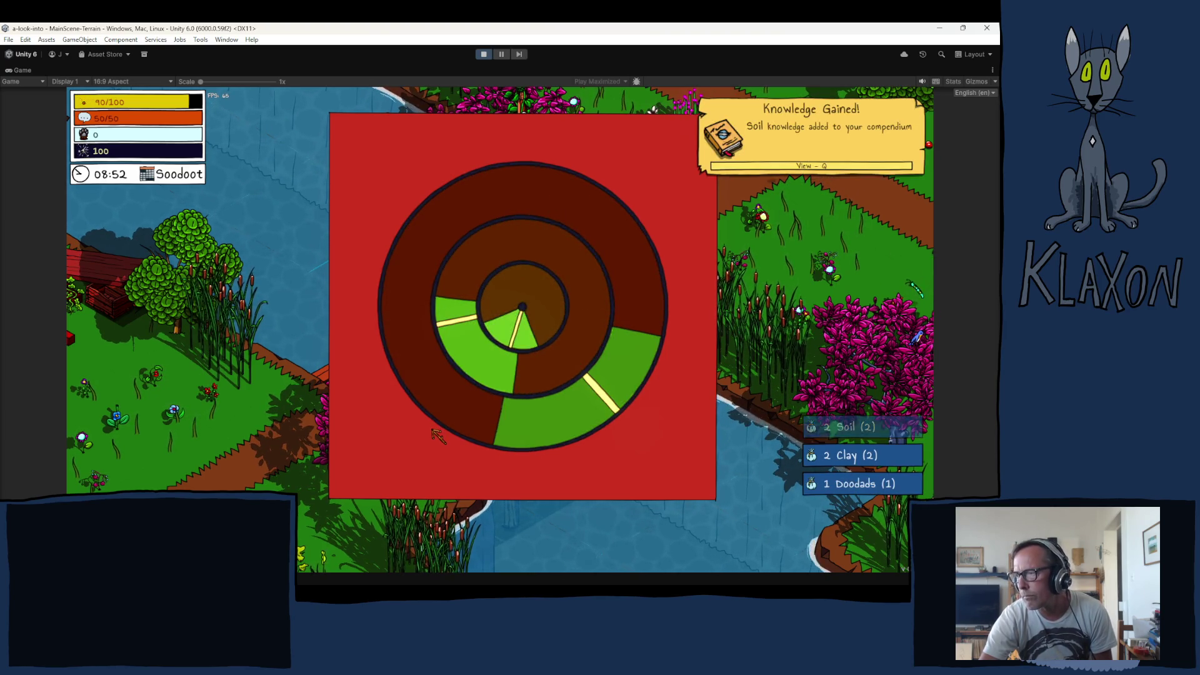
Check the cloaked tent's required items, talk to the chicken to receive the map, then close it
key(d)
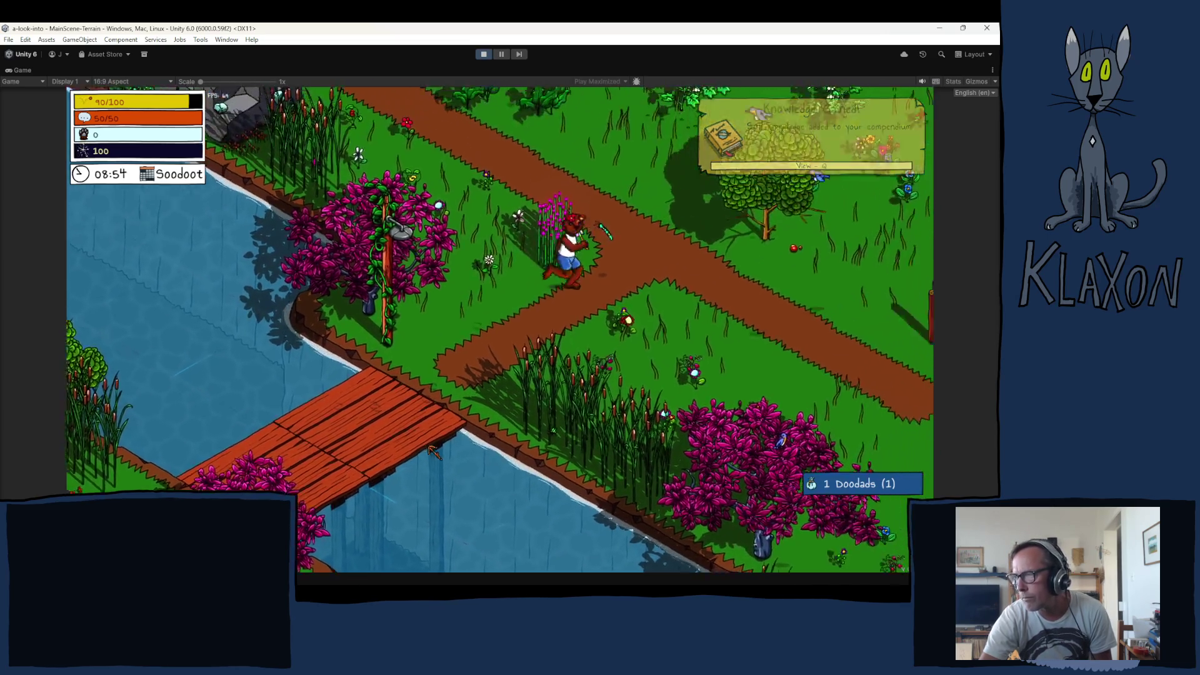
key(Tab)
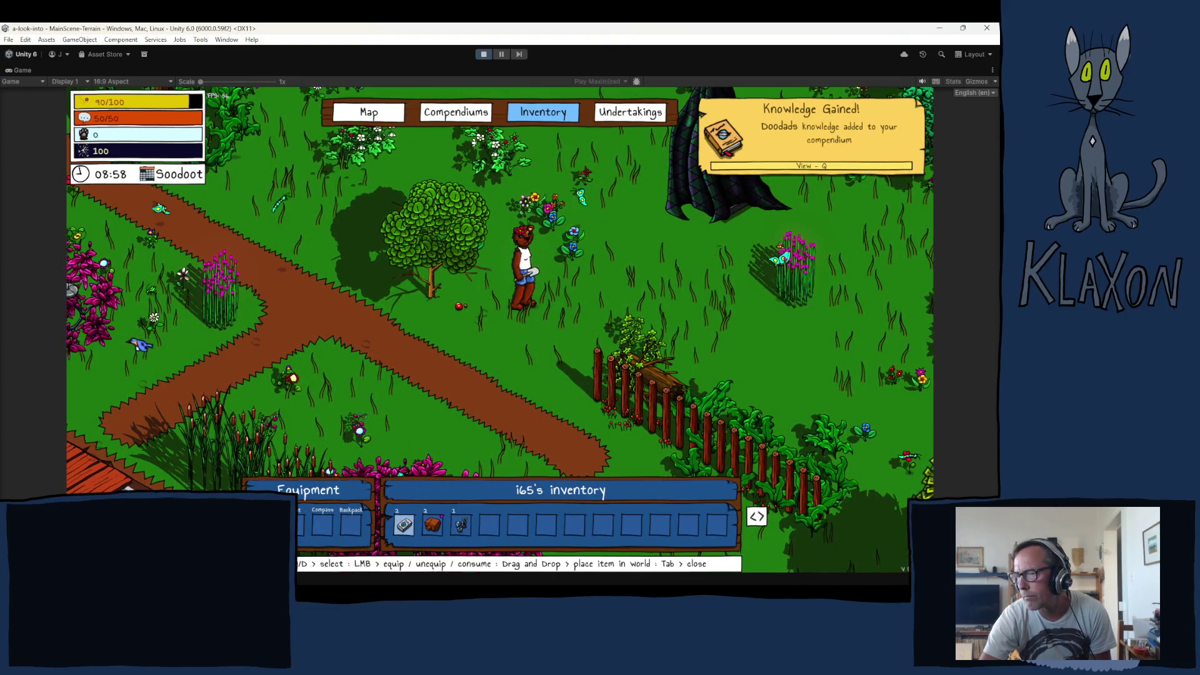
key(Tab)
key(d)
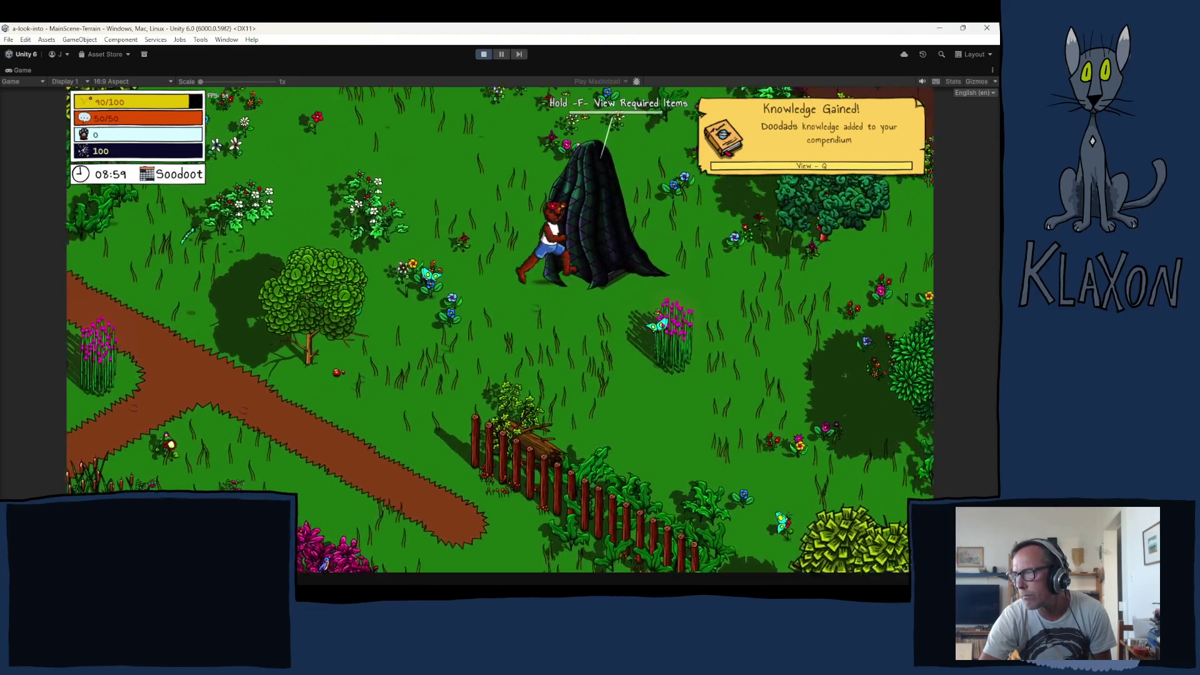
key(f)
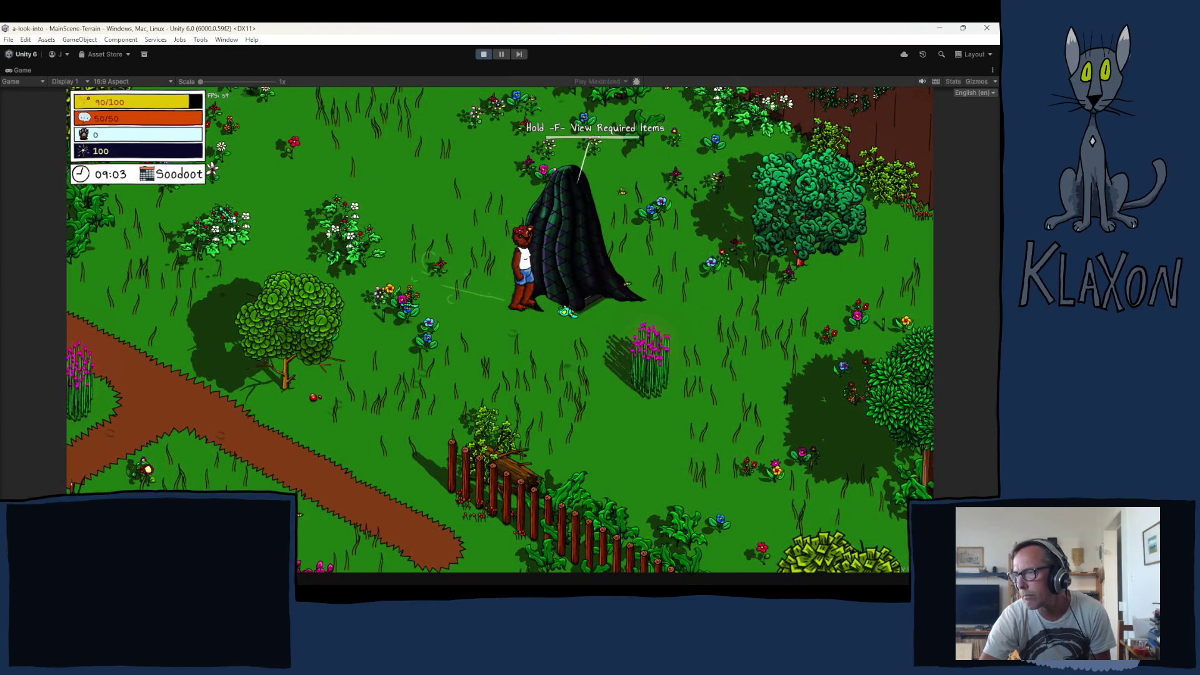
key(w)
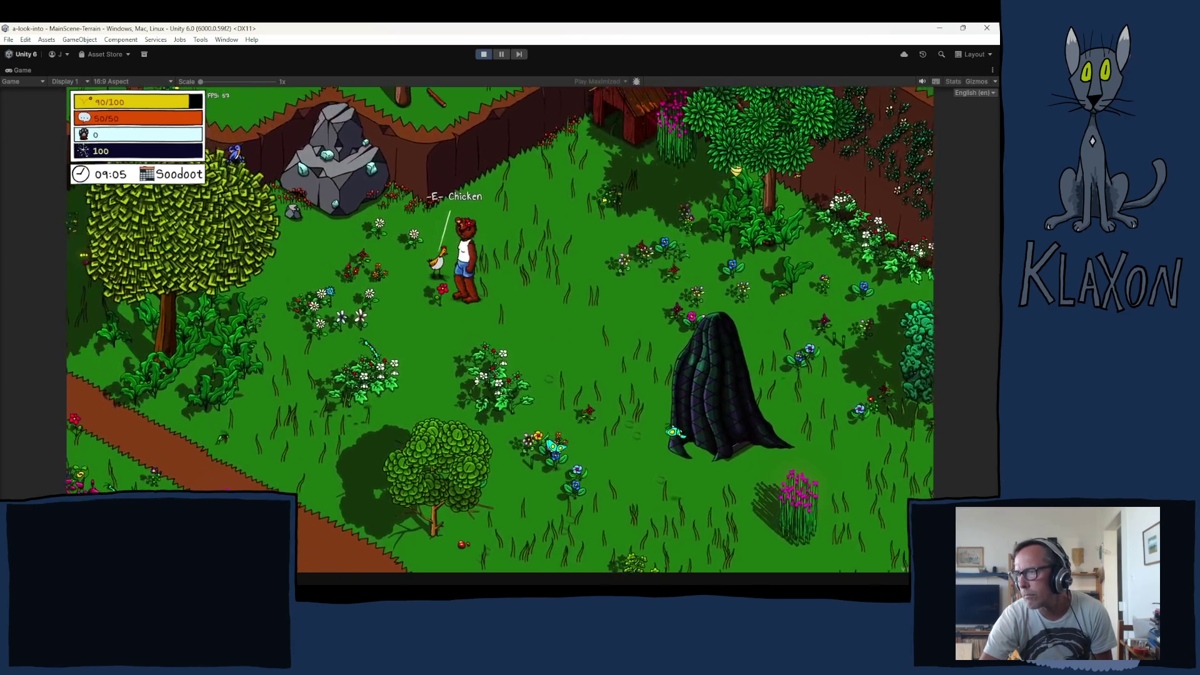
key(space)
key(space)
key(space)
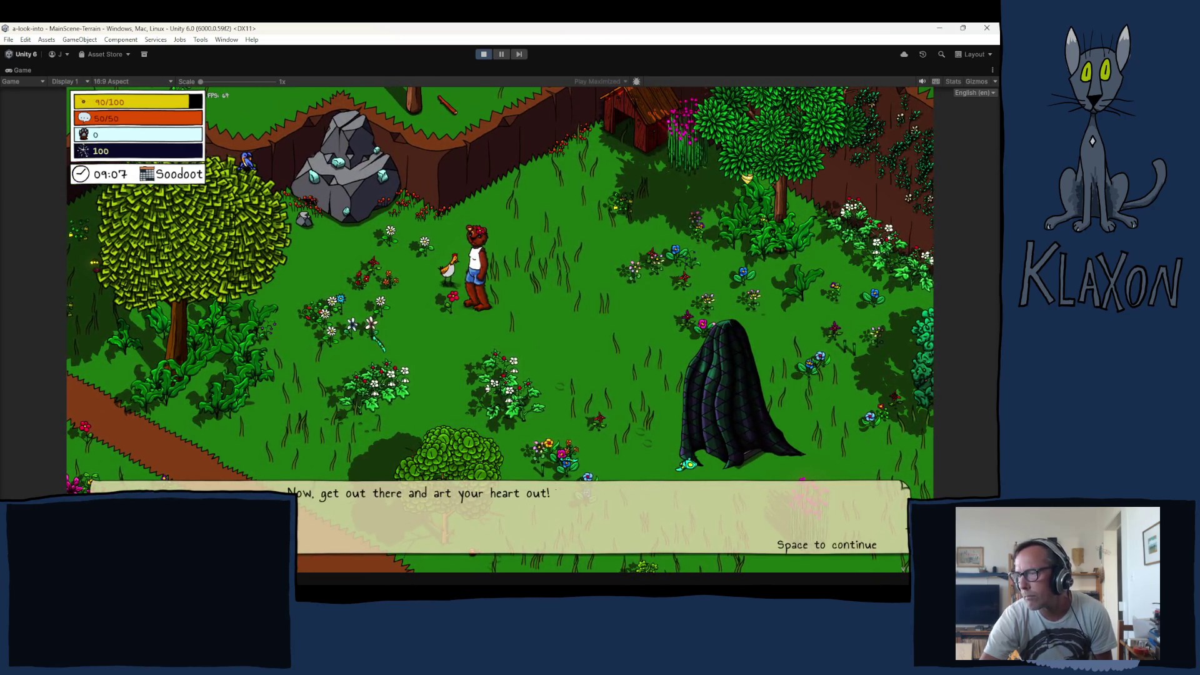
key(space)
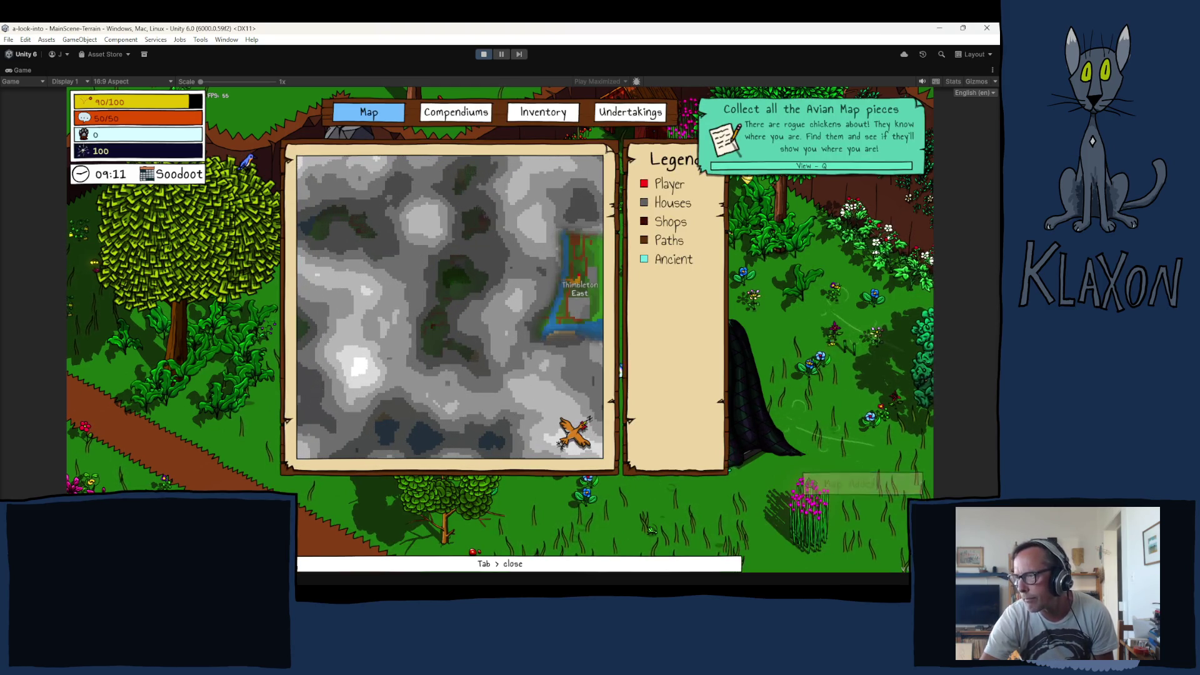
key(Tab)
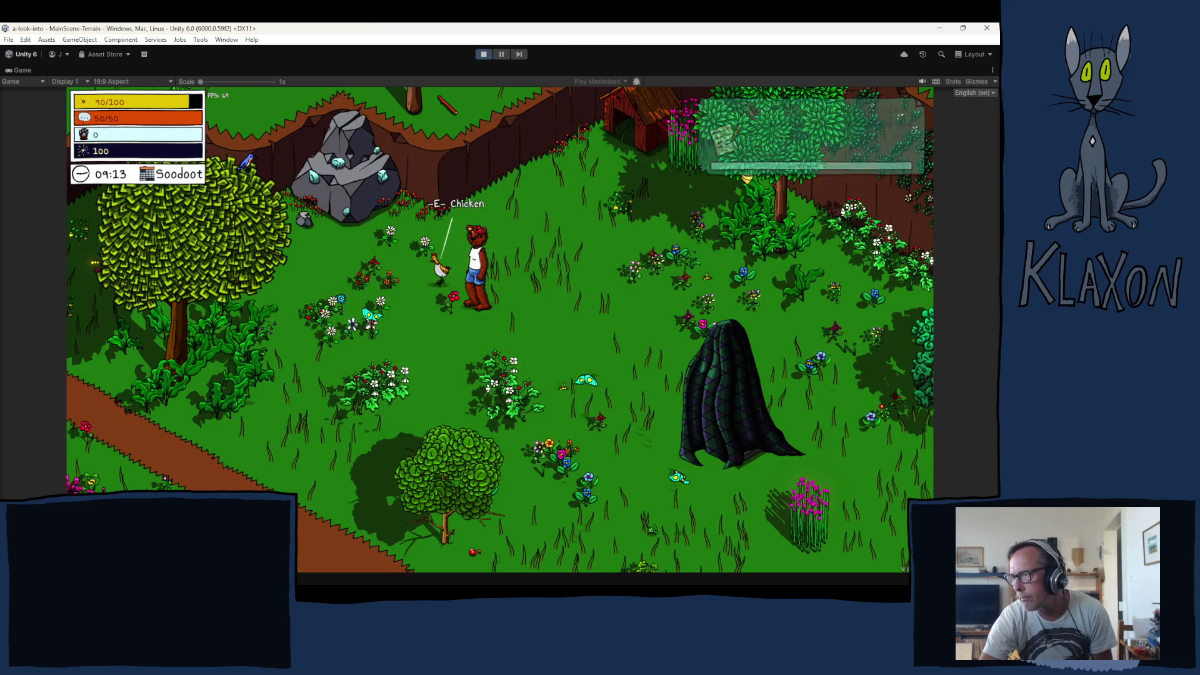
Run the bear down-left through the forest past the dog house
key(a)
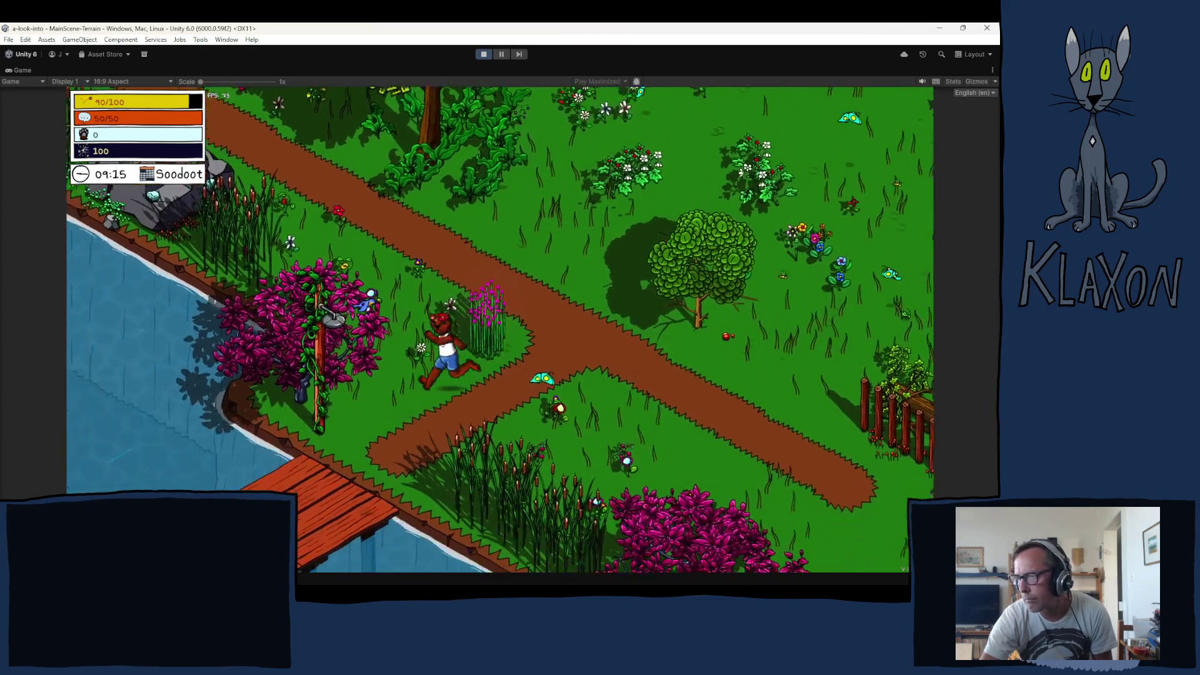
key(a)
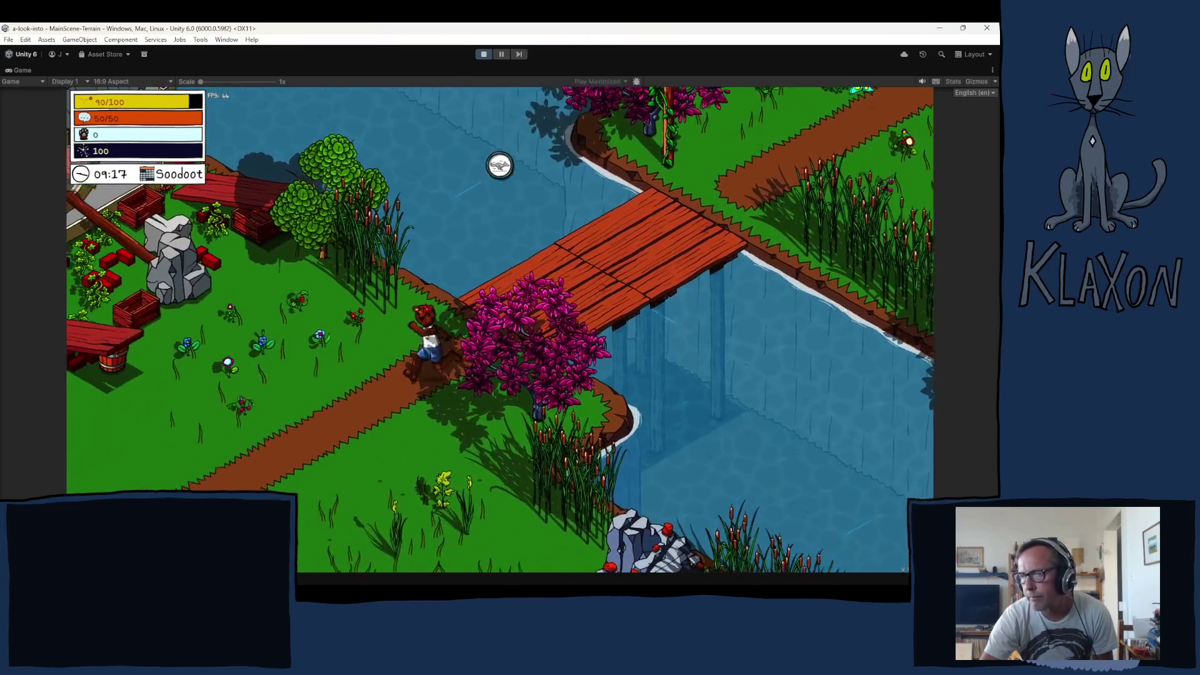
key(a)
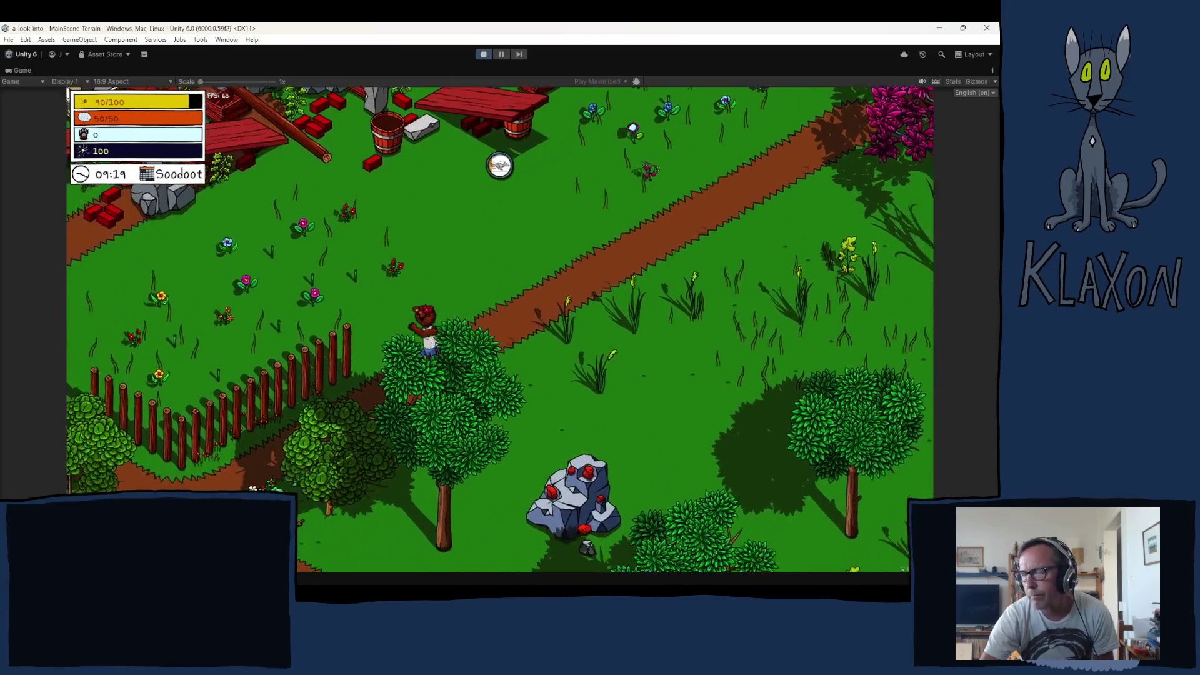
key(a)
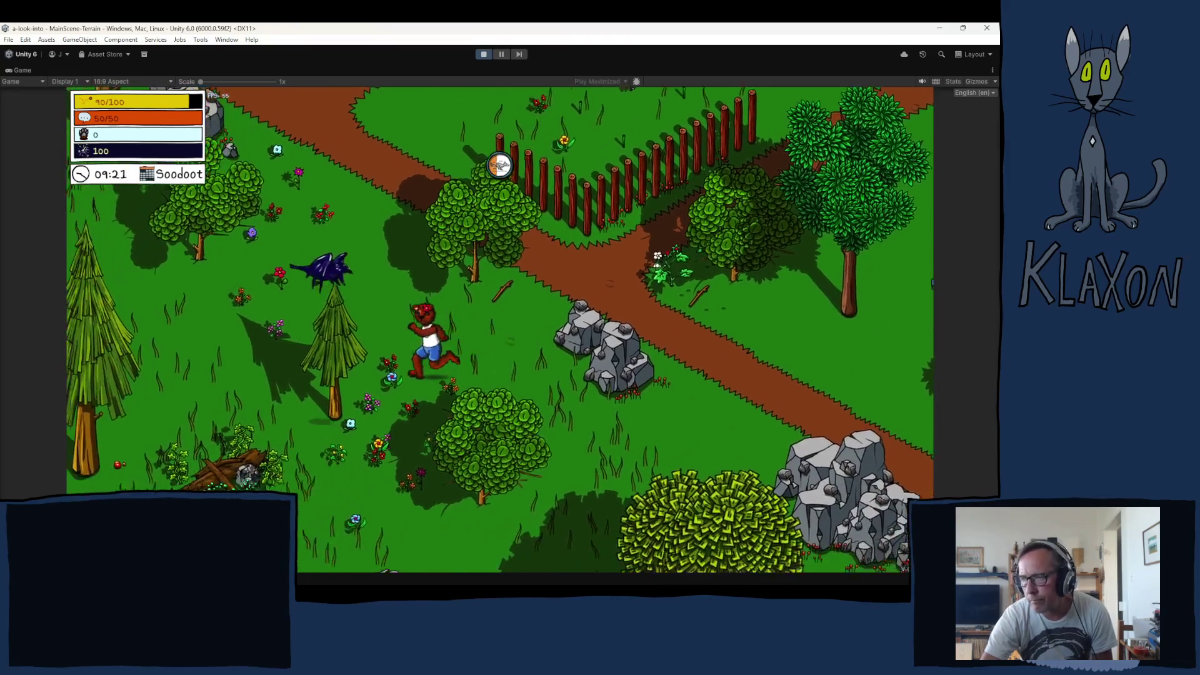
key(a)
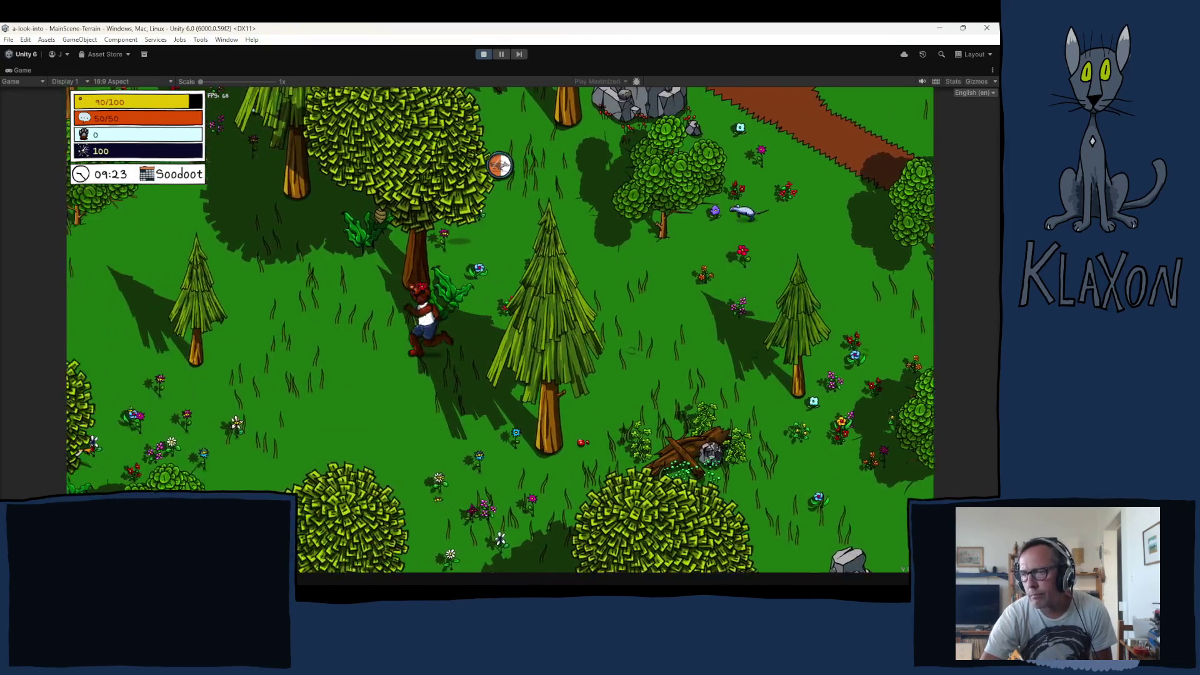
key(a)
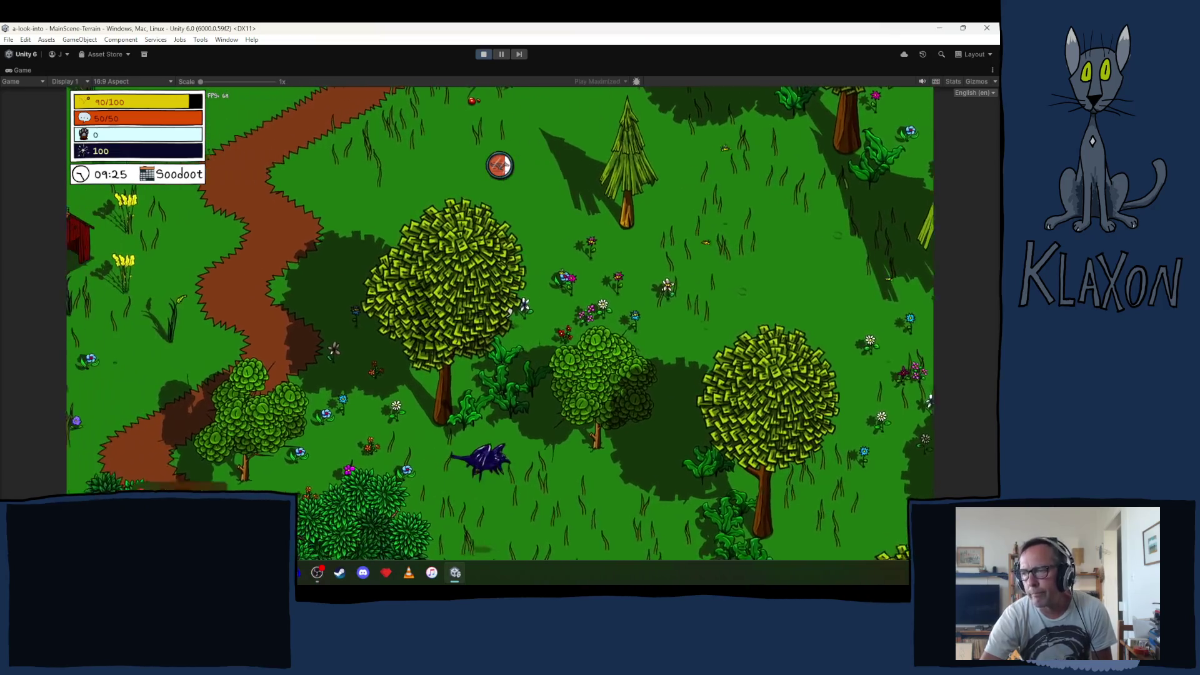
key(a)
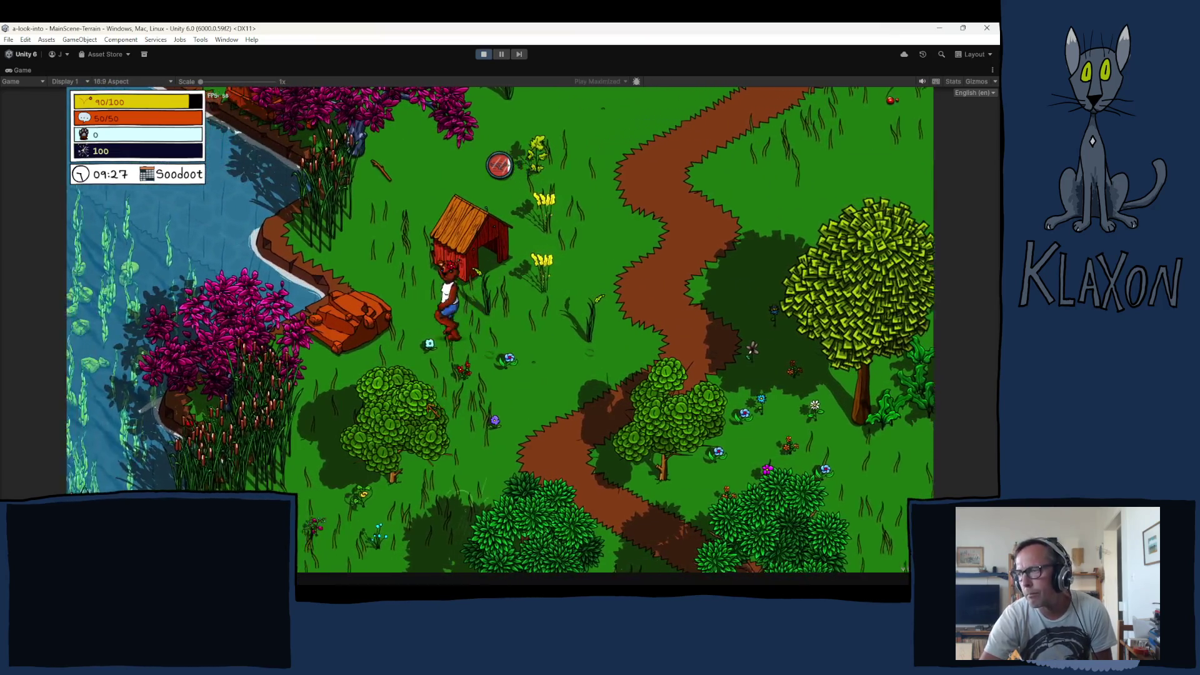
key(a)
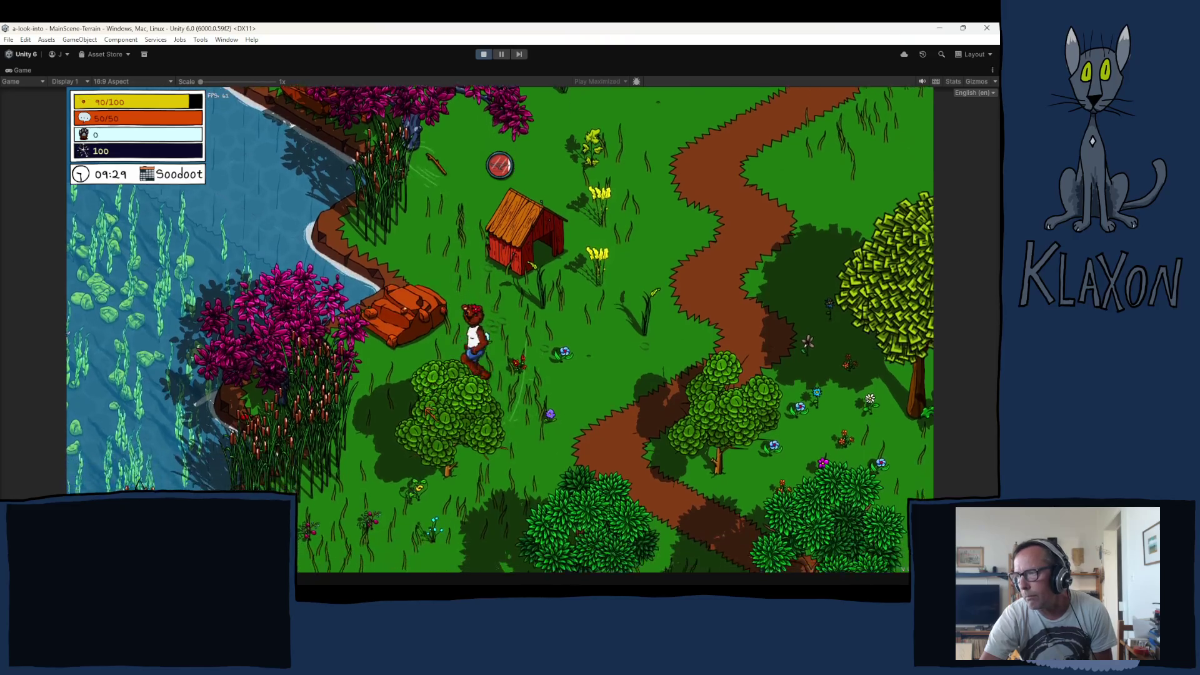
key(s)
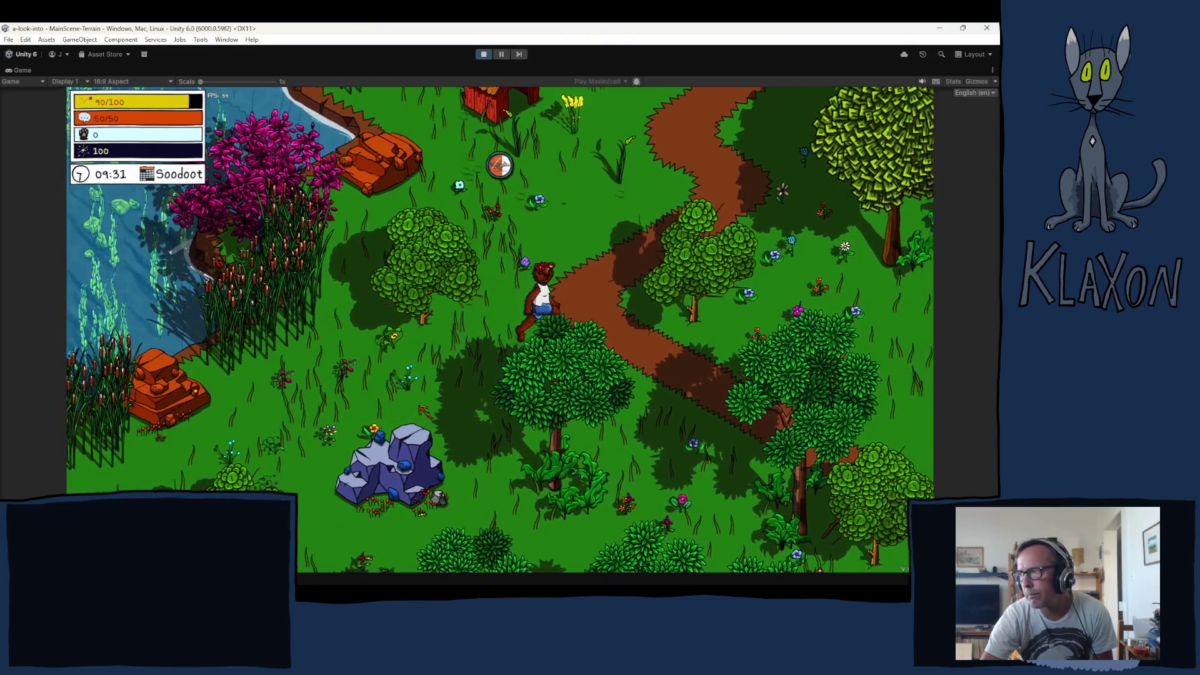
Run back up-right past the For Sale crossroads, across the wooden bridge into the meadow
key(d)
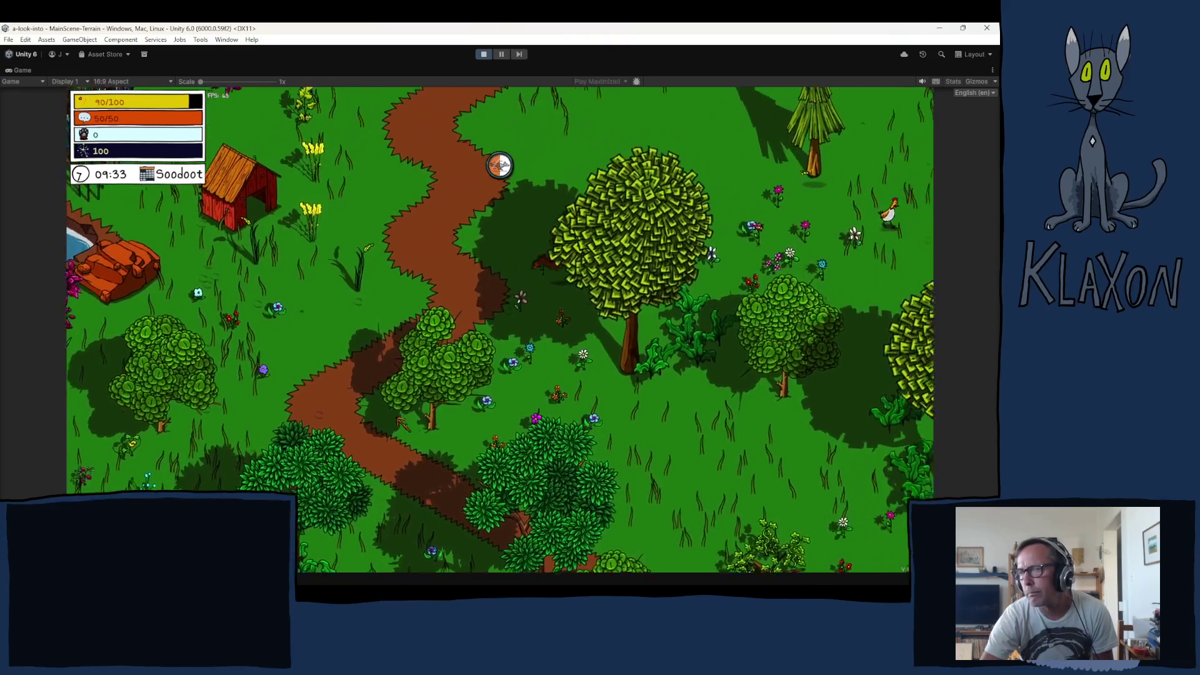
key(d)
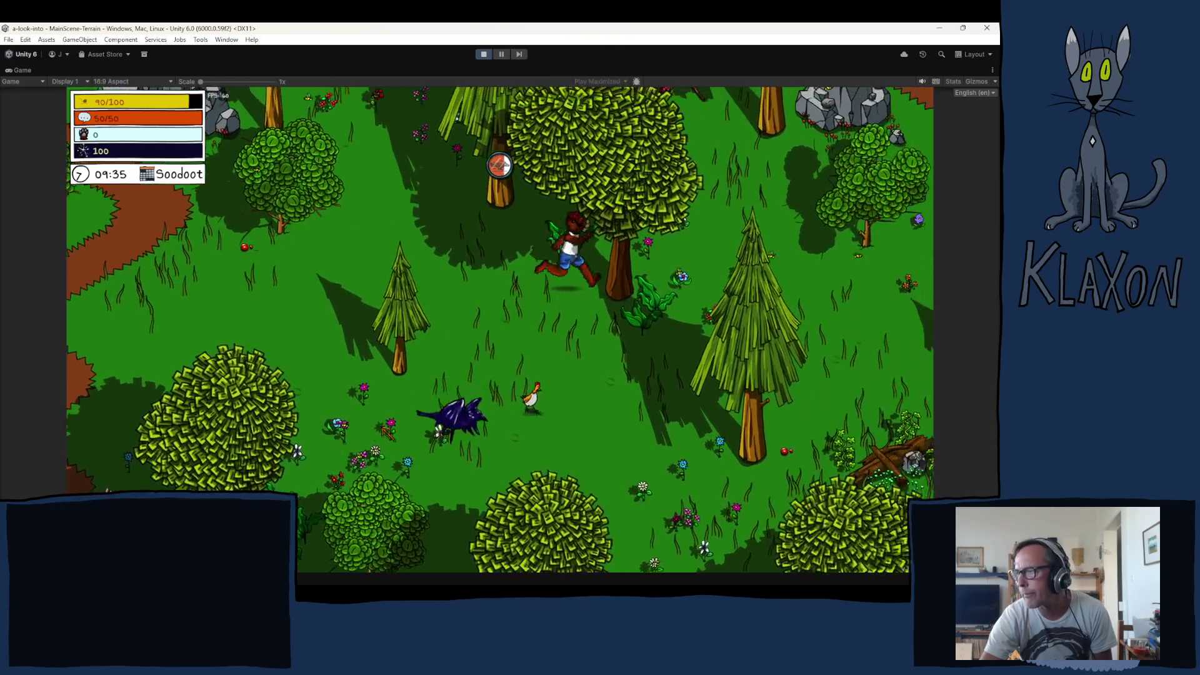
key(d)
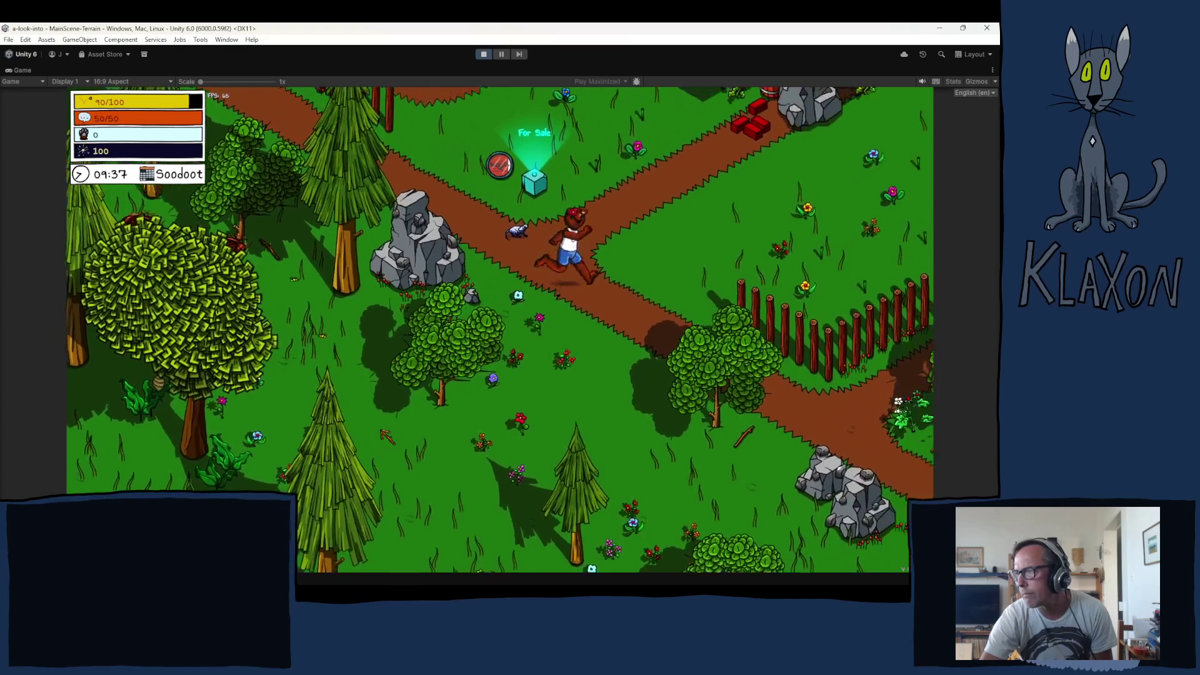
key(d)
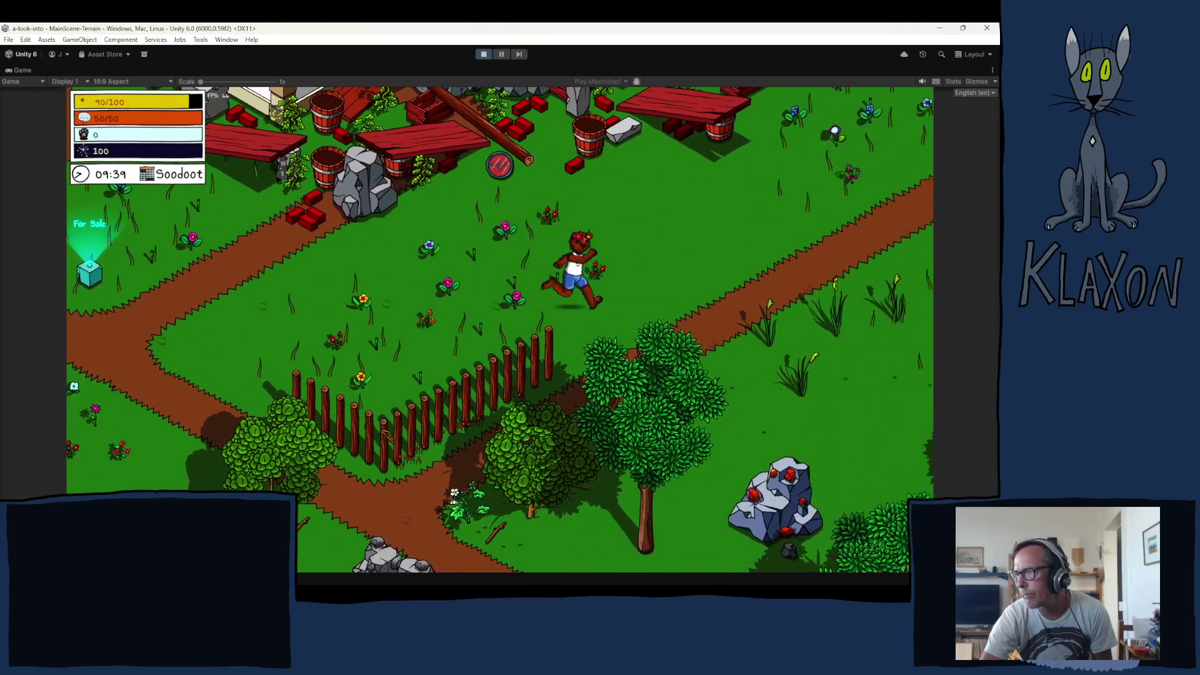
key(d)
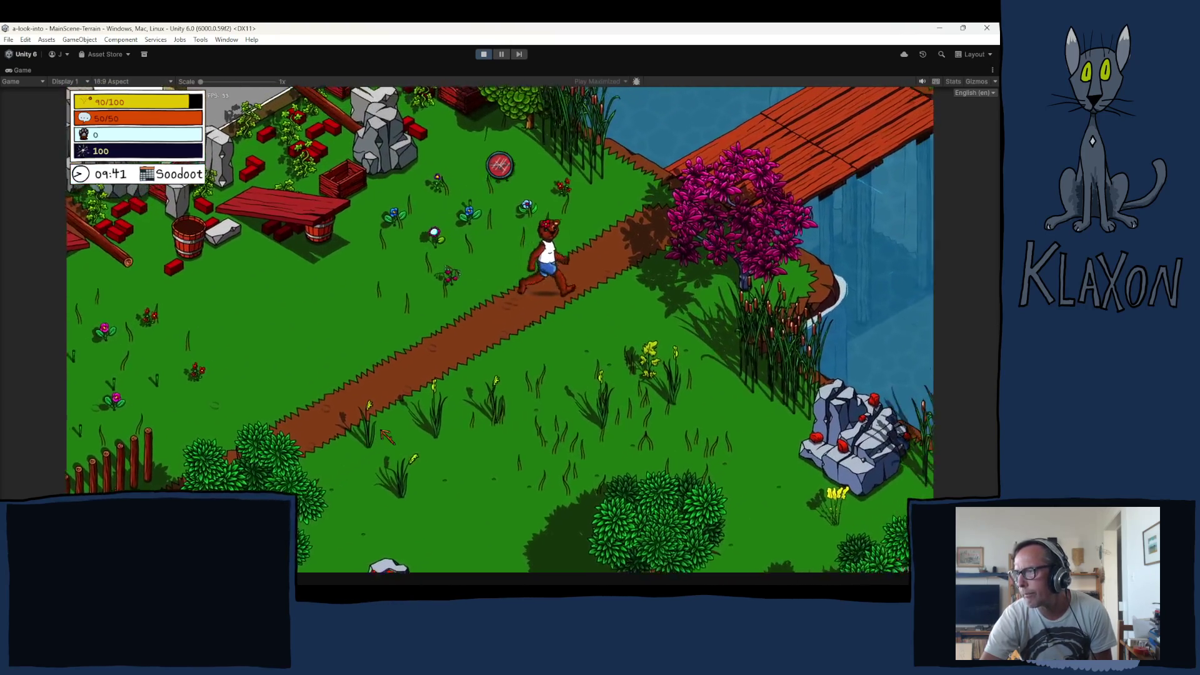
key(d)
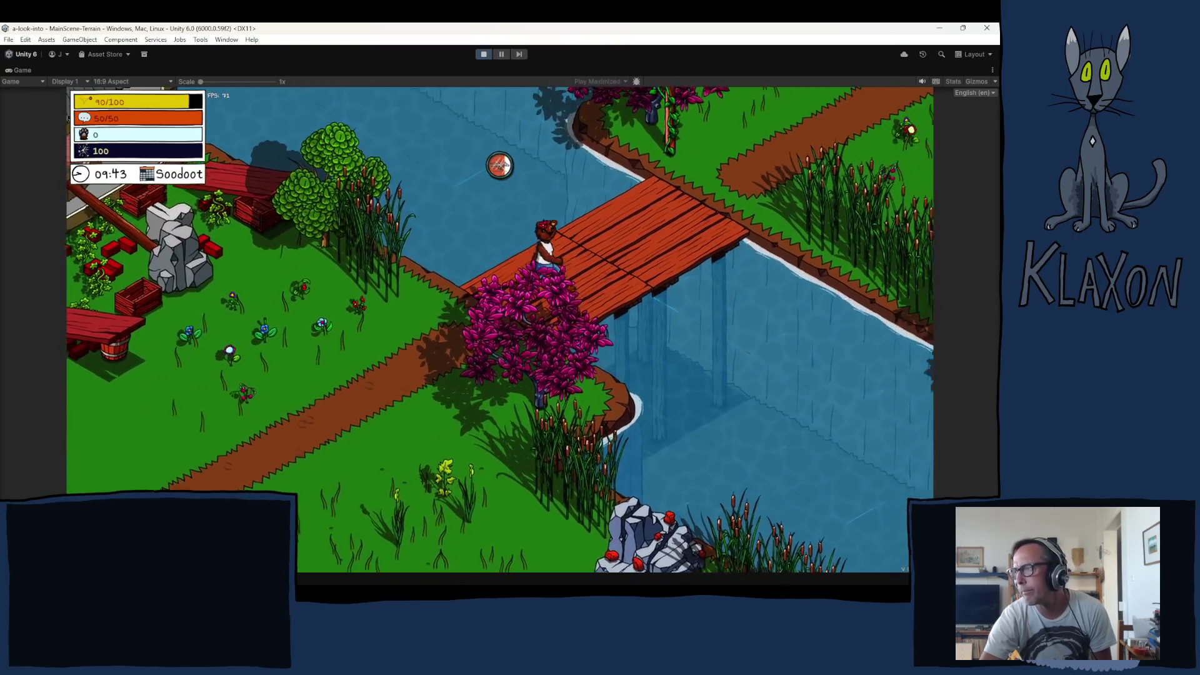
key(d)
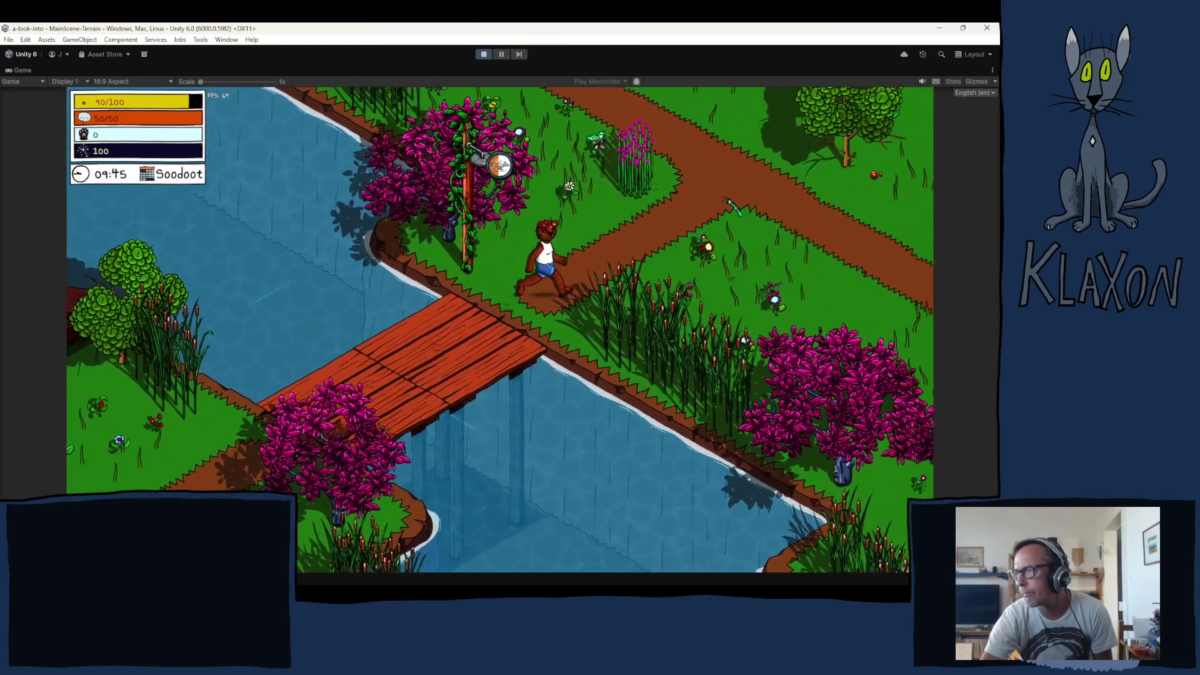
key(d)
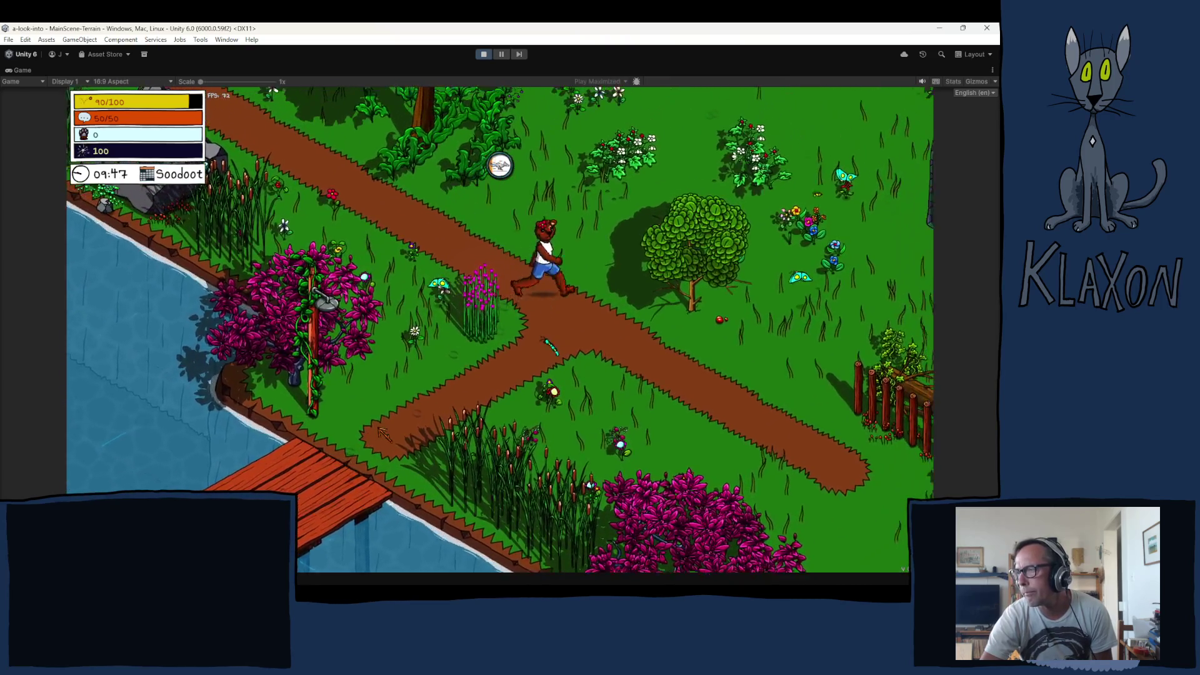
key(d)
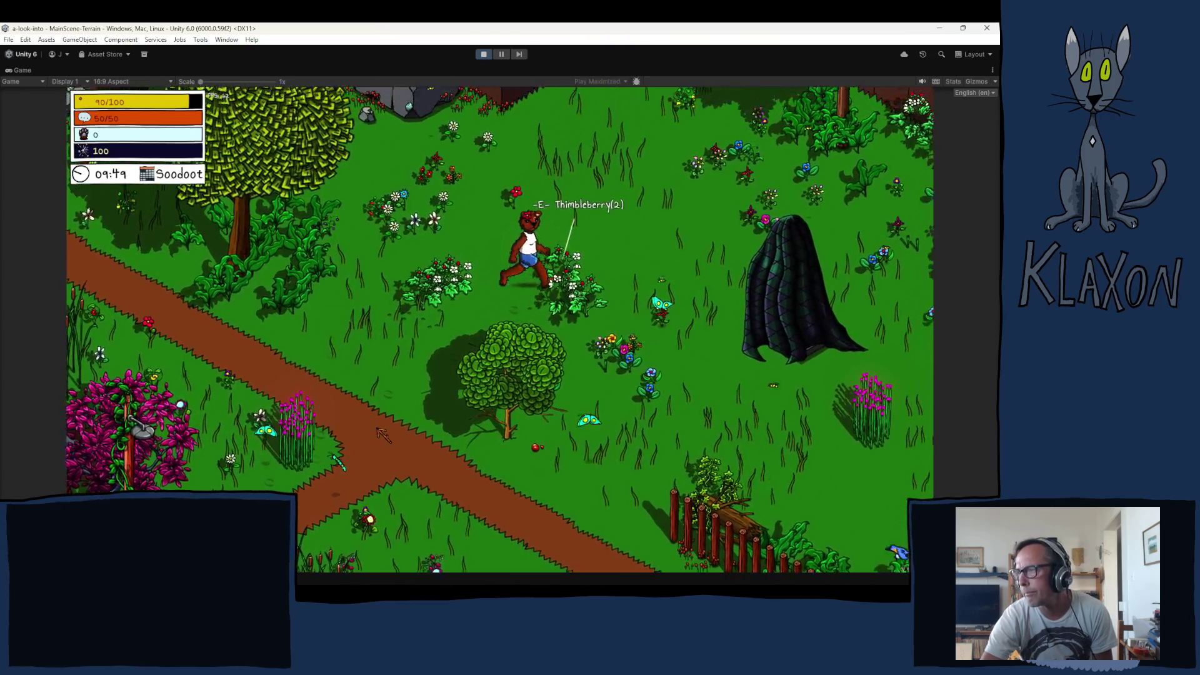
Walk toward the rock and shed, down across the grass, then run up-left along the cliff edge
key(w)
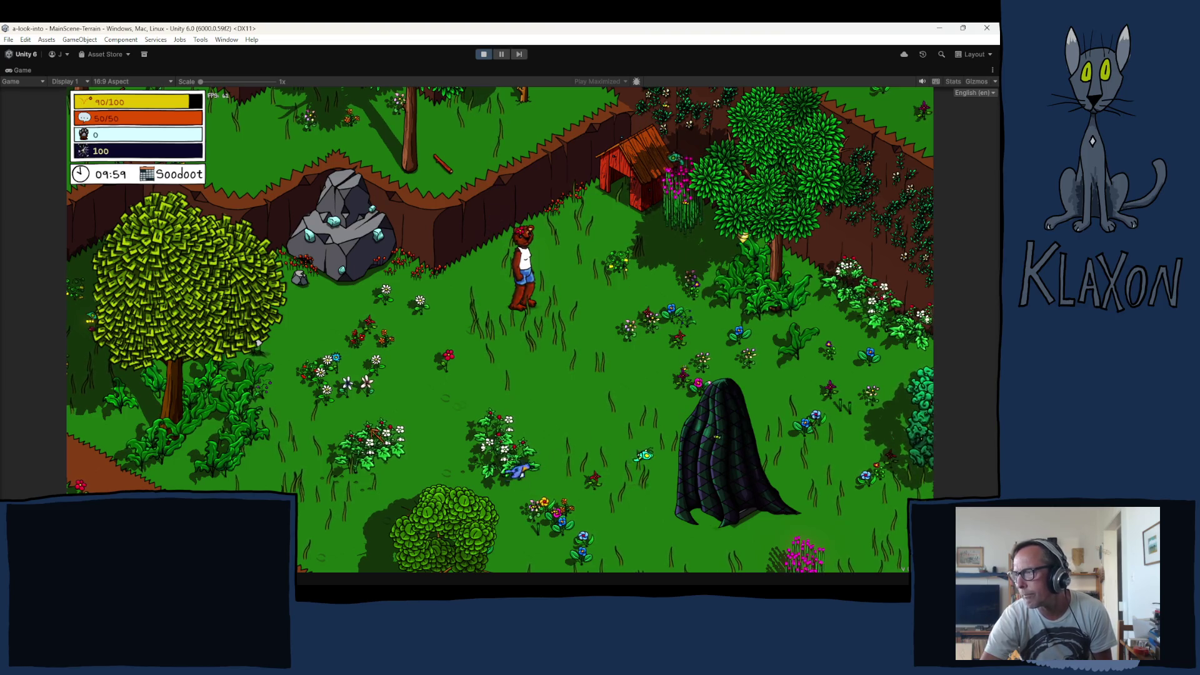
key(s)
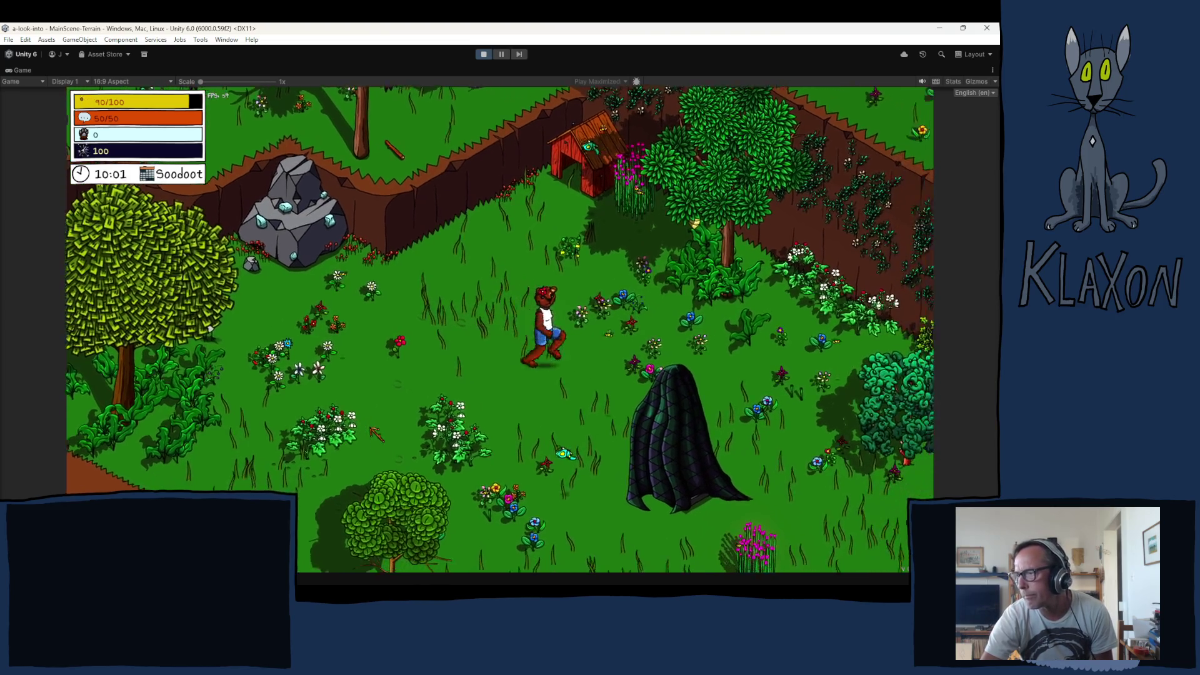
key(s)
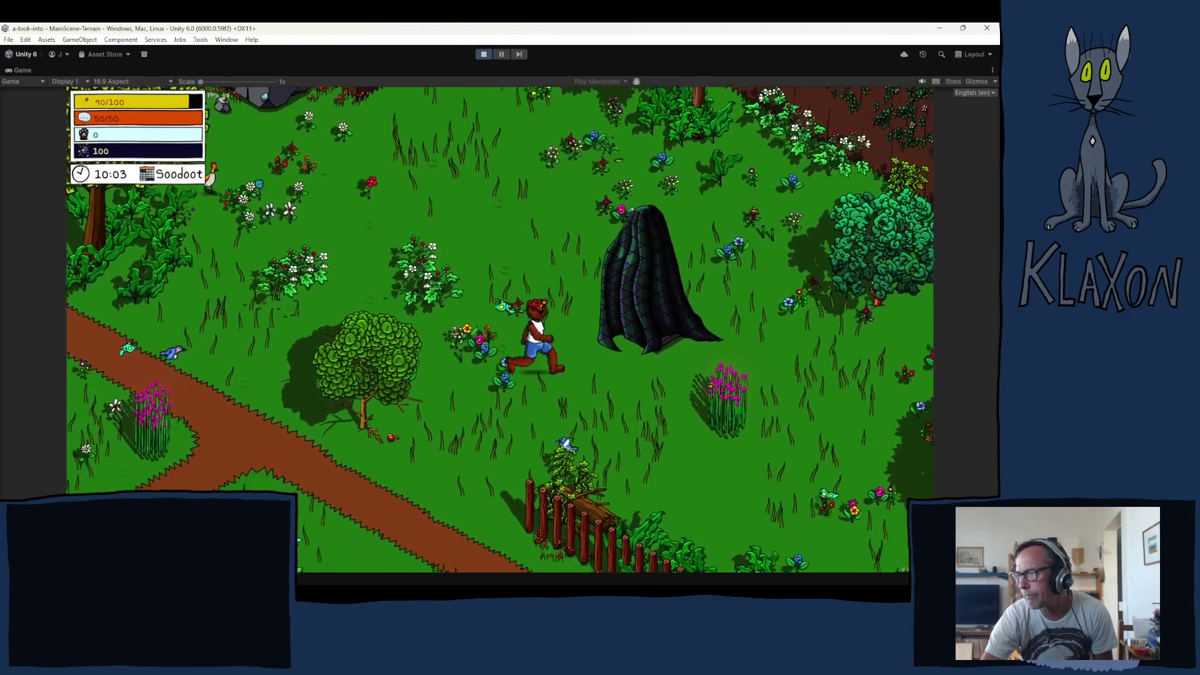
key(s)
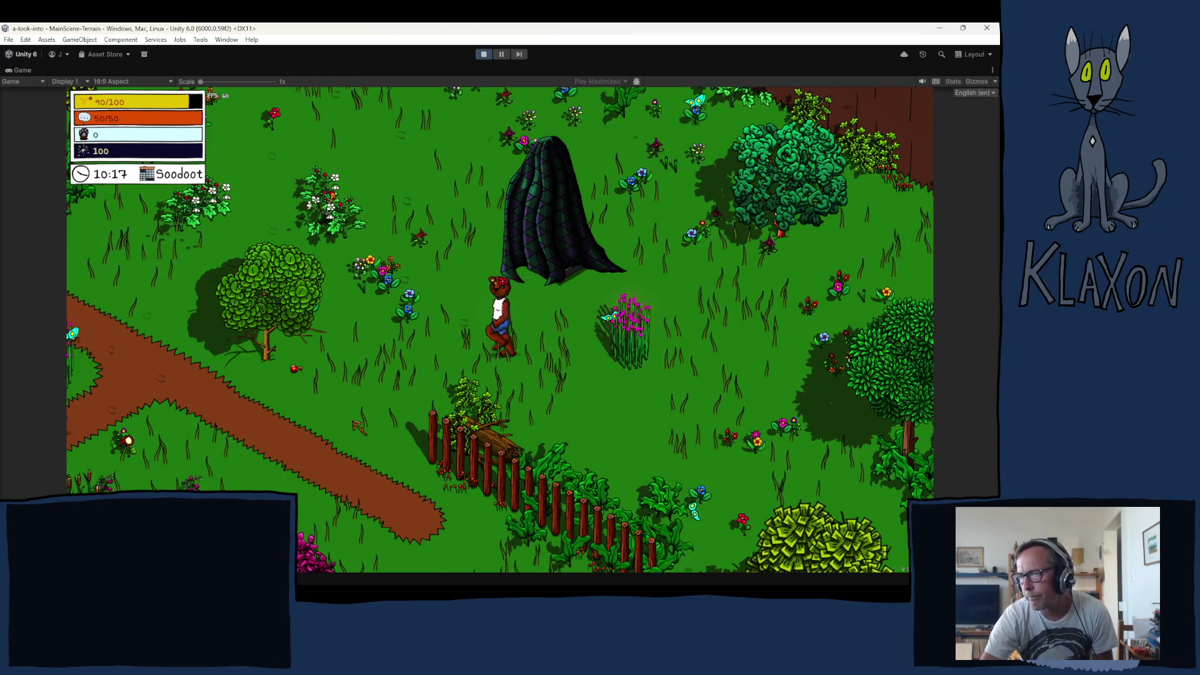
key(a)
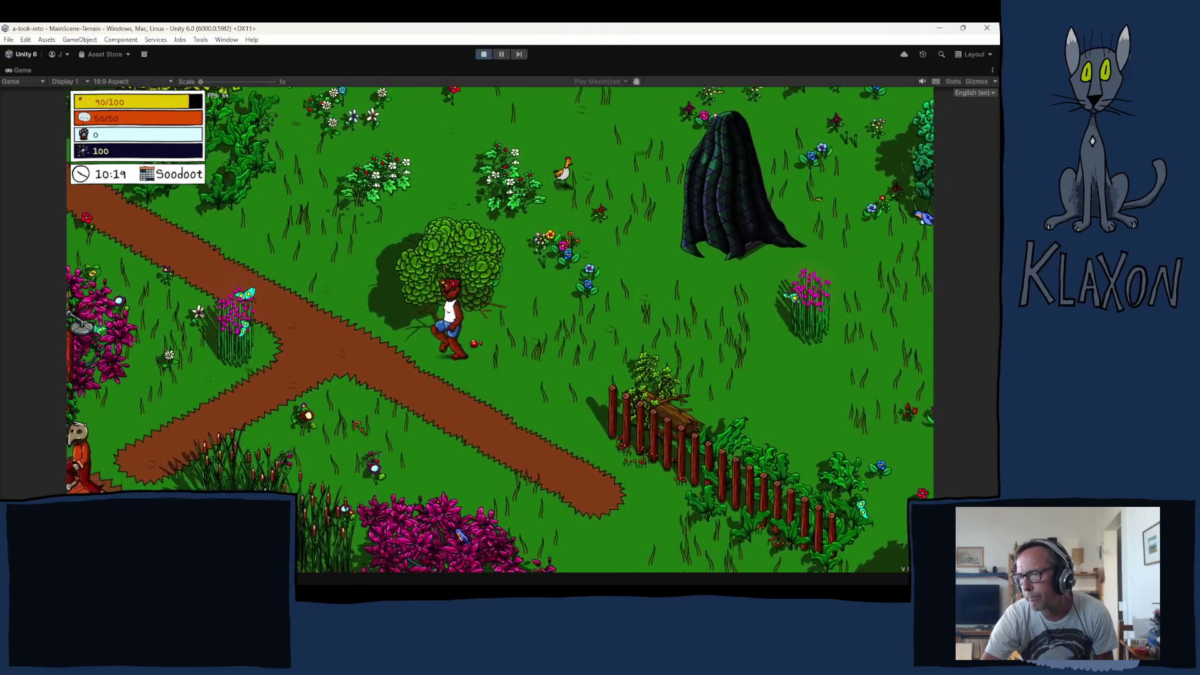
key(a)
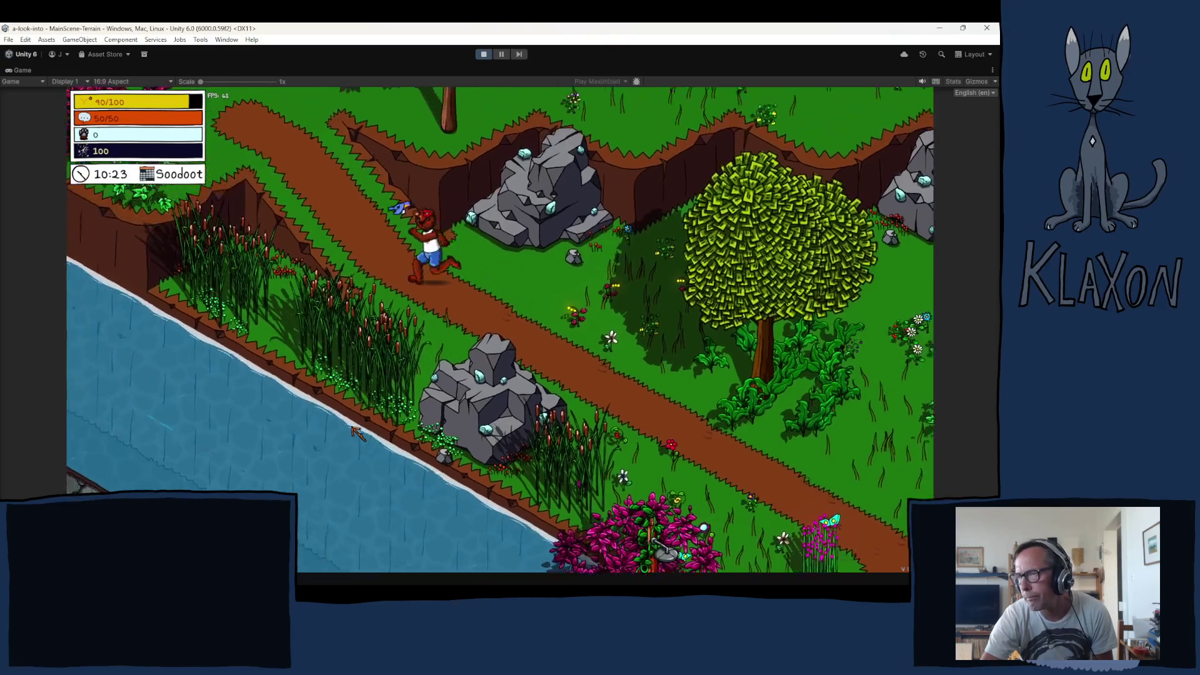
key(w)
key(w)
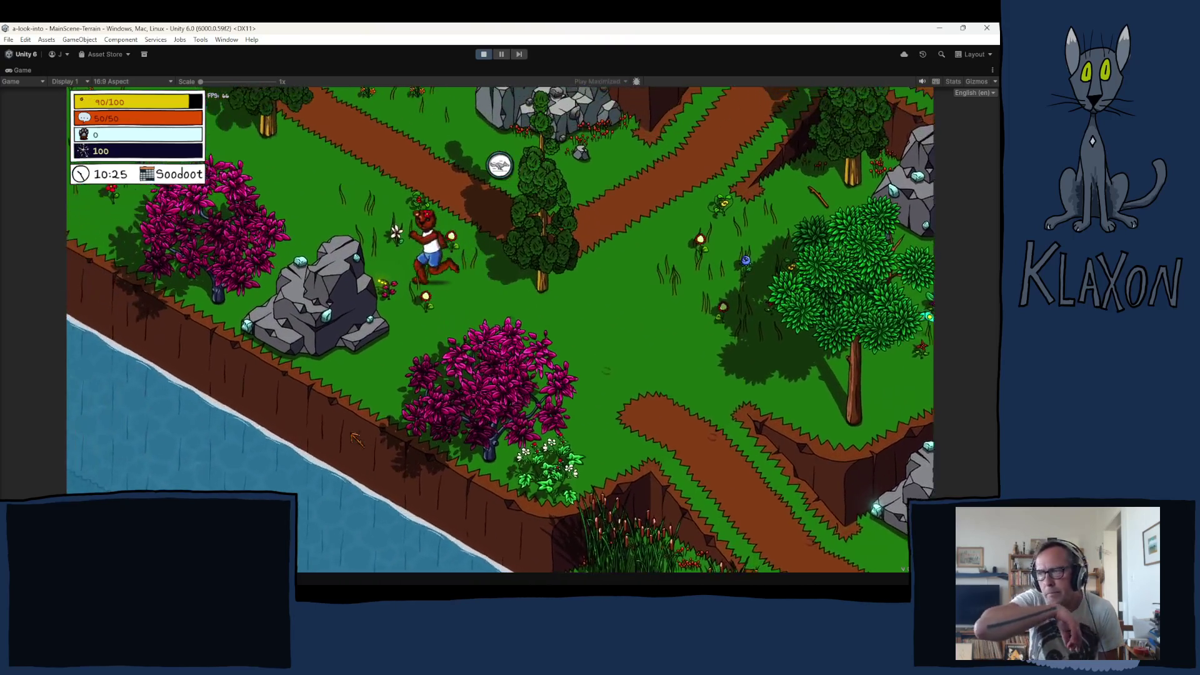
key(w)
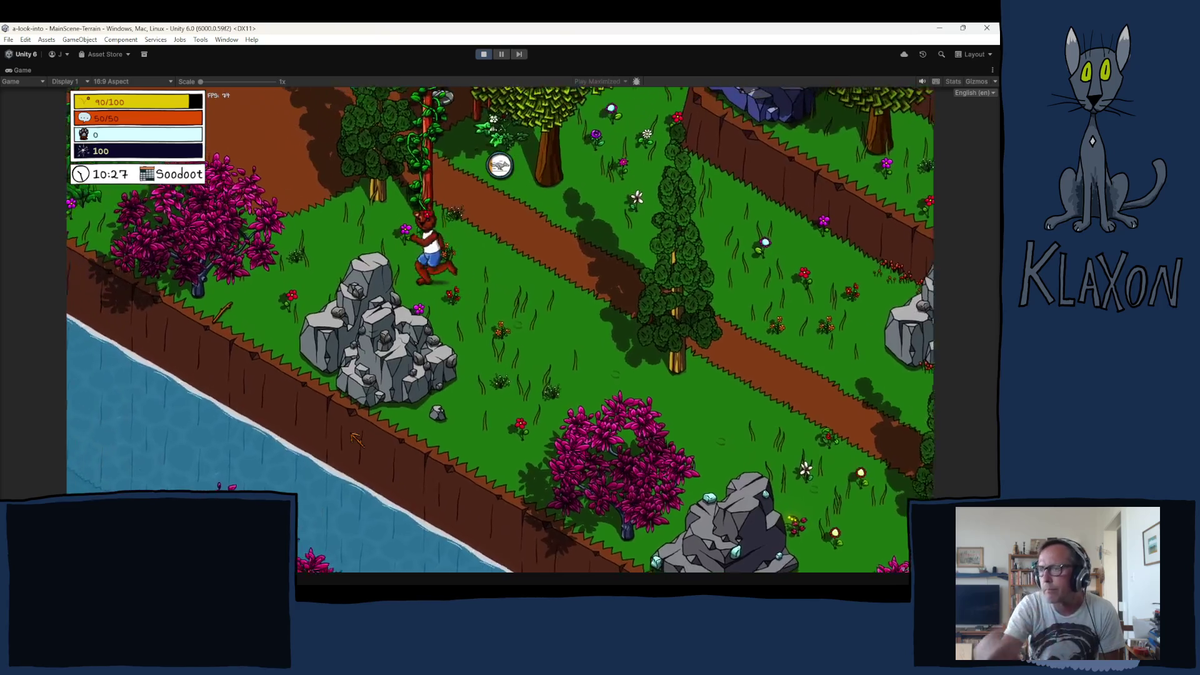
key(w)
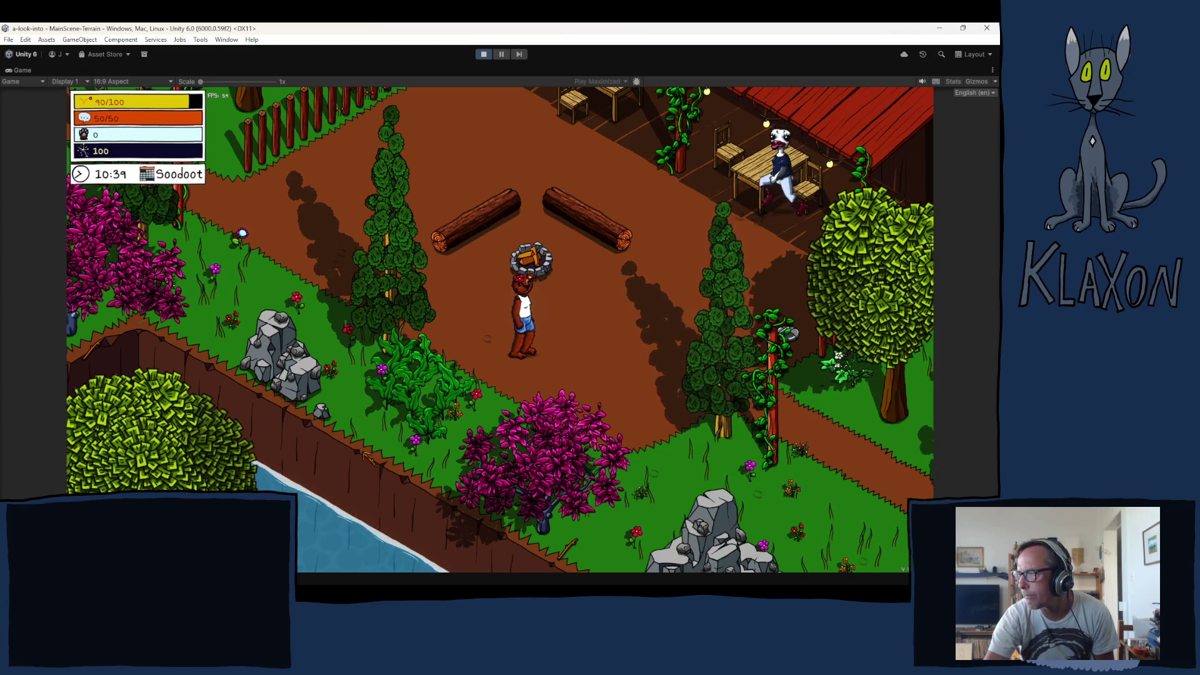
Walk up-left from the gathering site along the riverside path and advance the villager's dialogue
key(a)
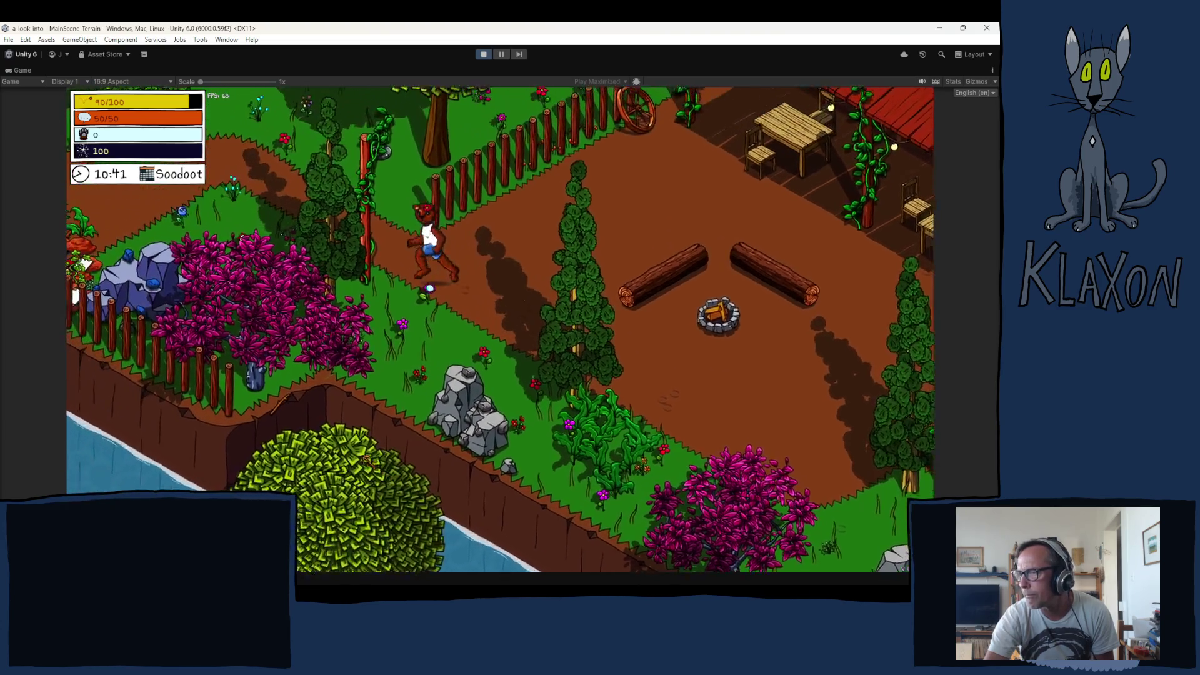
key(a)
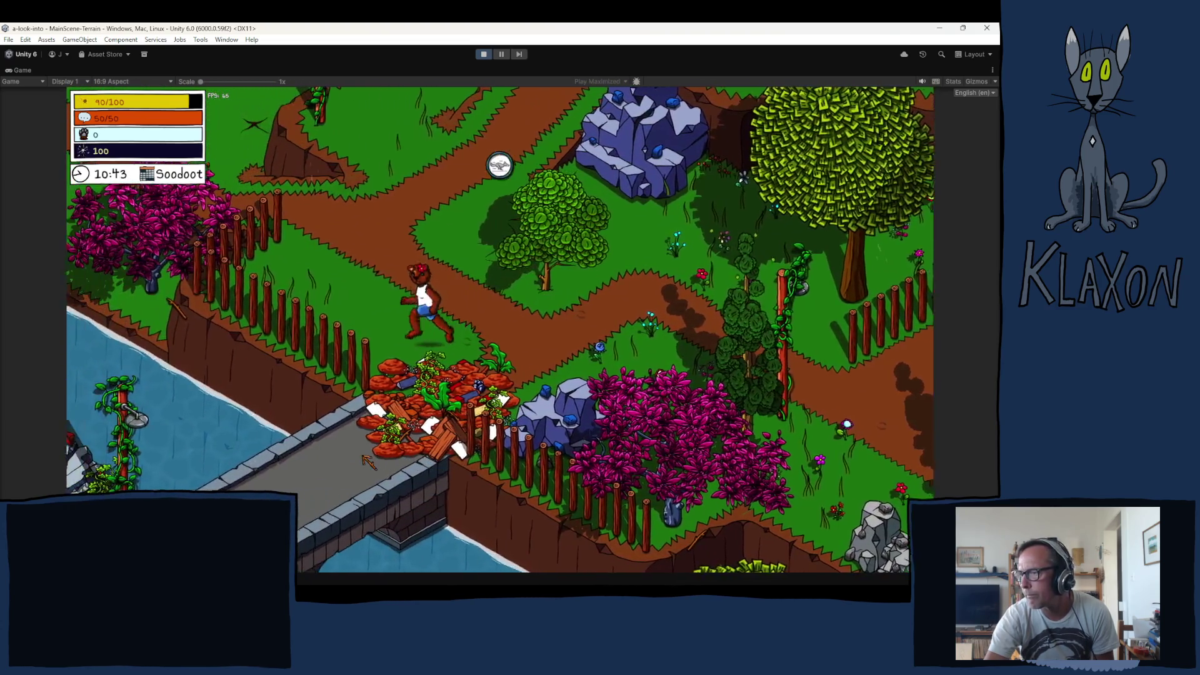
key(a)
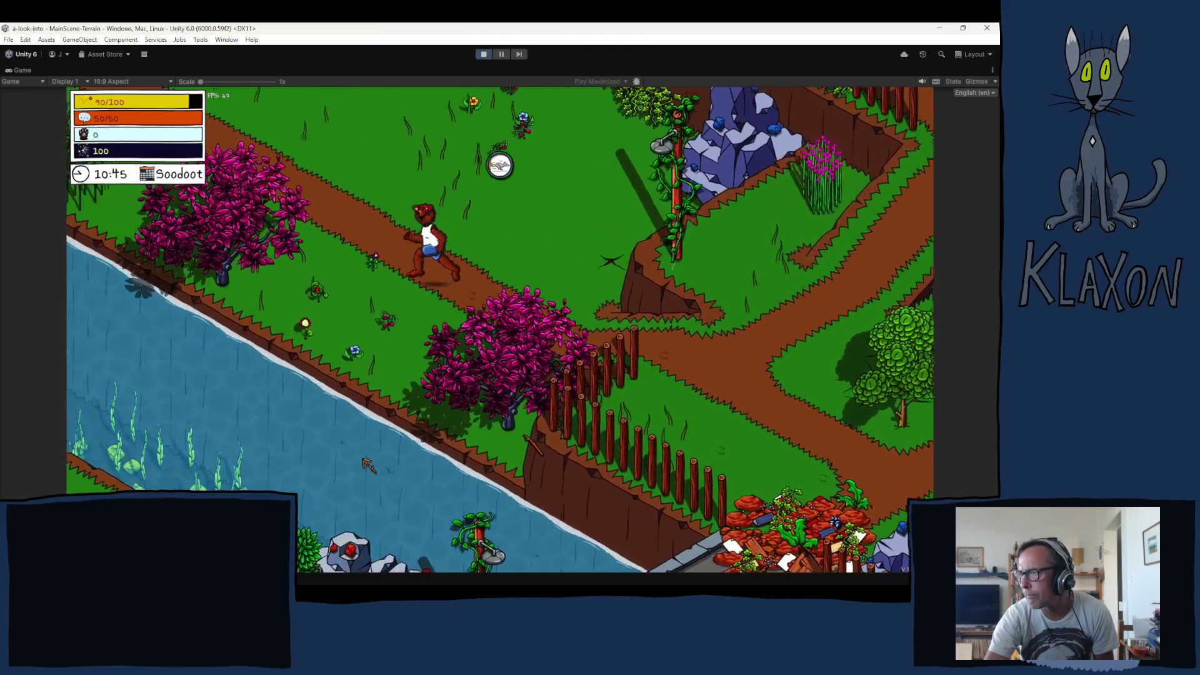
key(w)
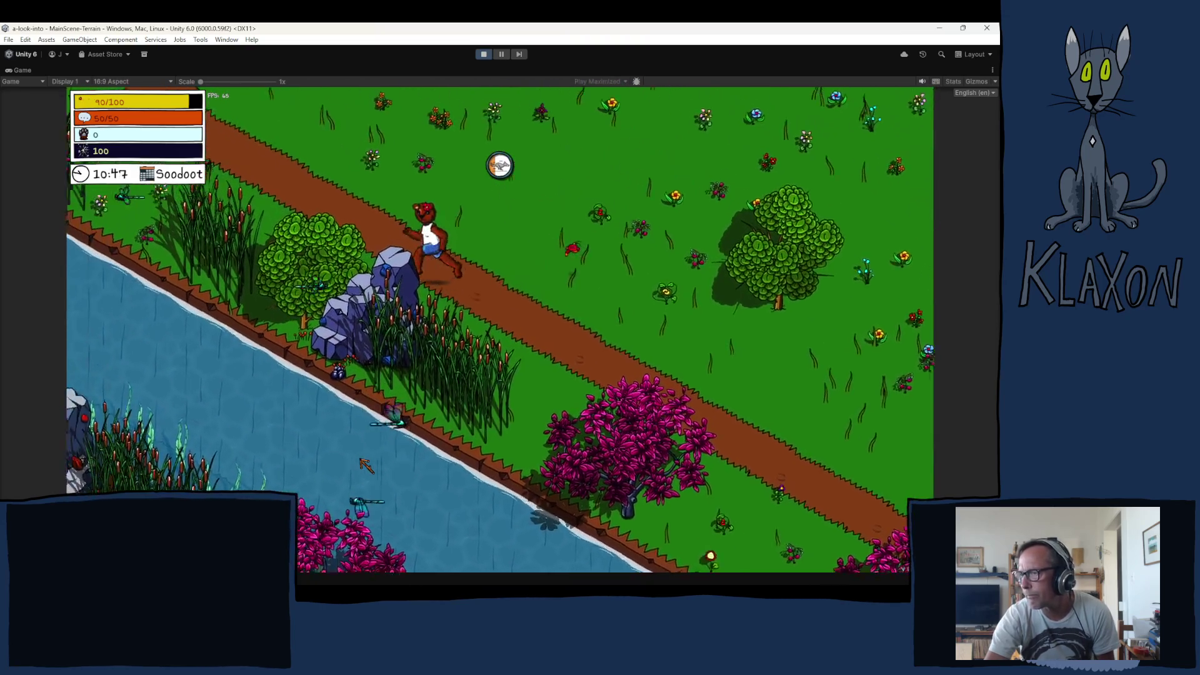
key(space)
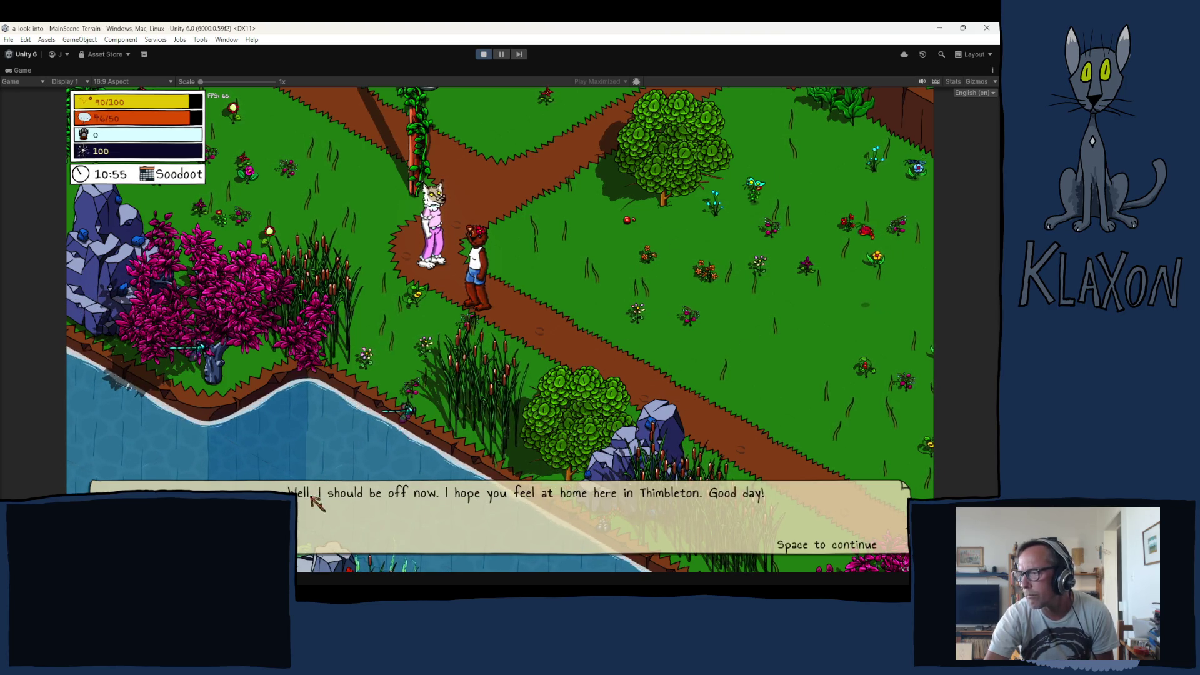
Run along the path past the blue-roofed house to the red-studded rocks
key(w)
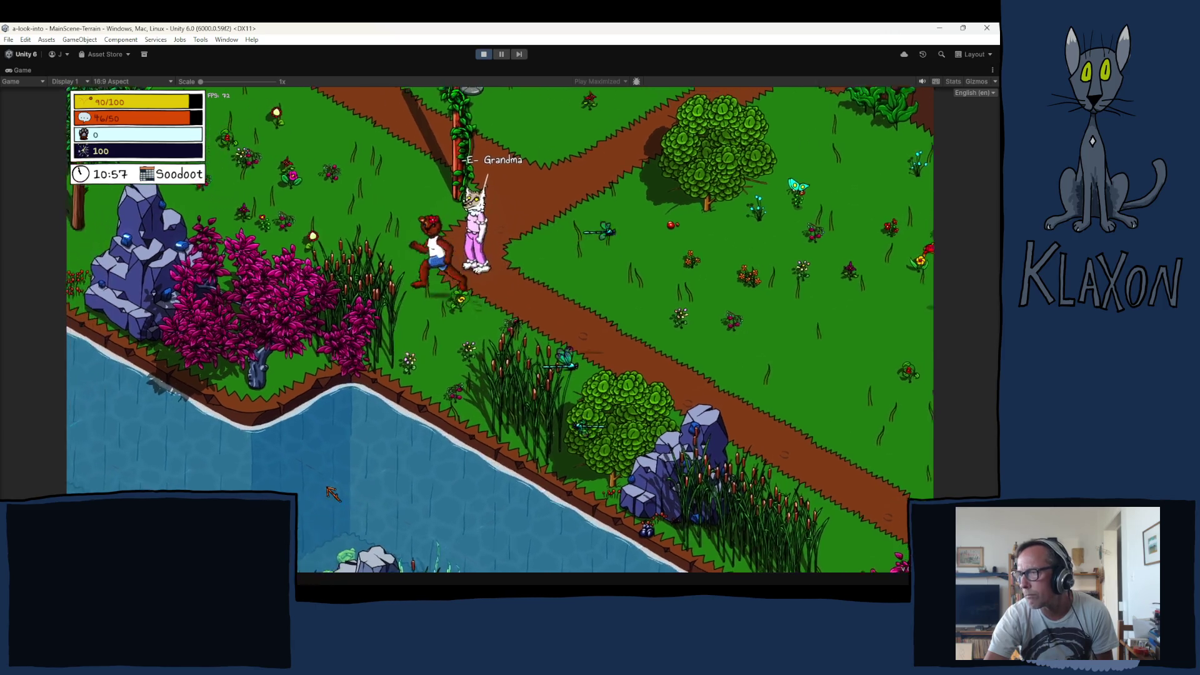
key(w)
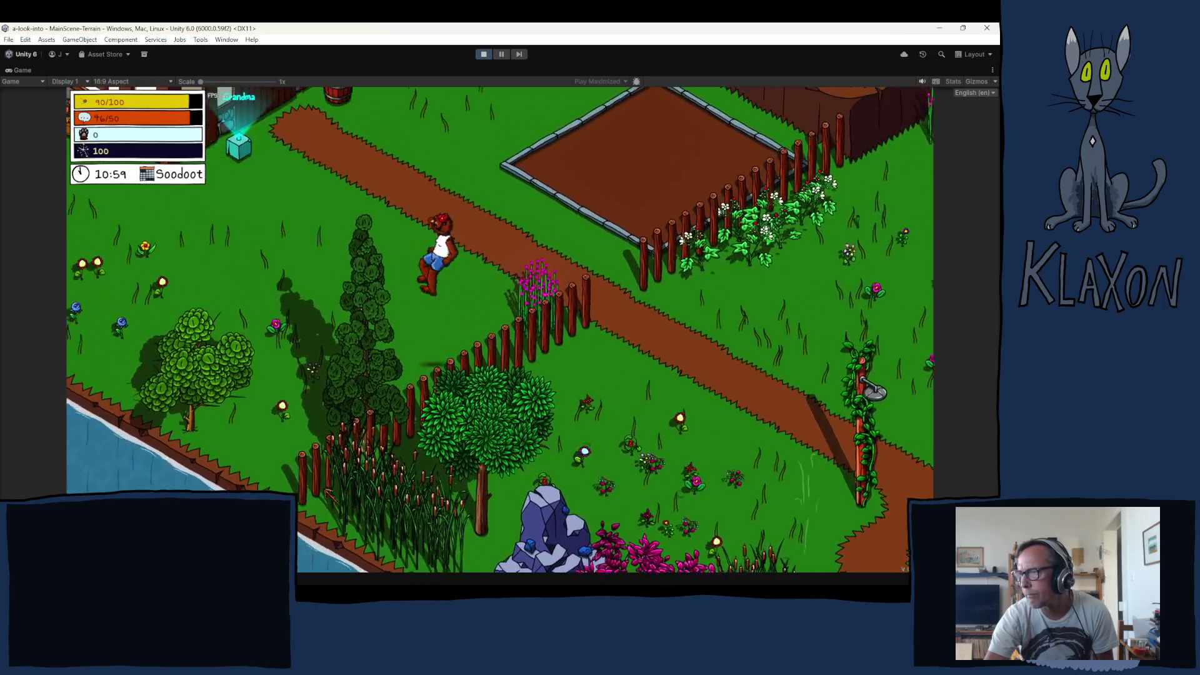
key(a)
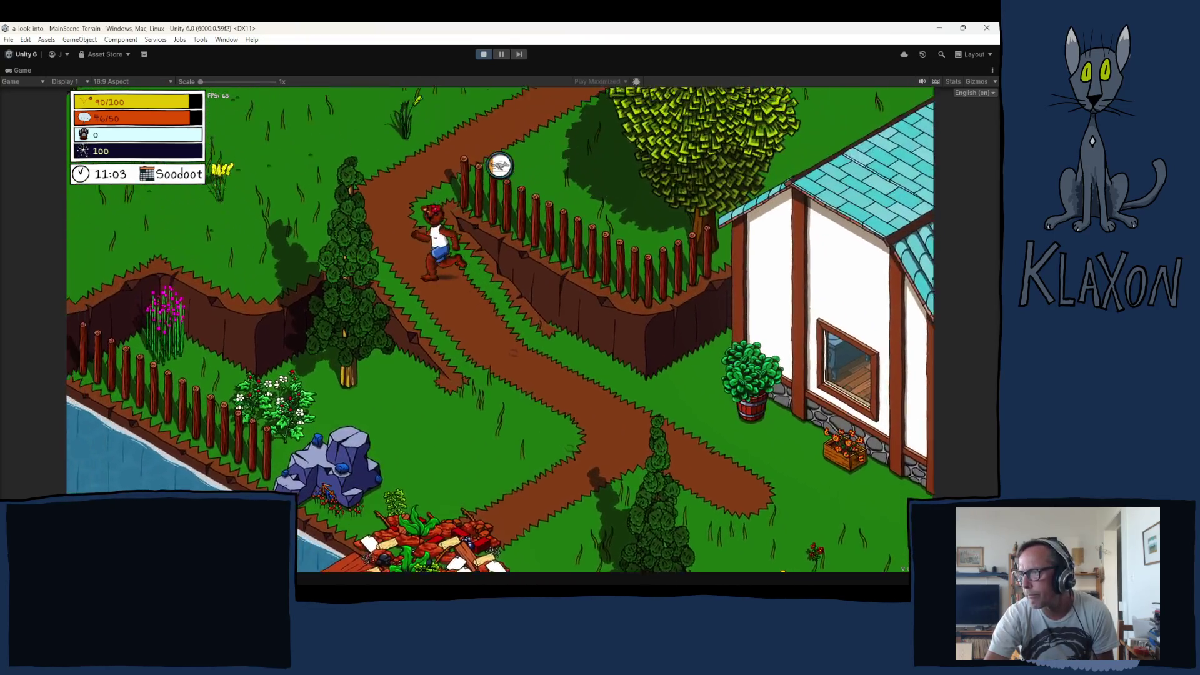
key(w)
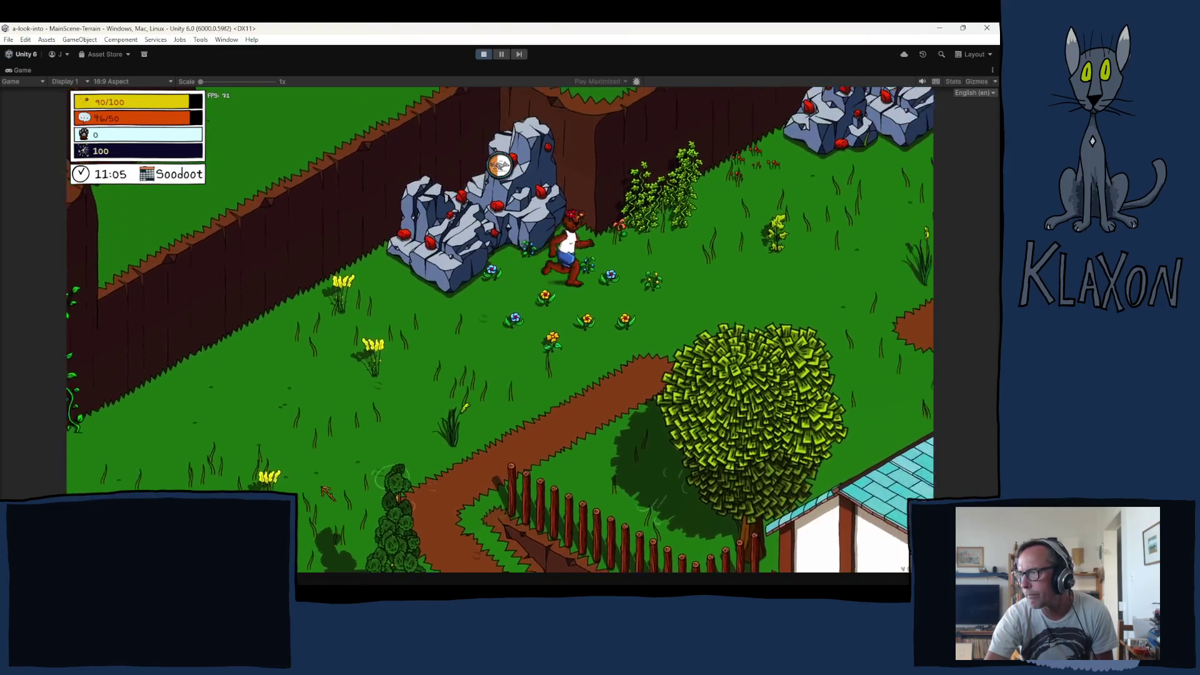
key(d)
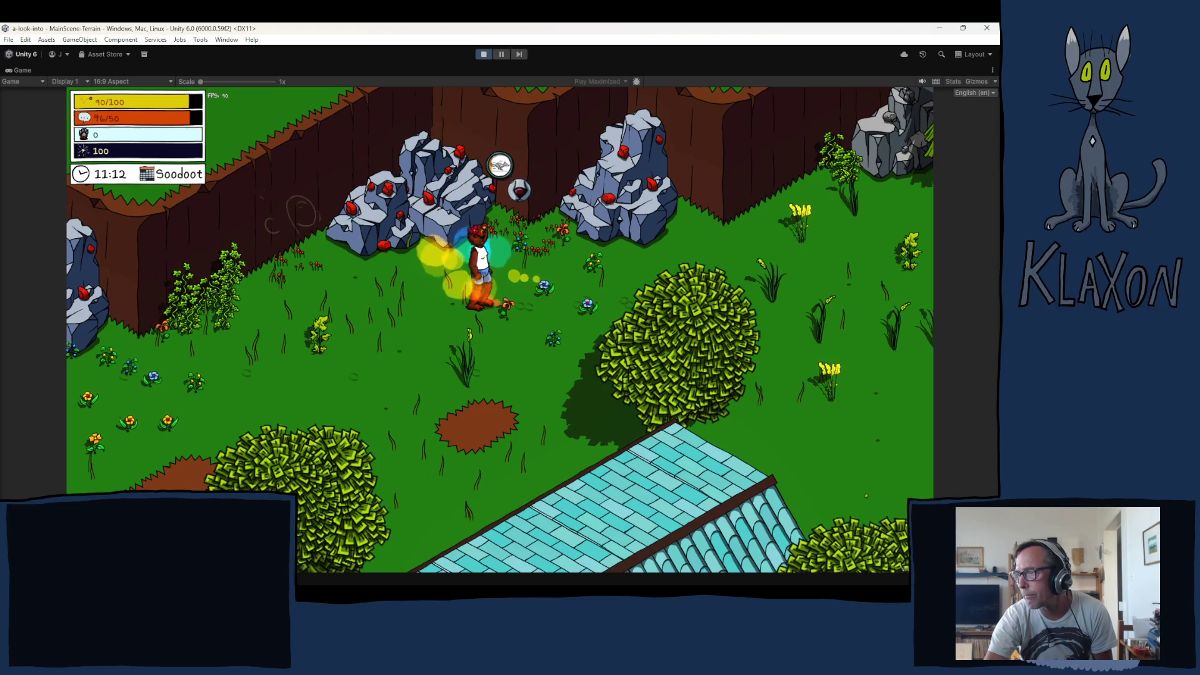
Run the character right past the house and down through the fenced garden
key(d)
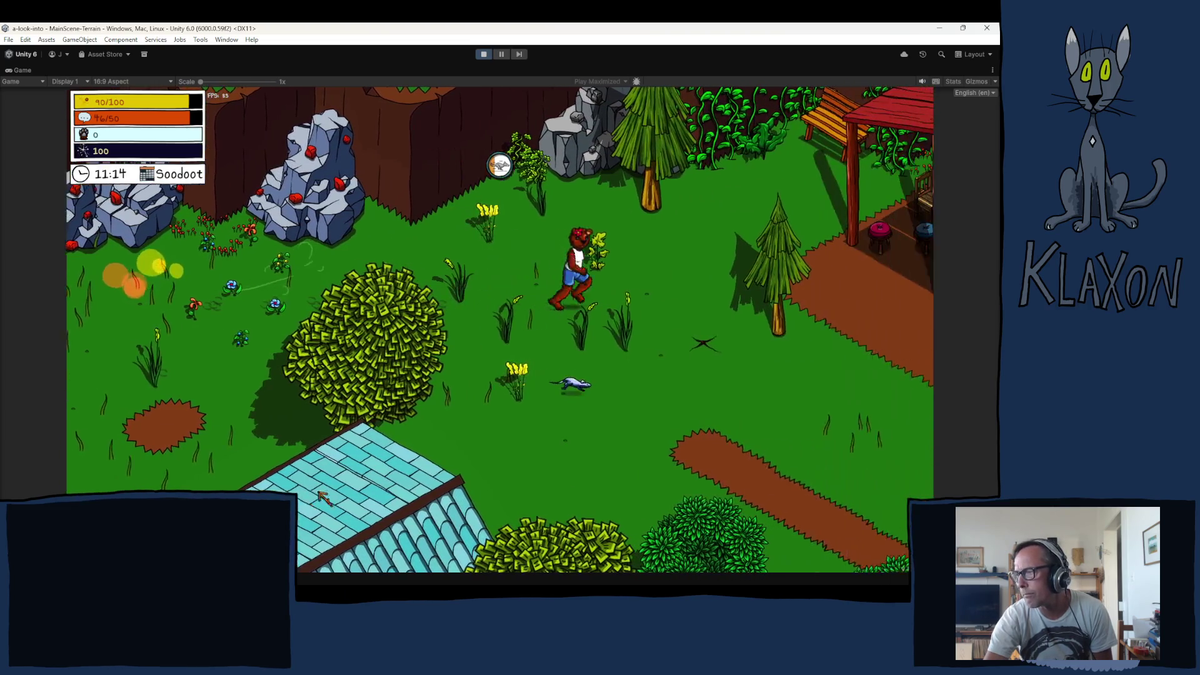
key(d)
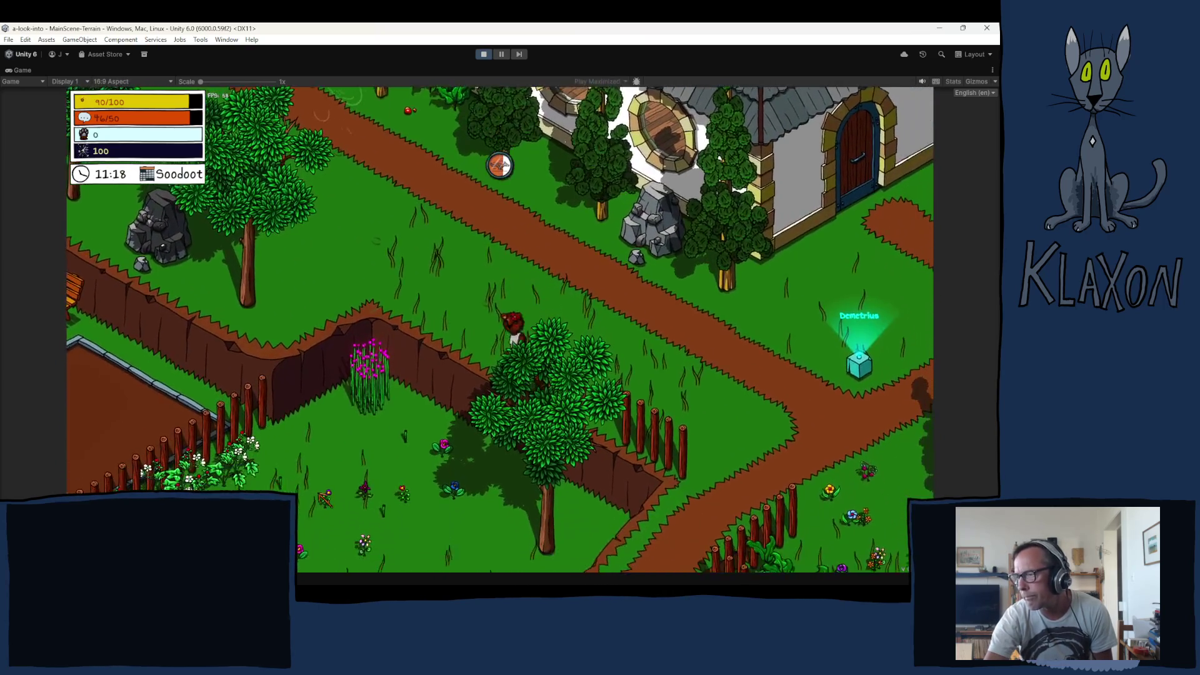
key(s)
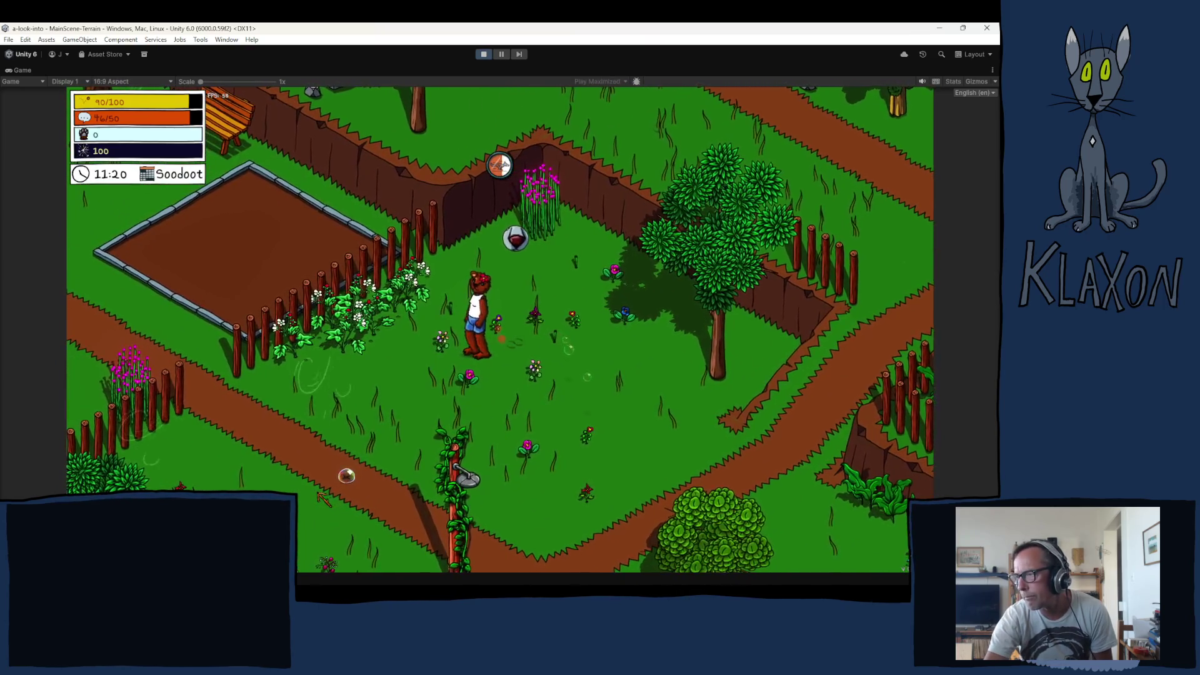
key(d)
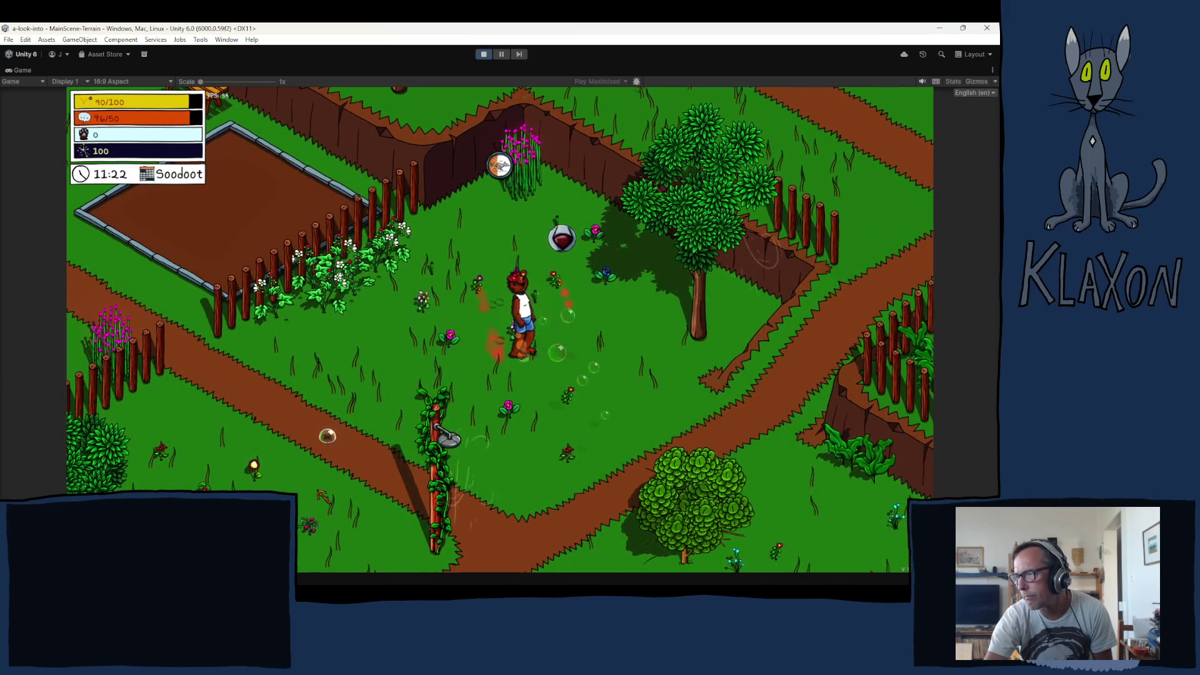
key(d)
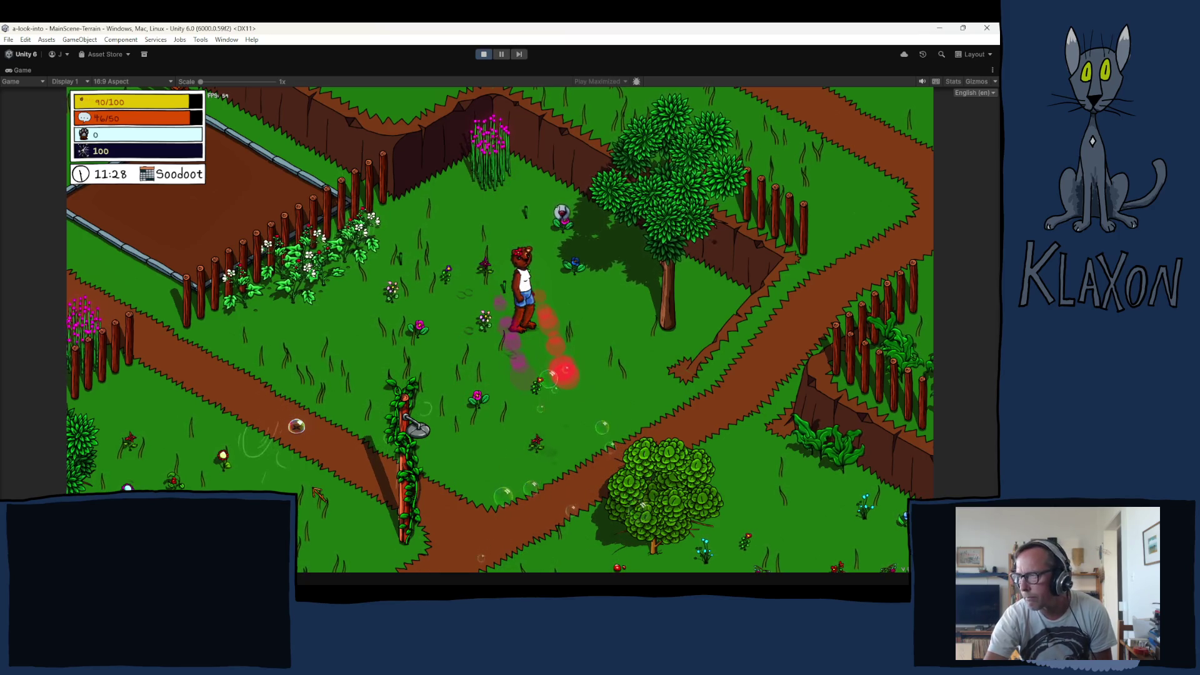
key(s)
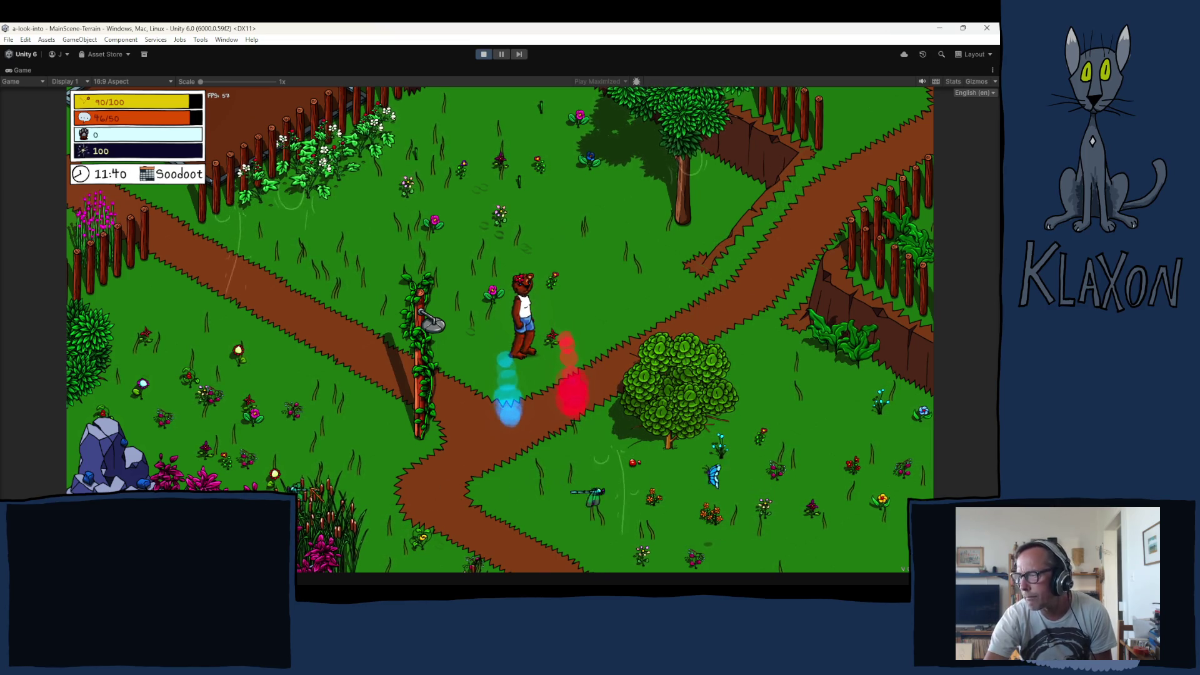
Walk the character from the path junction across the grass into the flower meadow
key(s)
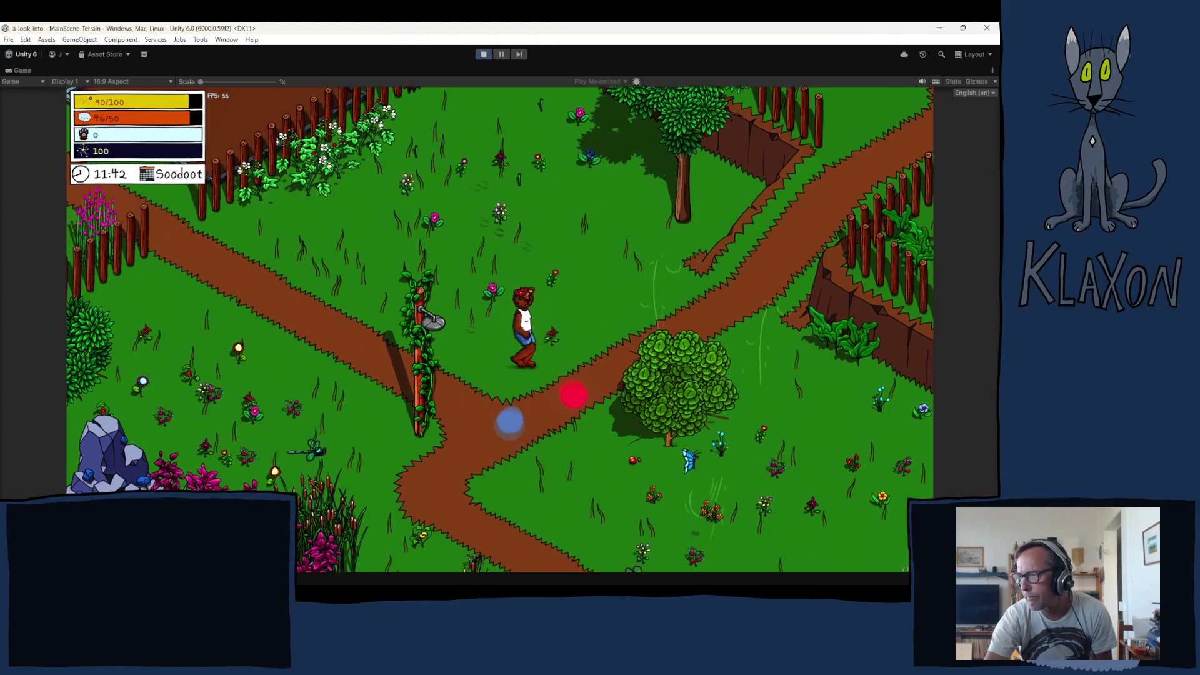
key(a)
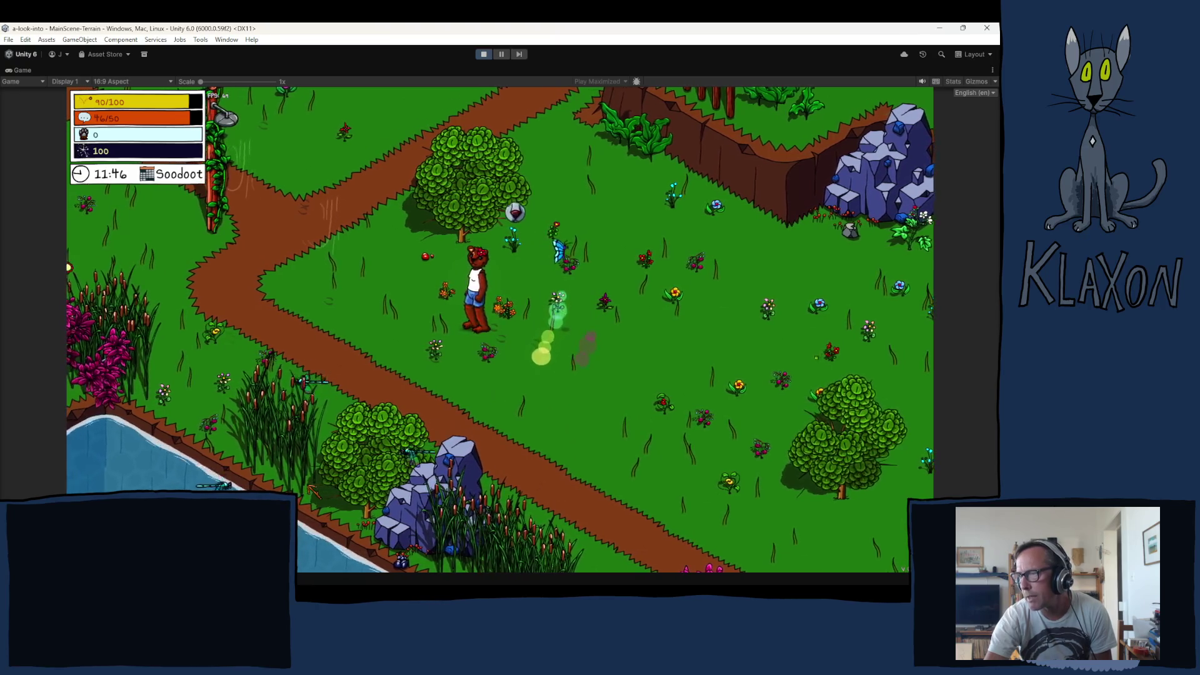
key(s)
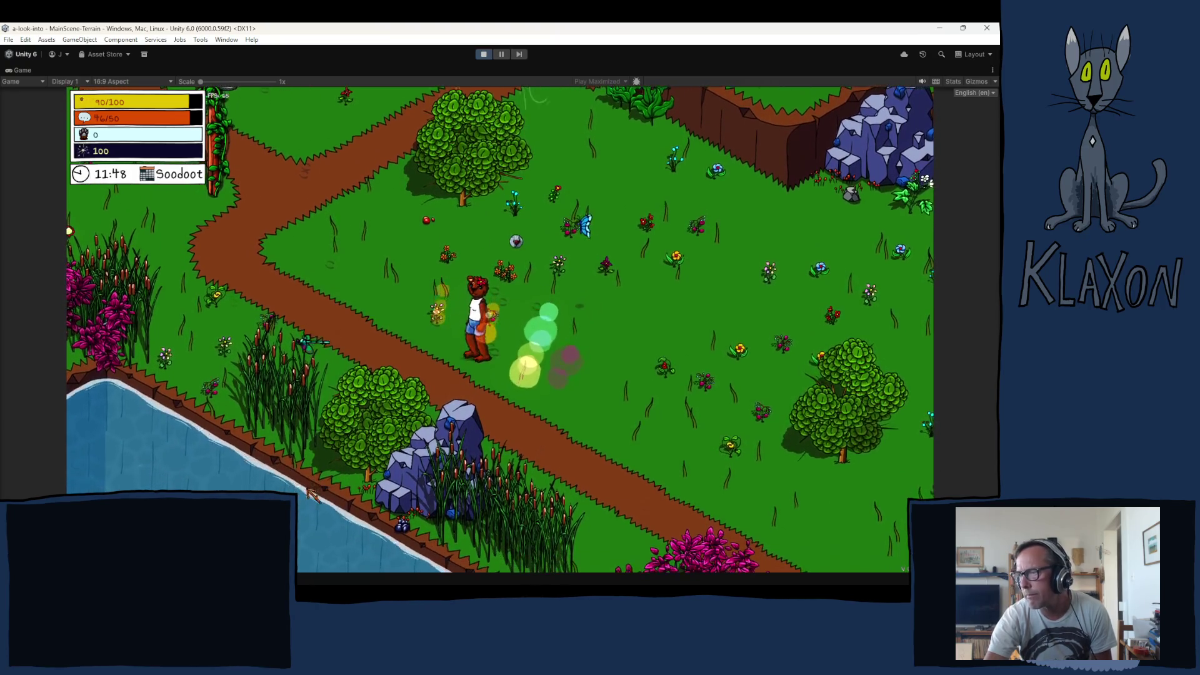
key(d)
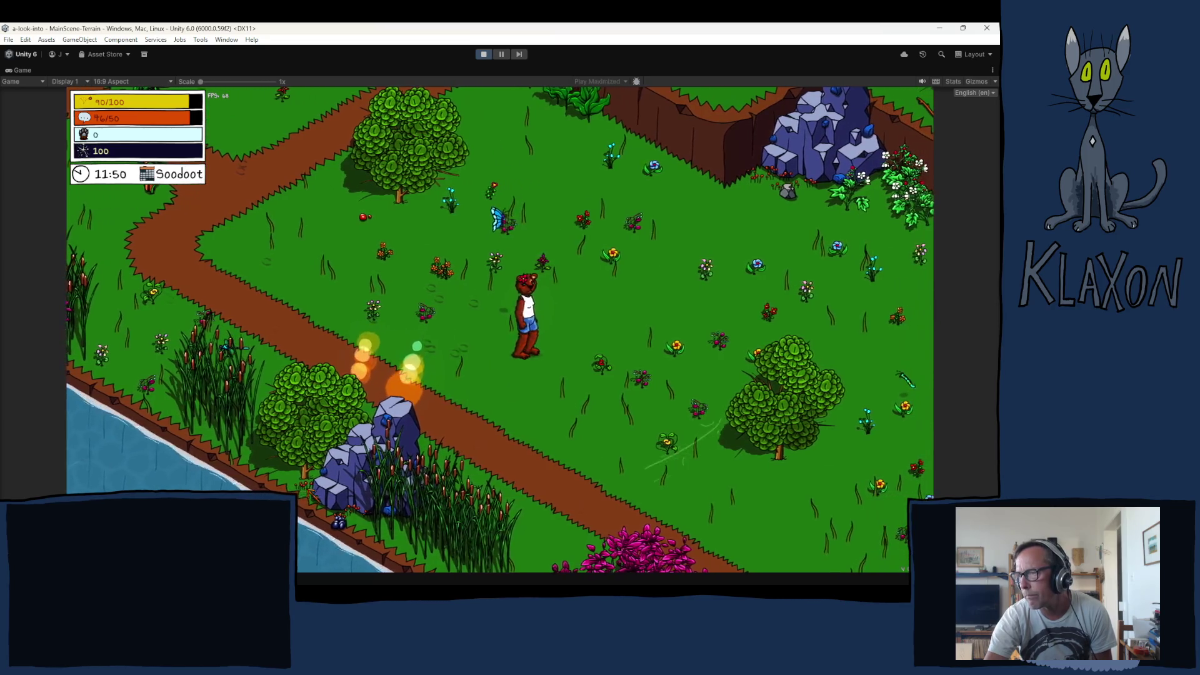
key(d)
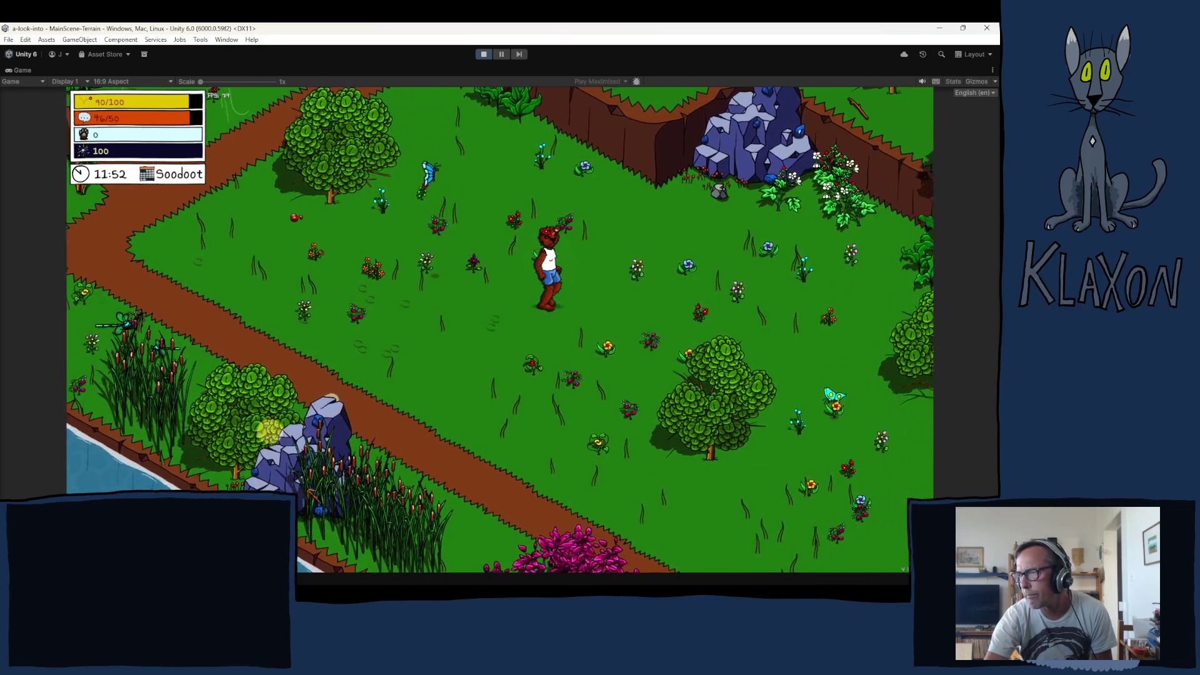
key(d)
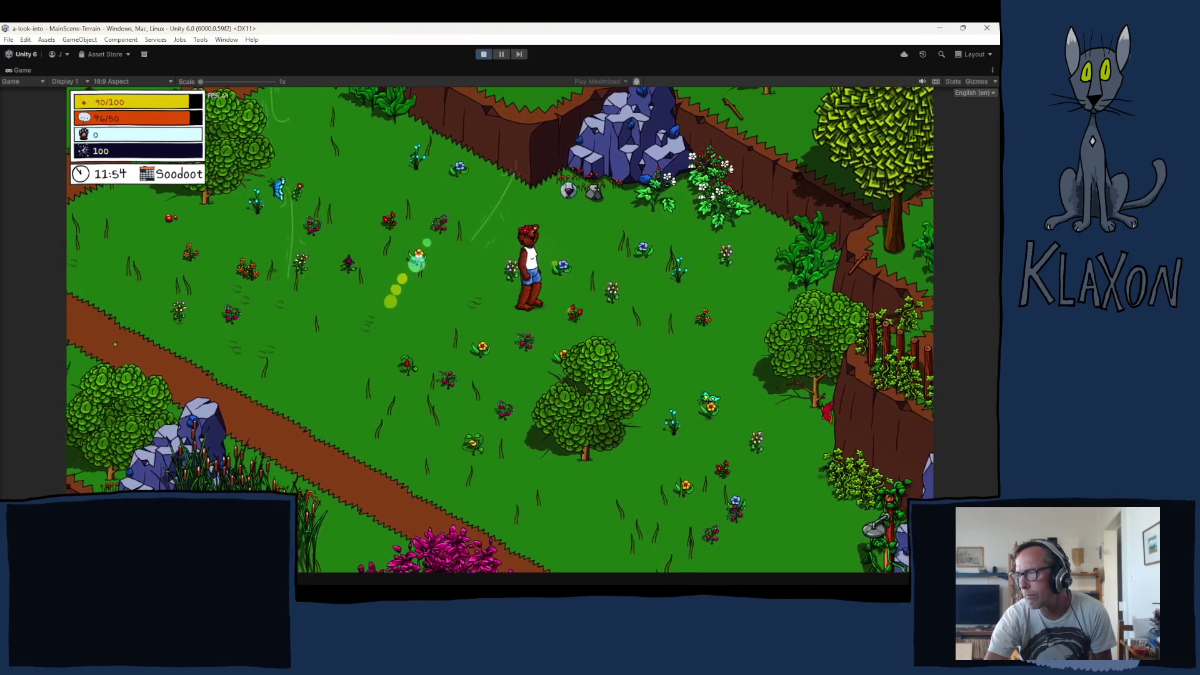
key(s)
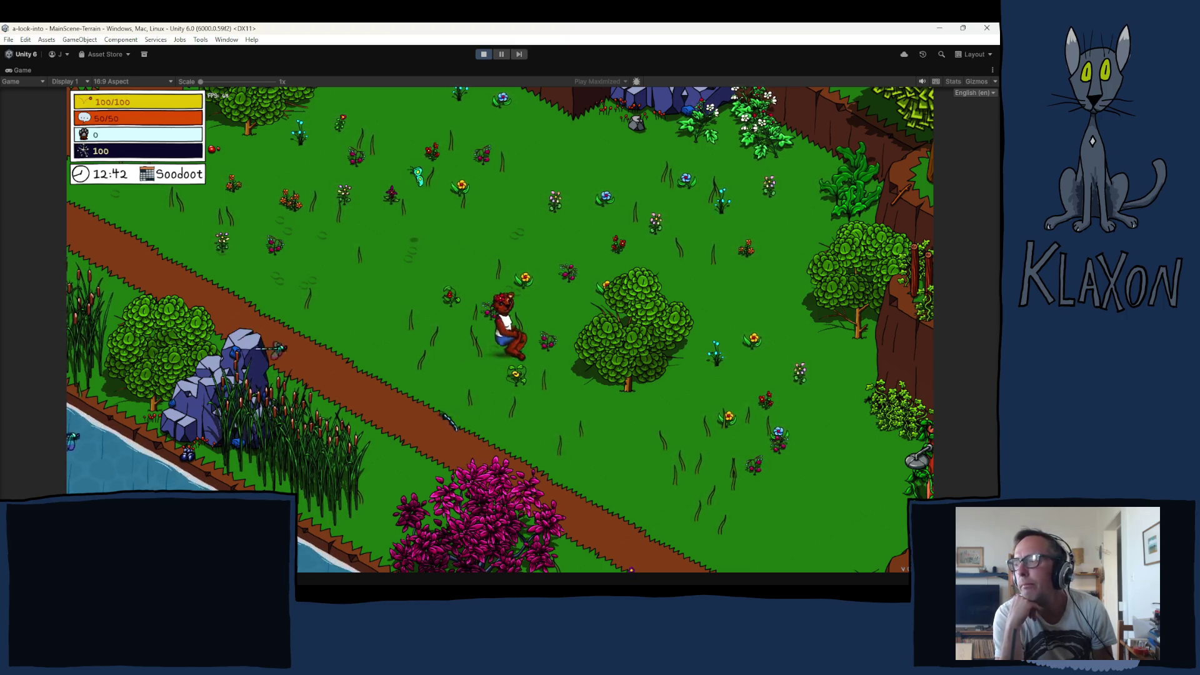
Get the seated character up and running, then stop the test run
key(d)
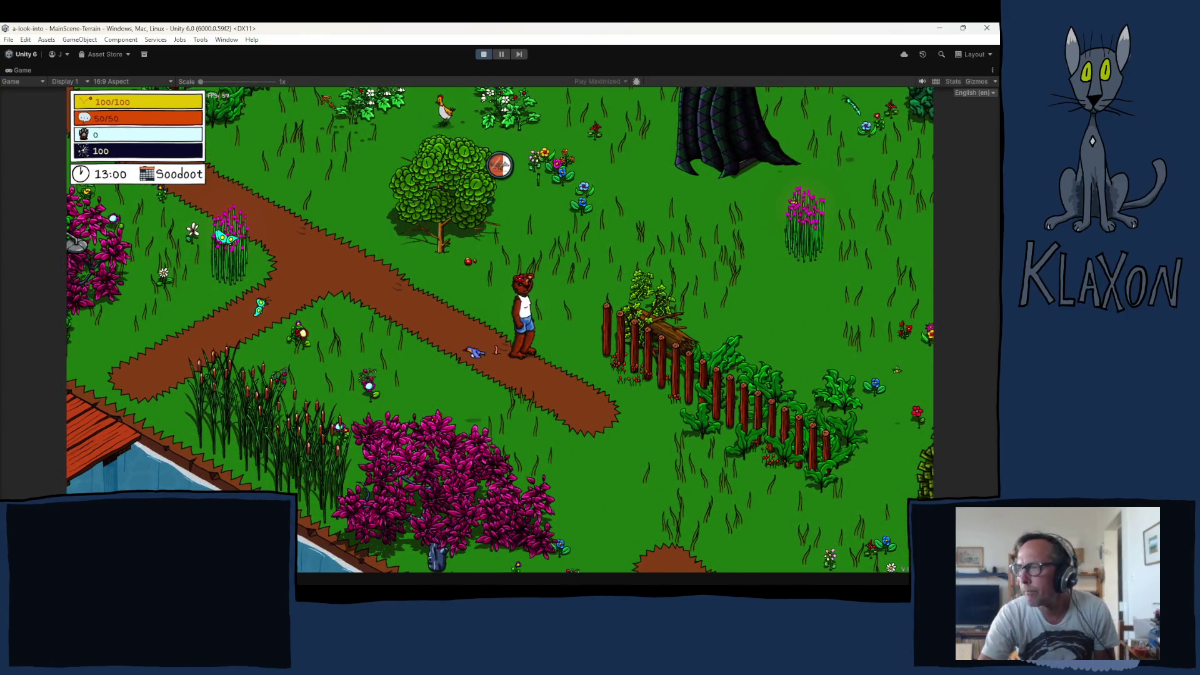
click(485, 55)
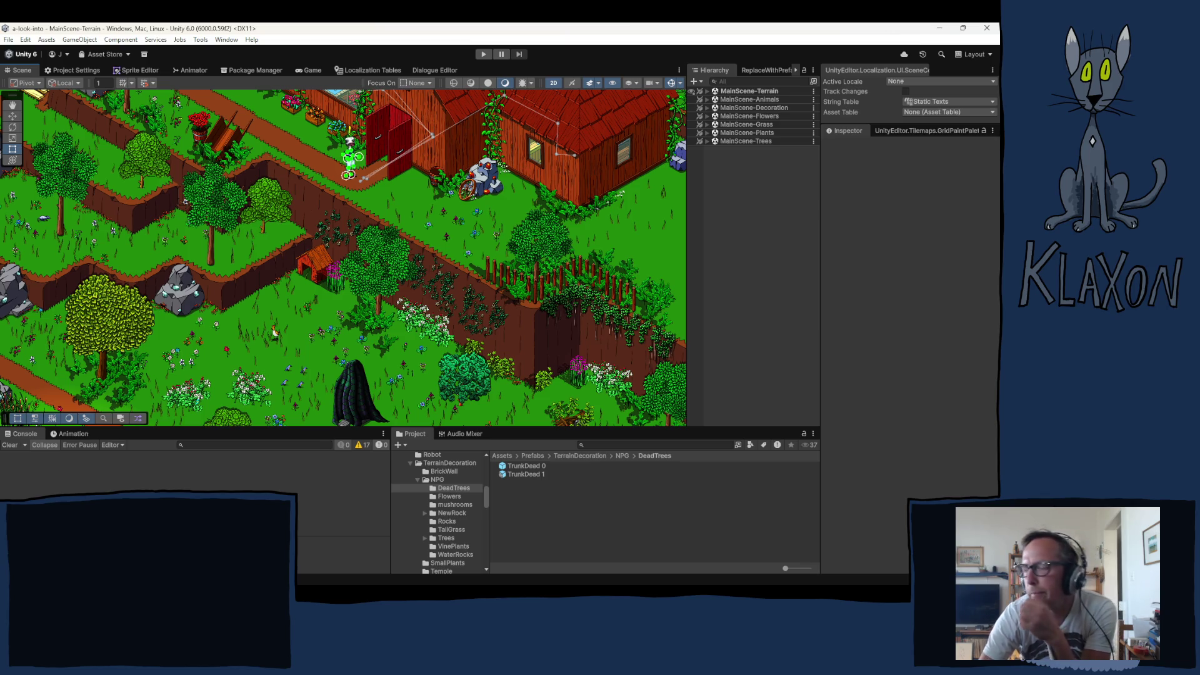
Pan and zoom the Scene view onto the campfire gathering area and expand MainScene-Terrain
drag(259, 335, 270, 286)
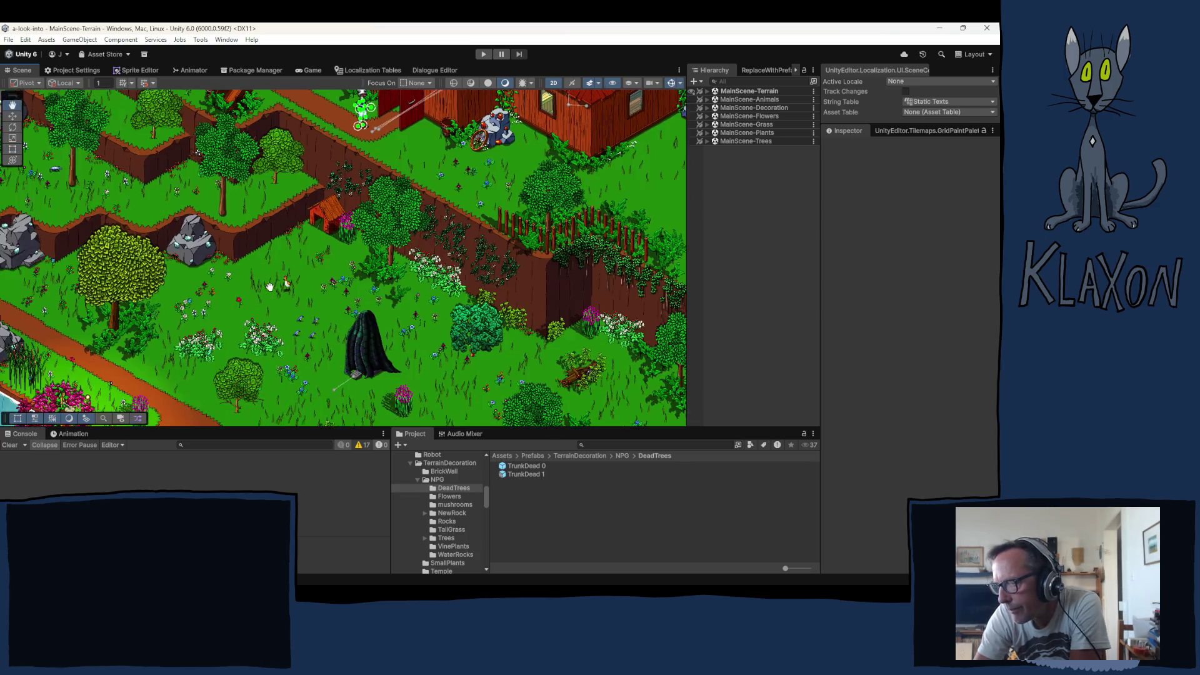
drag(376, 358, 279, 239)
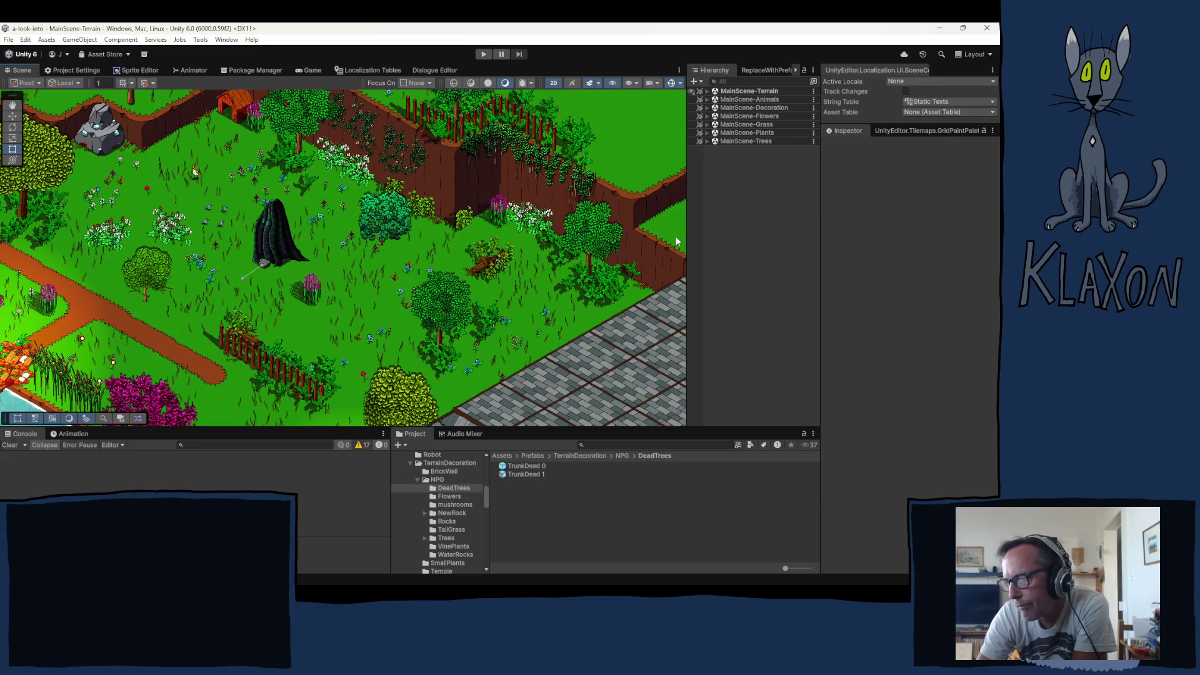
key(q)
mouse_move(387, 318)
mouse_down()
mouse_move(691, 546)
mouse_move(794, 541)
mouse_move(868, 576)
mouse_up()
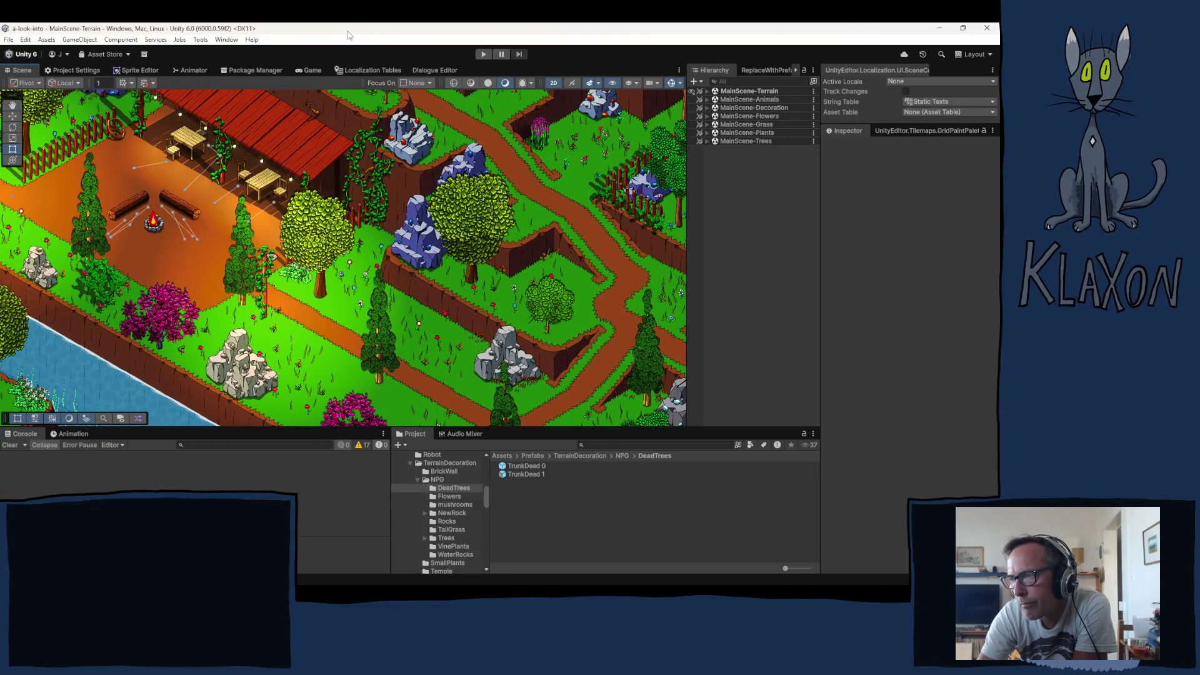
scroll(209, 167, up, 3)
drag(203, 182, 174, 213)
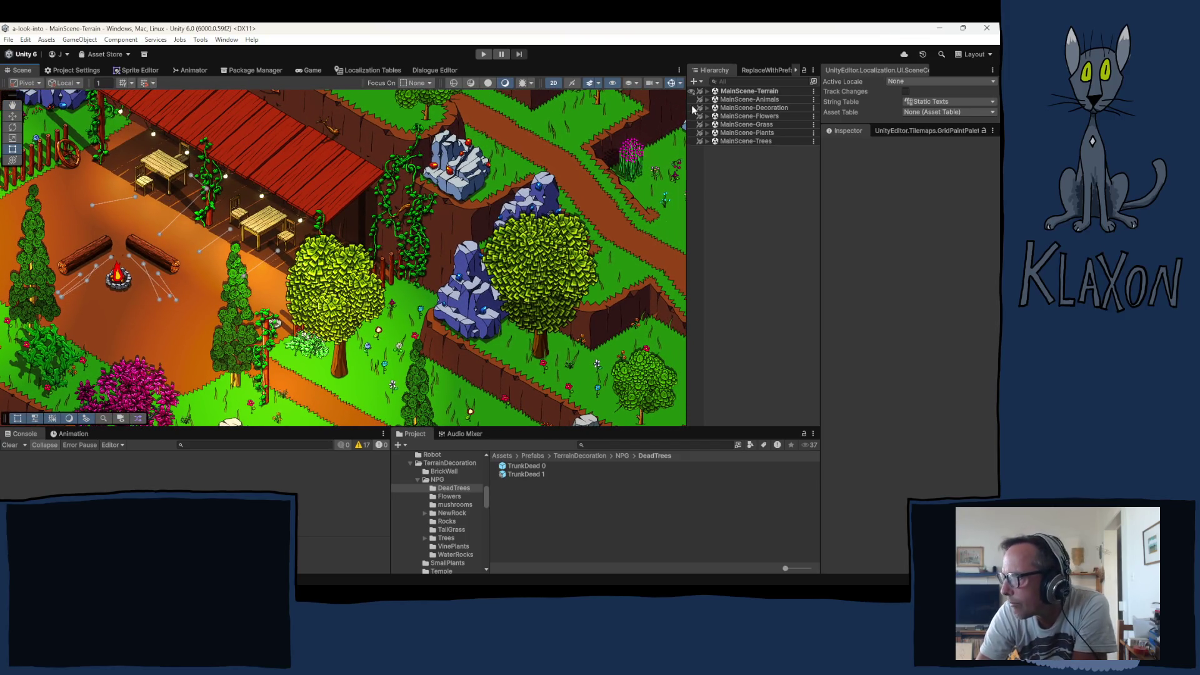
click(707, 92)
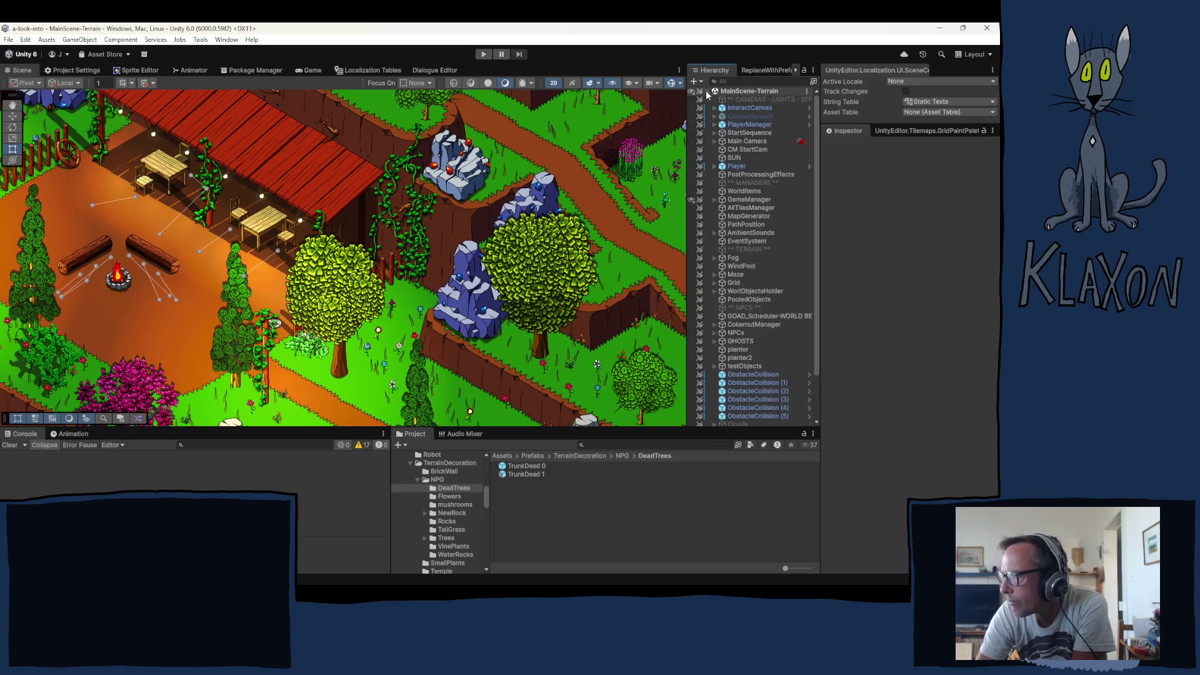
Inspect WorldObjectsHolder, then expand Grid and inspect its OffsetMap tilemap
click(750, 294)
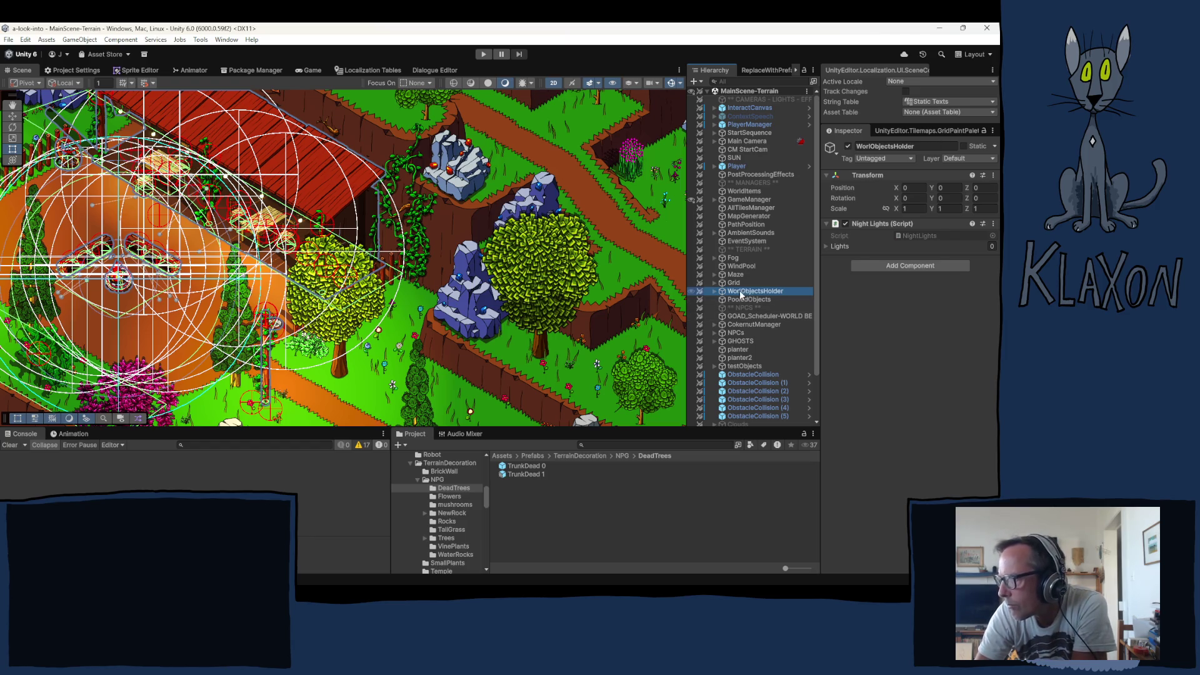
click(735, 283)
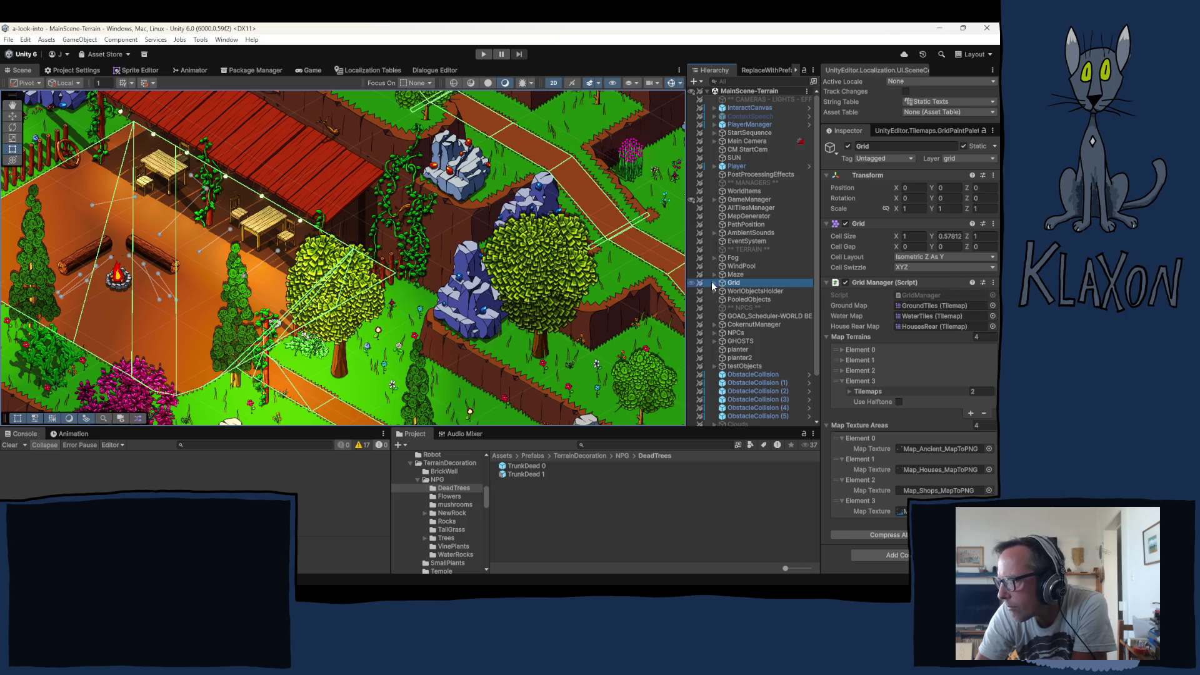
click(715, 283)
scroll(744, 328, down, 3)
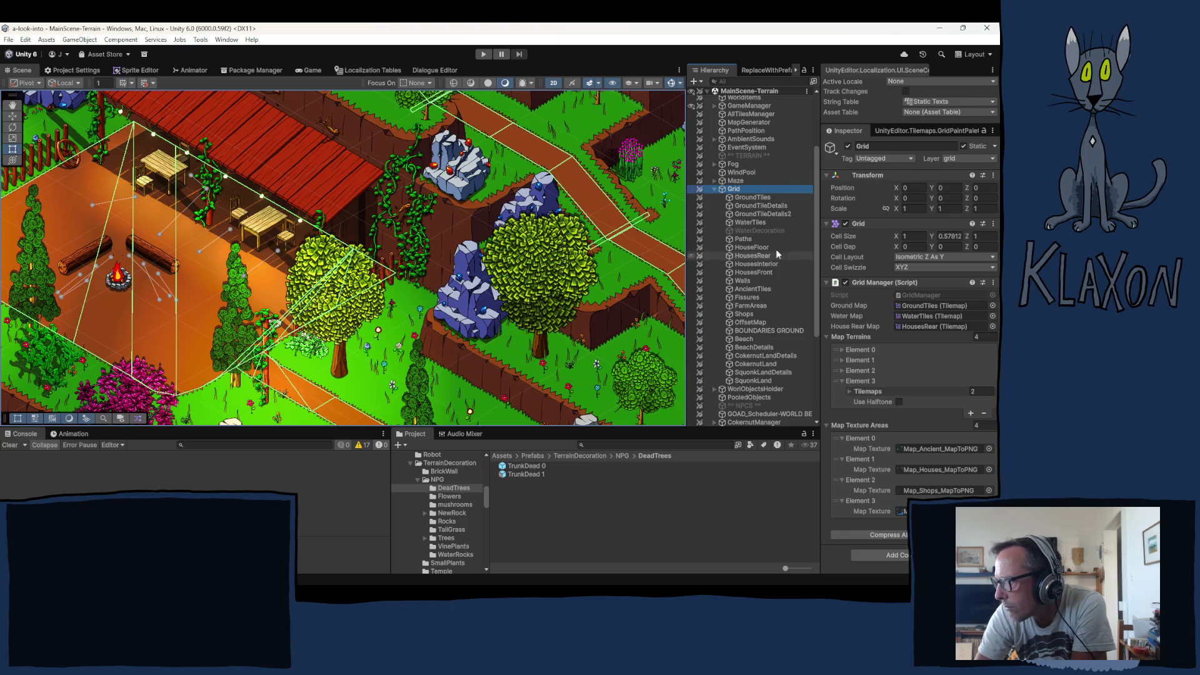
click(752, 323)
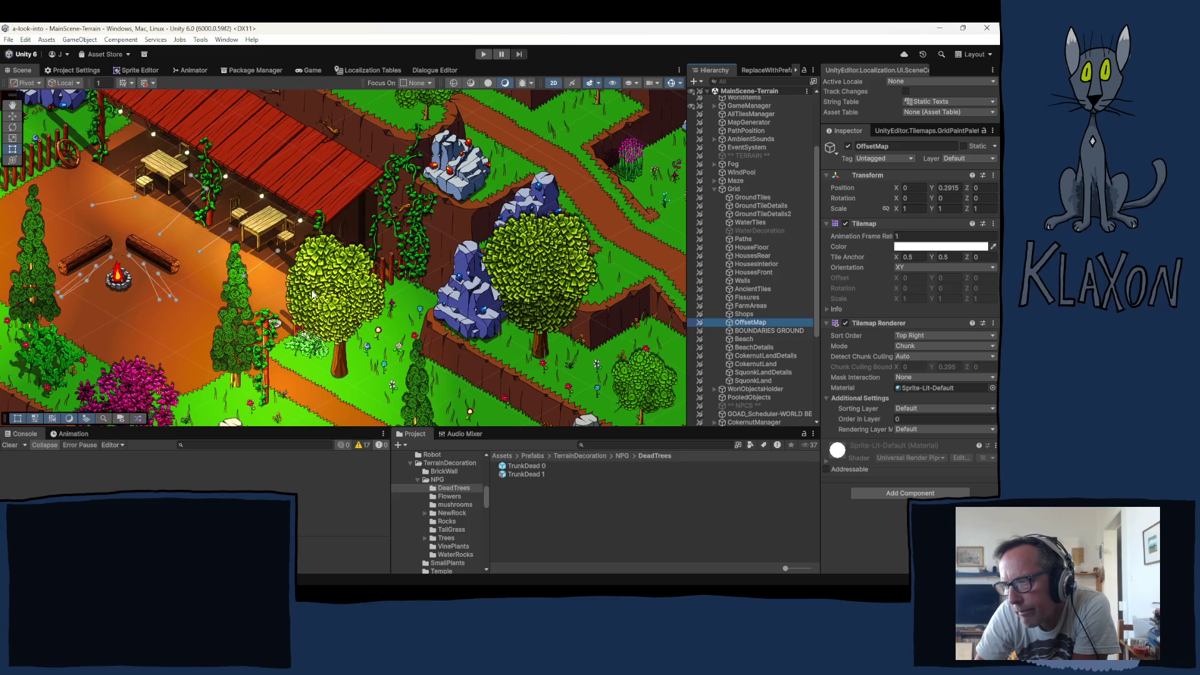
Zoom onto the gathering-site table, collapse Grid, and select the chair beside the table
scroll(276, 252, up, 5)
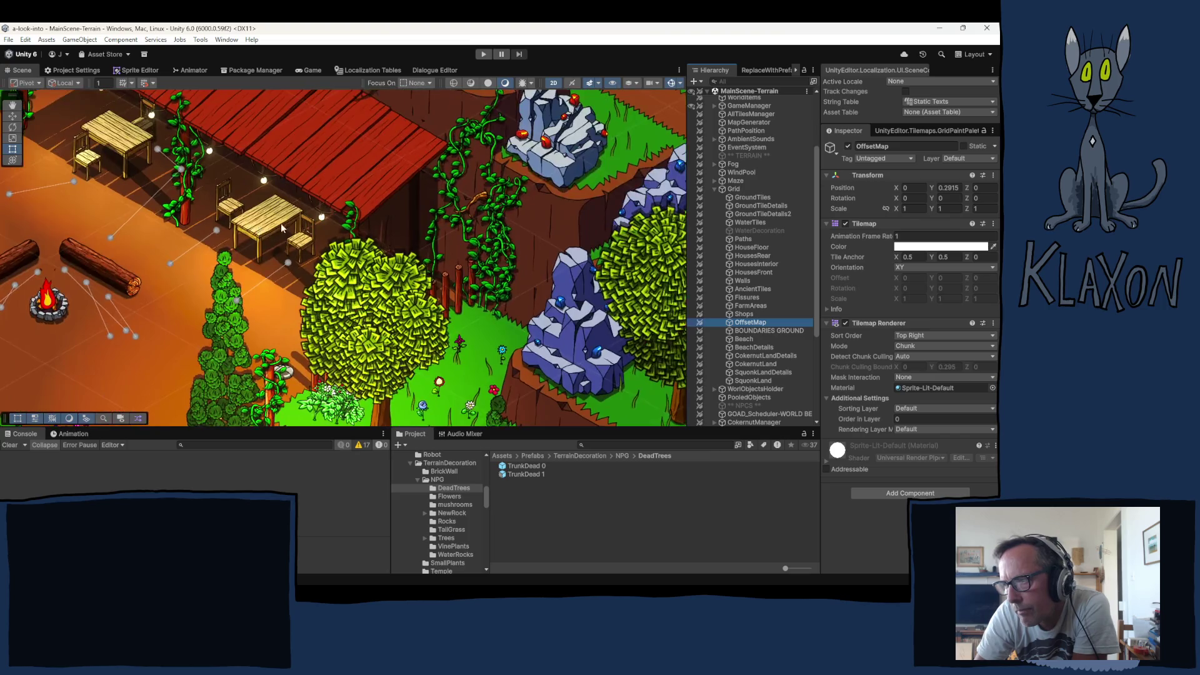
scroll(275, 252, up, 2)
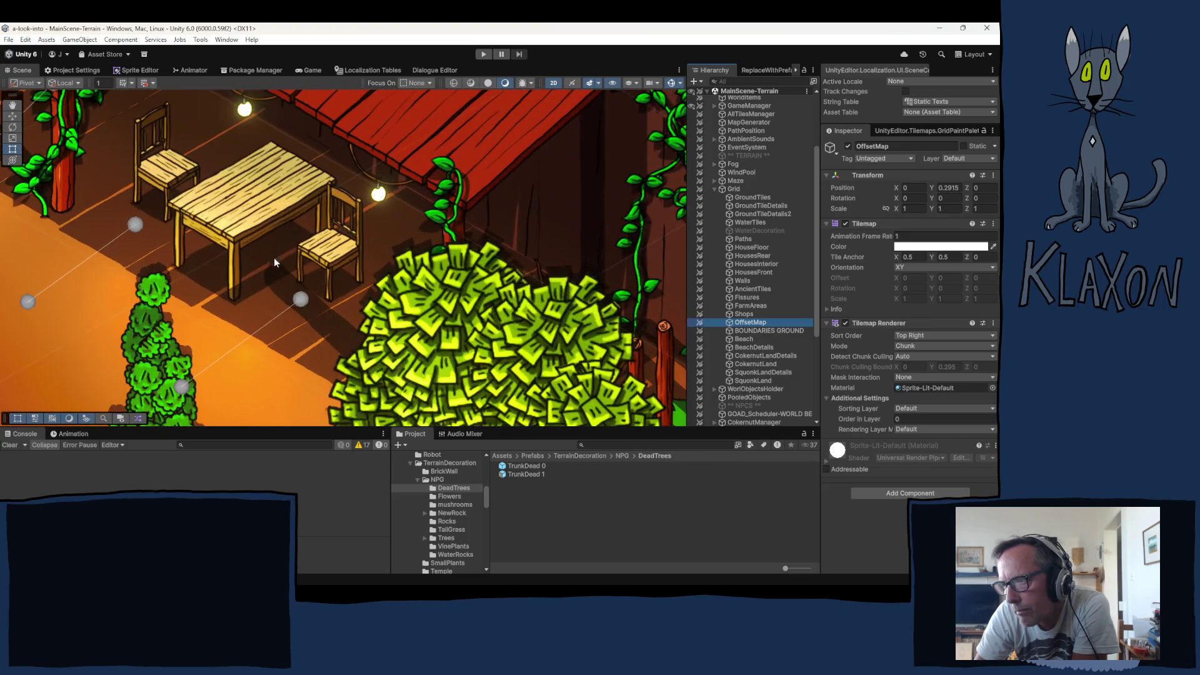
click(303, 301)
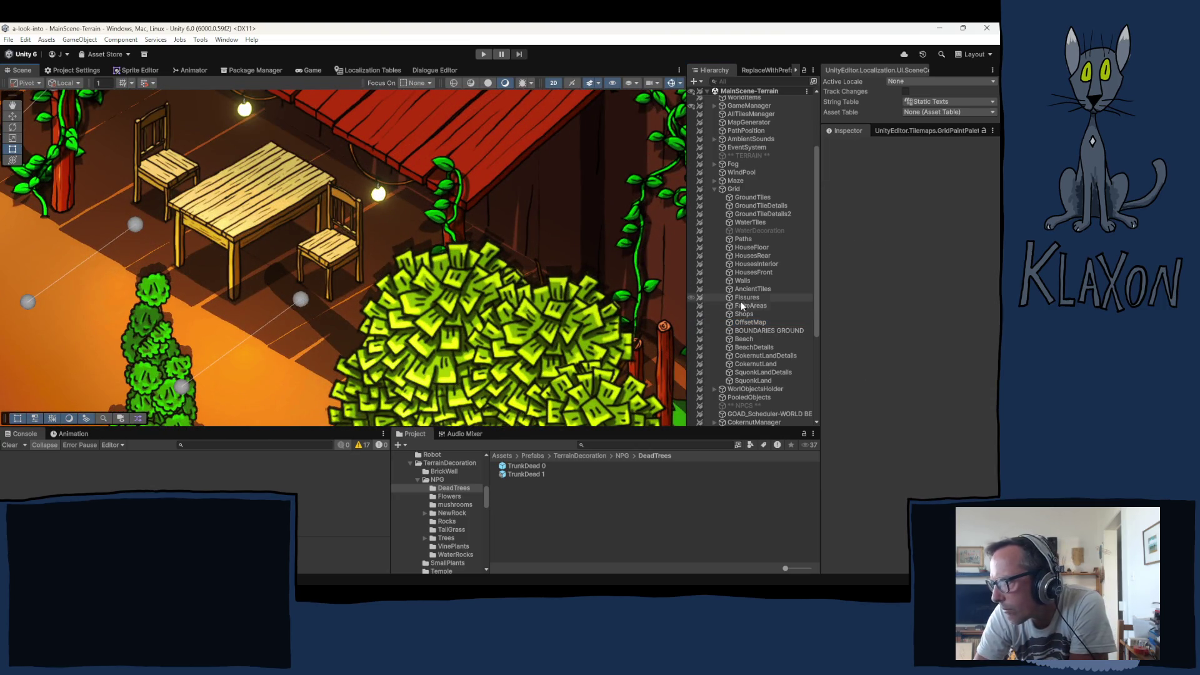
click(715, 188)
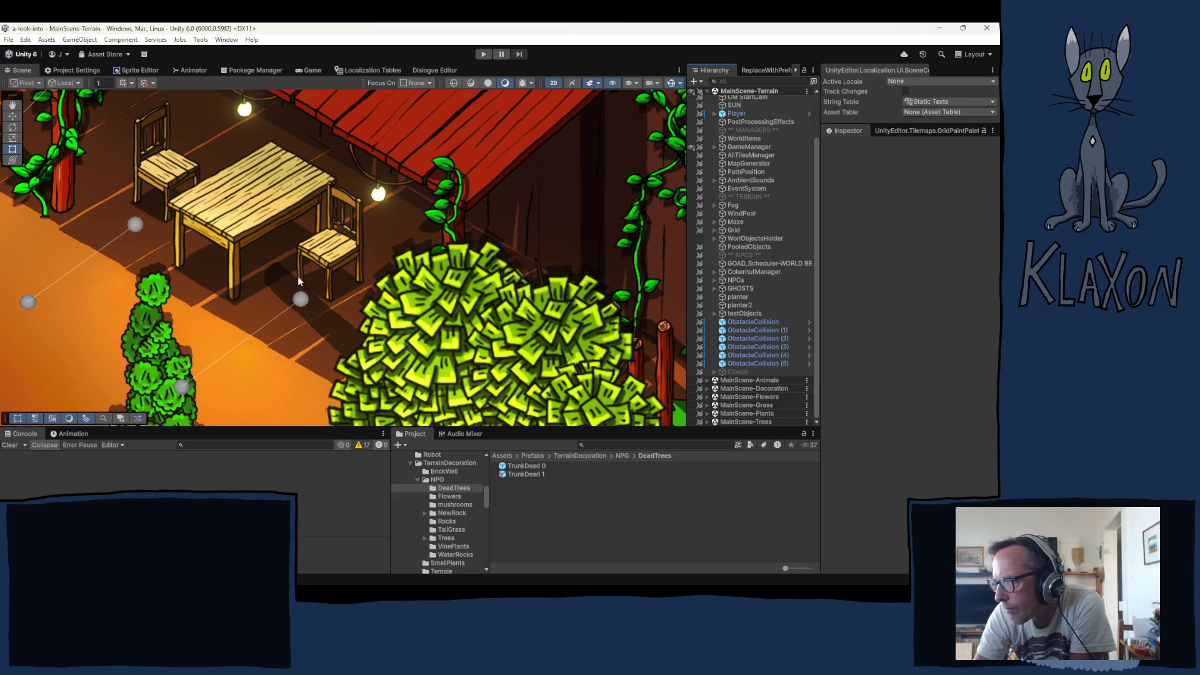
click(336, 265)
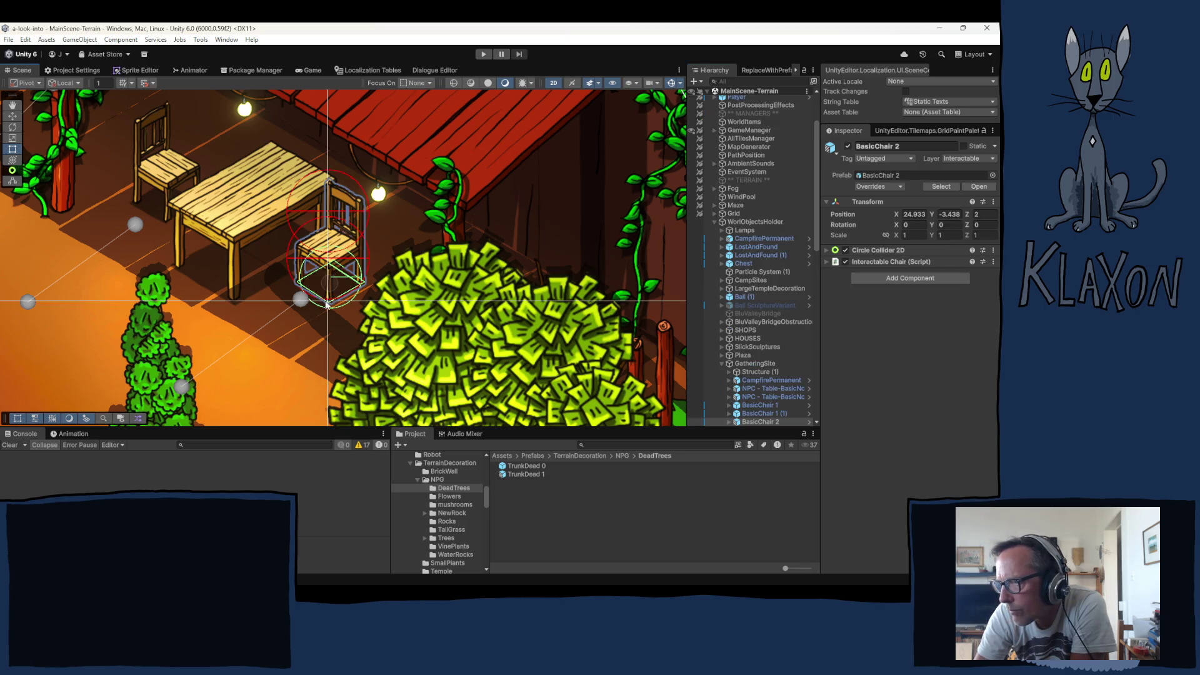
Move BasicChair 2's SitNode slightly down-left to about -0.084, -0.051
scroll(754, 343, down, 3)
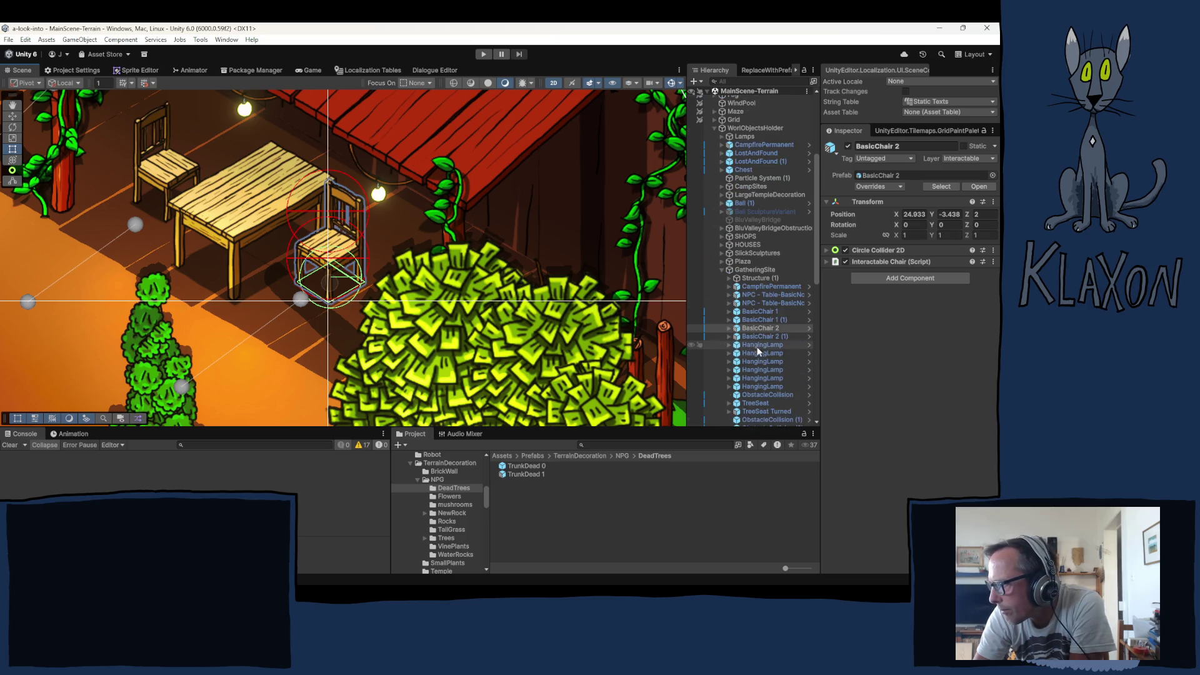
click(728, 328)
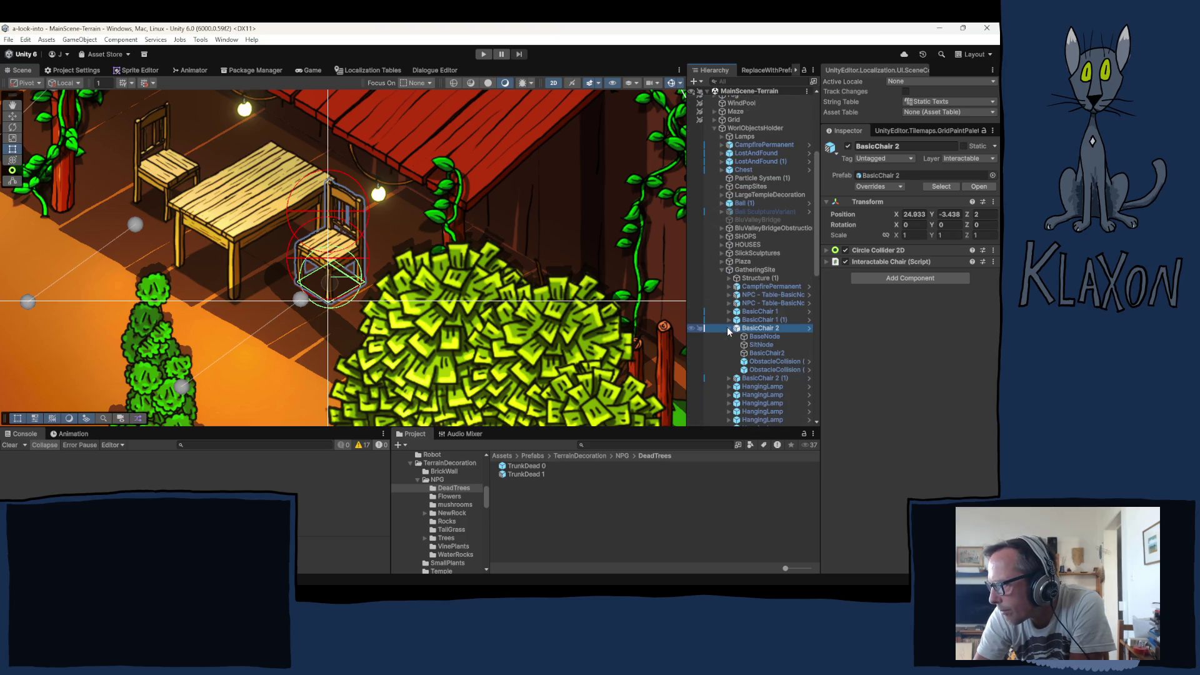
click(764, 345)
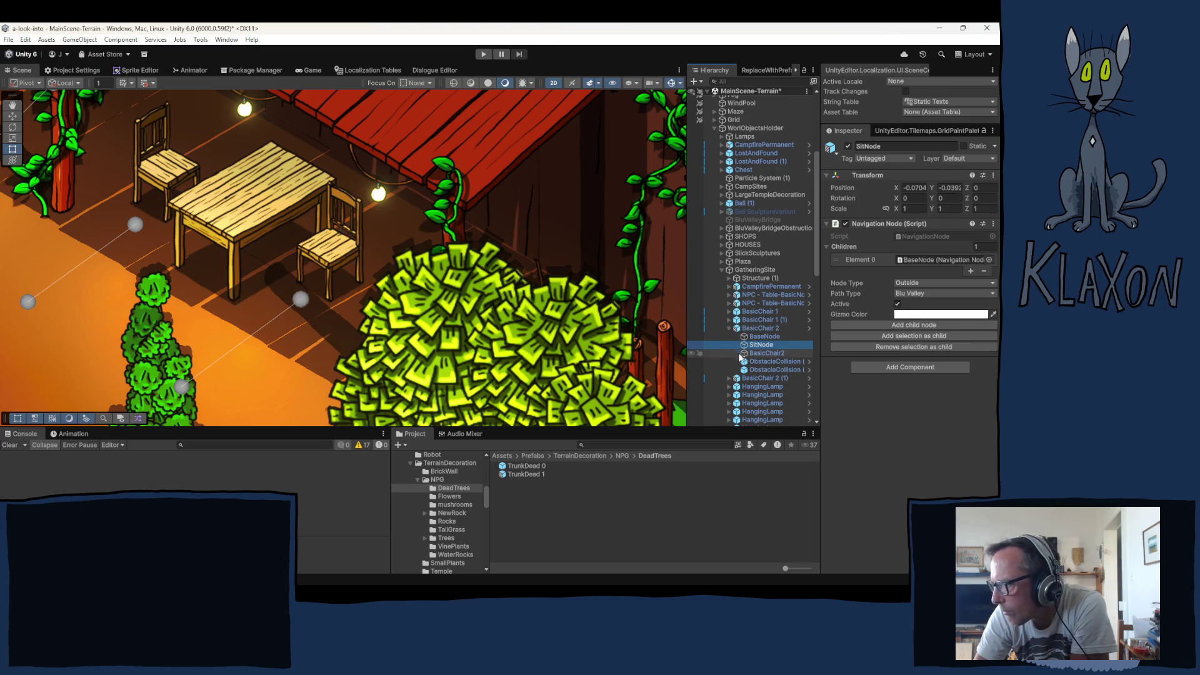
click(764, 337)
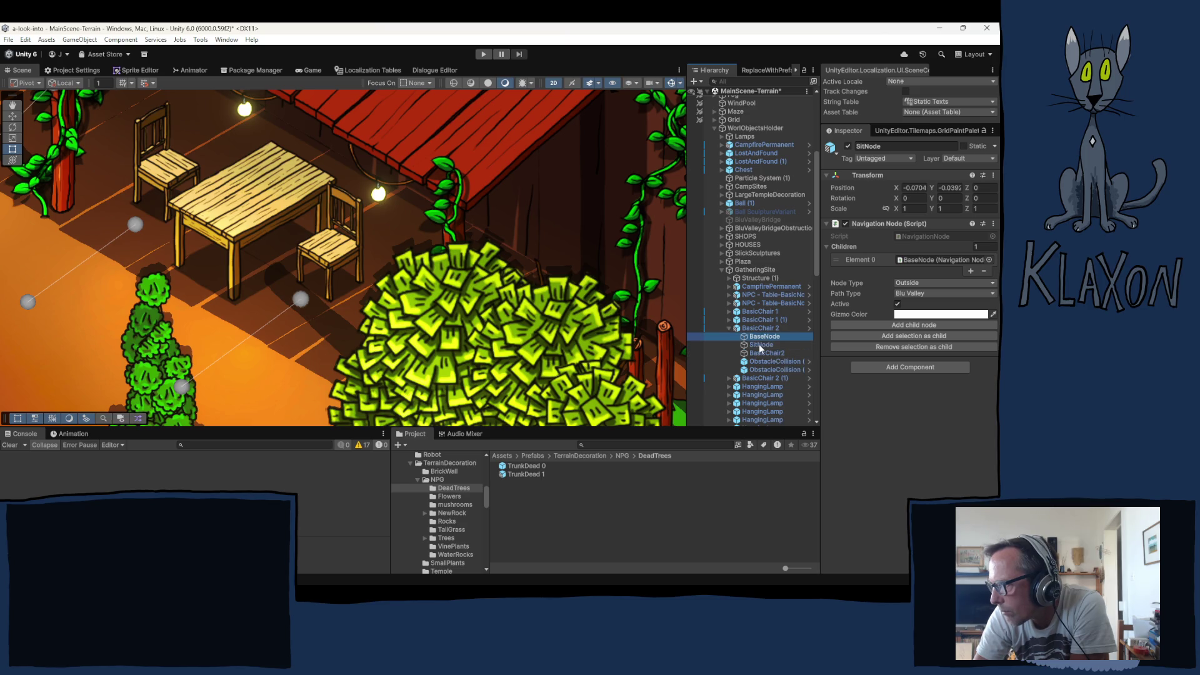
click(759, 344)
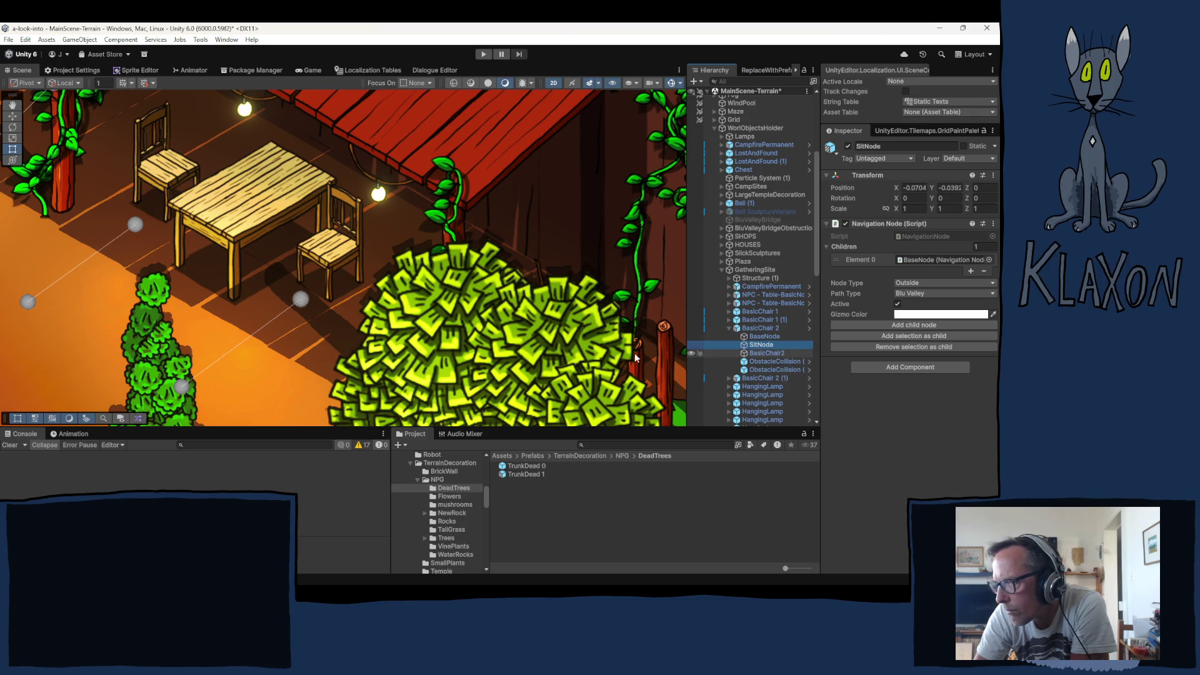
key(w)
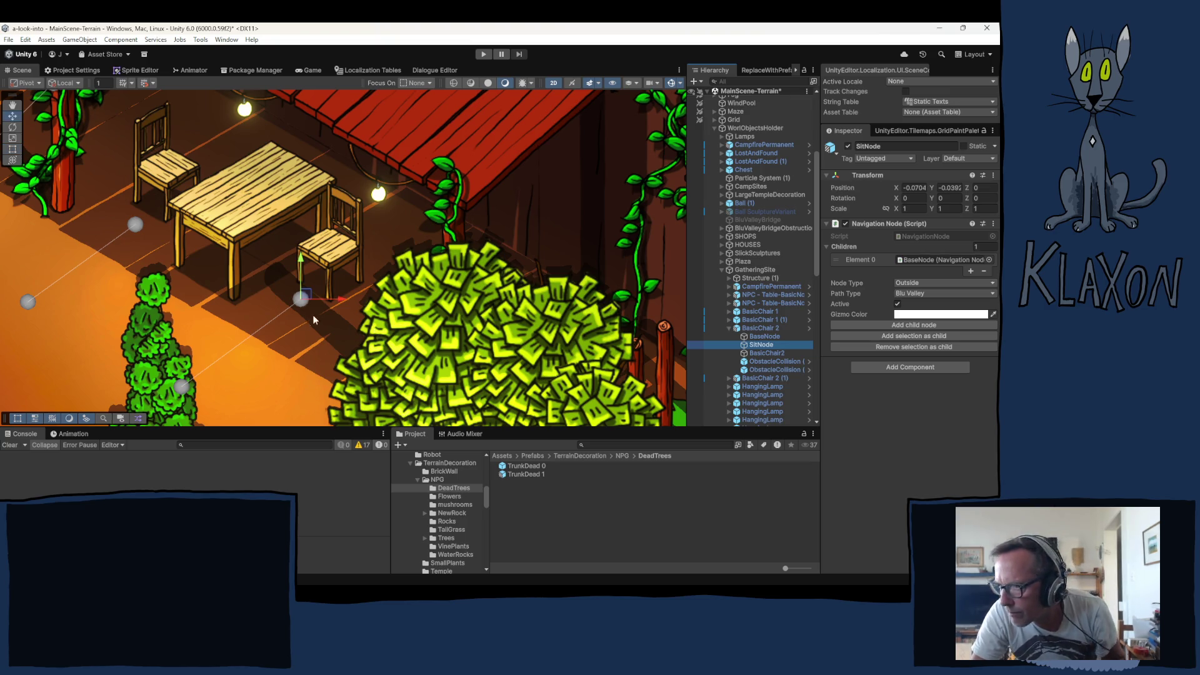
drag(307, 295, 303, 304)
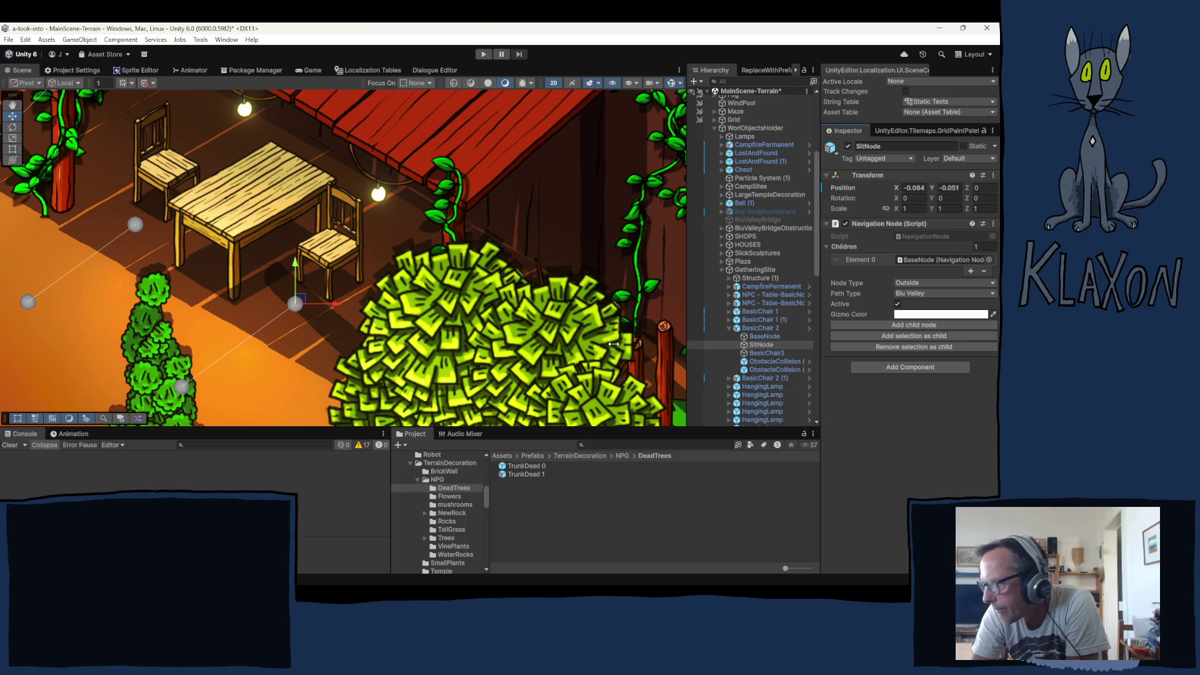
Pan the view to the neighbouring table and chairs, then back to the edited chair
drag(294, 253, 563, 369)
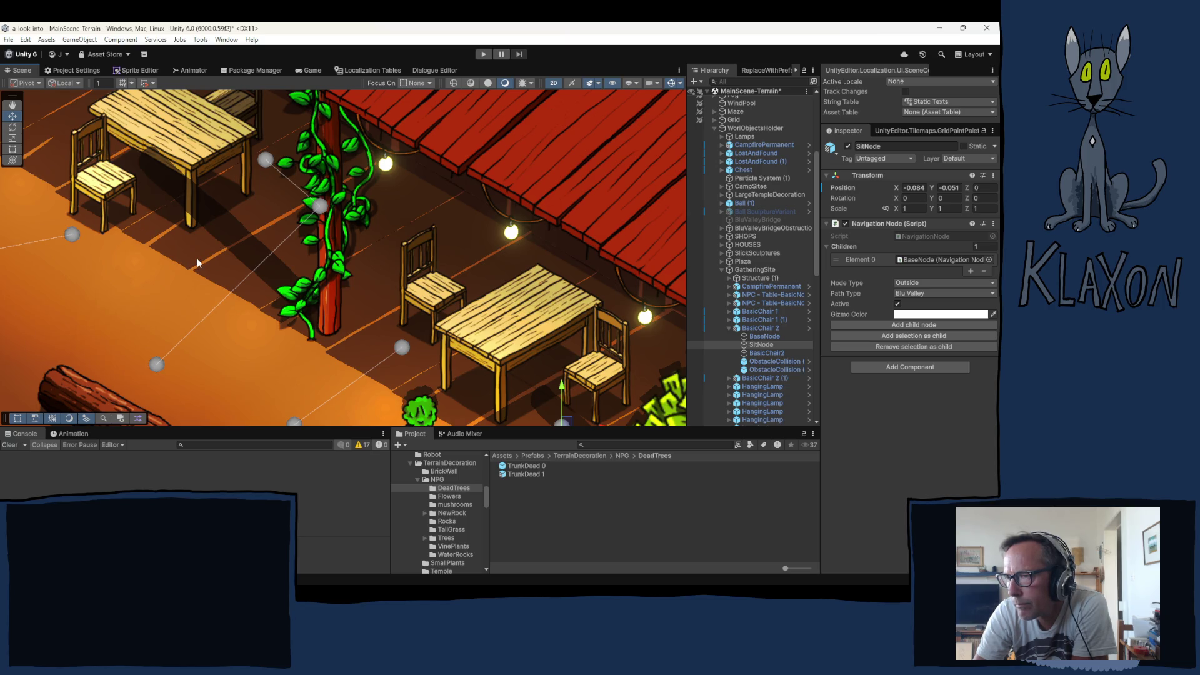
key(q)
key(Right)
key(Down)
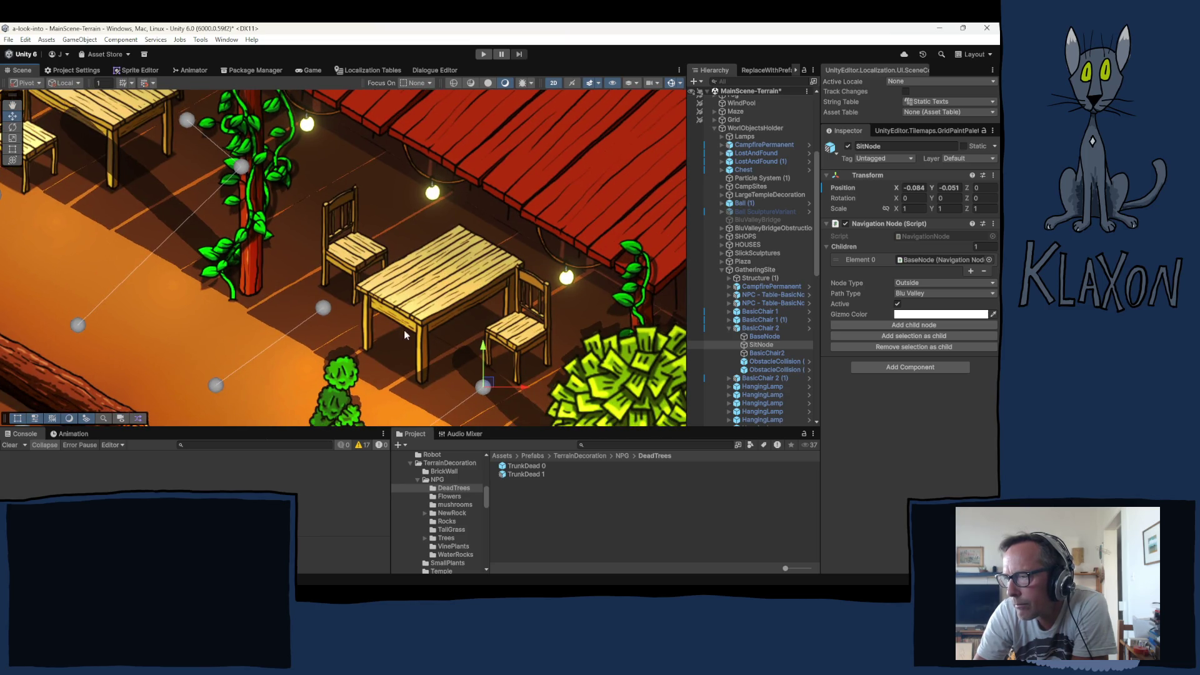
key(Right)
key(Down)
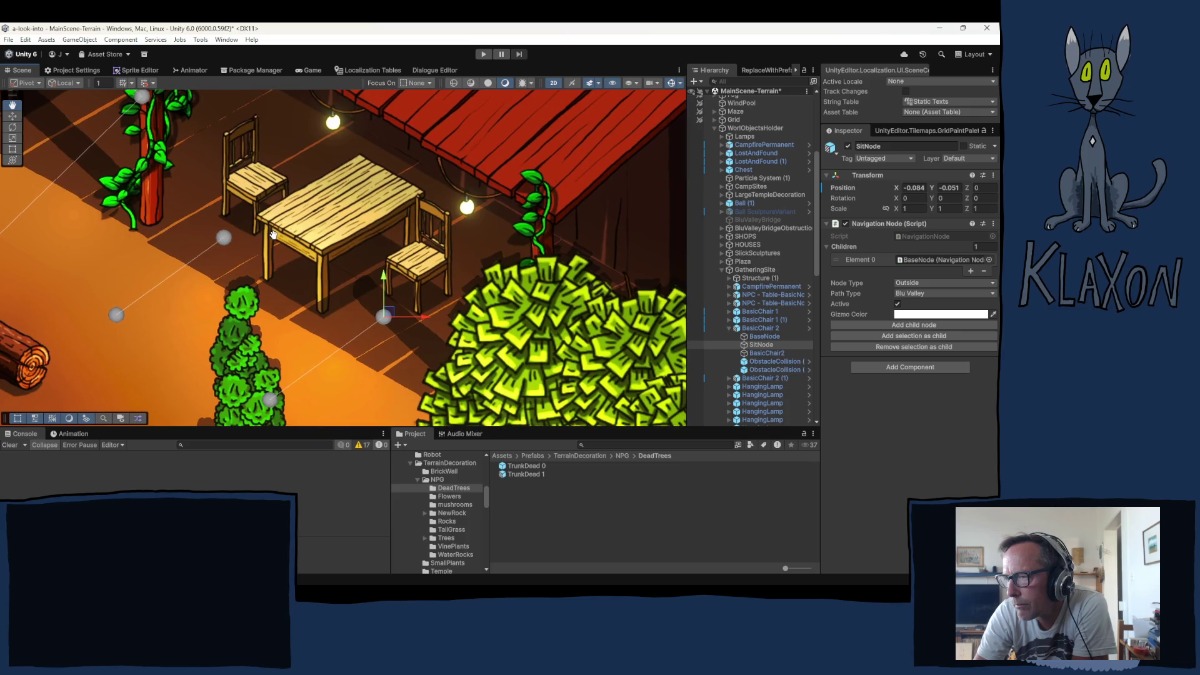
right_click(273, 235)
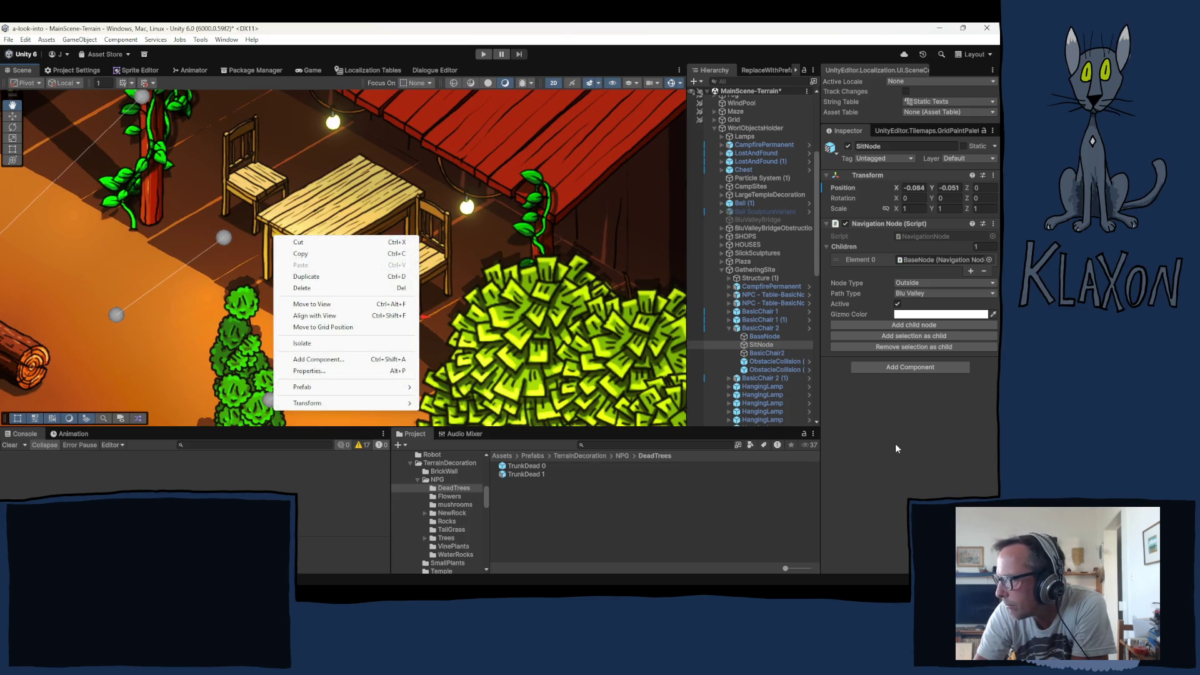
Select NPC - Table-BasicNoCloth B and inspect its ObstacleCollision child, widening the Hierarchy
key(Escape)
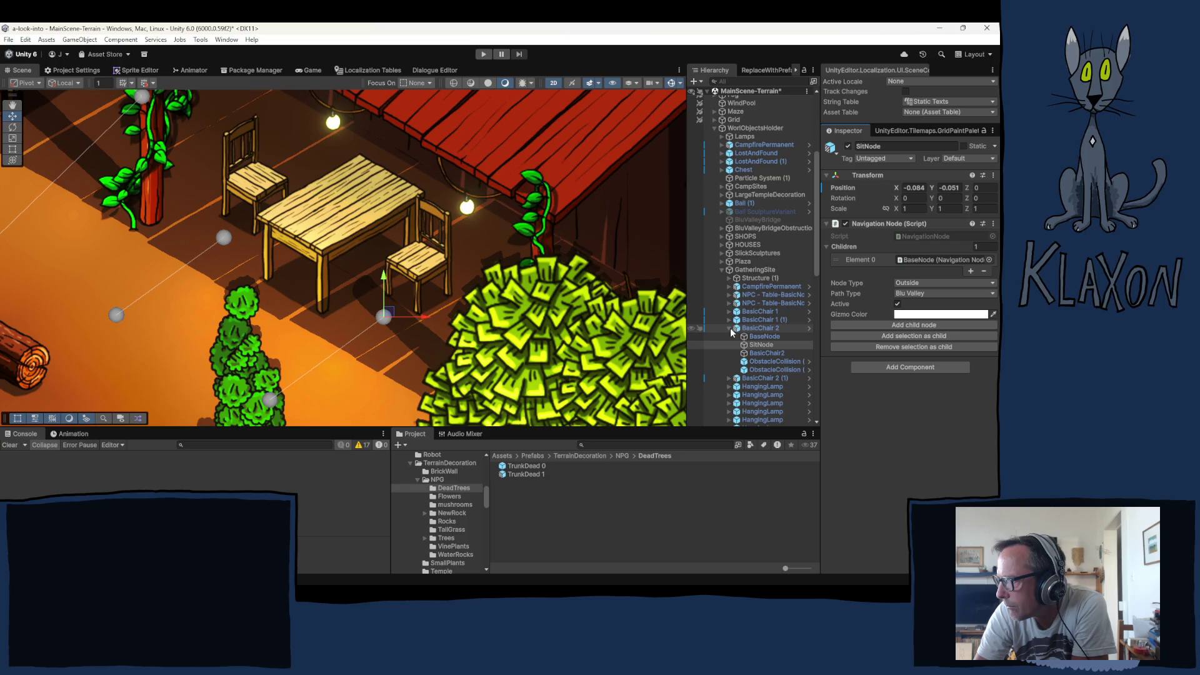
click(729, 329)
click(768, 304)
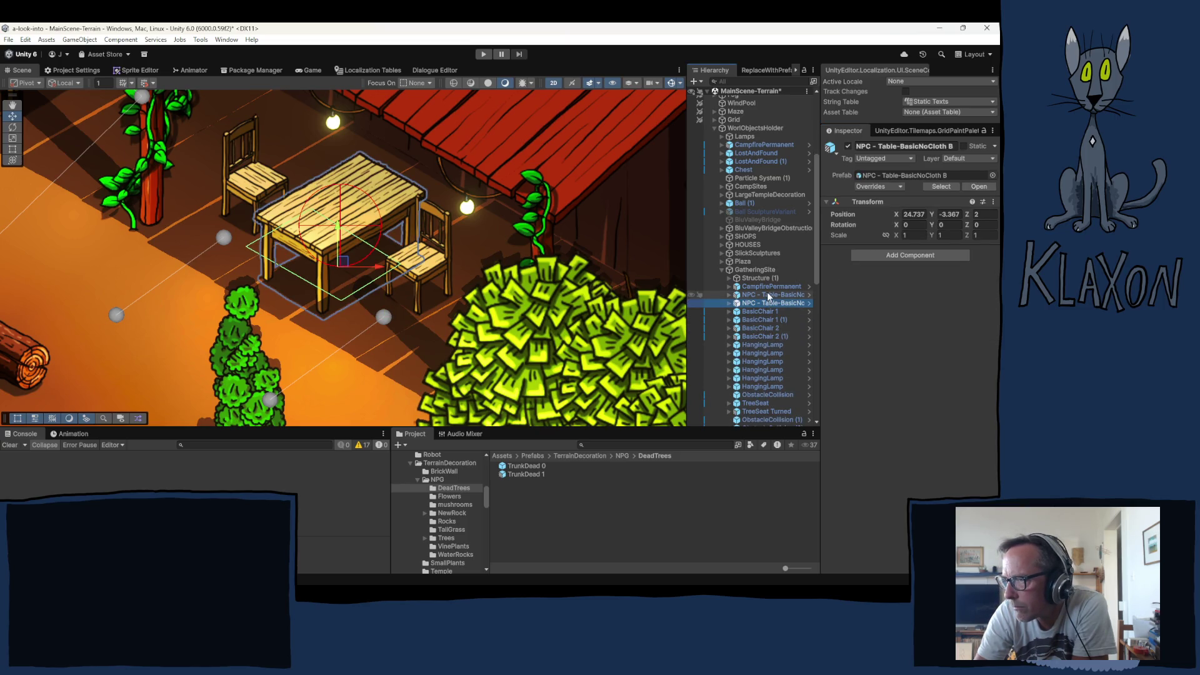
click(729, 304)
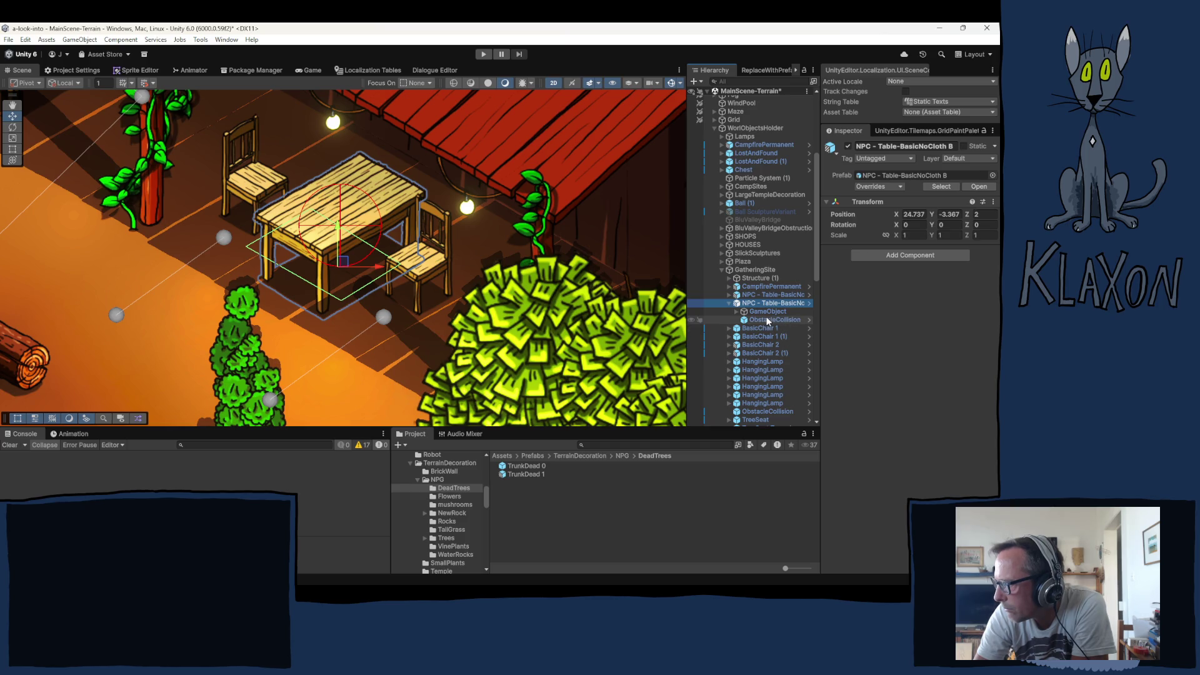
click(769, 320)
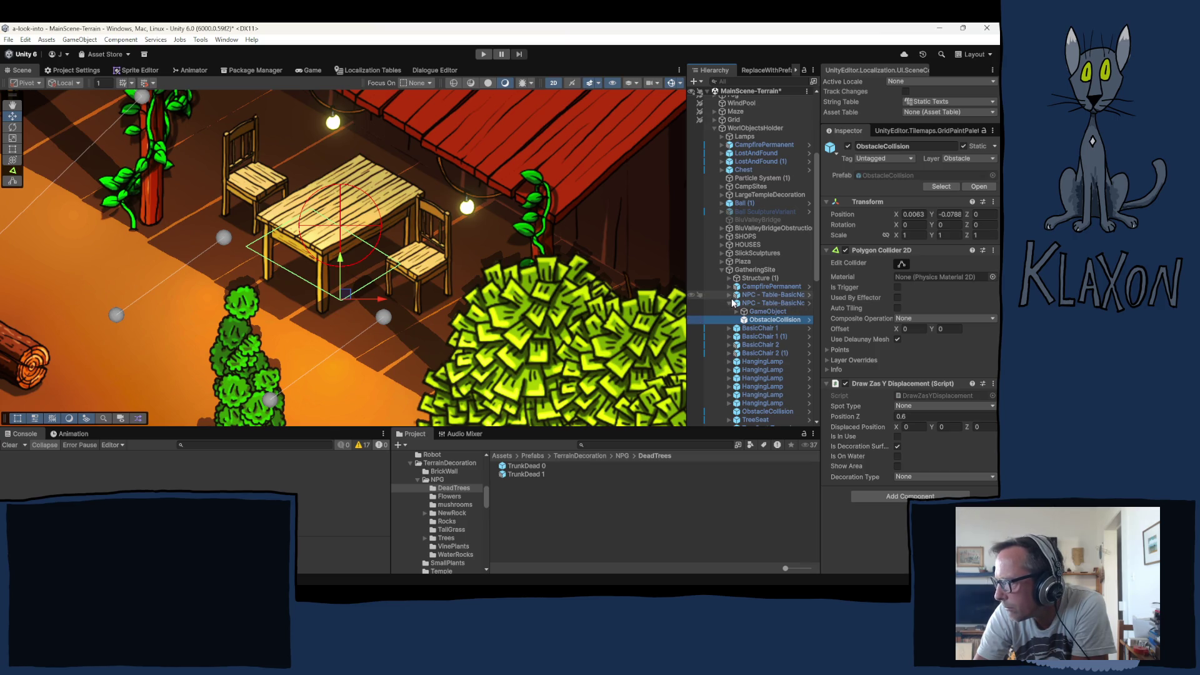
drag(688, 305, 636, 305)
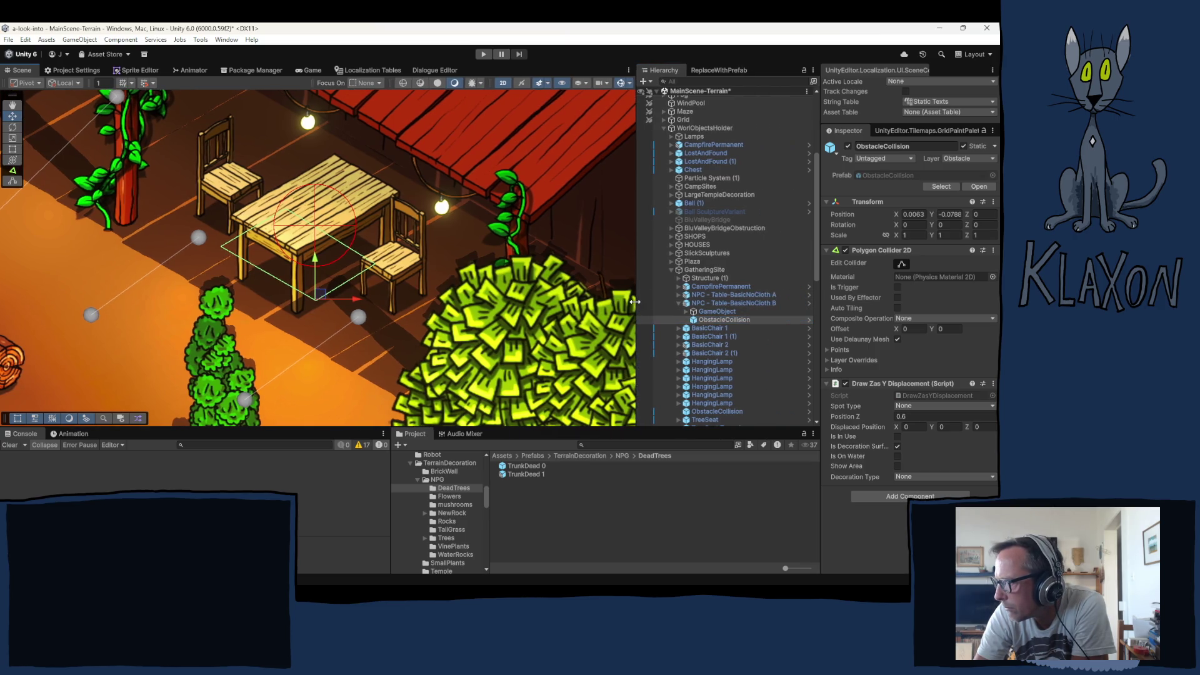
Open the NPC - Table-BasicNoCloth B prefab in Prefab Mode
right_click(750, 304)
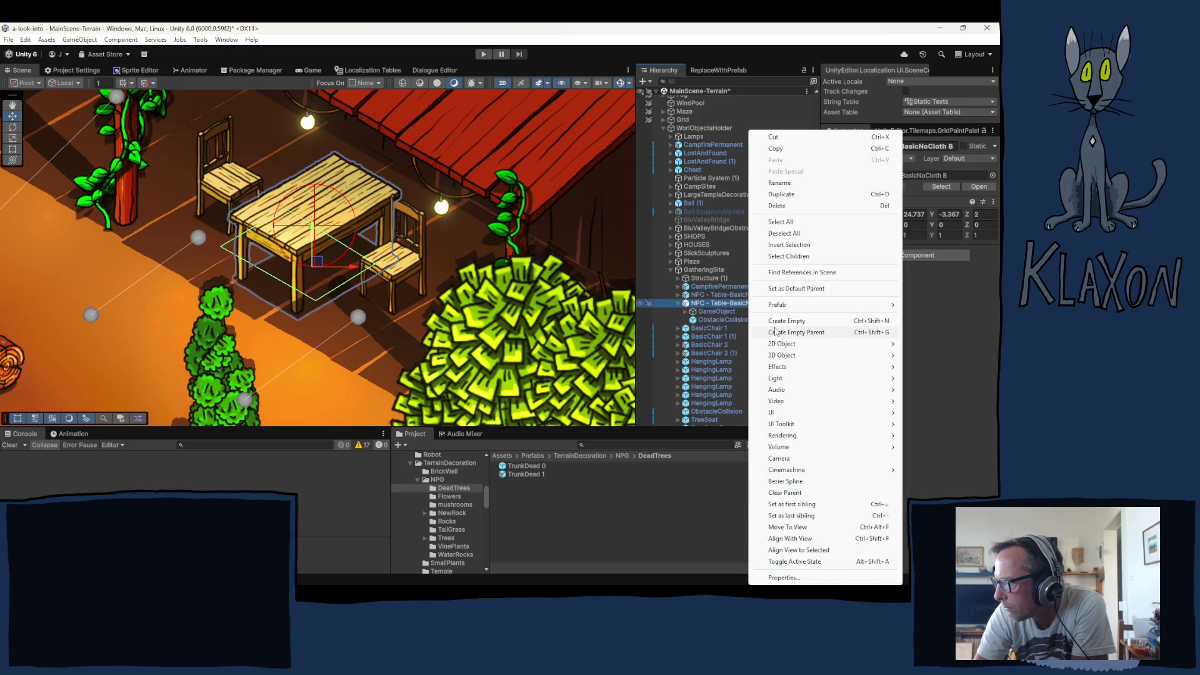
click(722, 304)
click(722, 304)
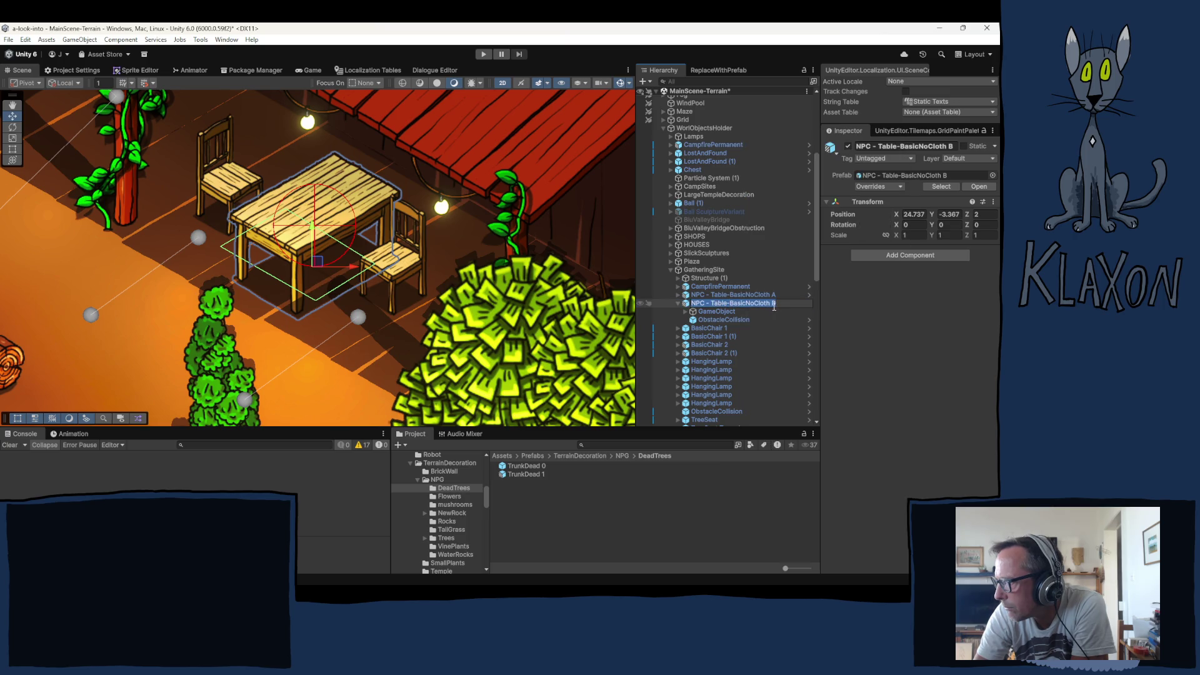
click(762, 327)
click(808, 304)
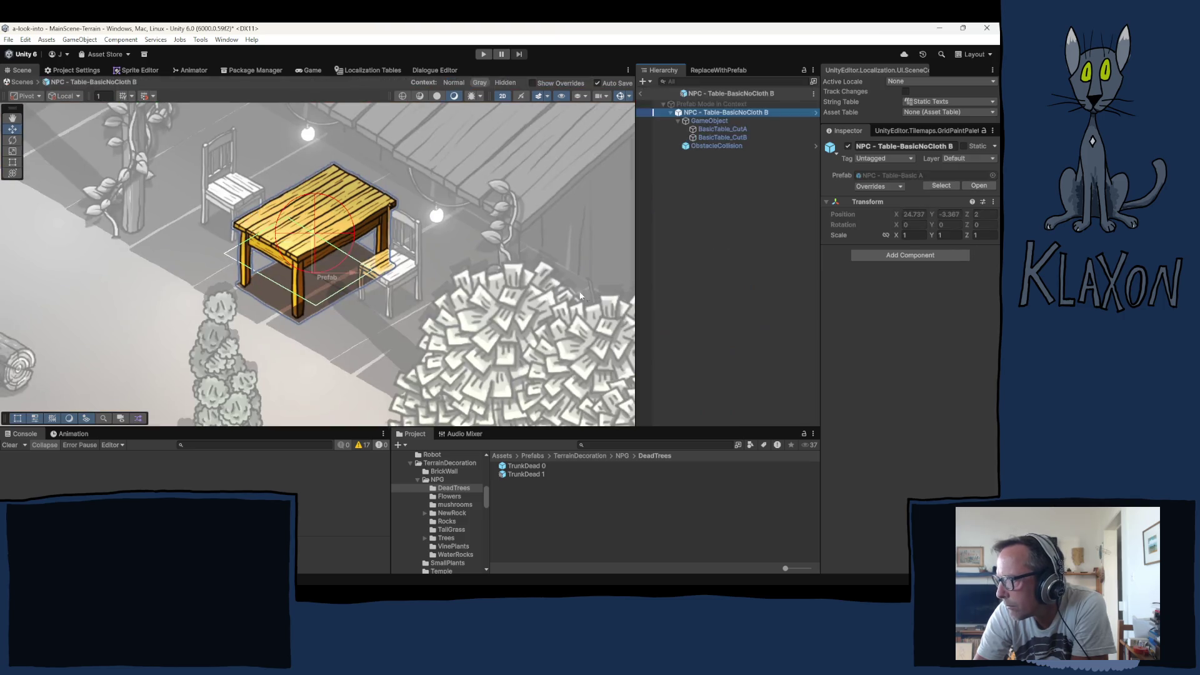
Drag the ObstacleCollision polygon's vertices to outline the table and chair footprint, then return to the scene
scroll(320, 269, up, 3)
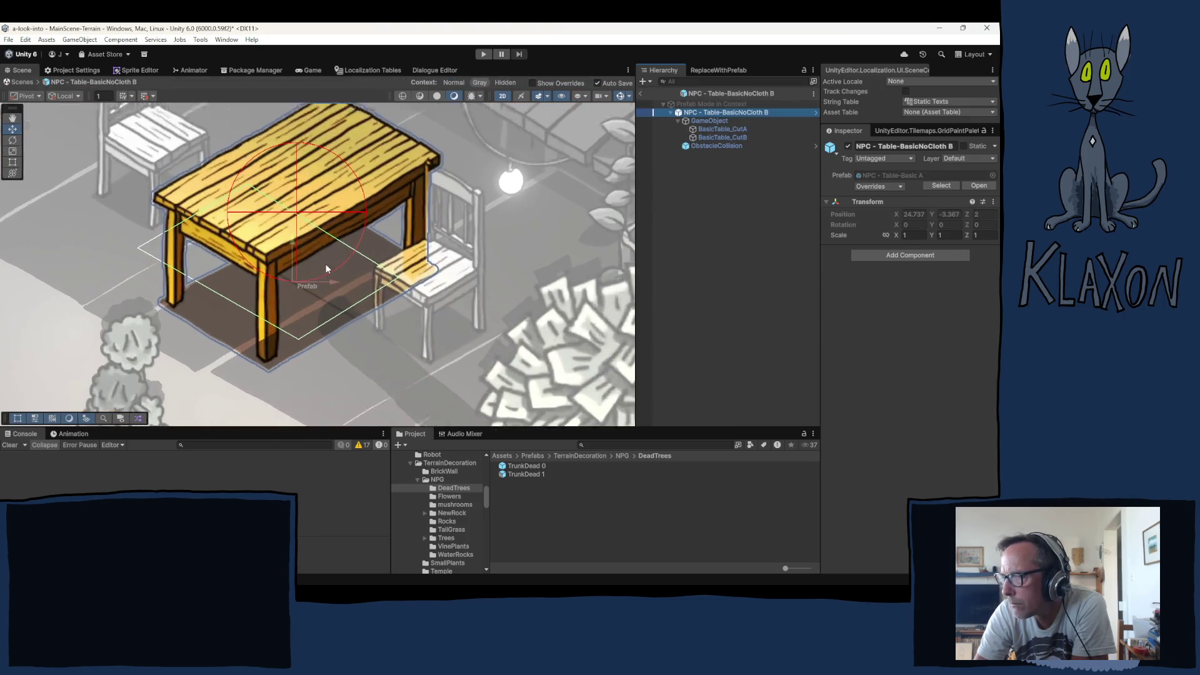
click(706, 146)
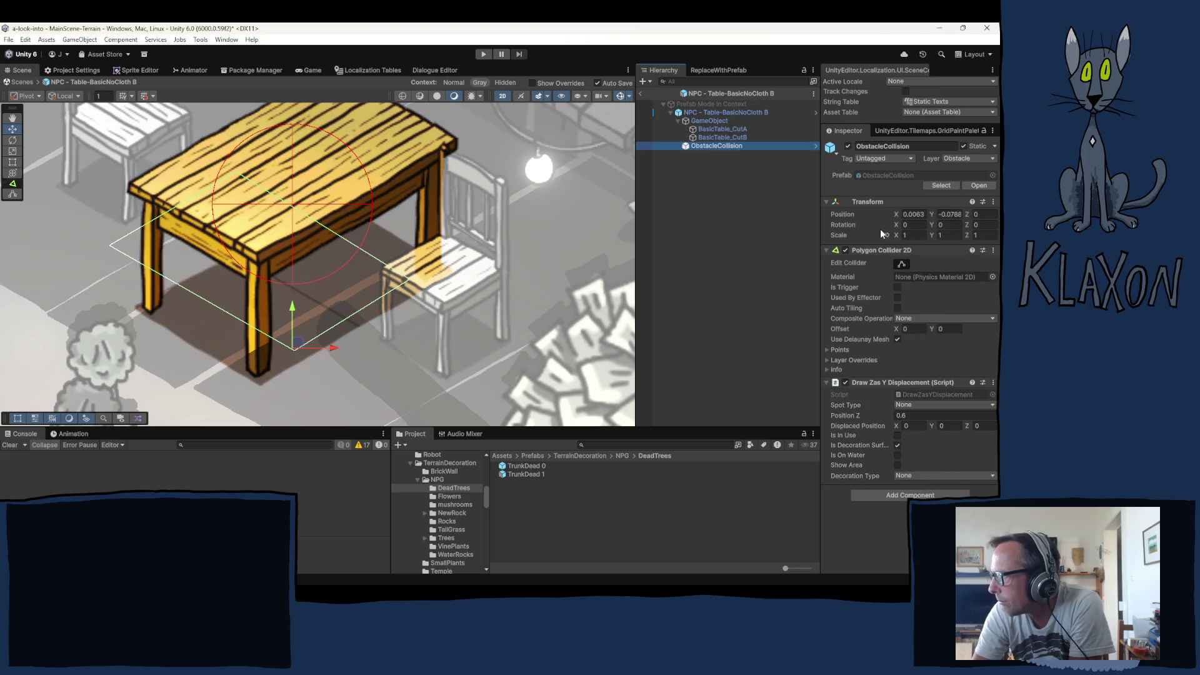
click(902, 263)
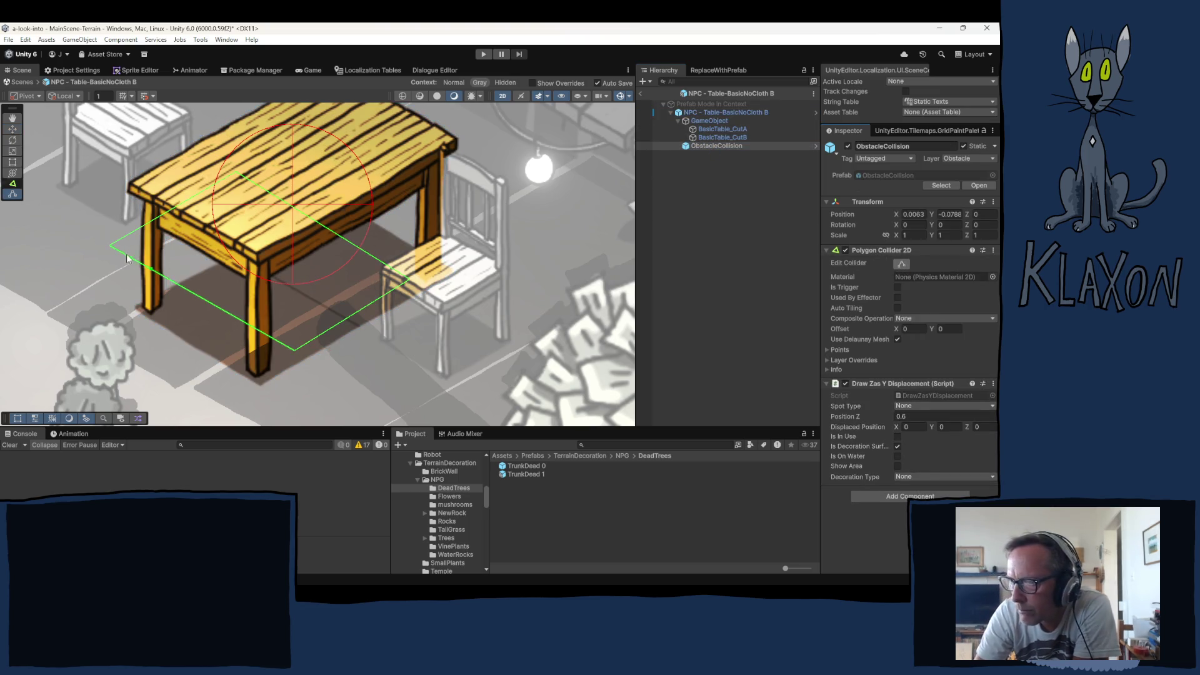
drag(115, 247, 141, 310)
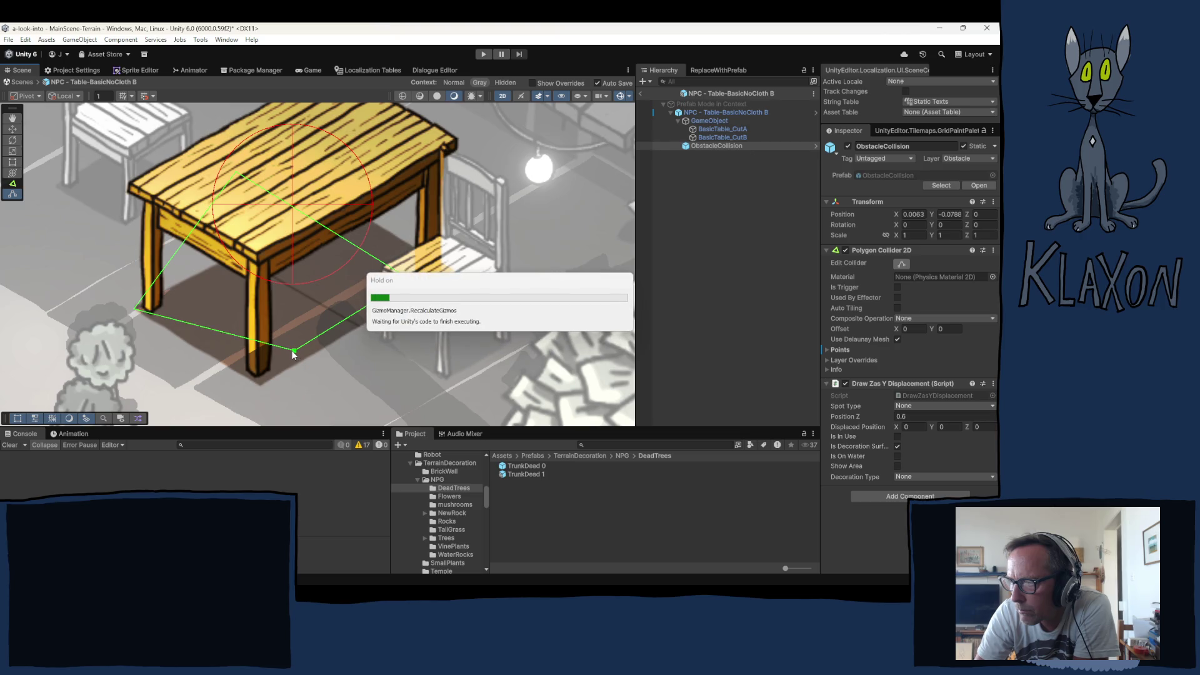
drag(295, 352, 260, 387)
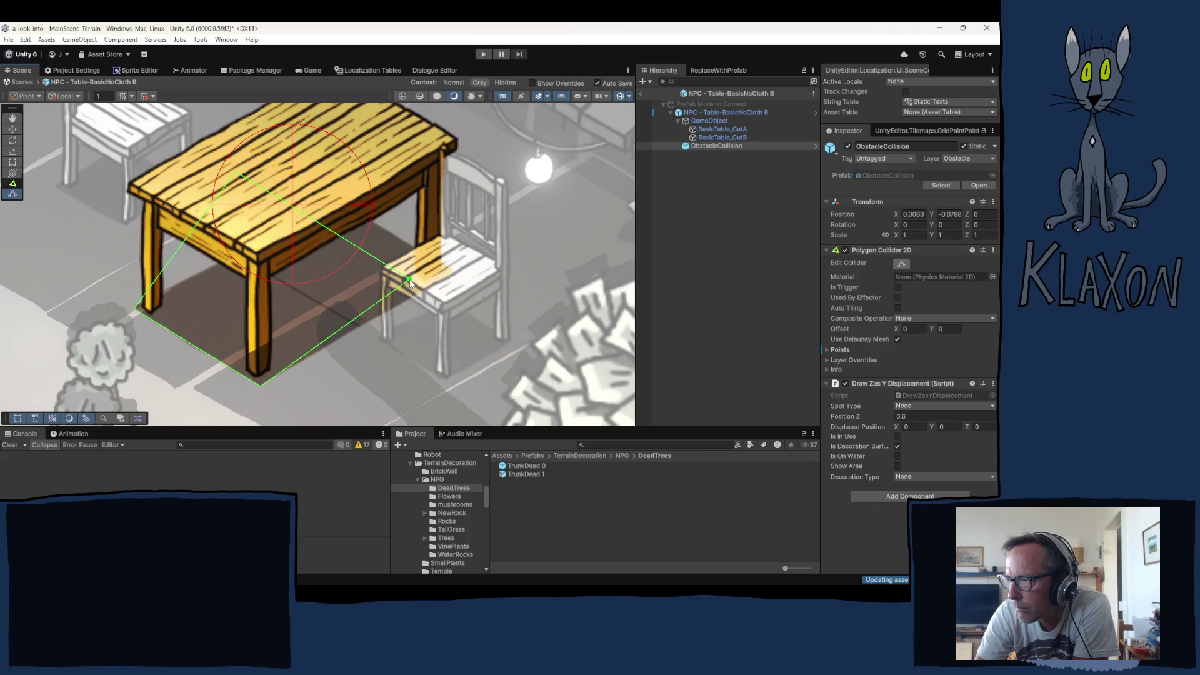
drag(410, 279, 458, 271)
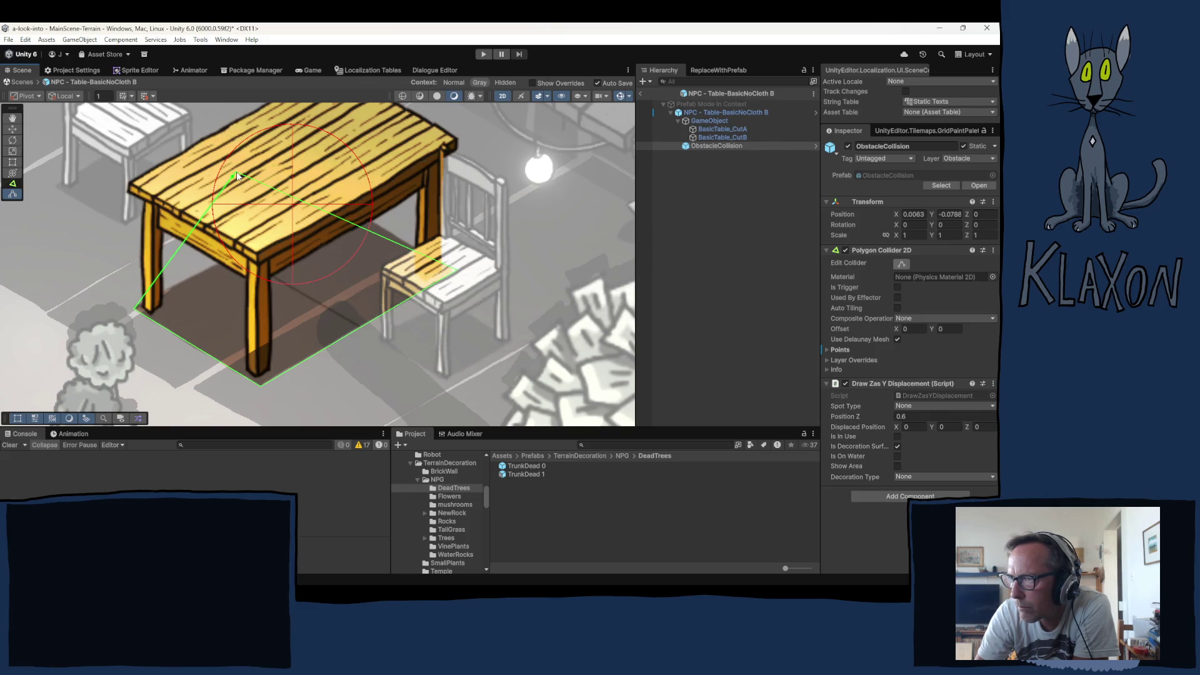
drag(236, 171, 338, 201)
drag(335, 200, 333, 199)
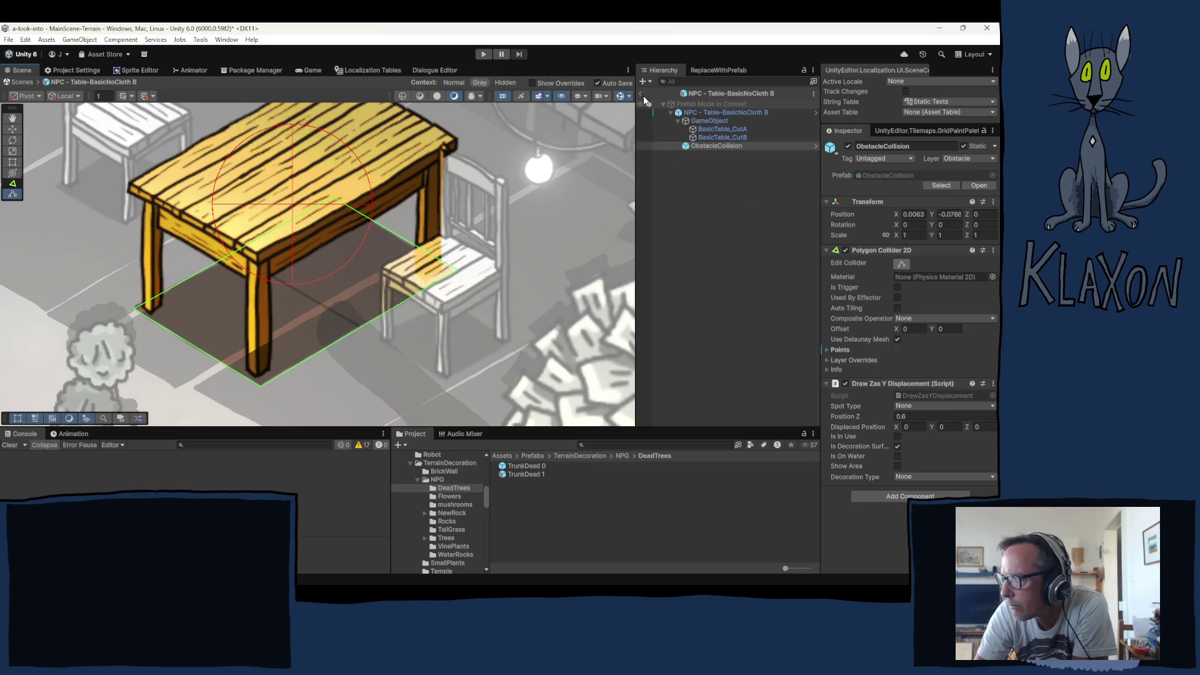
key(f)
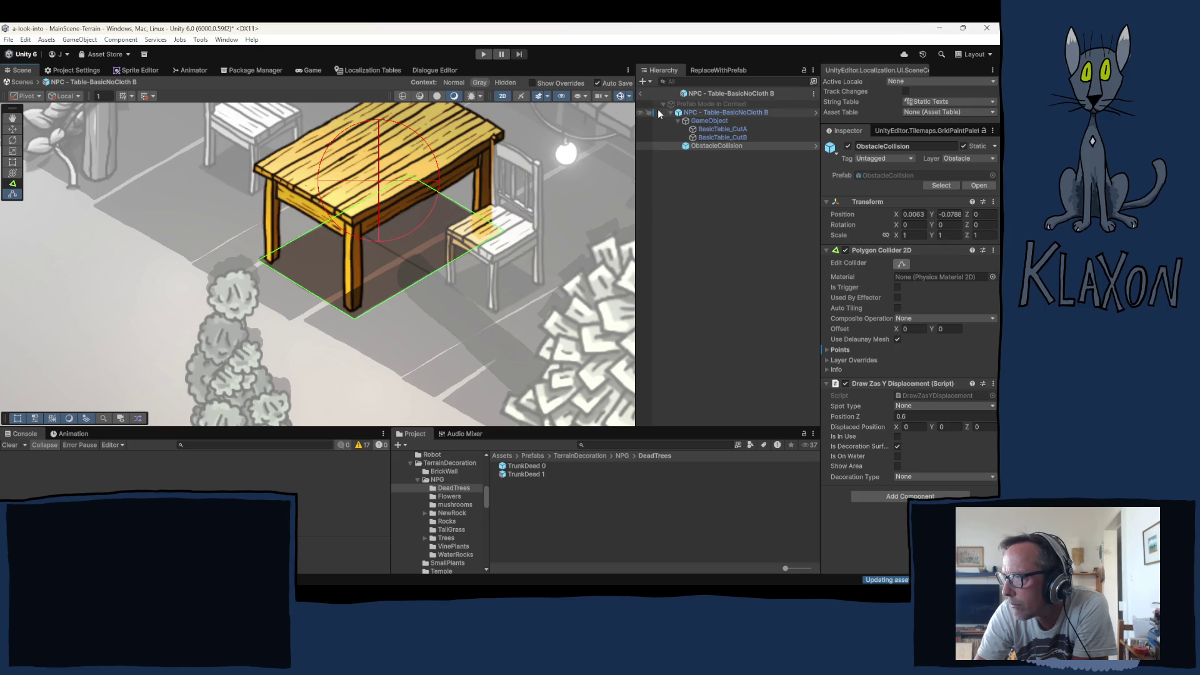
click(643, 93)
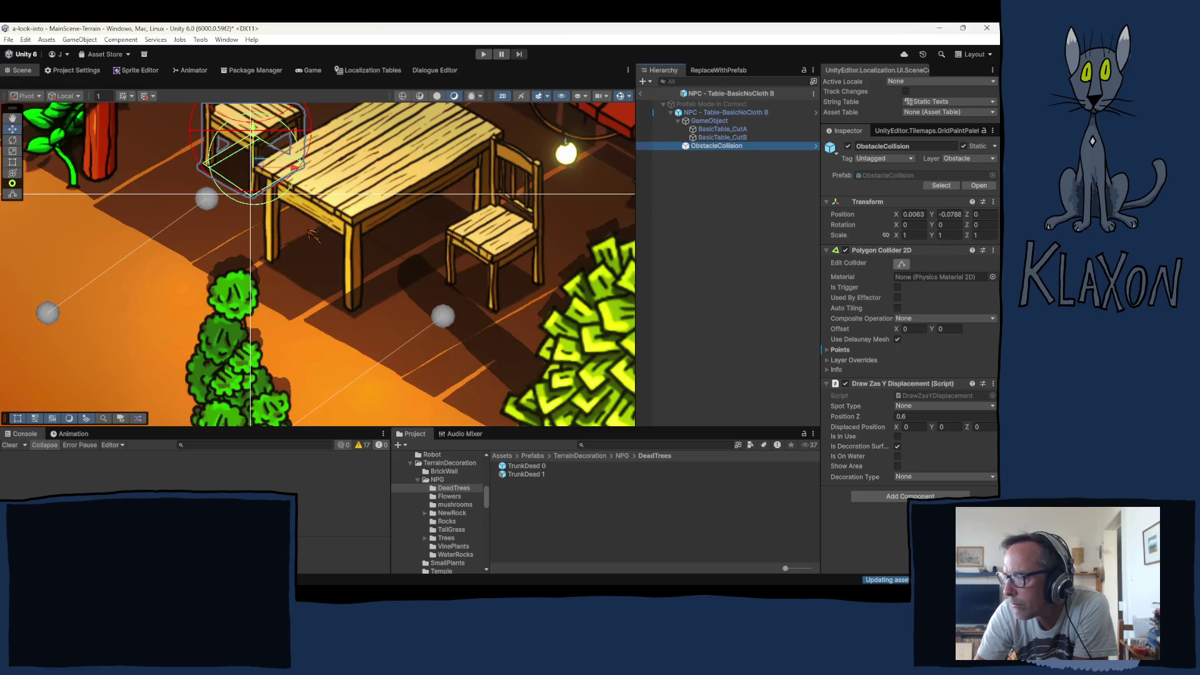
Look around the gathering site, selecting table A and chairs BasicChair 2 (1) and BasicChair 1 (1)
scroll(193, 250, down, 5)
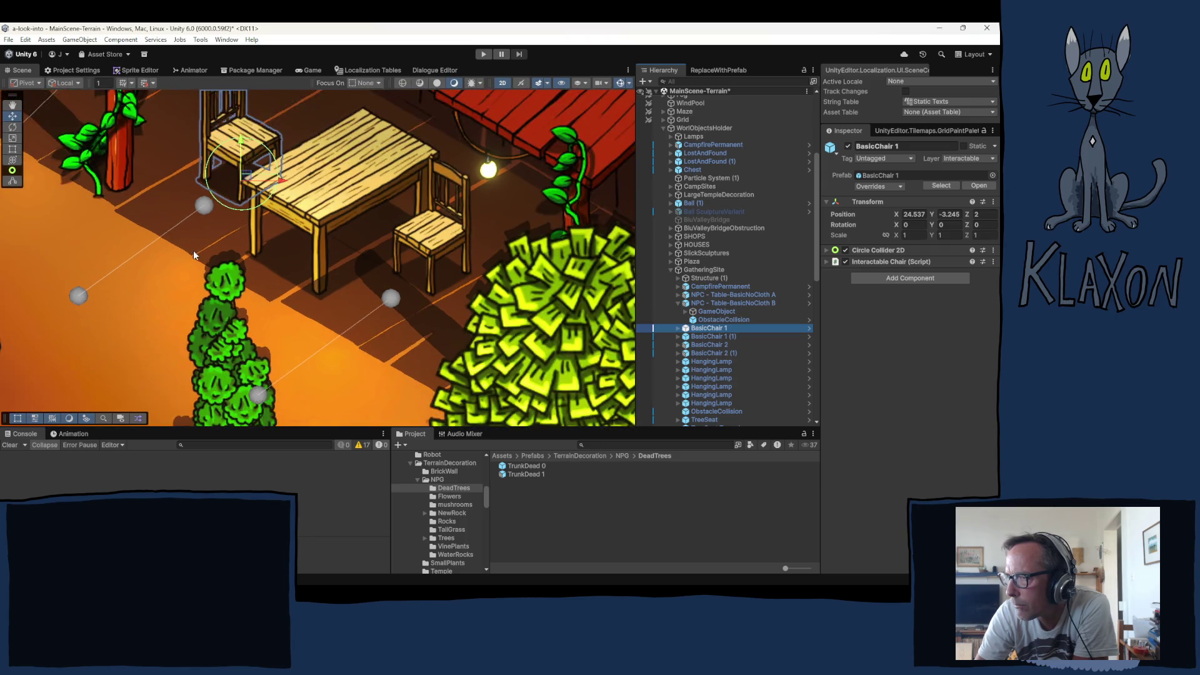
drag(194, 251, 267, 327)
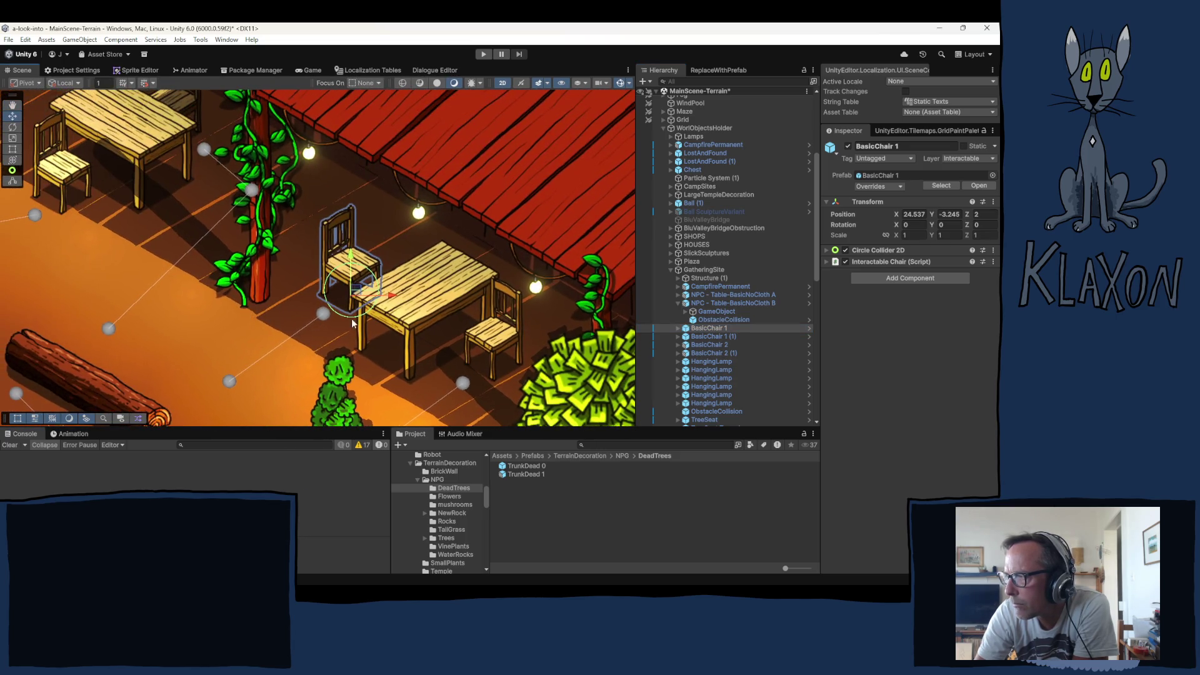
click(115, 163)
drag(169, 117, 247, 199)
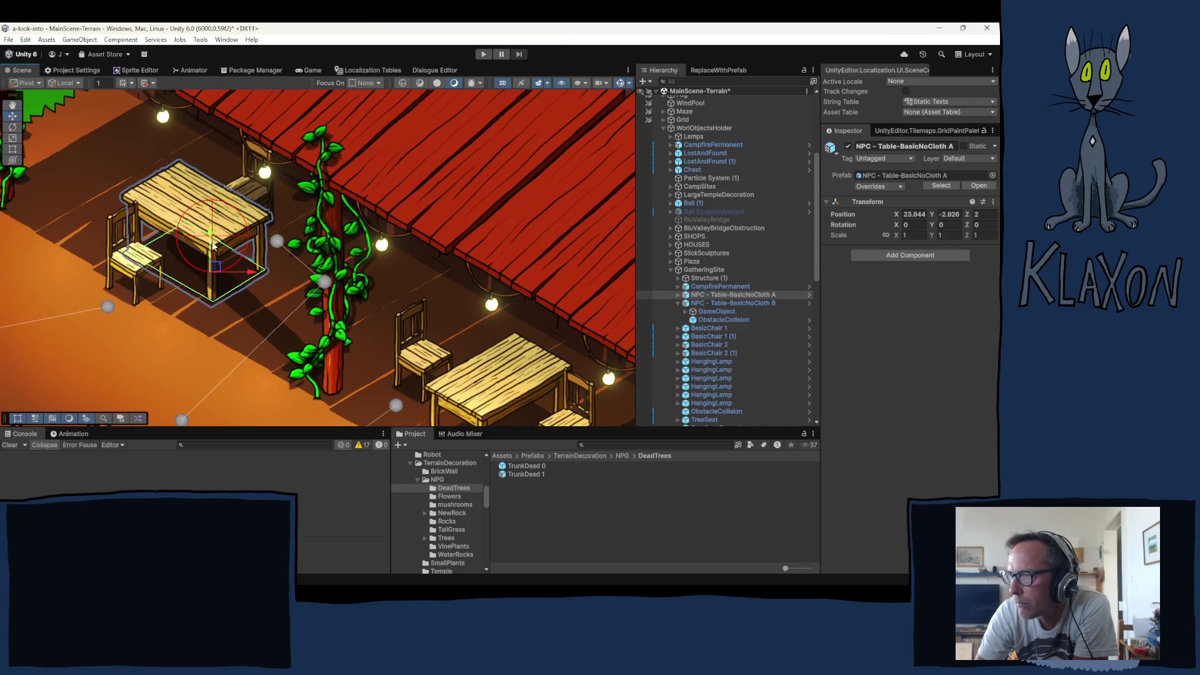
click(254, 191)
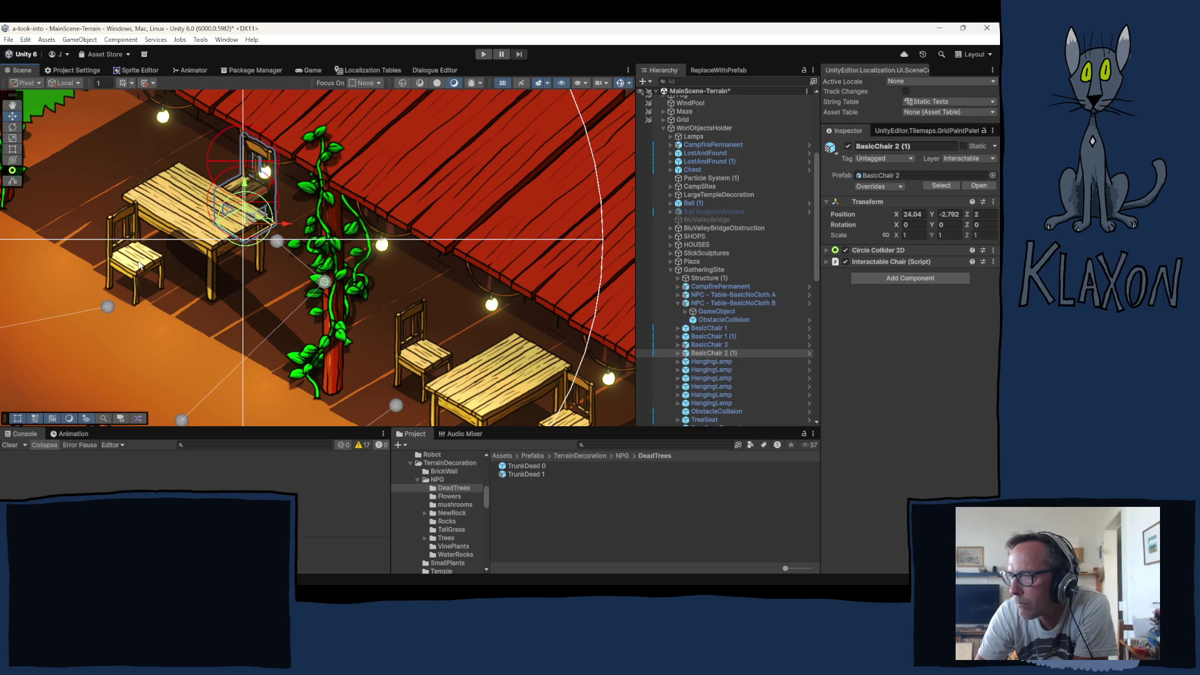
click(176, 286)
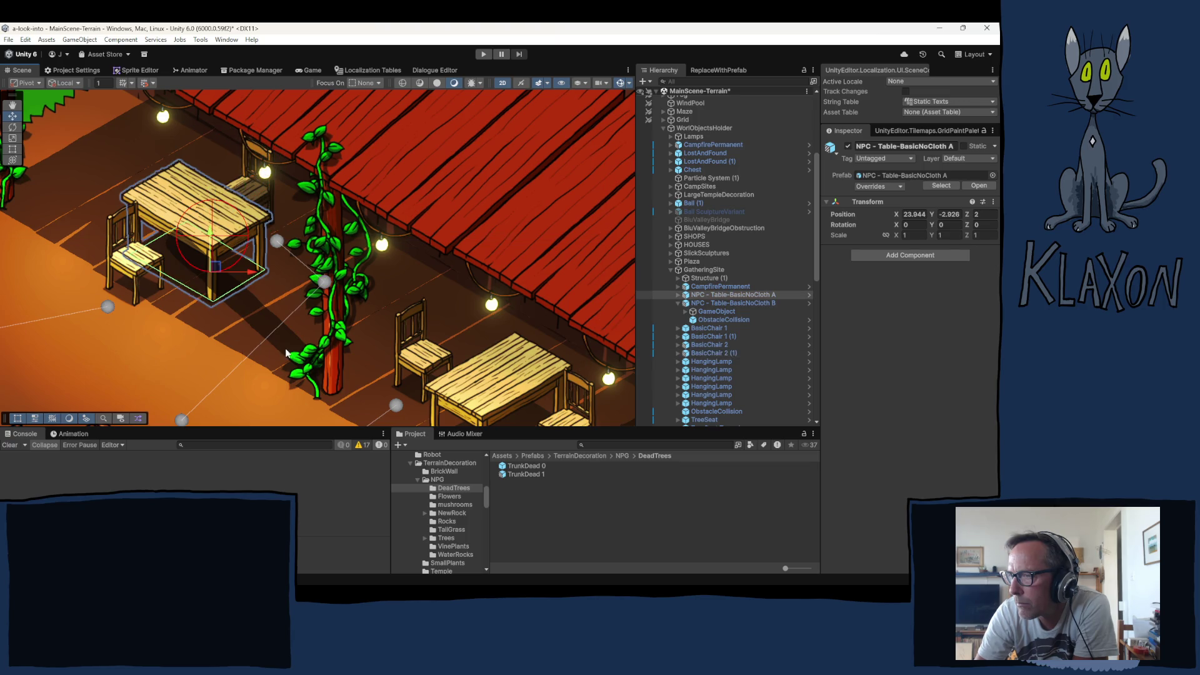
click(135, 270)
drag(342, 345, 198, 226)
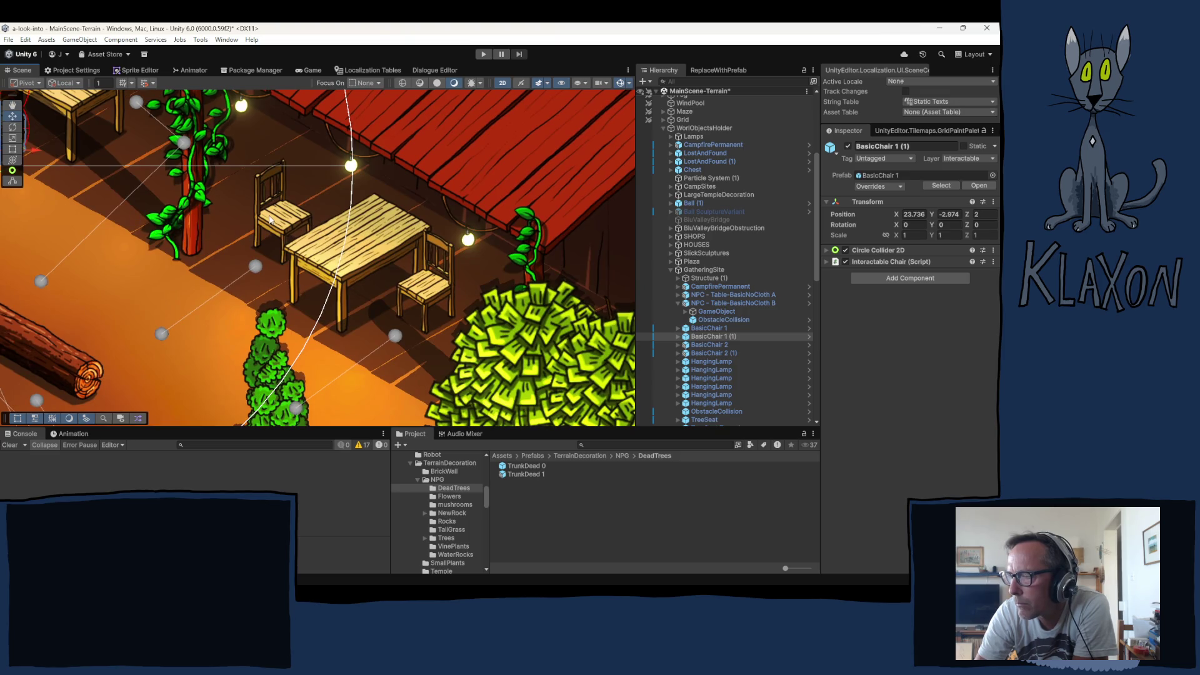
Select the right-hand chair BasicChair 2 beside the first table
click(328, 249)
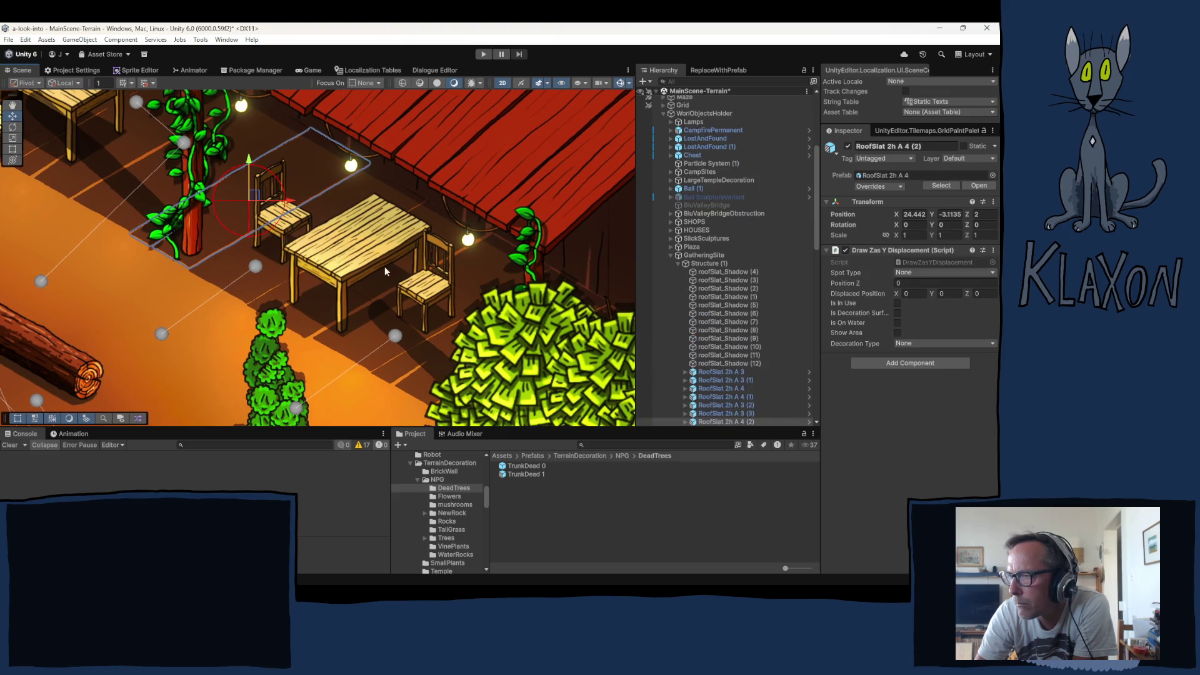
click(287, 224)
click(286, 221)
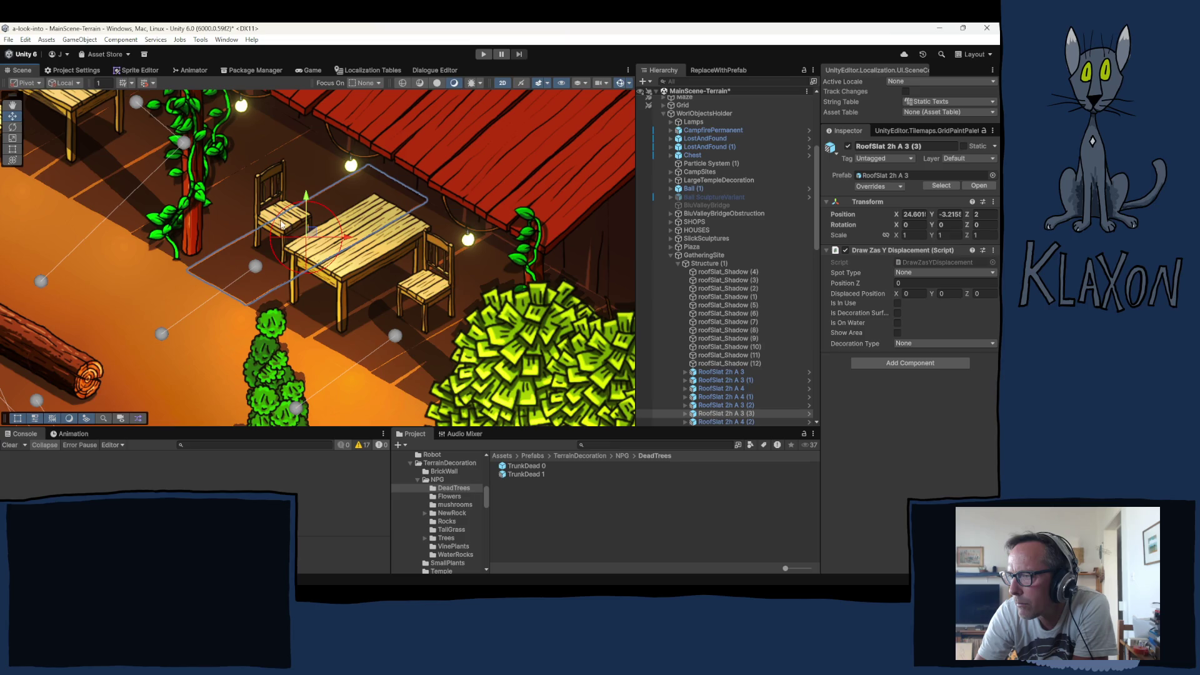
click(279, 223)
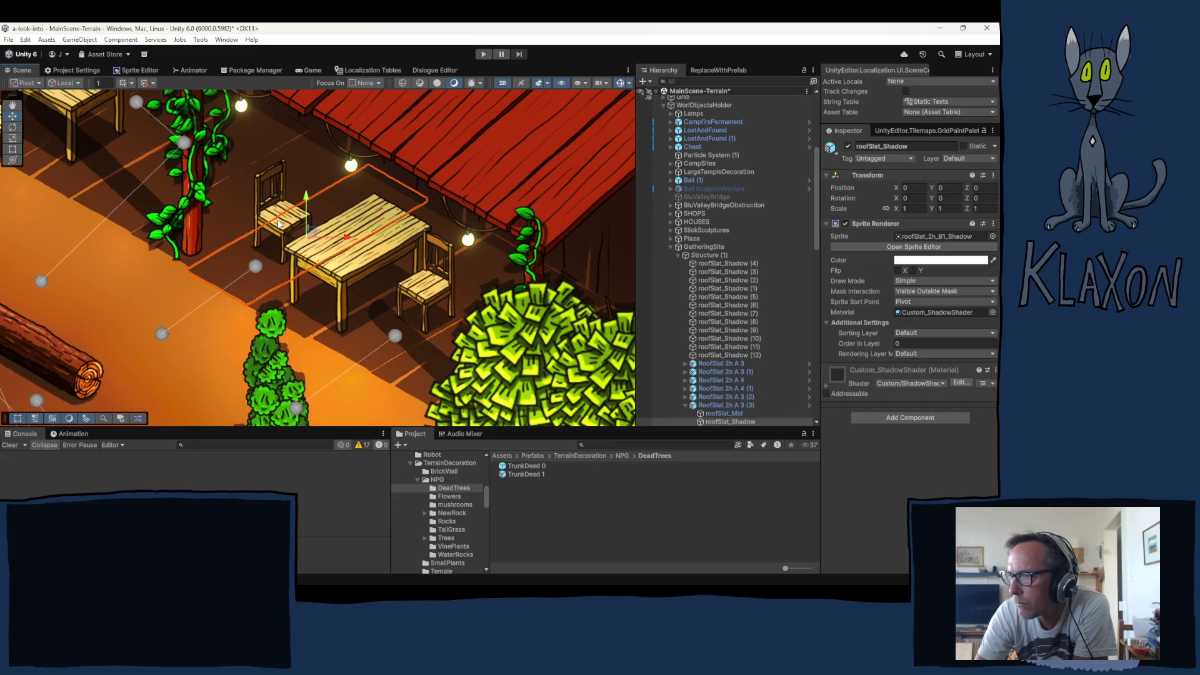
click(279, 224)
click(279, 224)
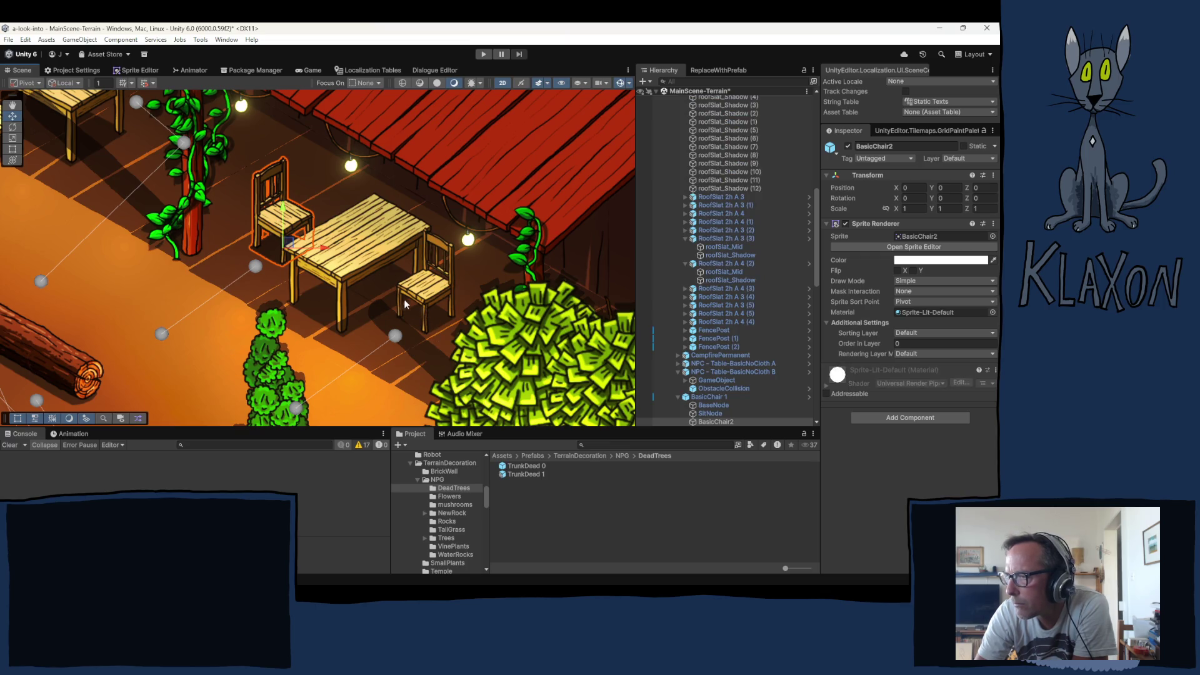
click(714, 396)
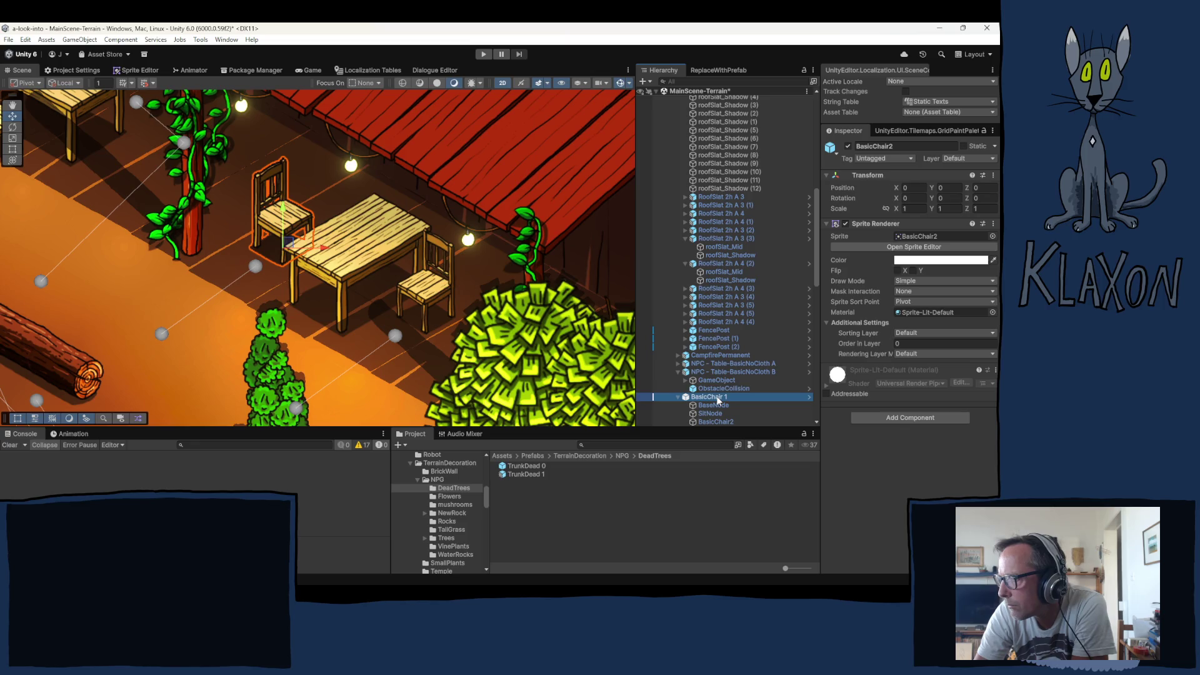
click(445, 283)
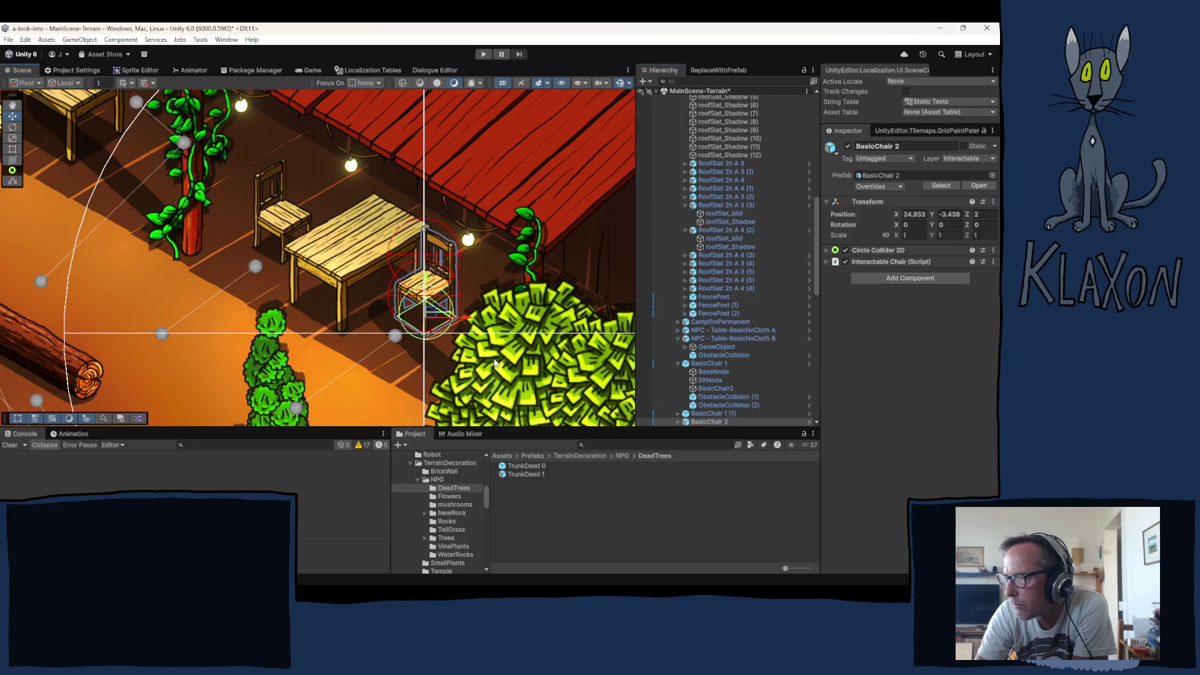
Zoom in on BasicChair 2 at X 24.933, Y -3.438 beside the table
scroll(158, 331, down, 5)
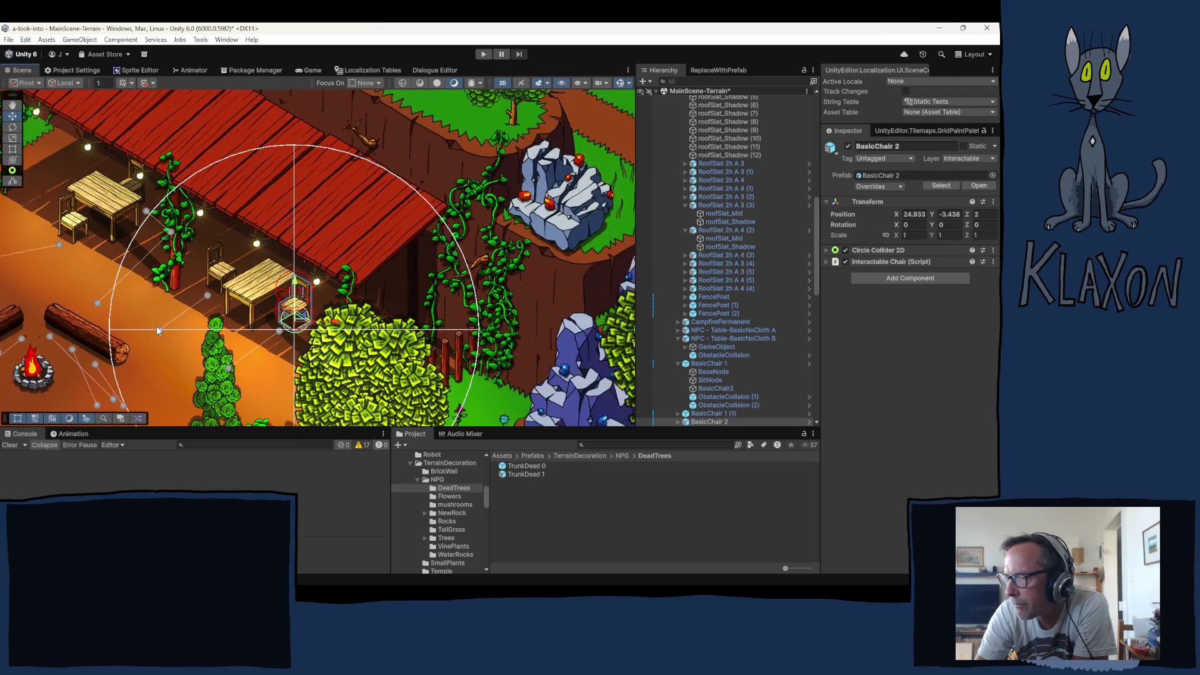
scroll(157, 328, down, 2)
drag(158, 354, 186, 318)
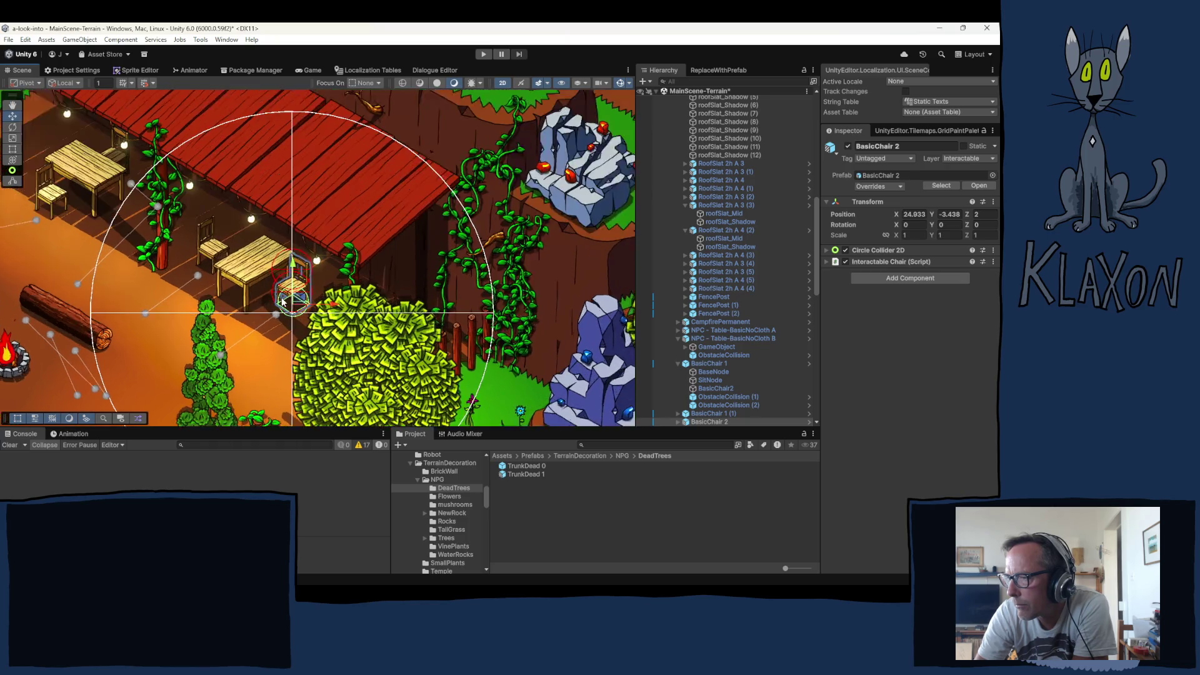
scroll(286, 305, up, 6)
scroll(284, 304, up, 2)
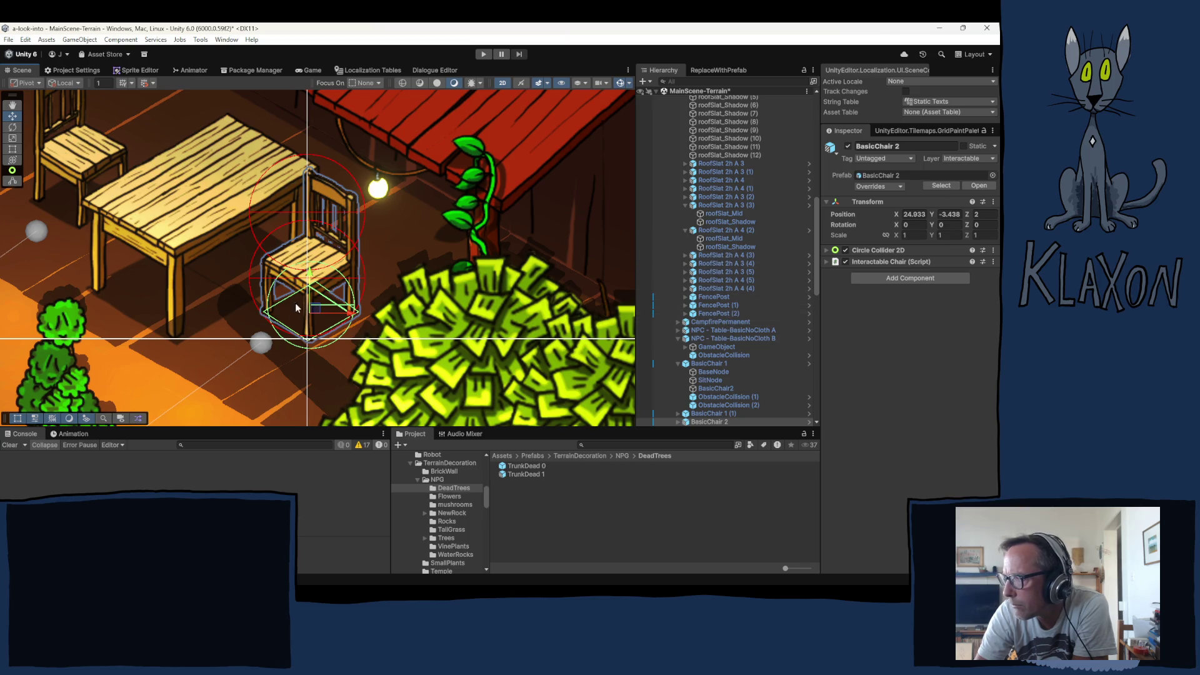
scroll(730, 399, down, 3)
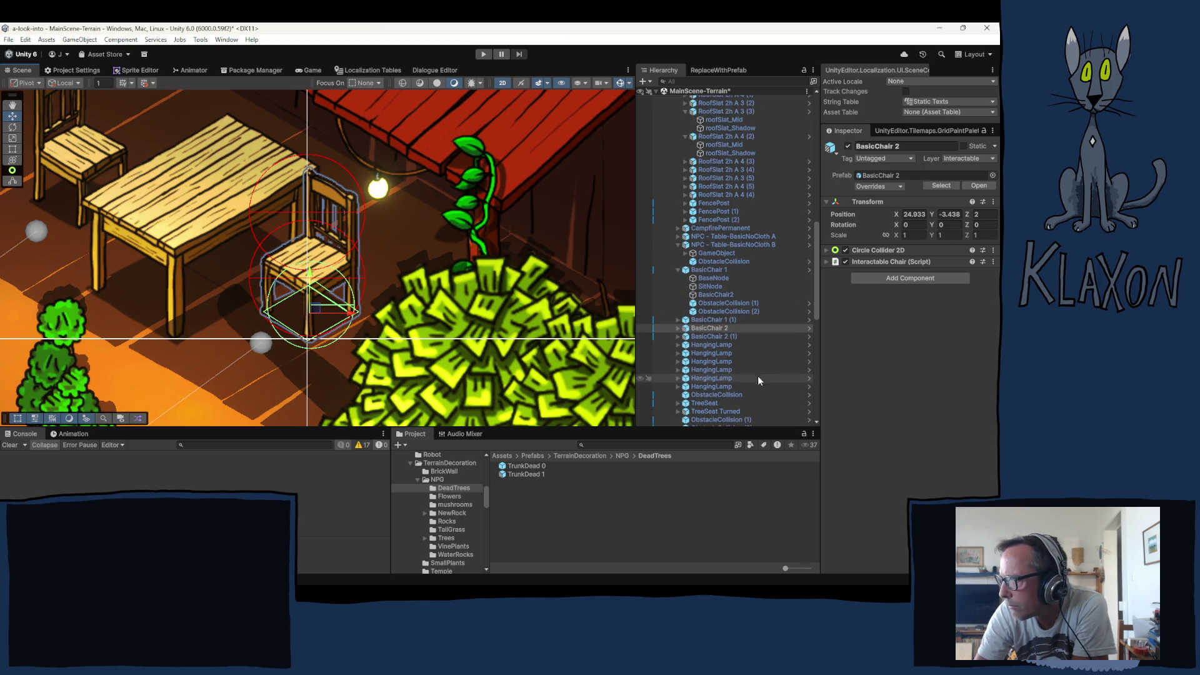
Nudge BasicChair 2's SitNode slightly left to about X -0.087, Y -0.052
click(676, 329)
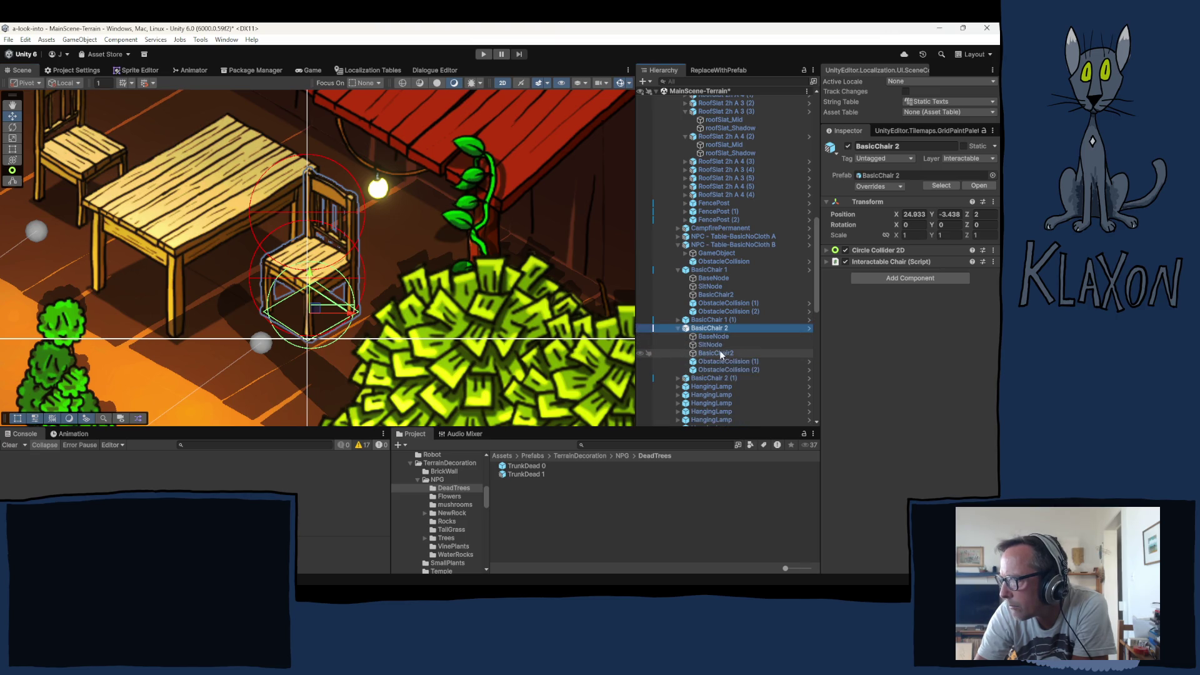
click(700, 345)
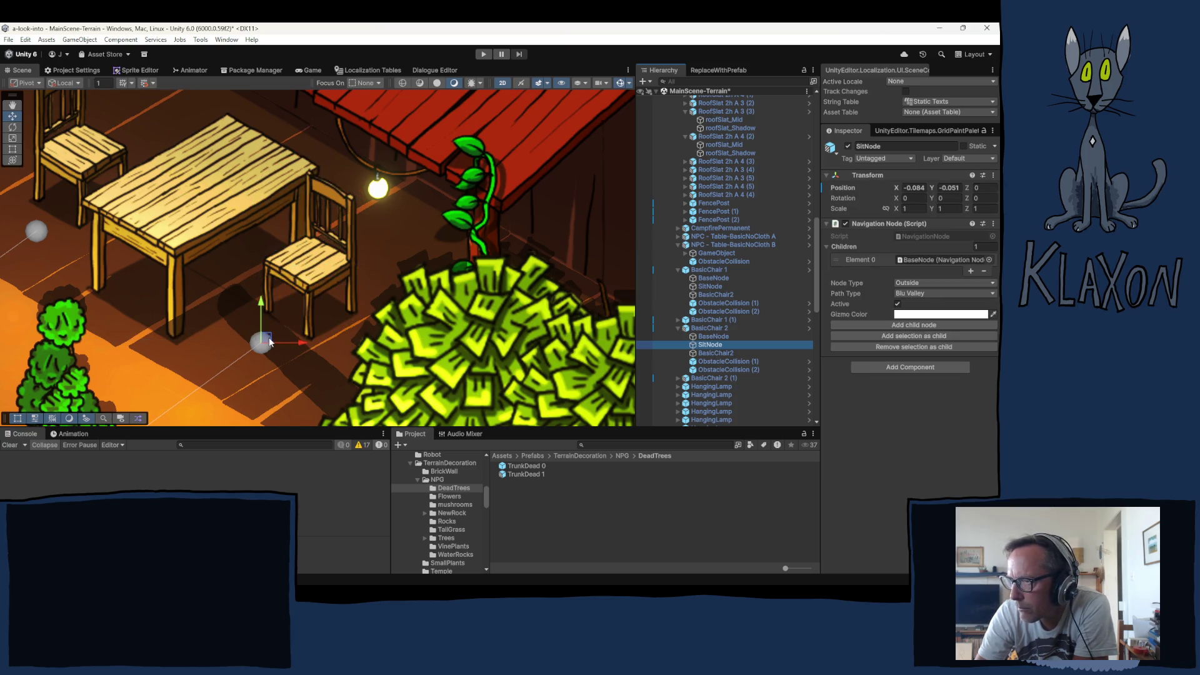
click(268, 338)
drag(268, 341, 267, 343)
scroll(298, 362, down, 3)
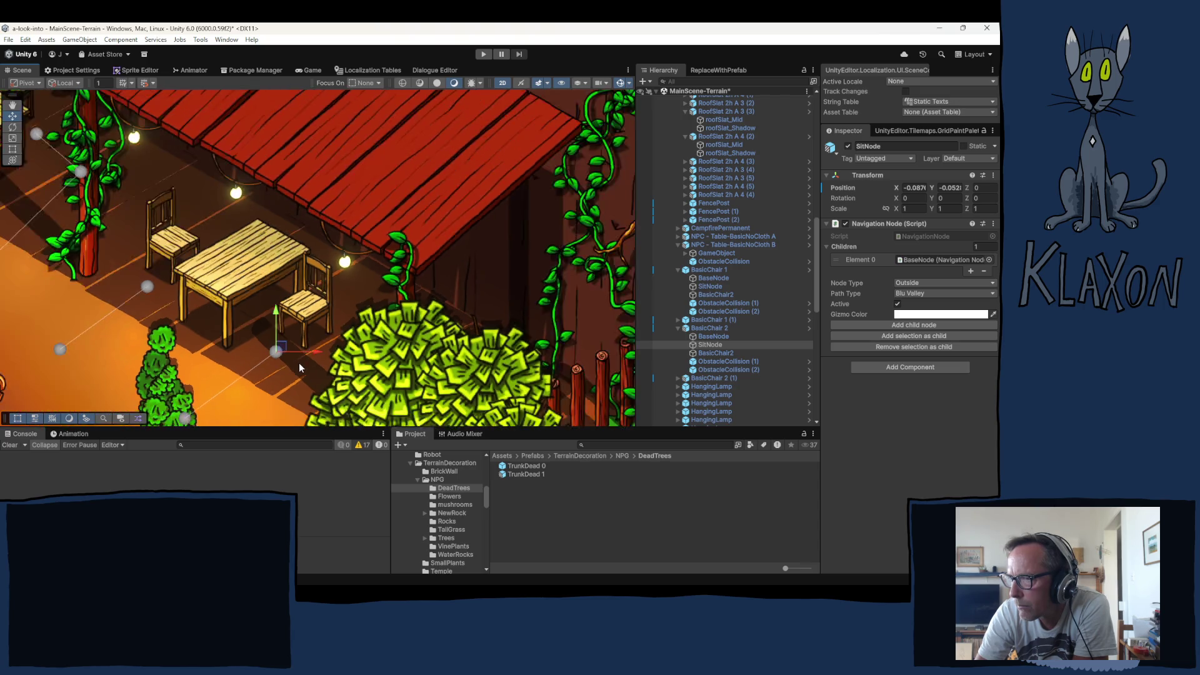
click(220, 374)
scroll(221, 375, down, 4)
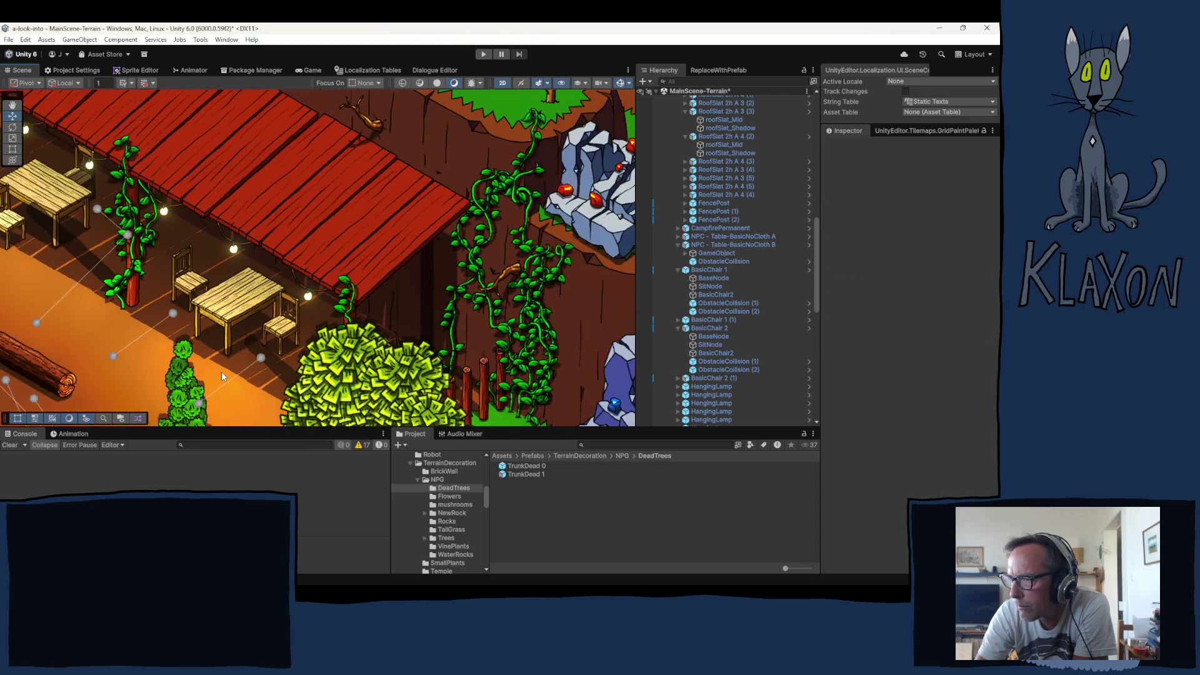
scroll(188, 375, down, 2)
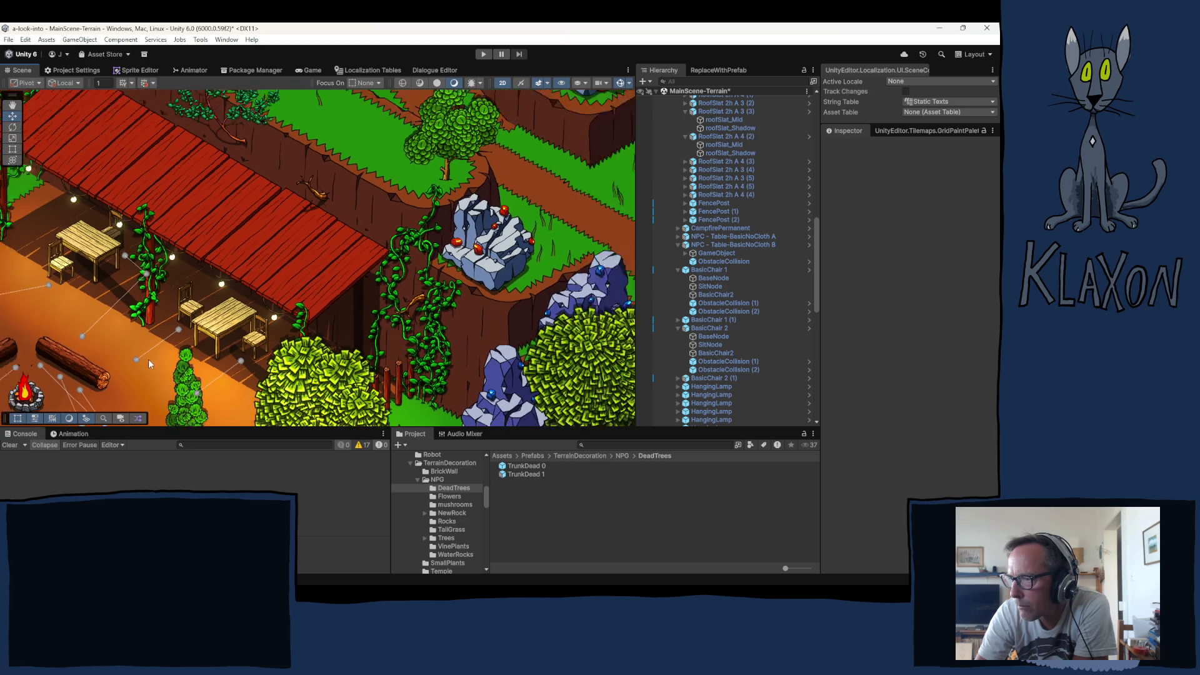
scroll(709, 208, up, 10)
scroll(710, 208, up, 8)
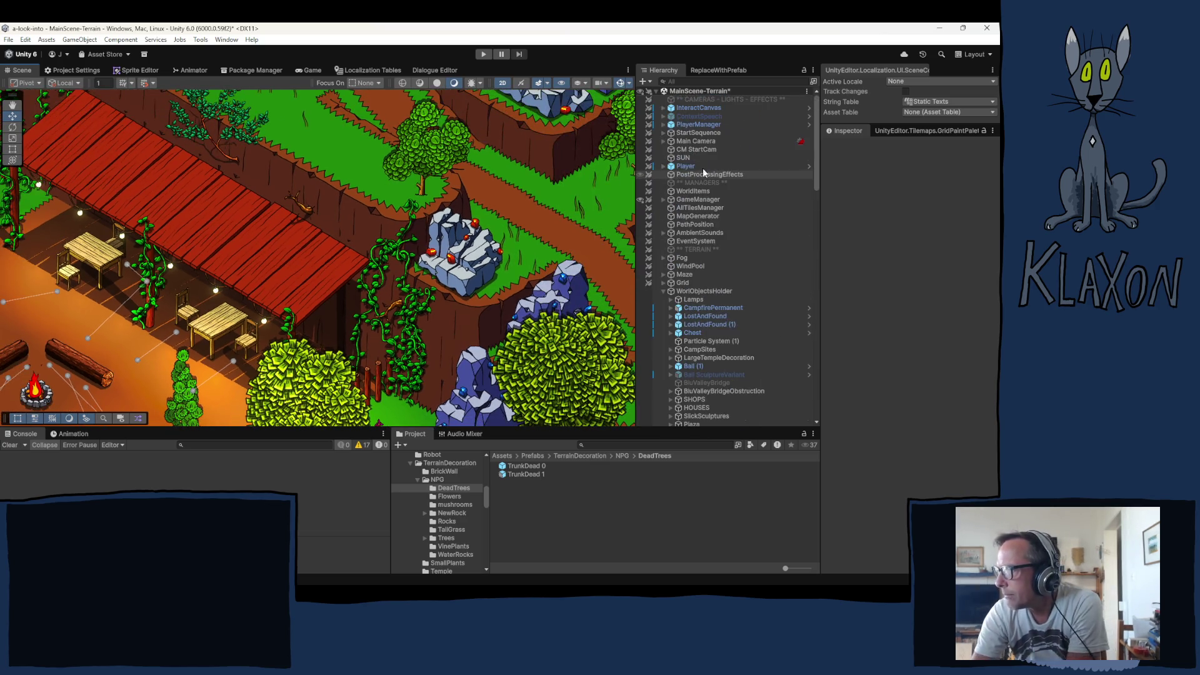
Collapse and save the MainScene-Terrain scene with Ctrl+S
click(656, 91)
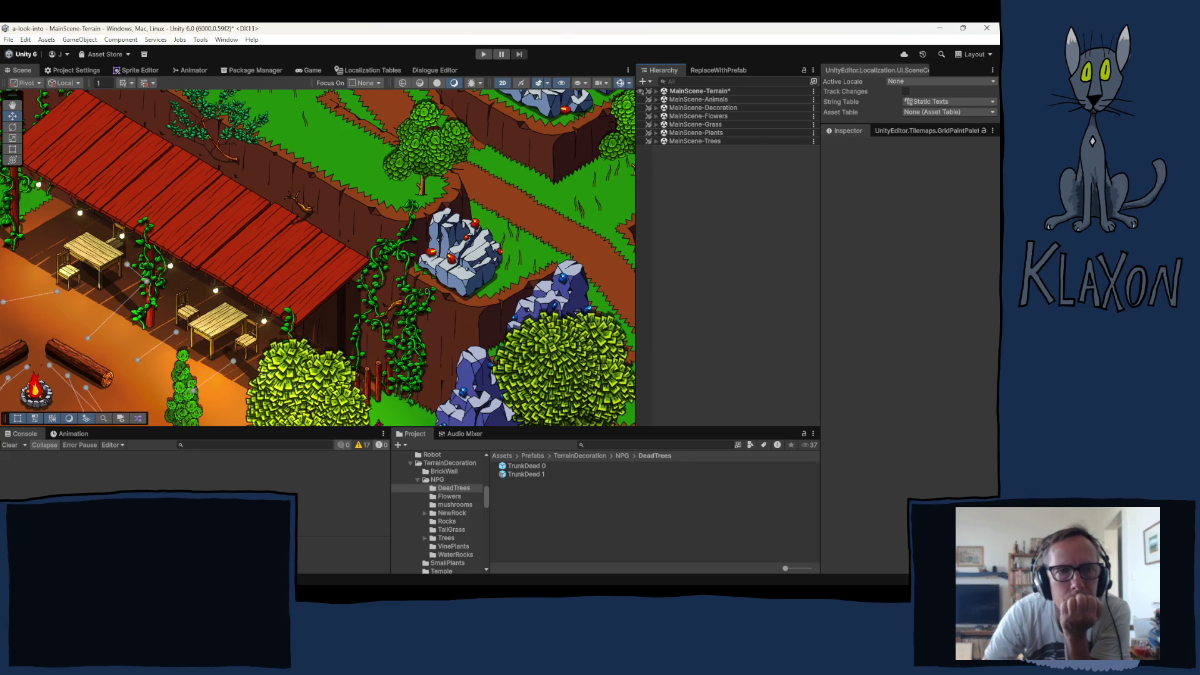
key(ctrl+s)
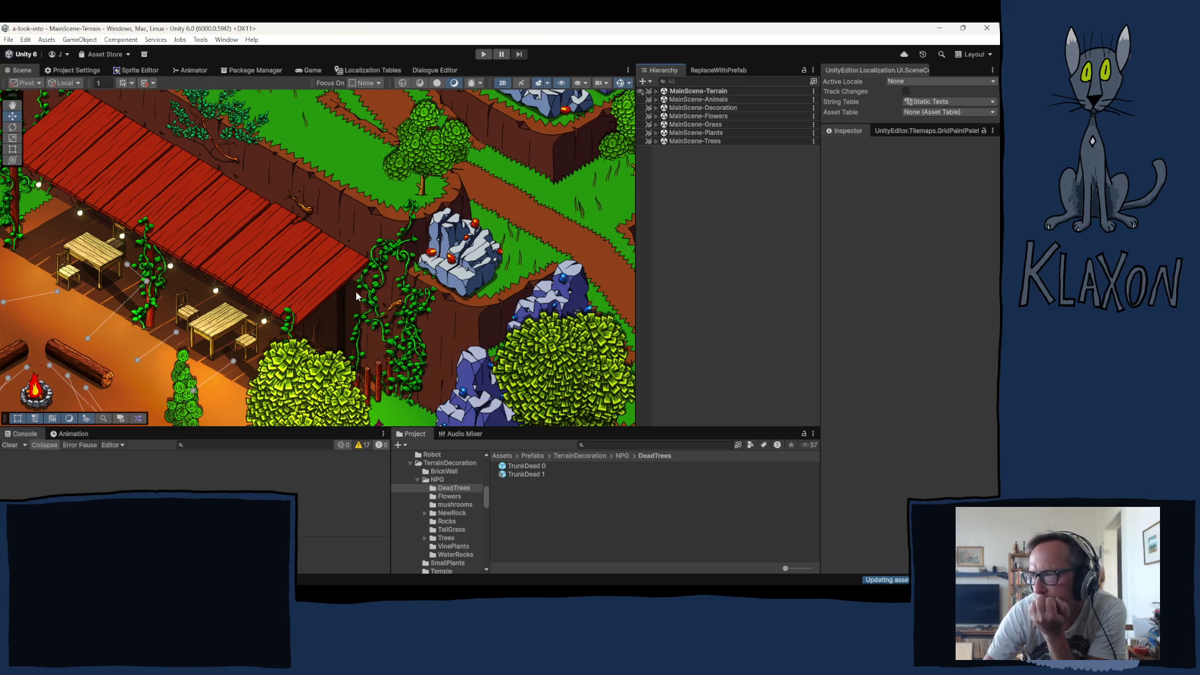
mouse_move(421, 359)
mouse_down()
mouse_move(276, 272)
mouse_move(231, 202)
mouse_move(111, 174)
mouse_move(226, 121)
mouse_move(71, 162)
mouse_move(58, 137)
mouse_move(106, 270)
mouse_move(219, 282)
mouse_up()
Pan to the garden by the red hut, make grass pickable, and inspect the hut and grass
right_click(110, 174)
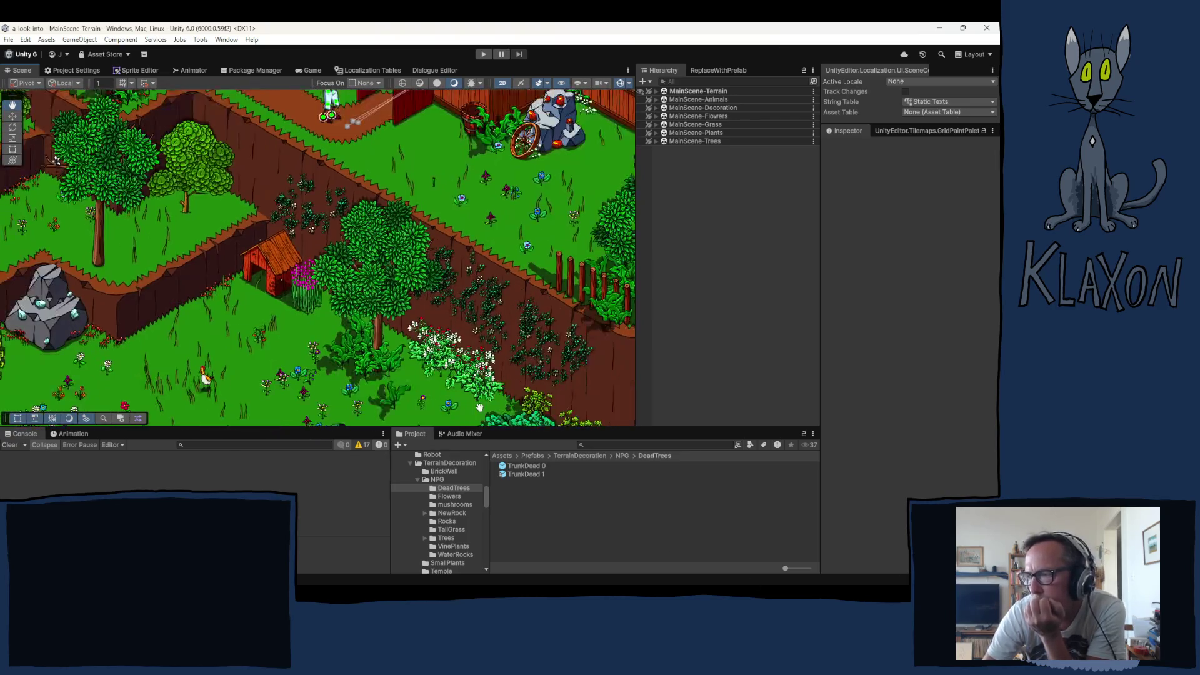
drag(462, 410, 463, 386)
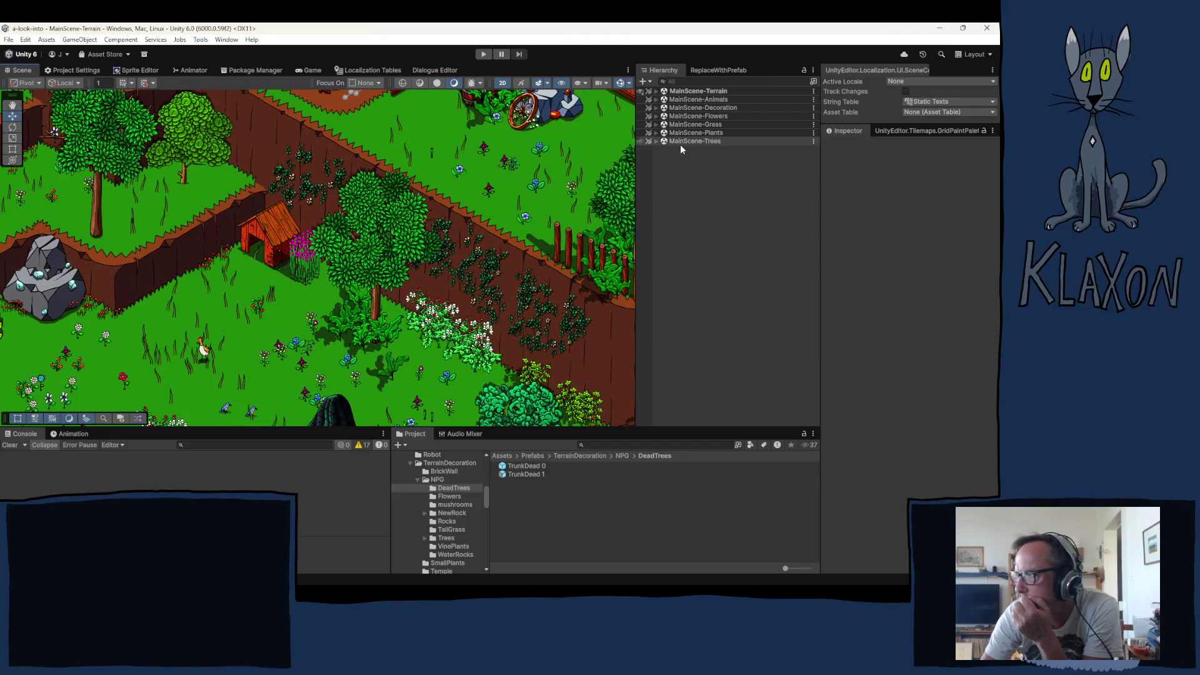
click(649, 124)
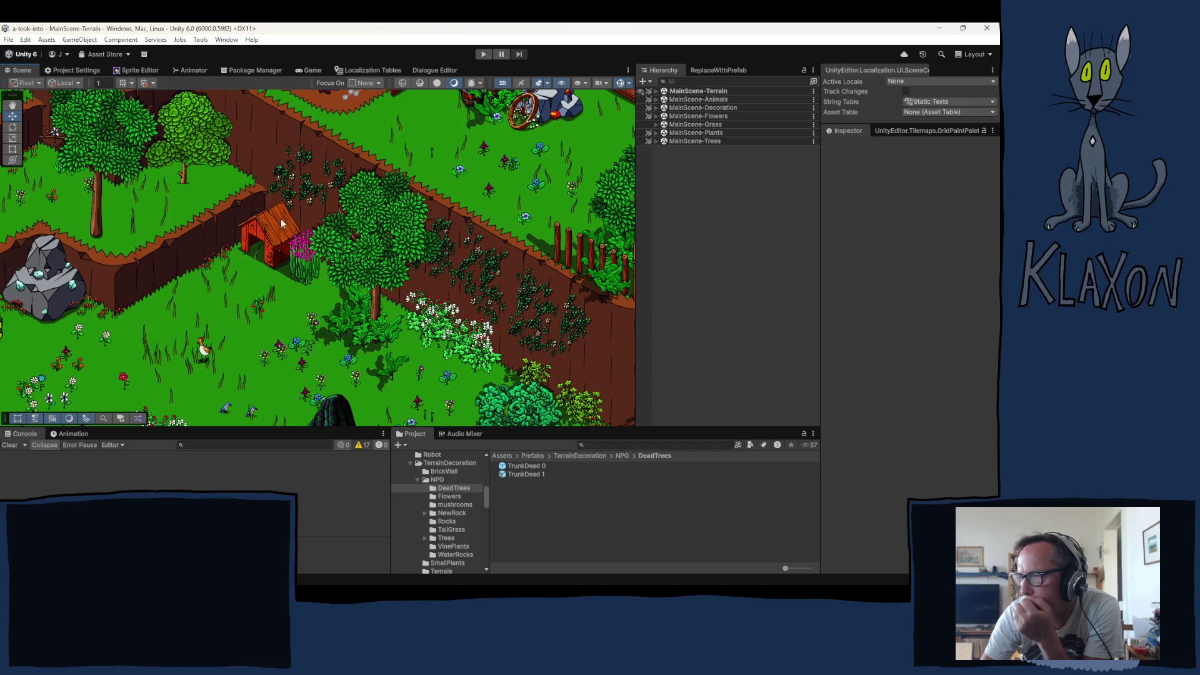
click(245, 277)
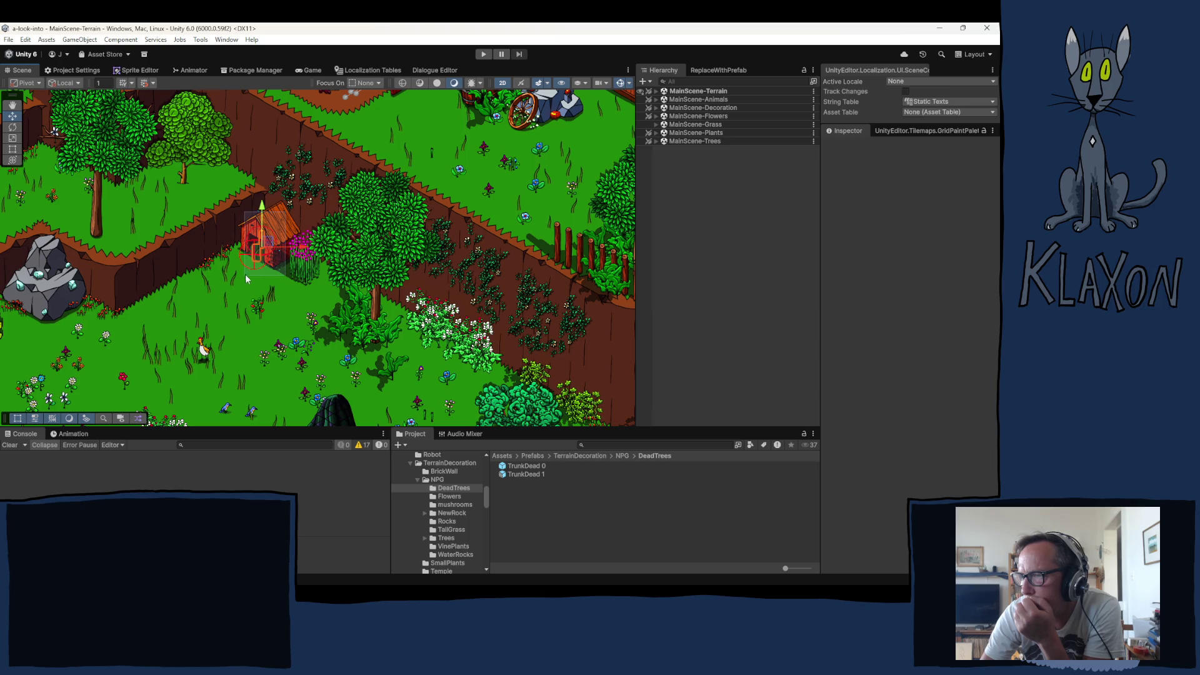
click(316, 257)
click(279, 272)
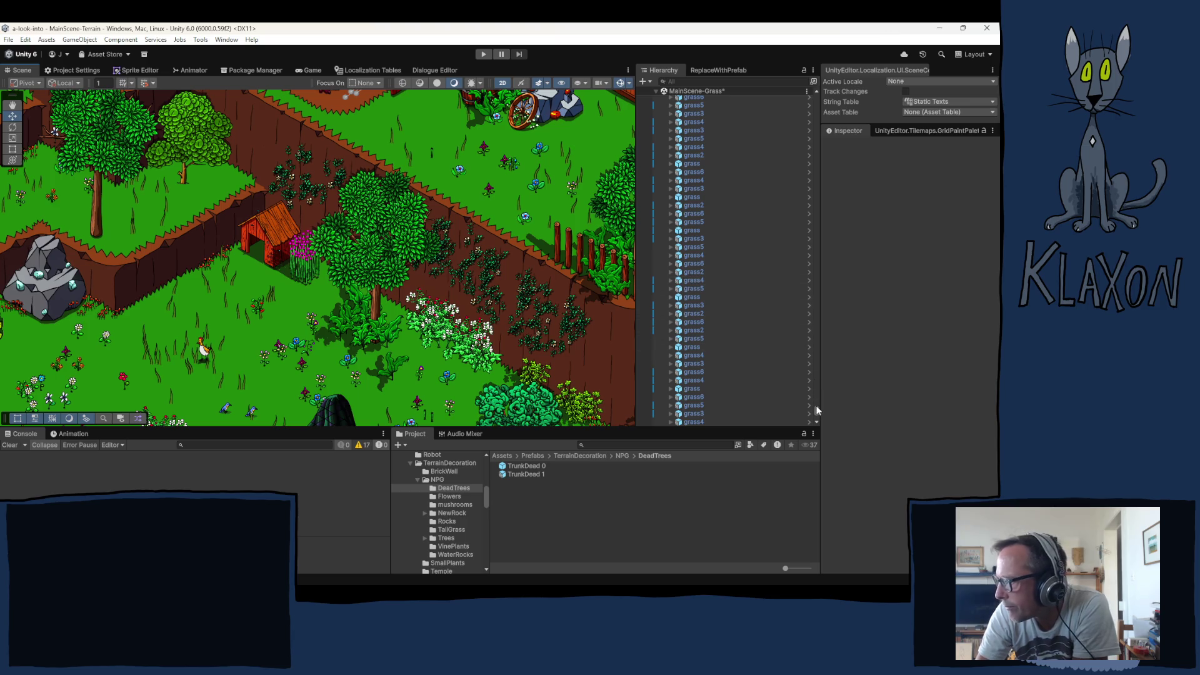
Collapse the grass hierarchy, expand MainScene-Decoration > Terrain Decoration and pick LeafPlant as the brush object
drag(817, 413, 813, 99)
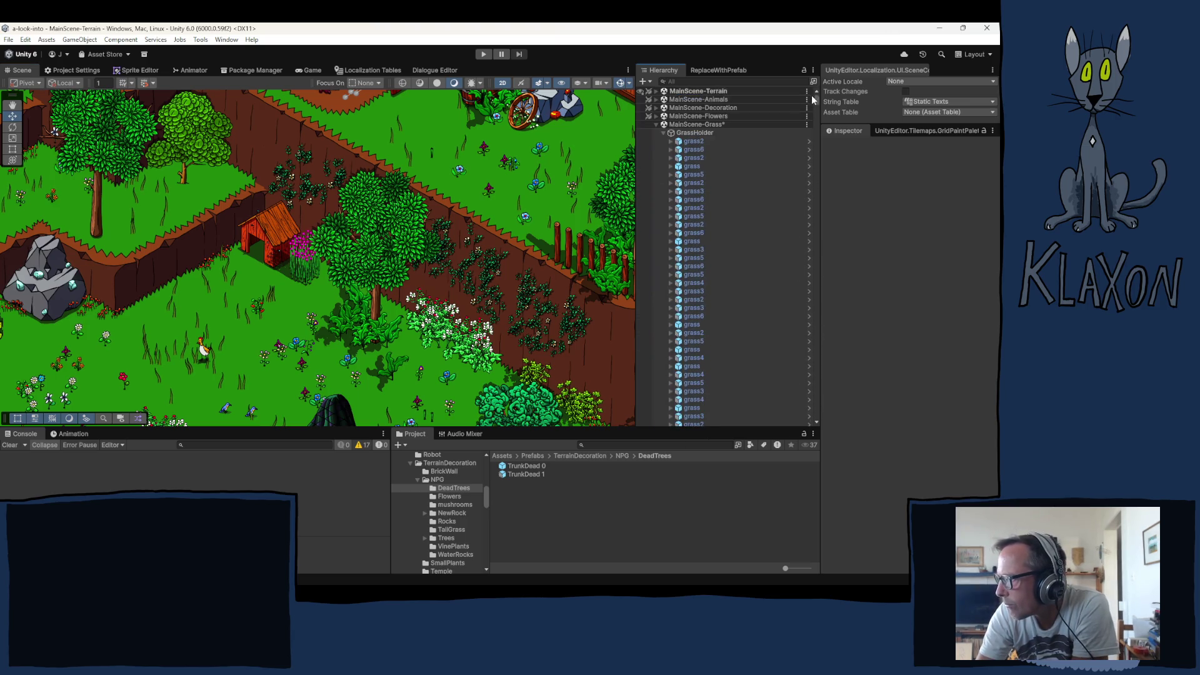
click(664, 134)
click(656, 125)
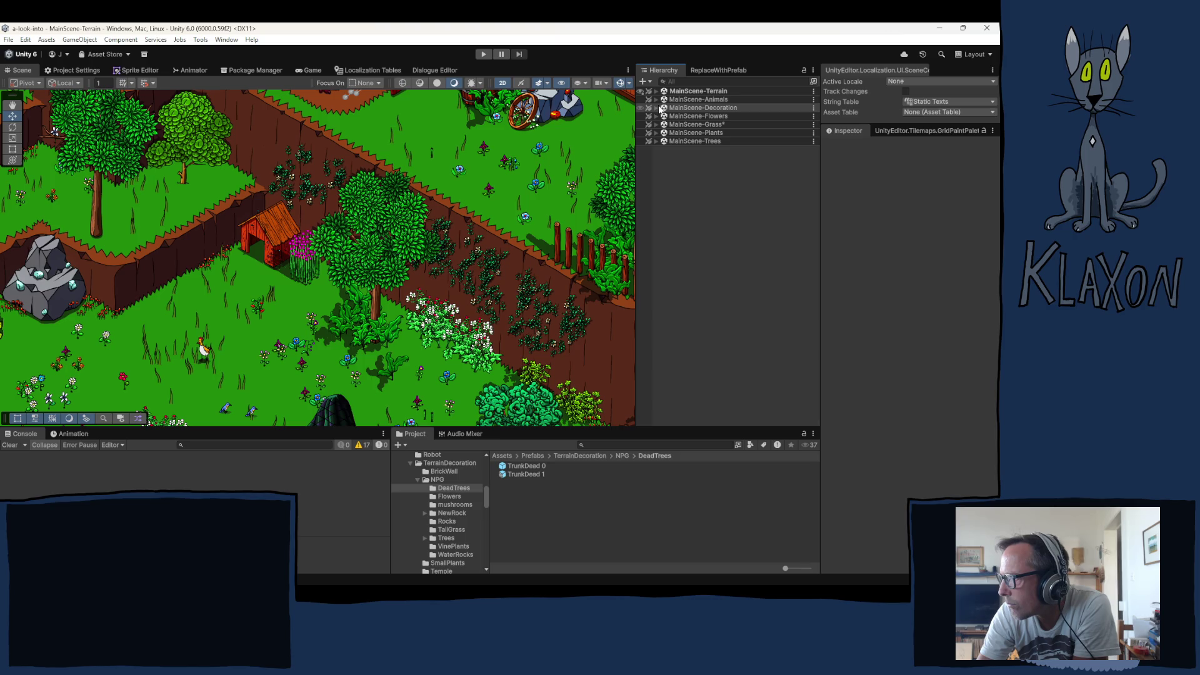
click(656, 108)
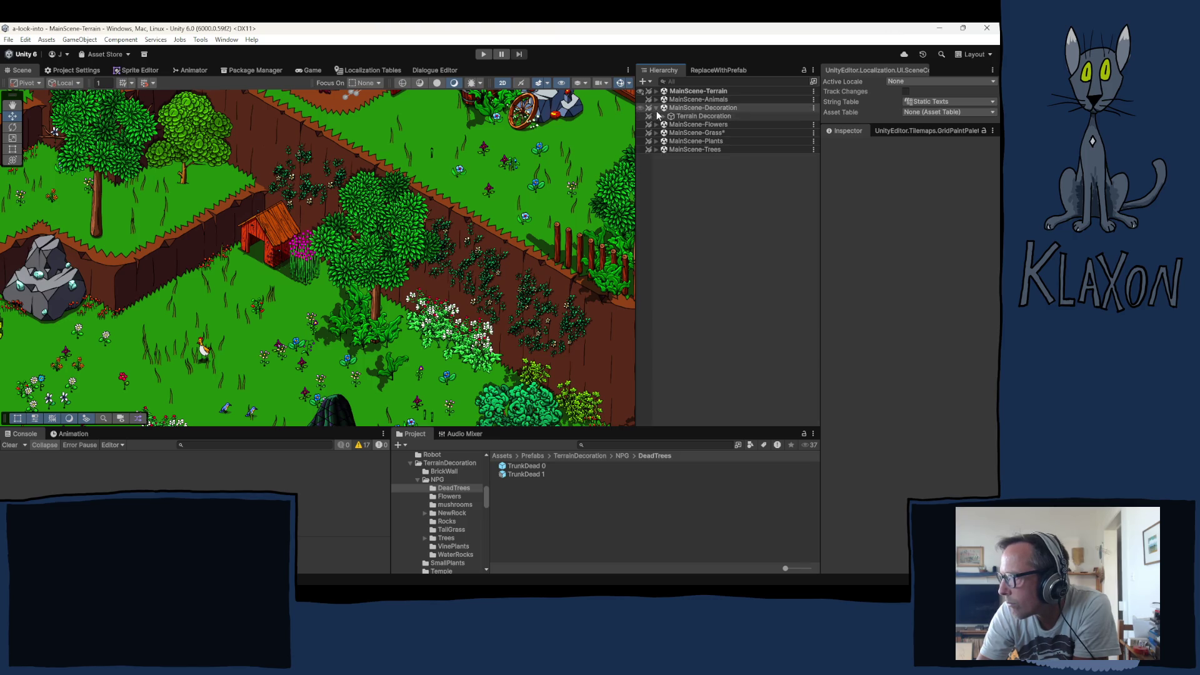
click(663, 116)
click(706, 174)
click(699, 167)
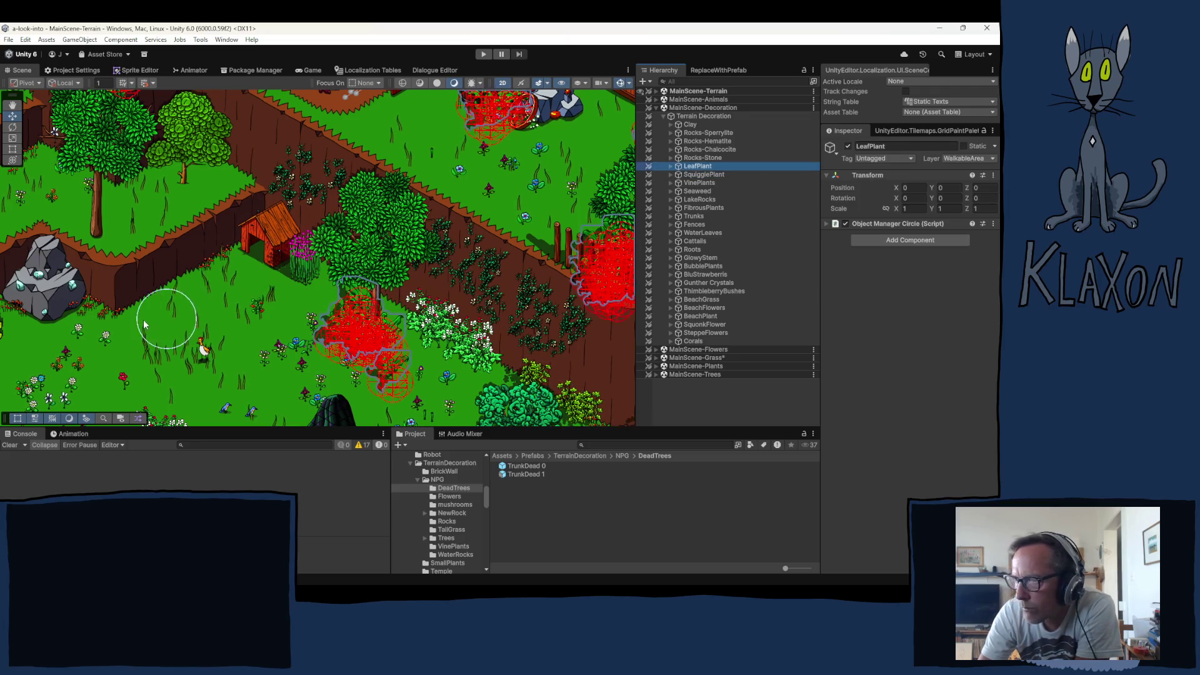
Paint two LeafPlants into the garden grass near the red hut, then clear the Terrain Decoration selection
click(156, 306)
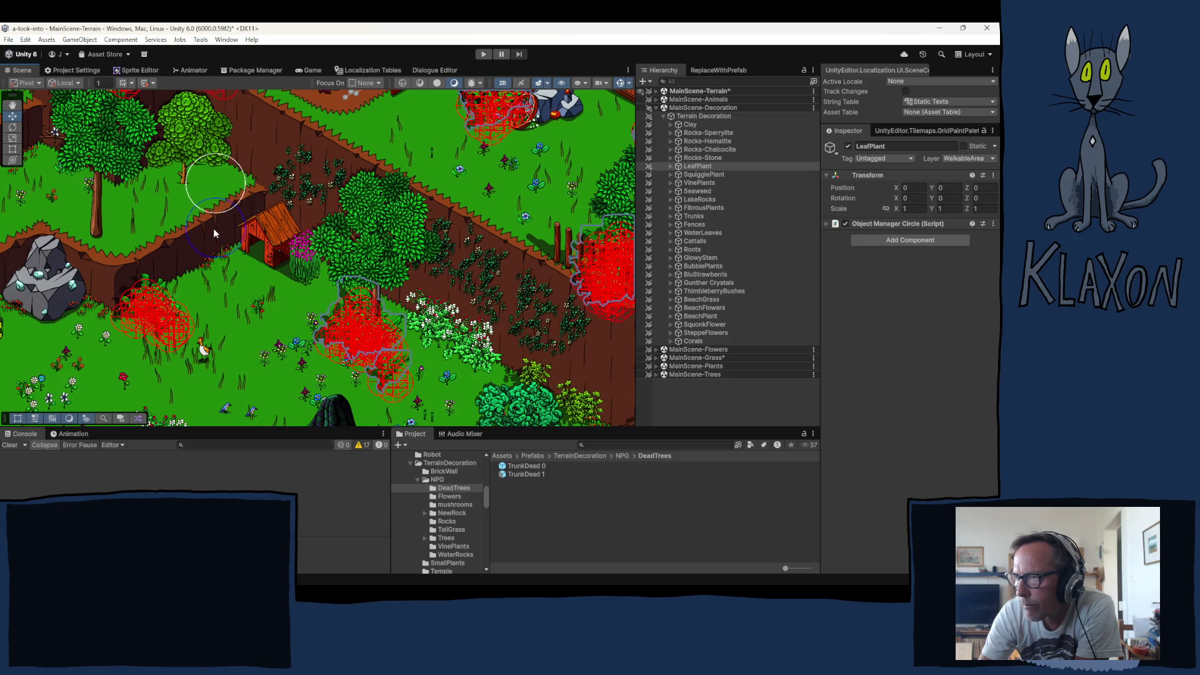
click(215, 228)
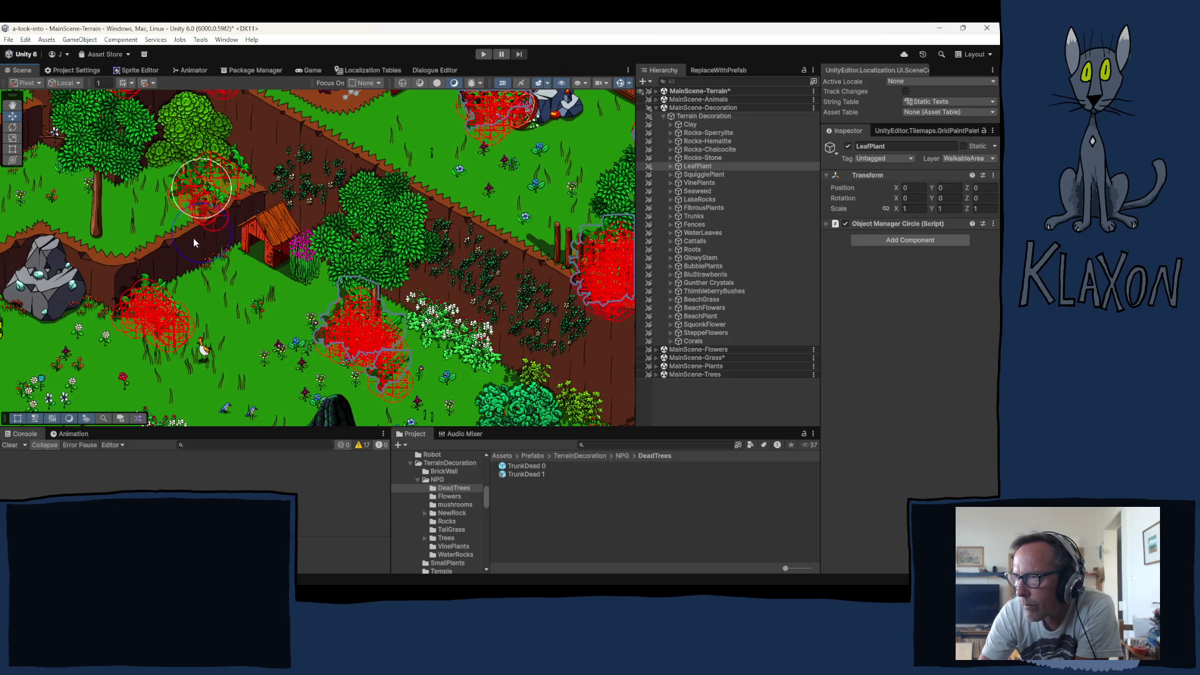
drag(281, 256, 253, 362)
right_click(253, 362)
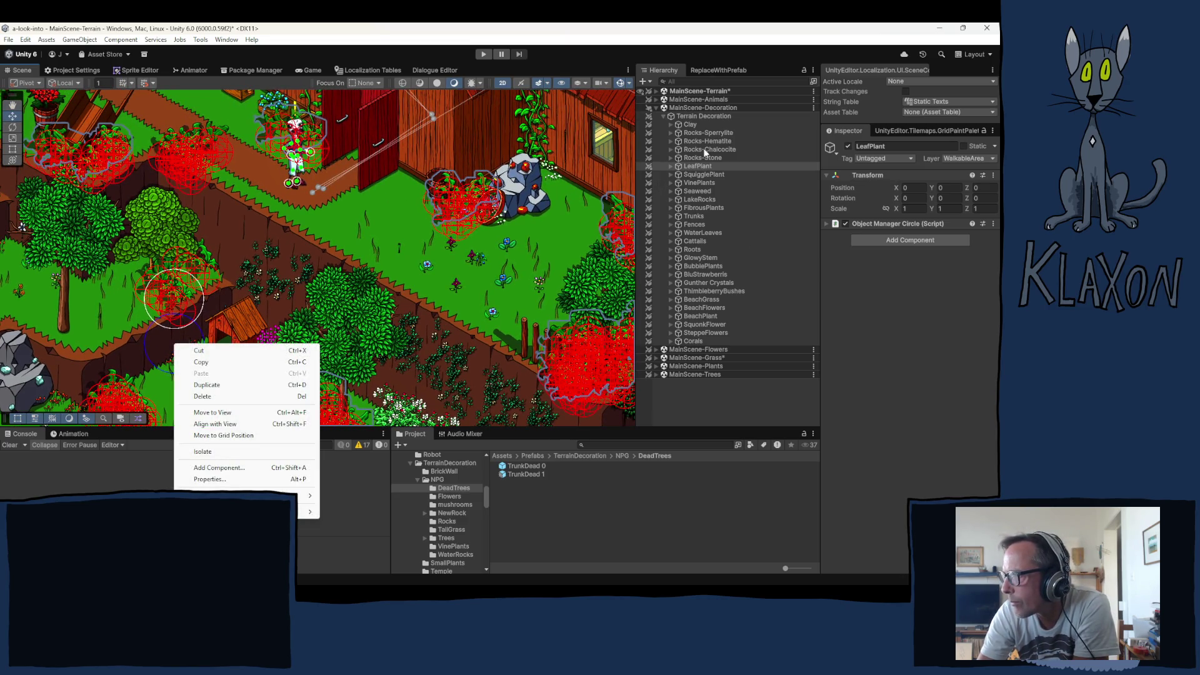
click(699, 114)
click(700, 115)
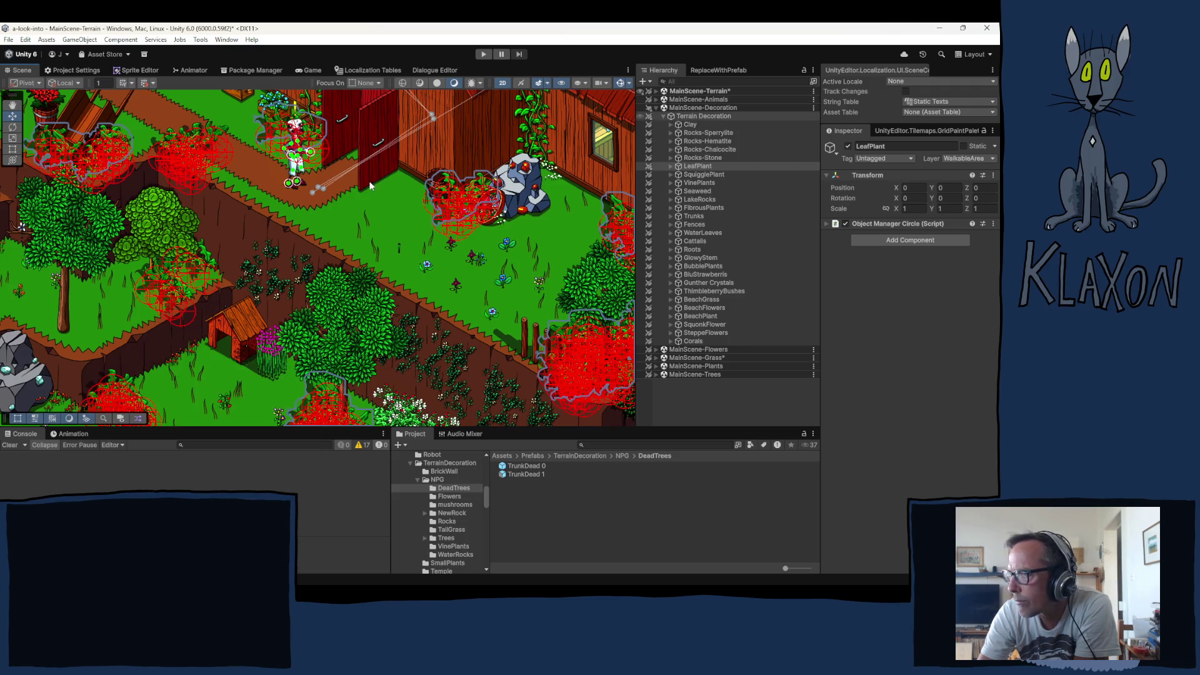
click(228, 185)
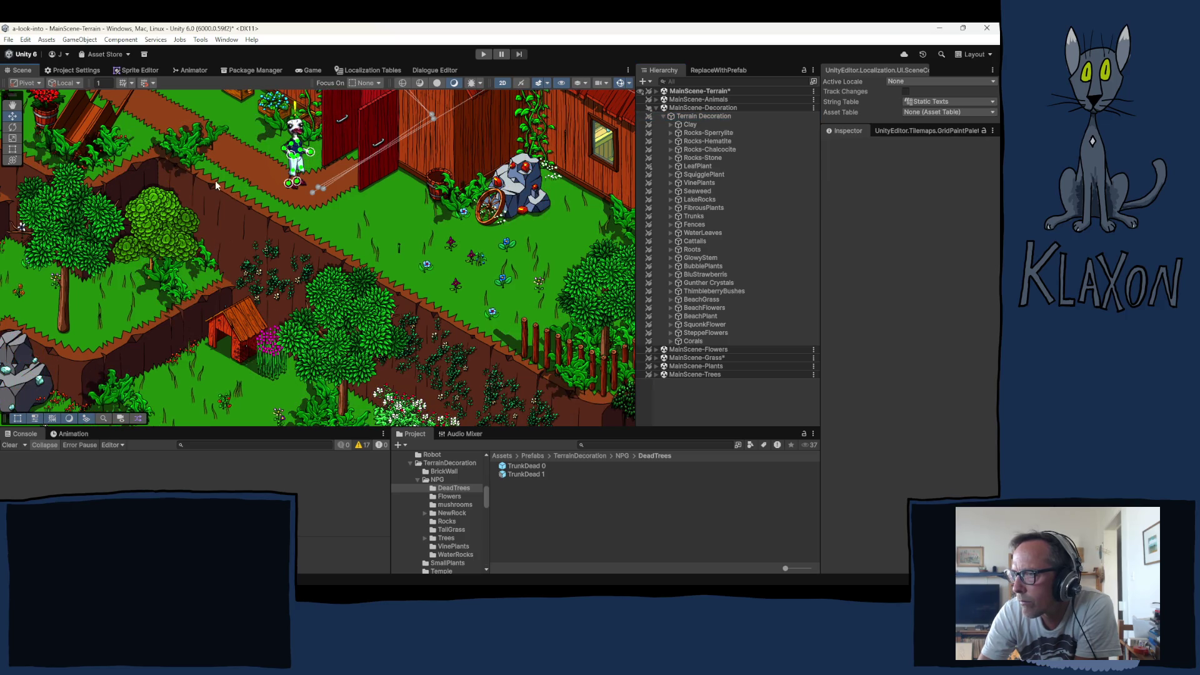
Delete the stray LeafPlant beside the top path and survey the garden toward the fenced cliff and lower area
click(148, 189)
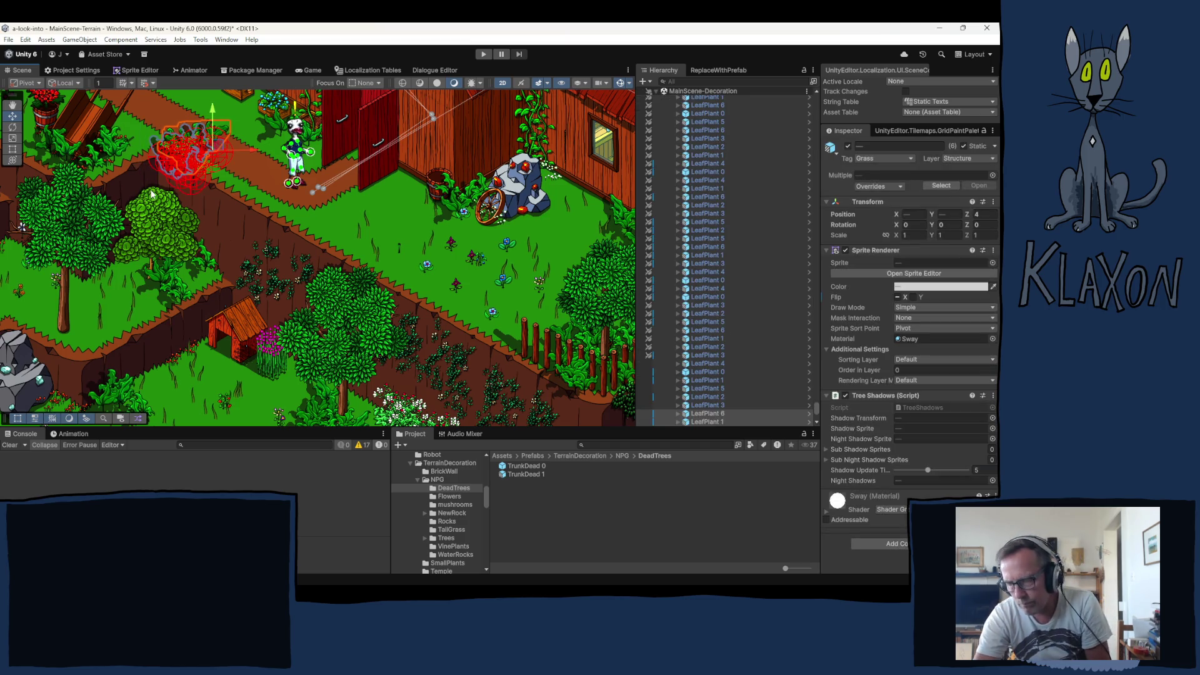
key(Delete)
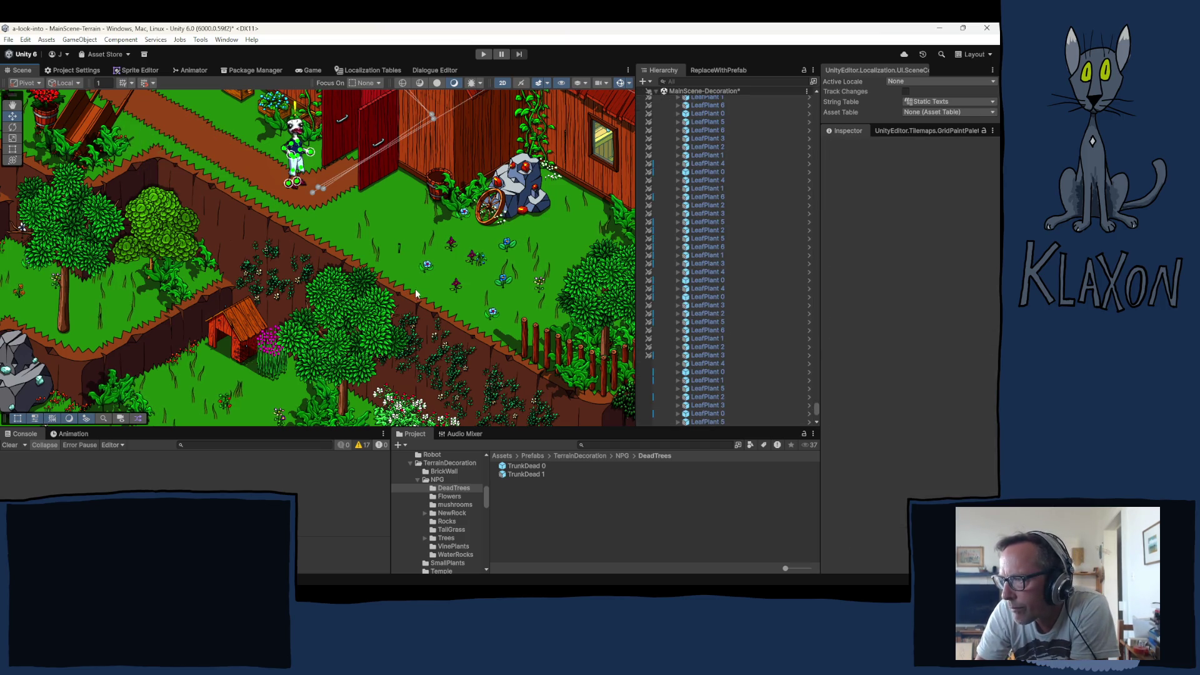
drag(392, 349, 330, 270)
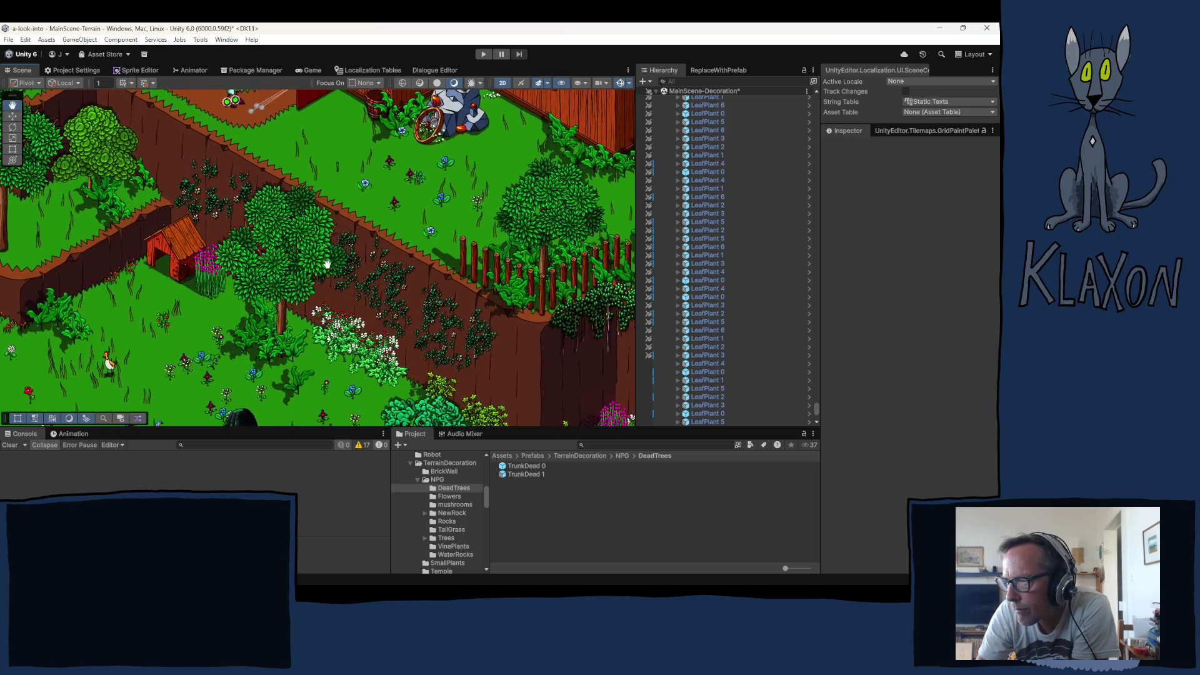
mouse_move(361, 323)
mouse_down()
mouse_move(319, 283)
mouse_move(223, 241)
mouse_move(187, 250)
mouse_move(136, 296)
mouse_up()
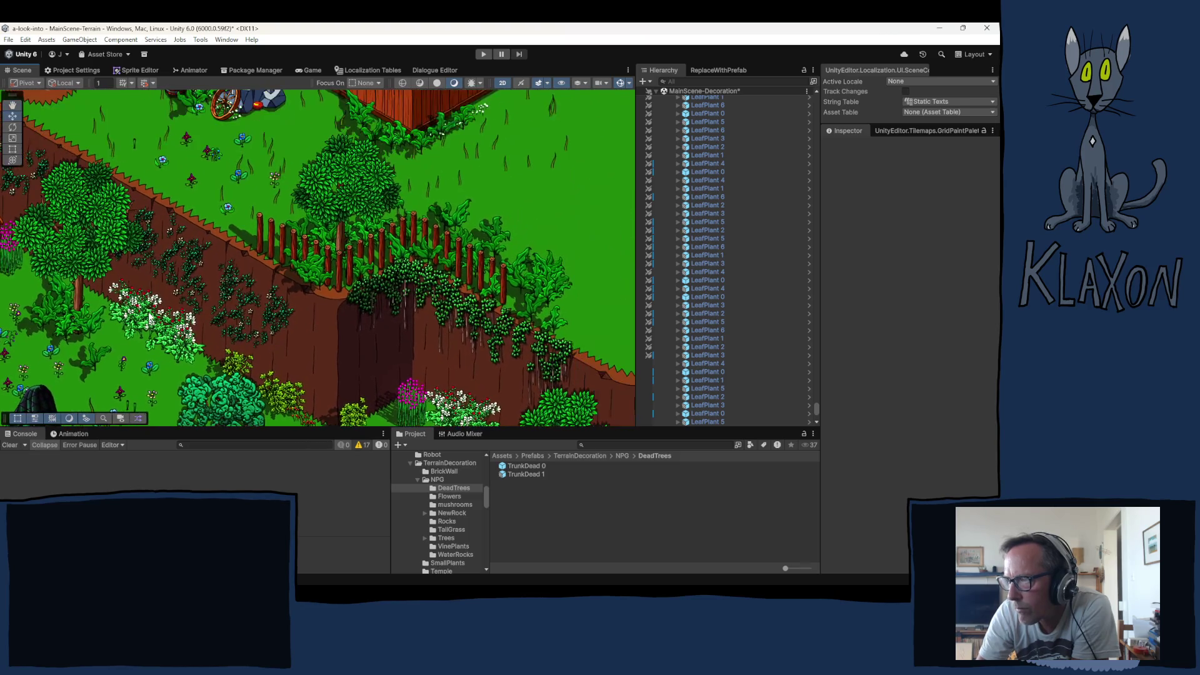
drag(92, 334, 38, 353)
right_click(85, 325)
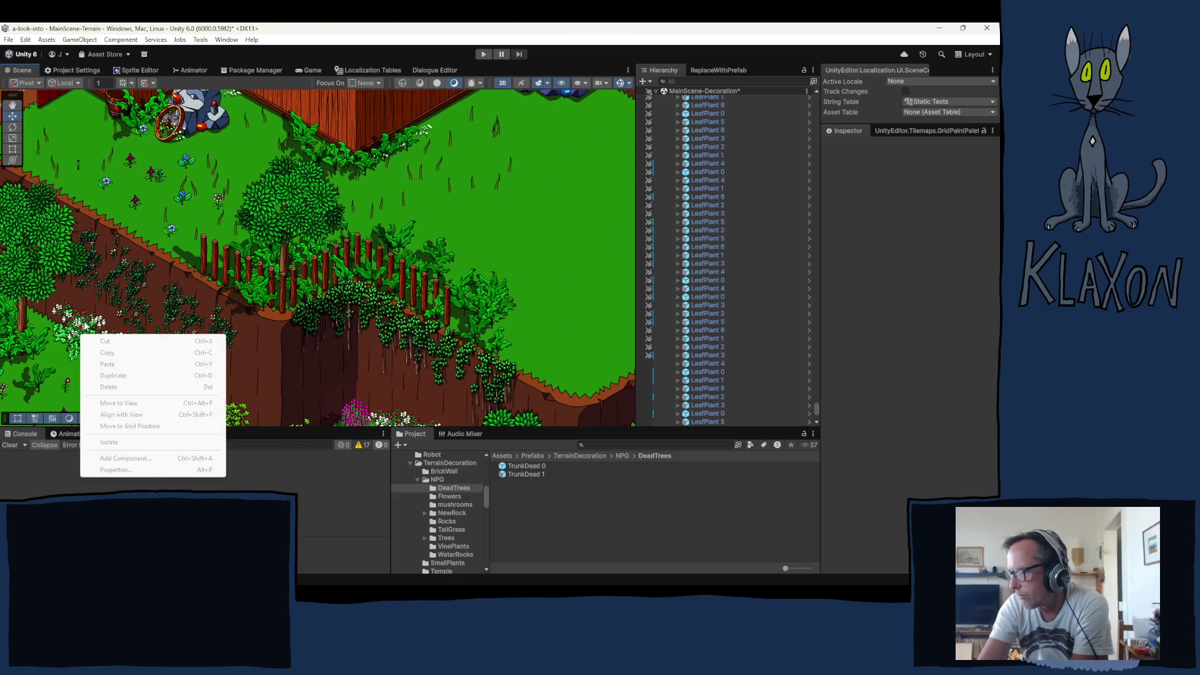
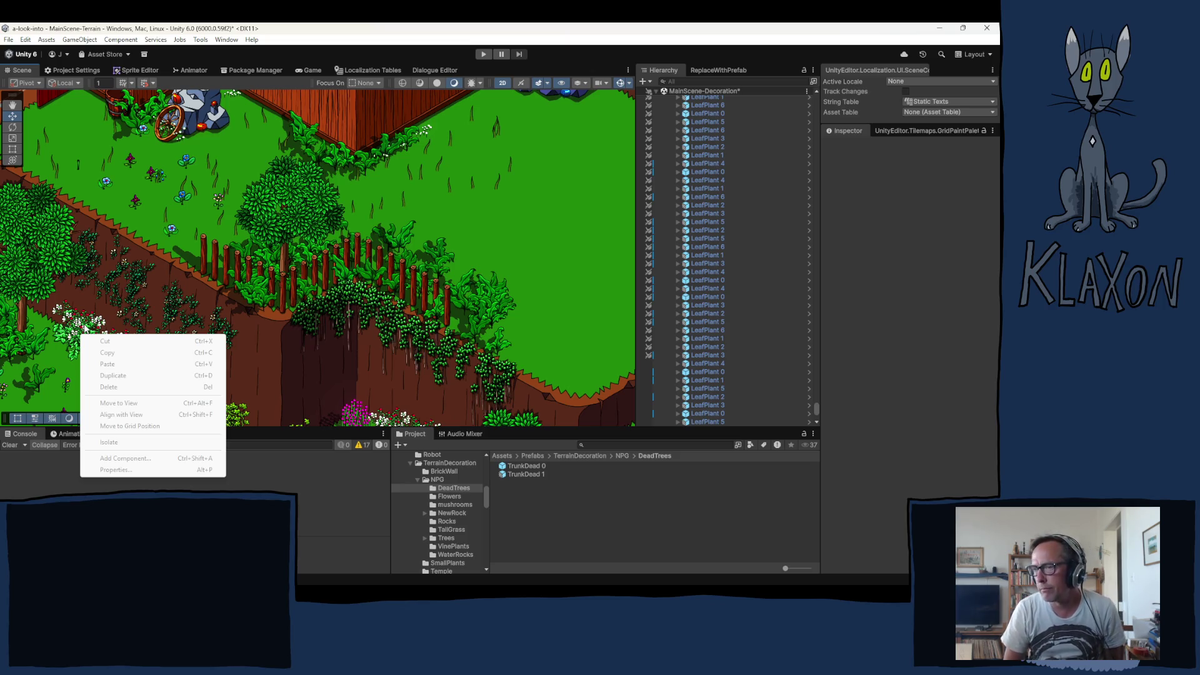
Dismiss the context menu and pan the Scene view to the garden with the cloaked figure
click(320, 266)
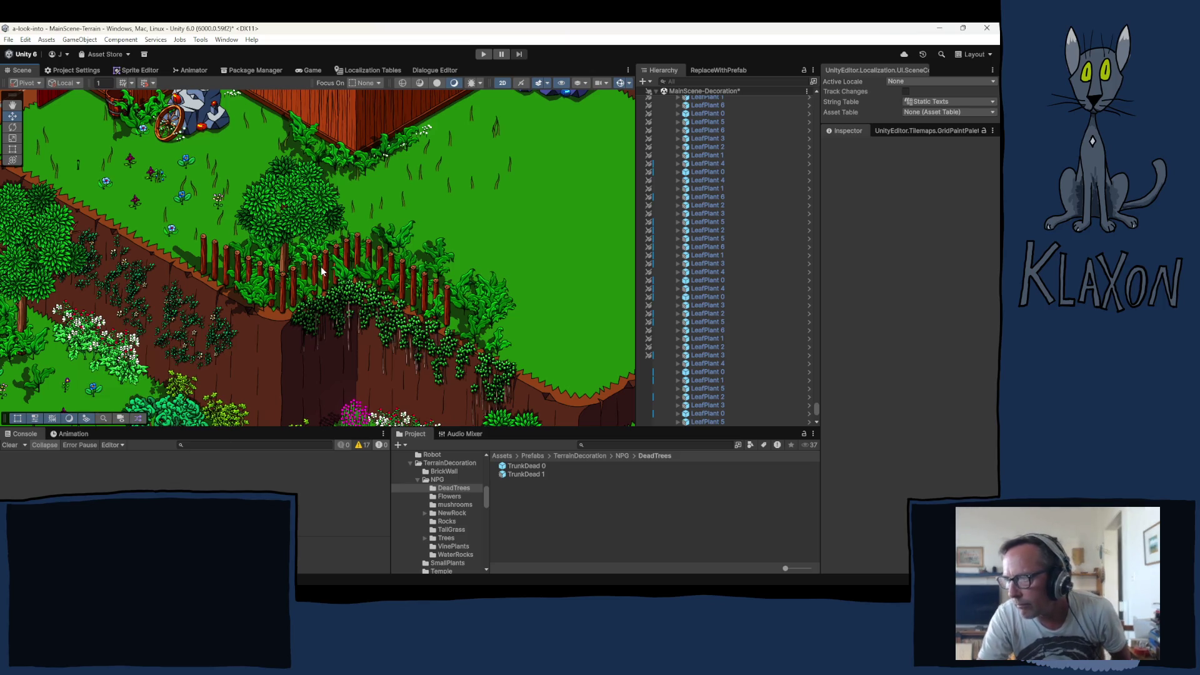
scroll(350, 332, down, 3)
mouse_move(351, 366)
mouse_down()
mouse_move(275, 297)
mouse_move(250, 243)
mouse_move(250, 100)
mouse_move(288, 207)
mouse_move(531, 219)
mouse_move(478, 240)
mouse_up()
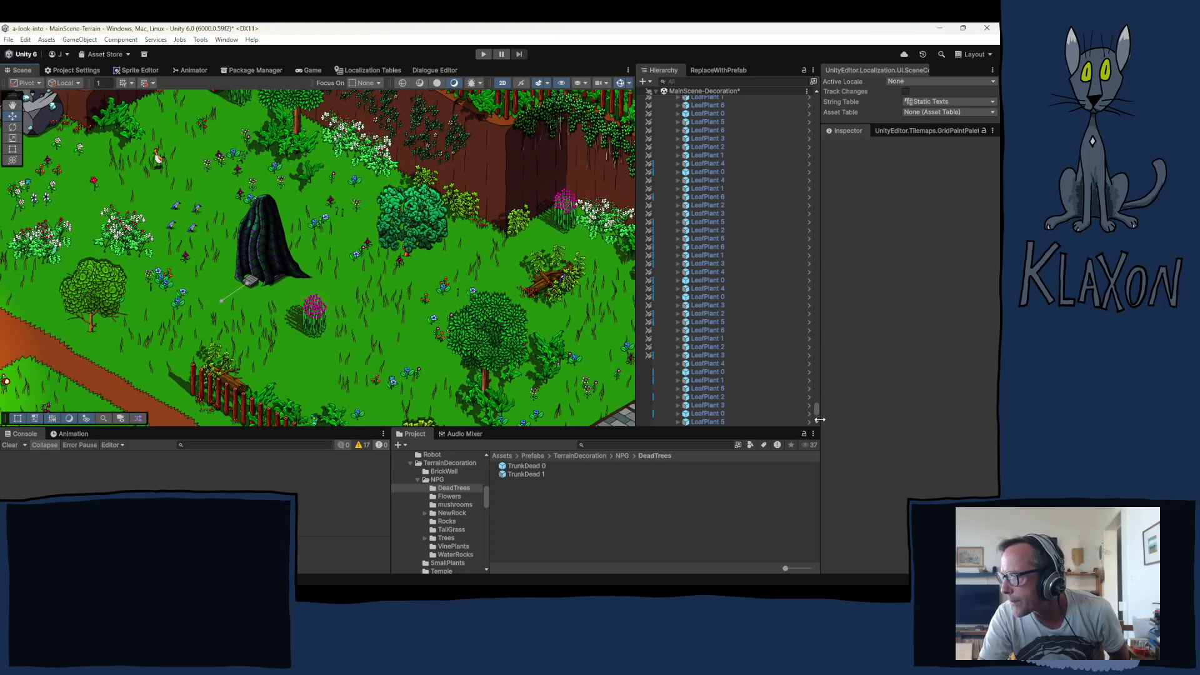
mouse_move(817, 413)
mouse_down()
mouse_move(830, 239)
mouse_move(810, 94)
mouse_up()
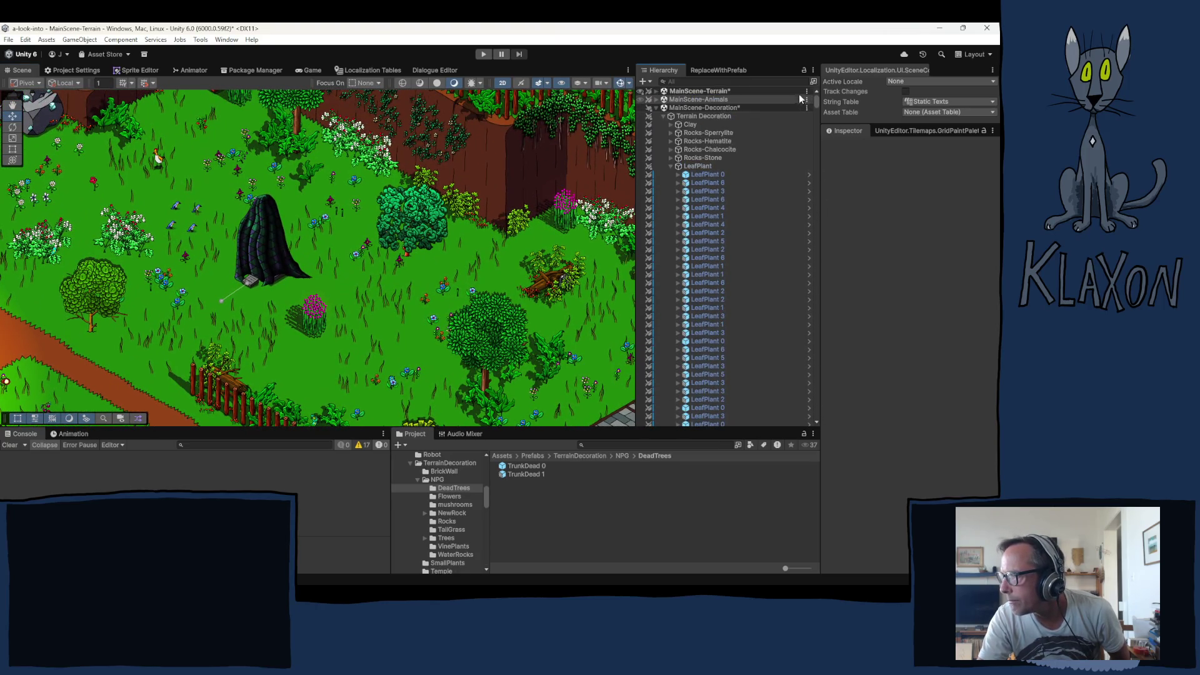
Collapse LeafPlant, Terrain Decoration and MainScene-Decoration, then pan to the rock and hut
click(671, 165)
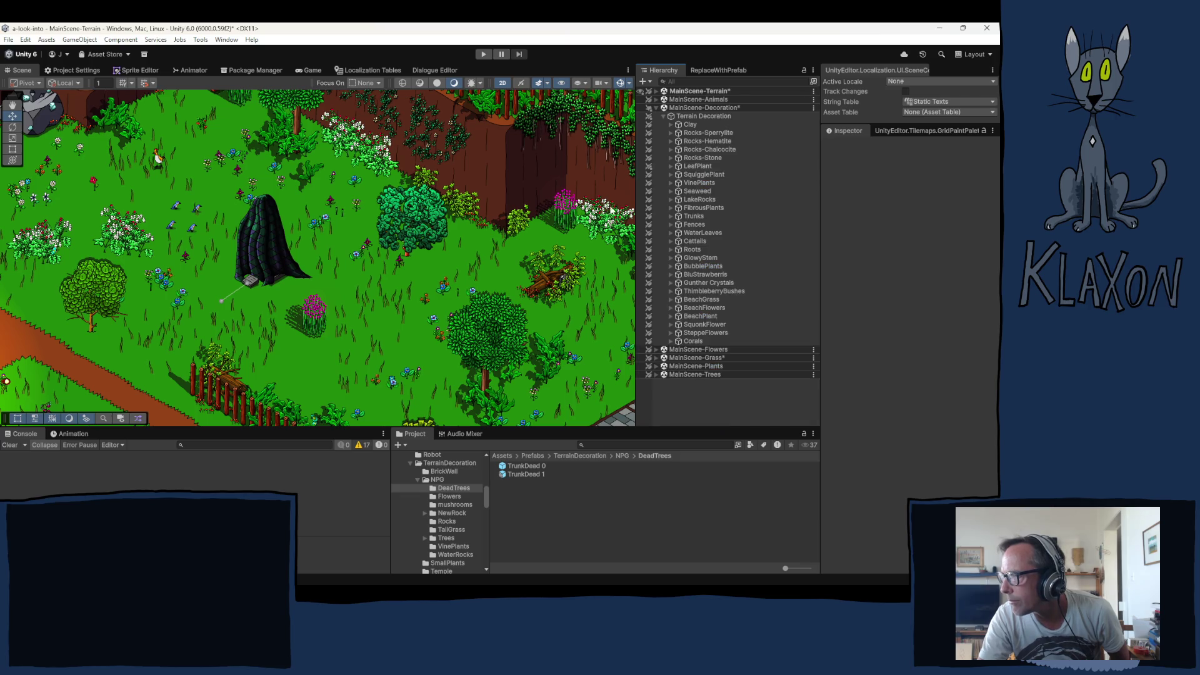
click(663, 117)
click(656, 107)
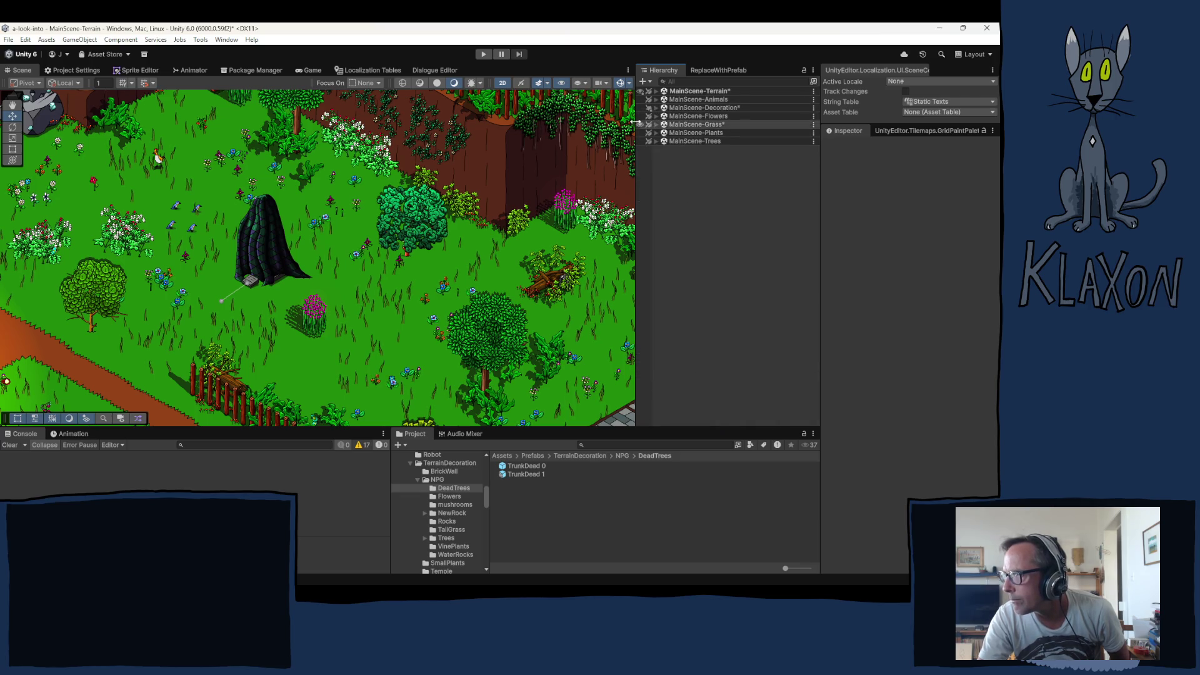
mouse_move(122, 291)
mouse_down()
mouse_move(107, 289)
mouse_move(121, 315)
mouse_move(173, 365)
mouse_move(177, 351)
mouse_up()
key(w)
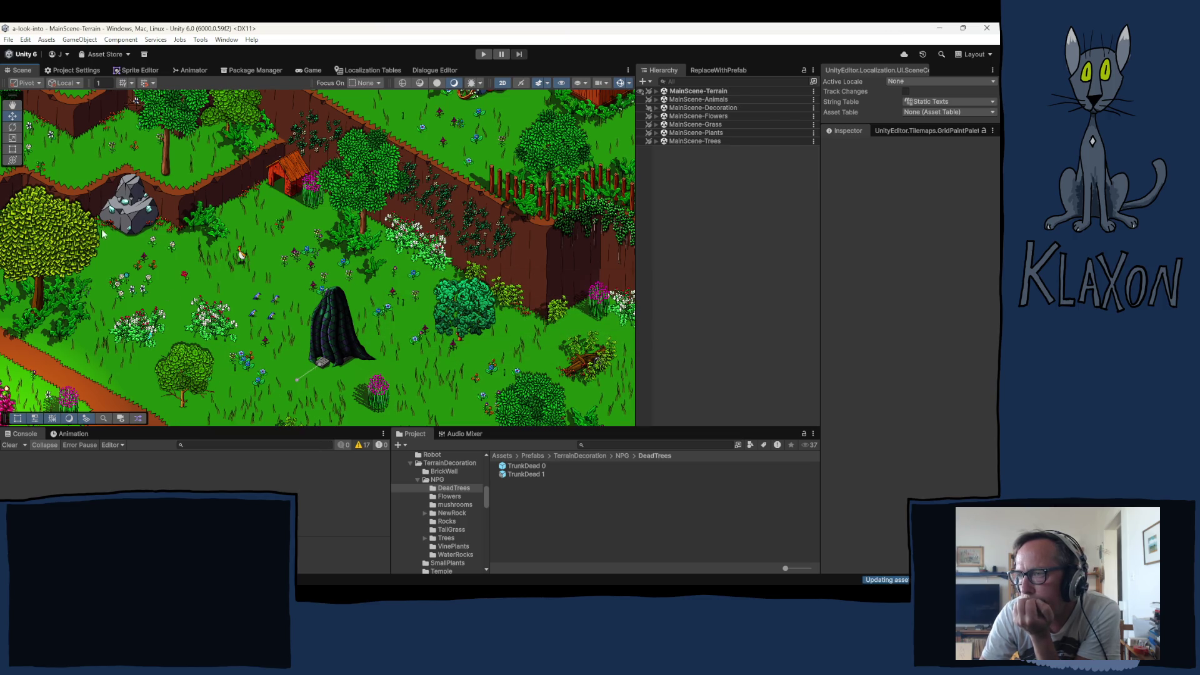
Pan past the rocky cliffs to frame the riverside trees near the bridge
mouse_move(239, 287)
mouse_down()
mouse_move(351, 313)
mouse_move(417, 311)
mouse_move(518, 213)
mouse_move(611, 509)
mouse_move(615, 344)
mouse_move(700, 191)
mouse_up()
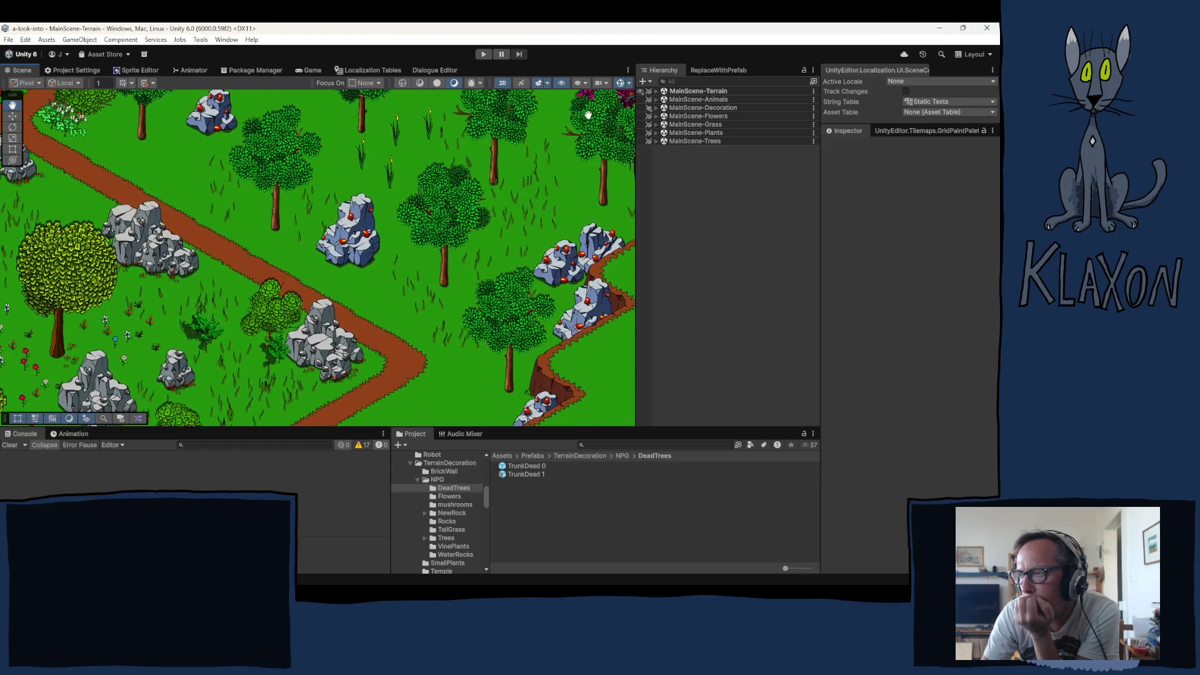
mouse_move(407, 74)
mouse_down()
mouse_move(393, 77)
mouse_move(345, 311)
mouse_move(257, 478)
mouse_move(89, 648)
mouse_move(38, 669)
mouse_up()
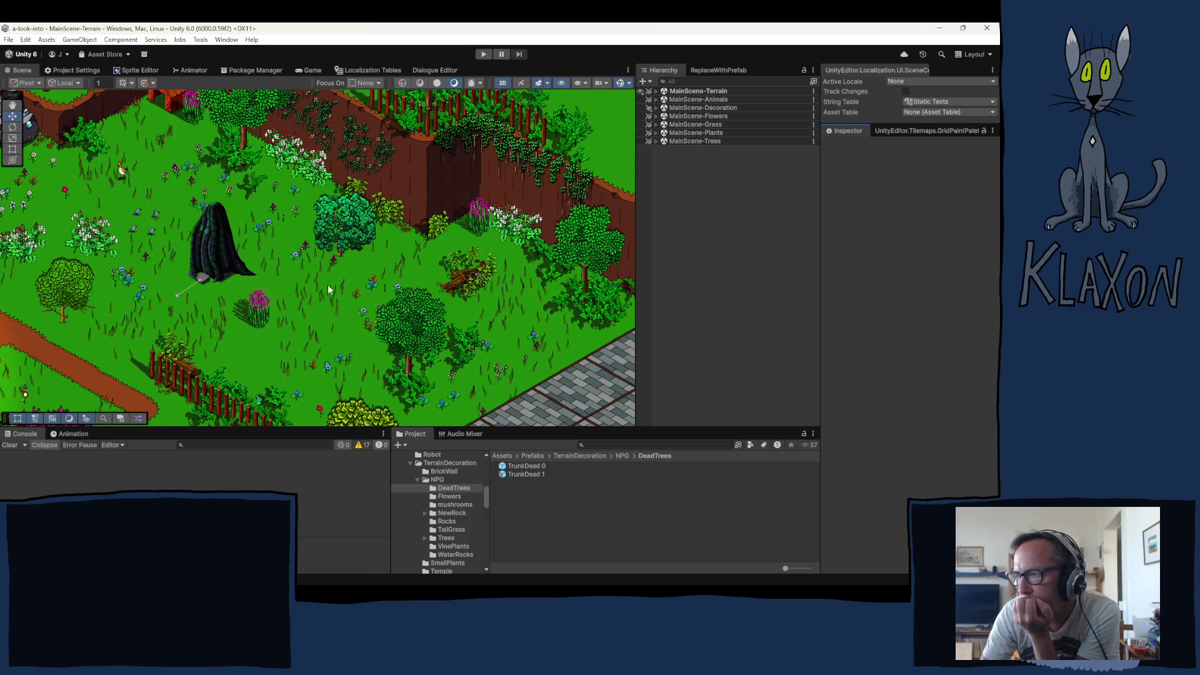
key(Left)
key(Down)
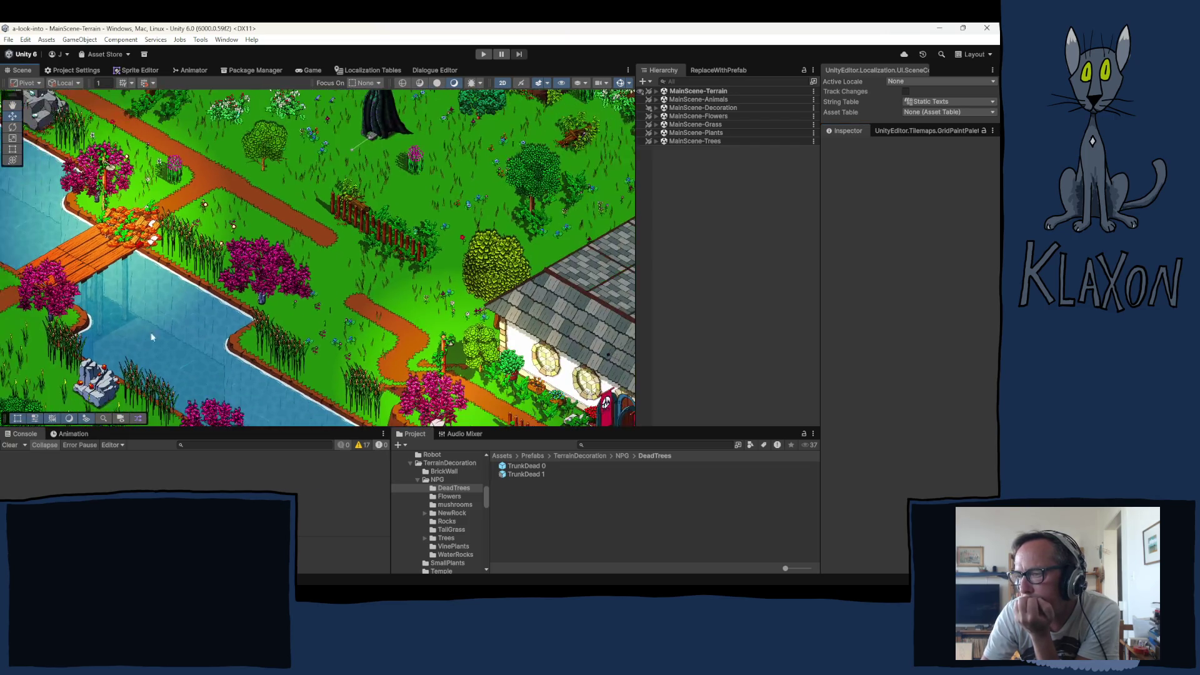
key(Left)
key(Down)
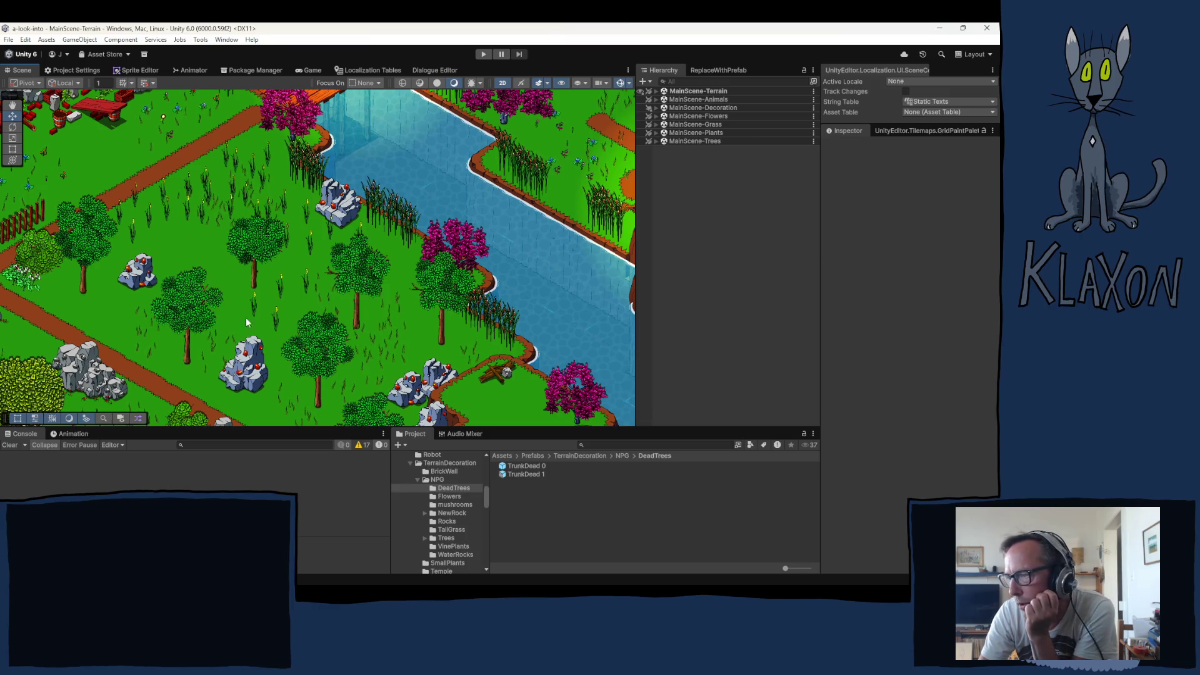
key(Up)
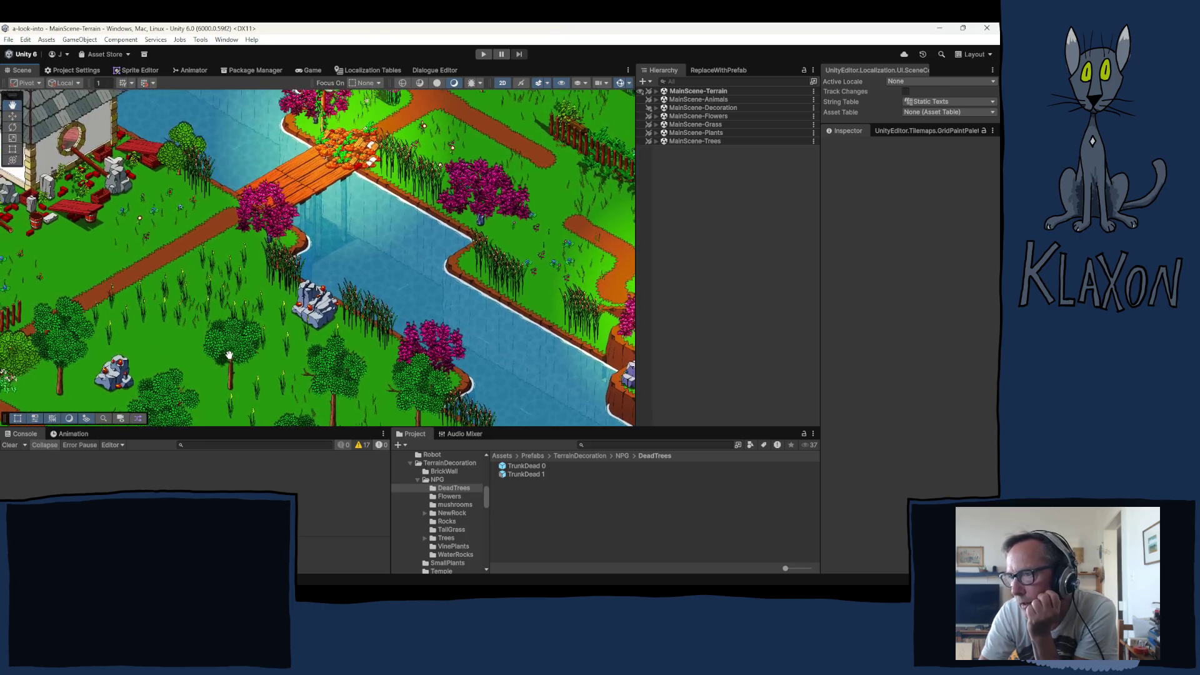
key(Down)
key(Left)
mouse_move(271, 270)
mouse_down()
mouse_move(278, 232)
mouse_move(409, 315)
mouse_move(407, 262)
mouse_move(376, 221)
mouse_move(325, 69)
mouse_move(313, 188)
mouse_move(302, 208)
mouse_move(272, 211)
mouse_up()
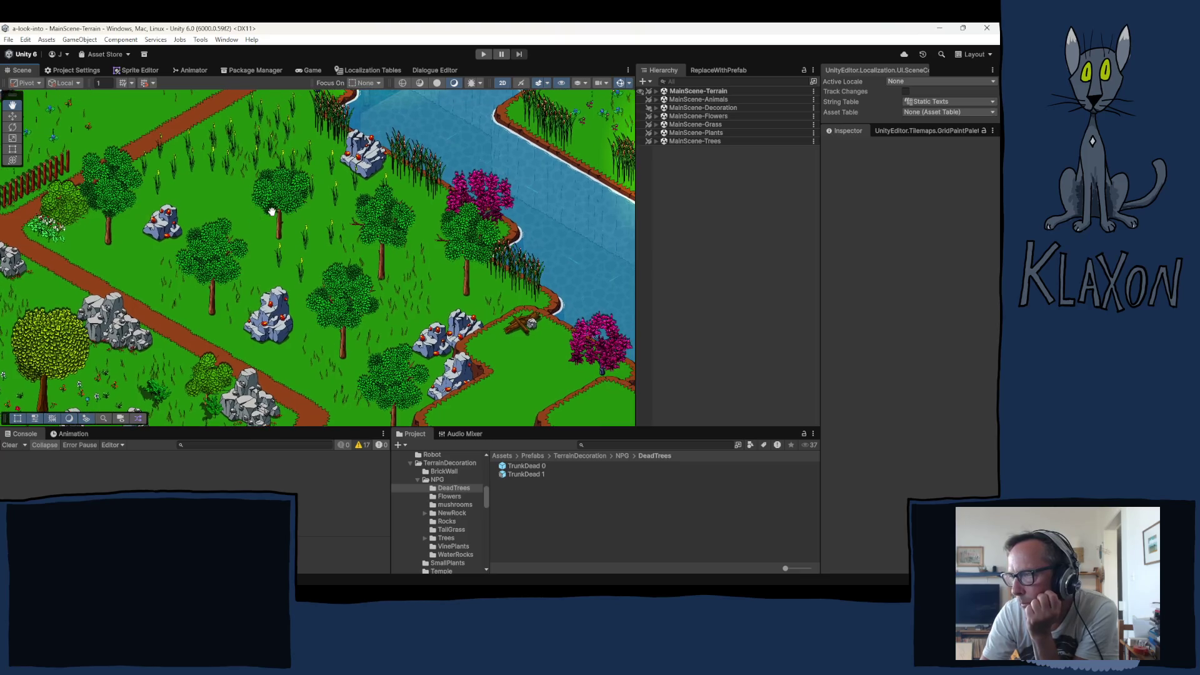
Select LeafPlant under MainScene-Decoration > Terrain Decoration and paint plants by the river rocks and trees
click(655, 108)
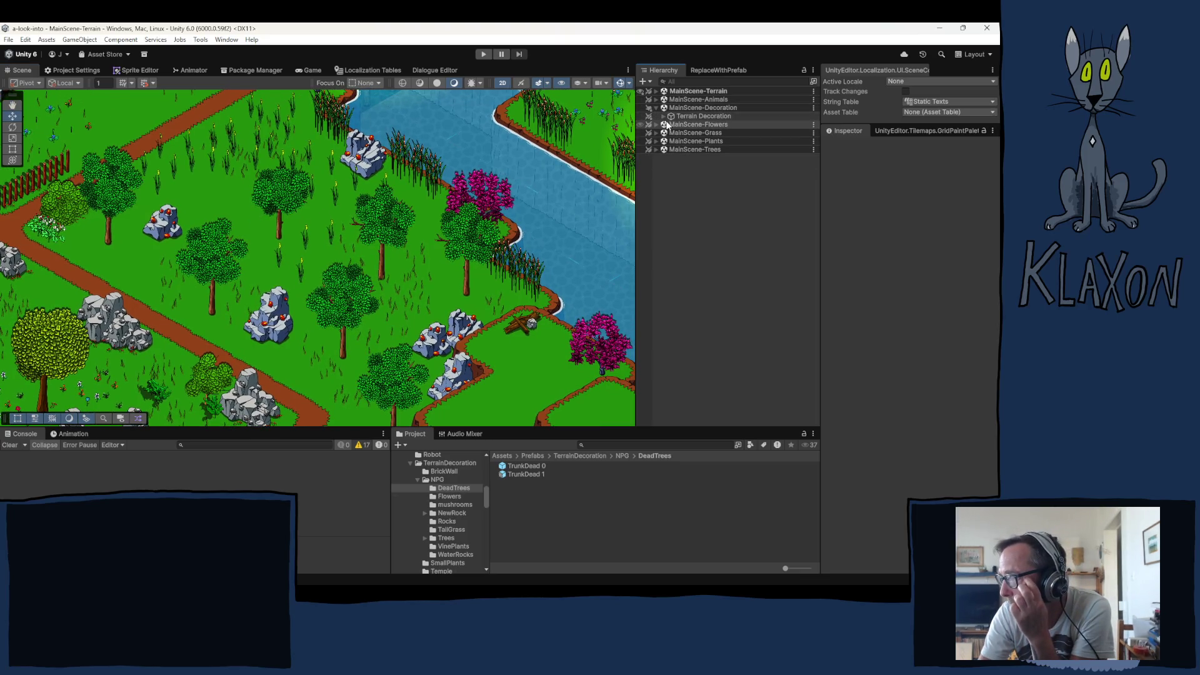
click(663, 116)
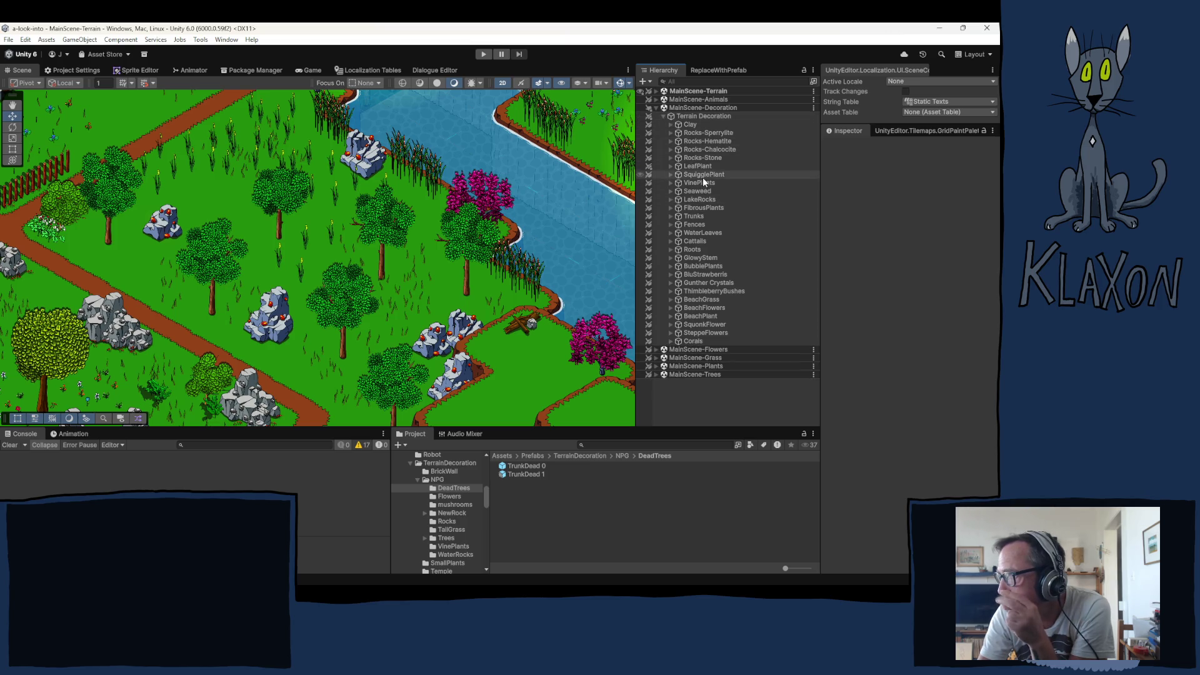
click(701, 165)
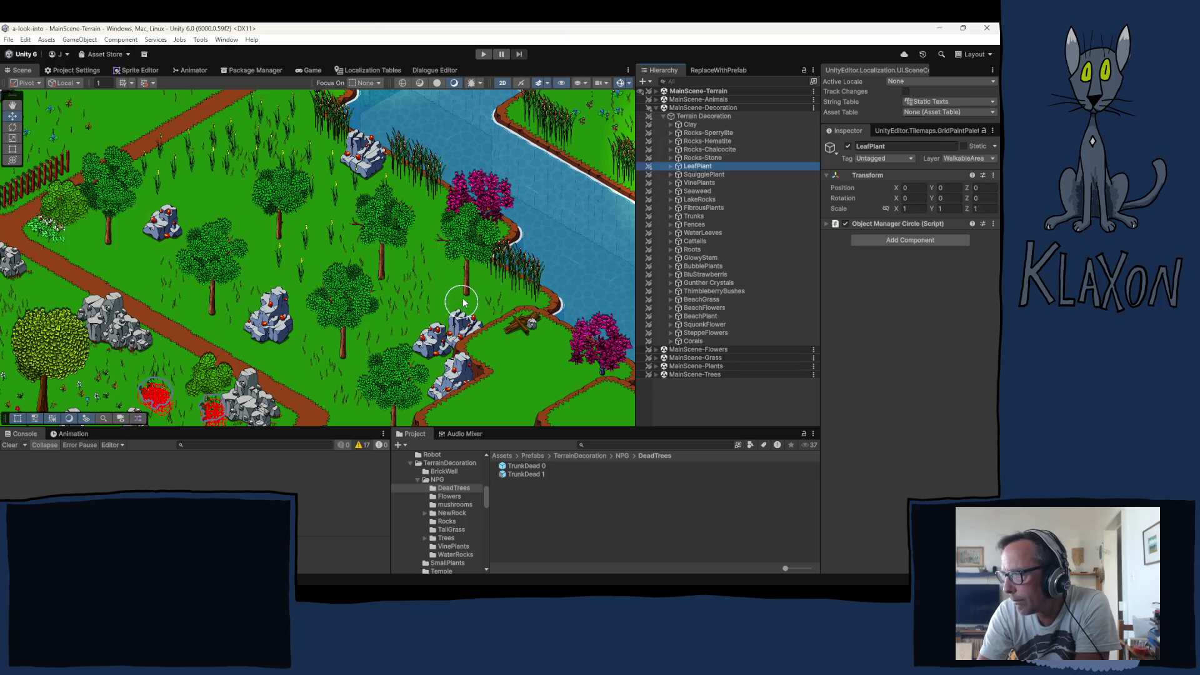
click(463, 302)
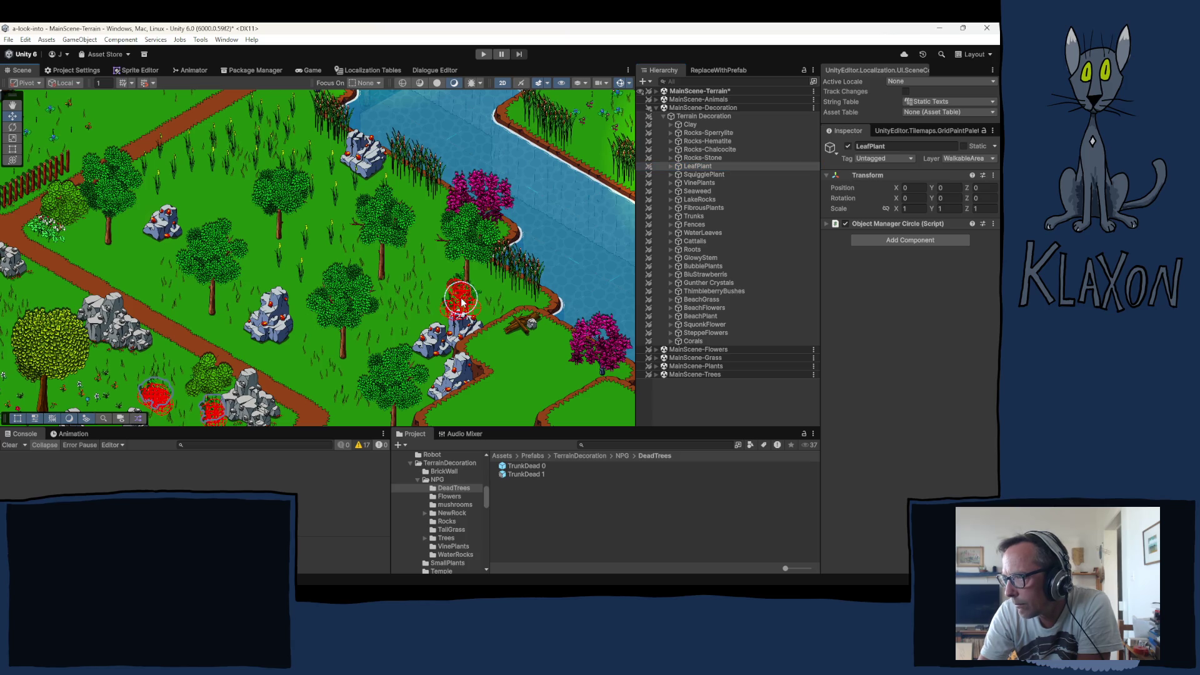
click(382, 275)
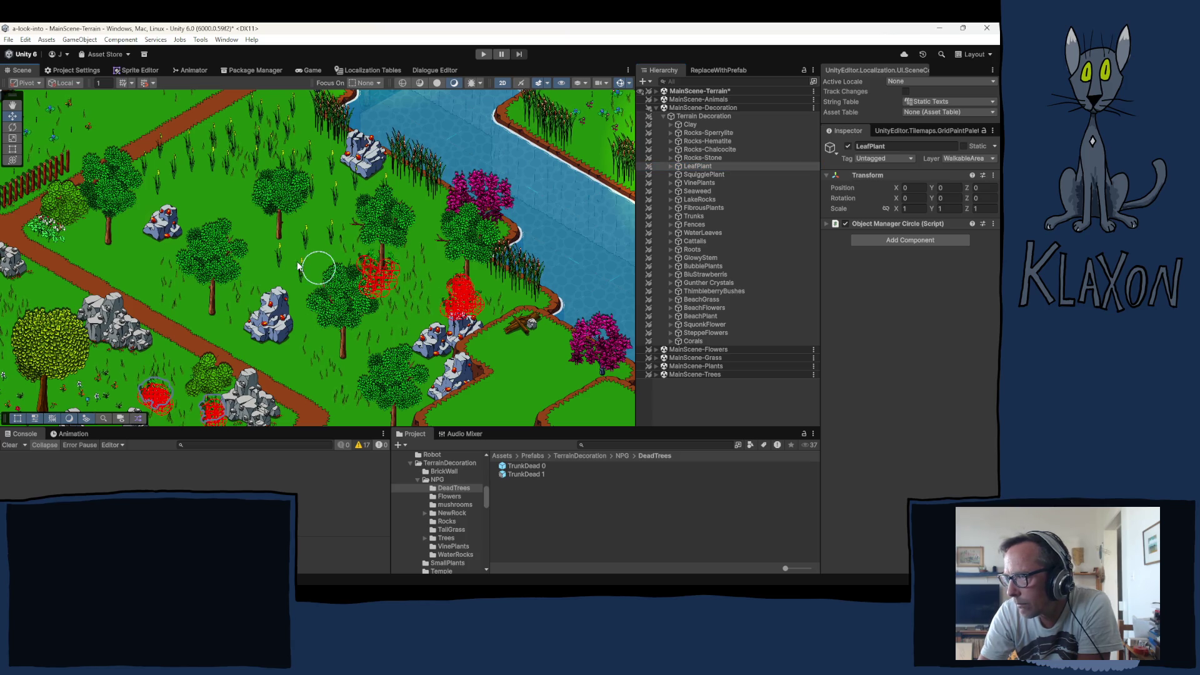
click(275, 238)
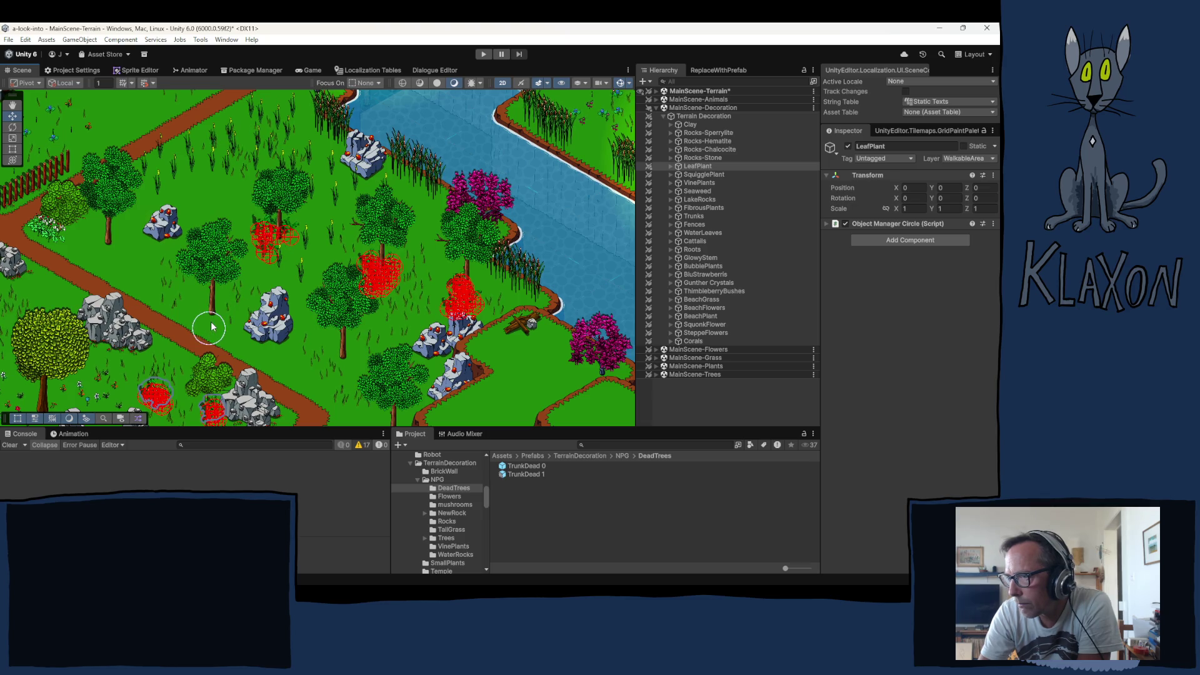
click(211, 313)
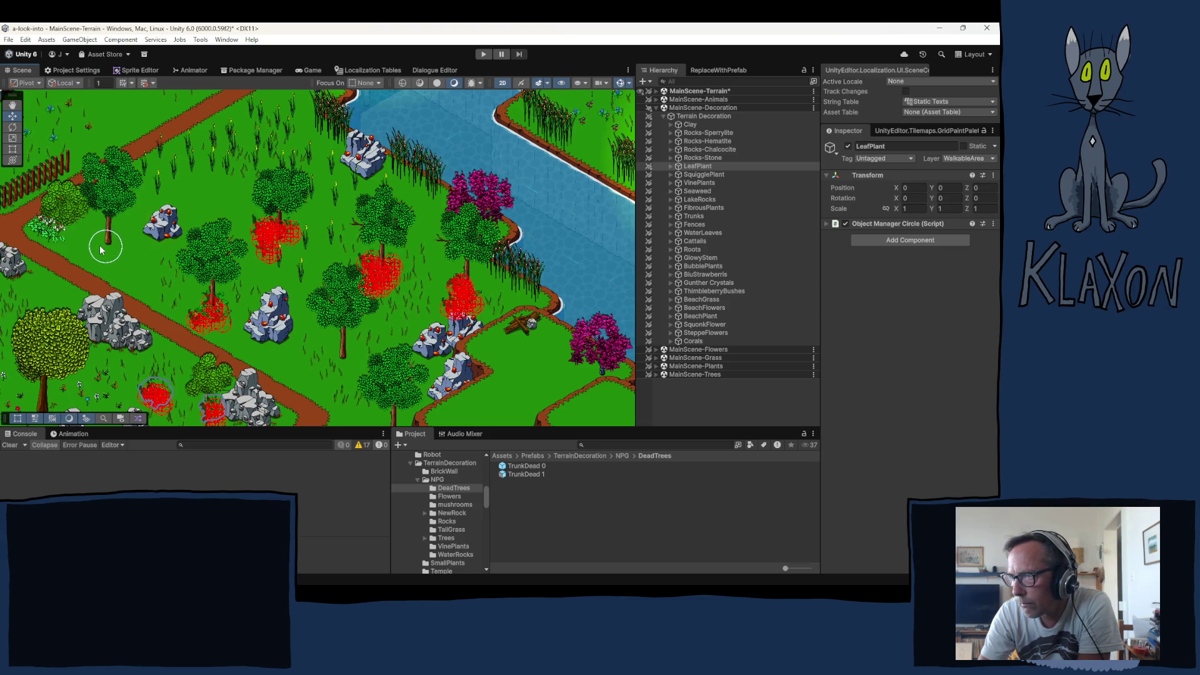
Paint more leaf plants near the upper rock, the lower tree and along the path
click(129, 239)
click(132, 238)
click(140, 222)
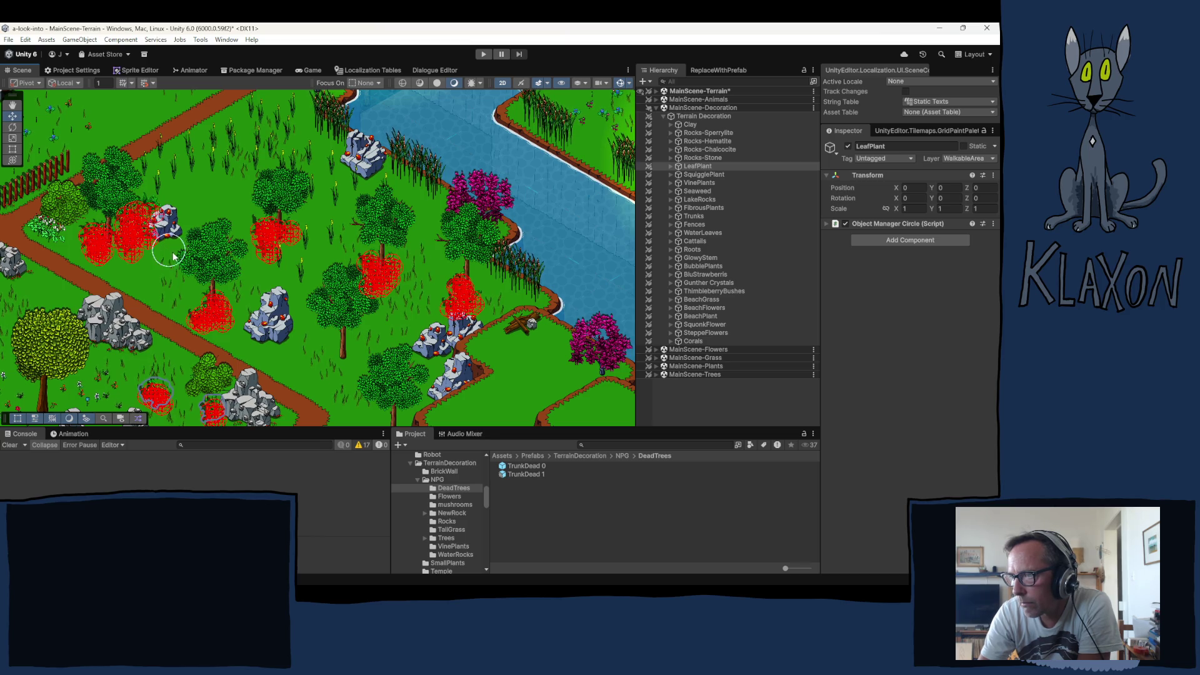
click(347, 370)
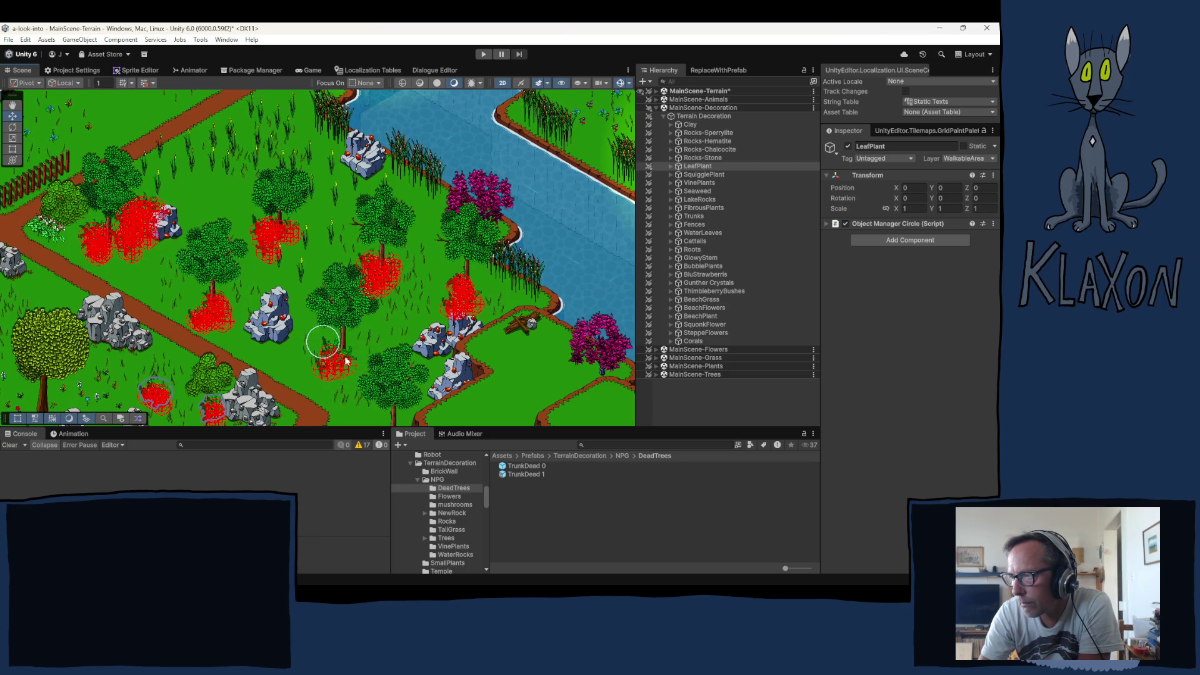
drag(360, 304, 350, 195)
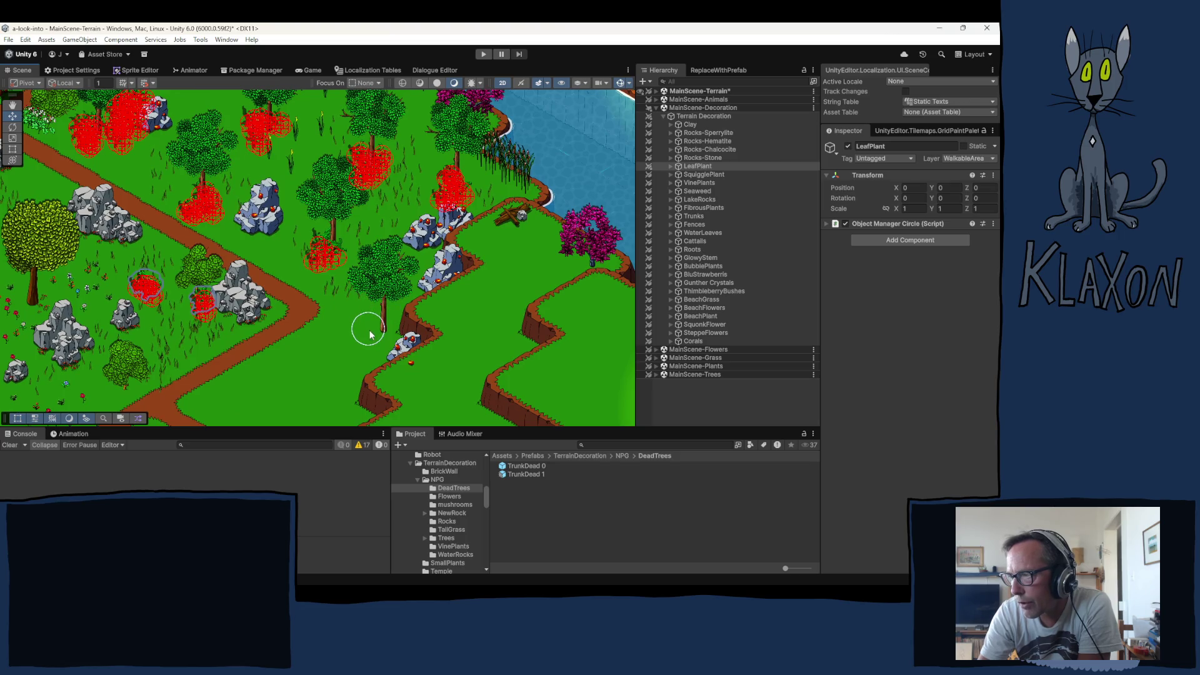
click(386, 322)
click(388, 315)
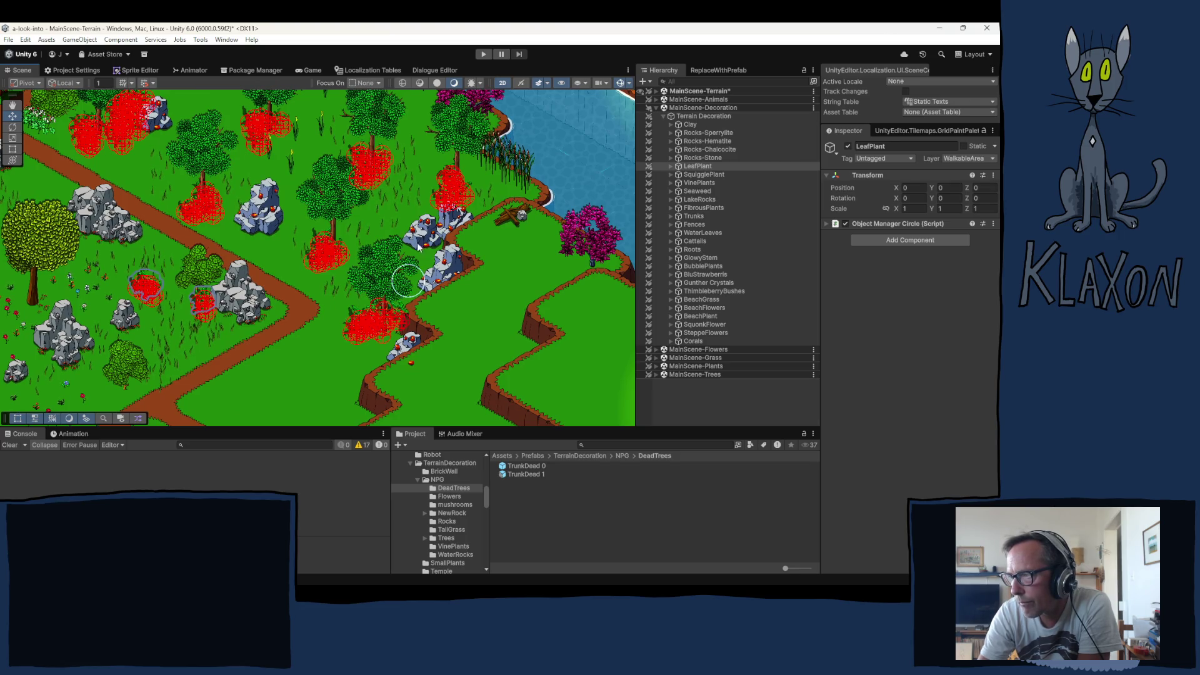
drag(255, 263, 284, 302)
mouse_move(217, 197)
mouse_down()
mouse_move(246, 236)
mouse_move(235, 290)
mouse_up()
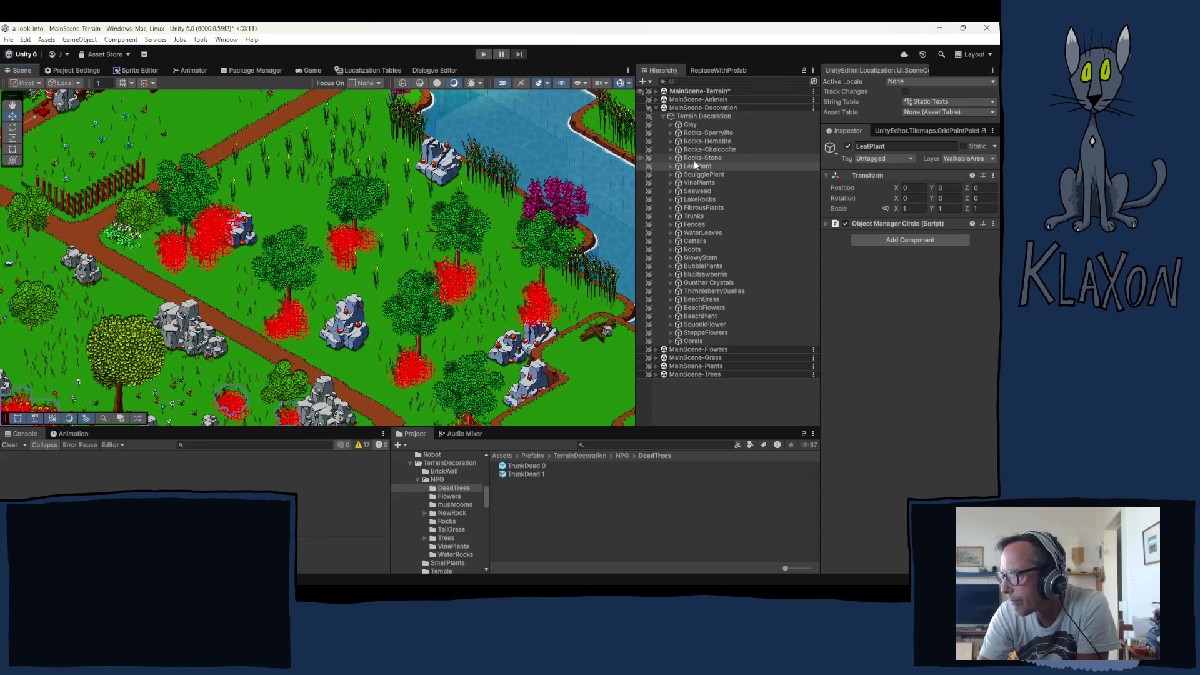
Expand MainScene-Flowers > Holder and select the Flora group
click(660, 355)
click(658, 350)
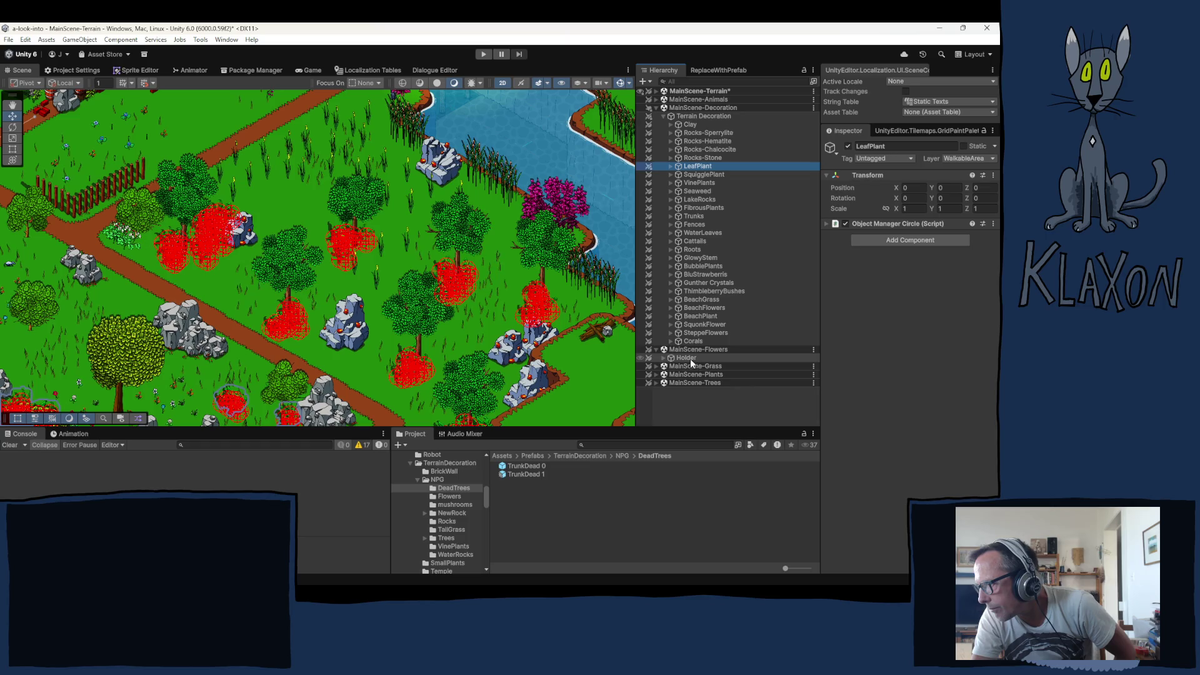
click(665, 358)
click(699, 366)
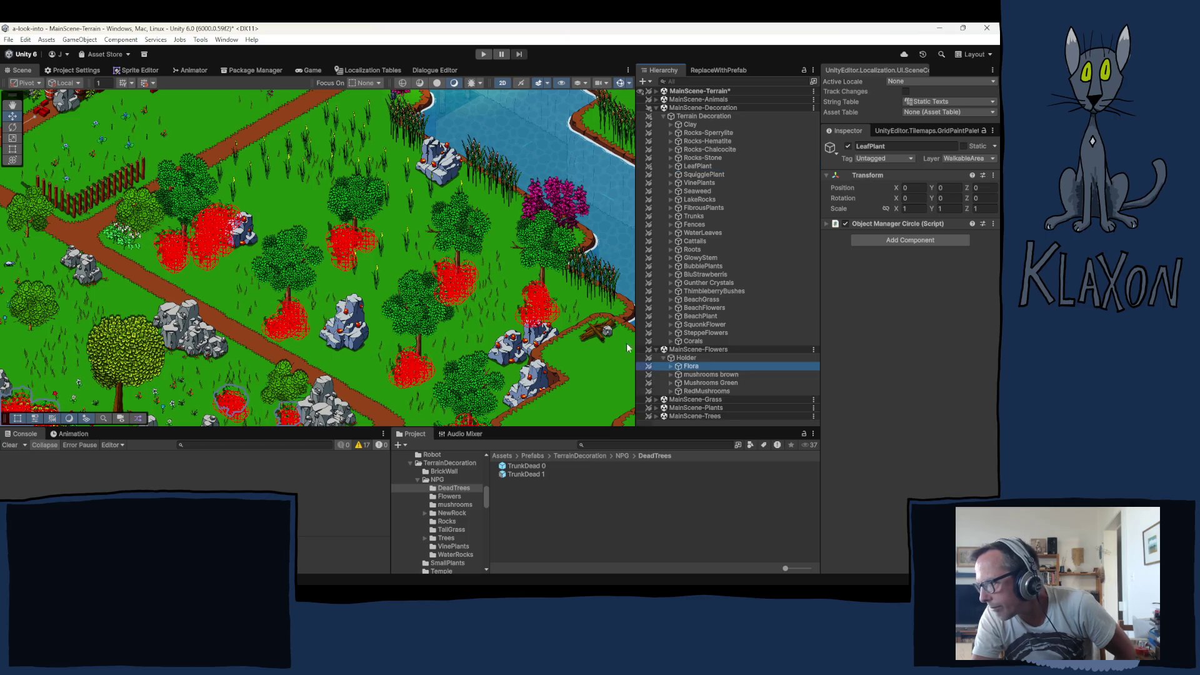
Paint Flora plants among the central trees, under the trees and near the riverbank
click(279, 212)
drag(296, 217, 343, 212)
drag(205, 271, 220, 280)
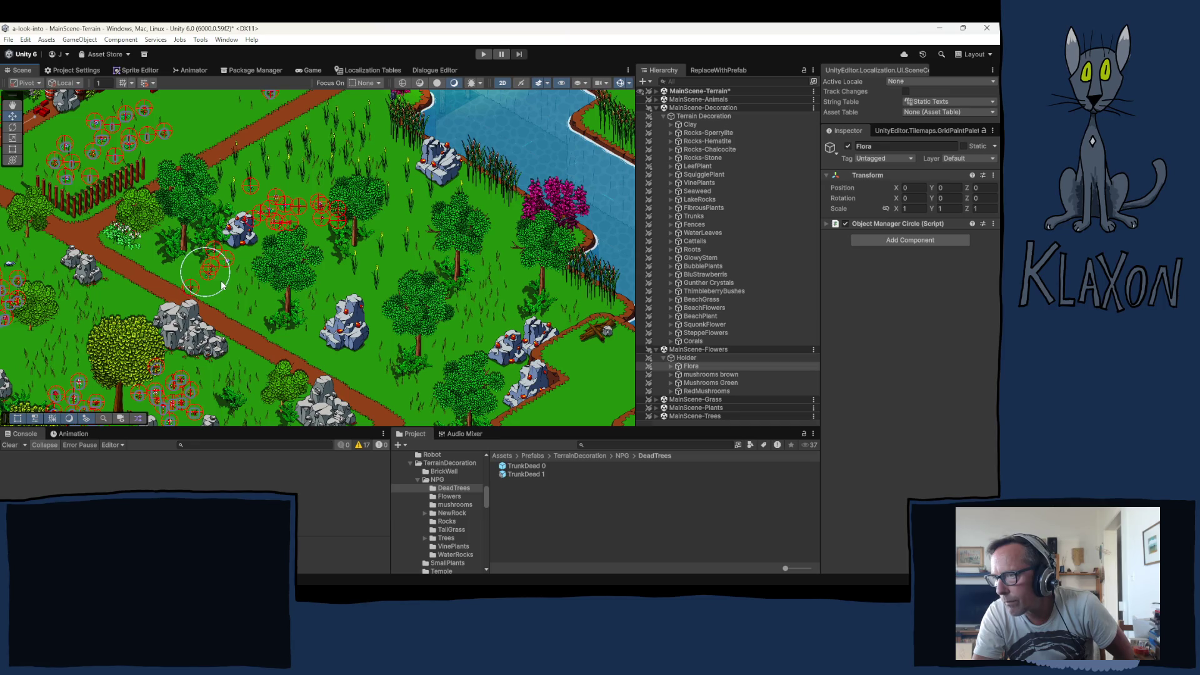
click(334, 274)
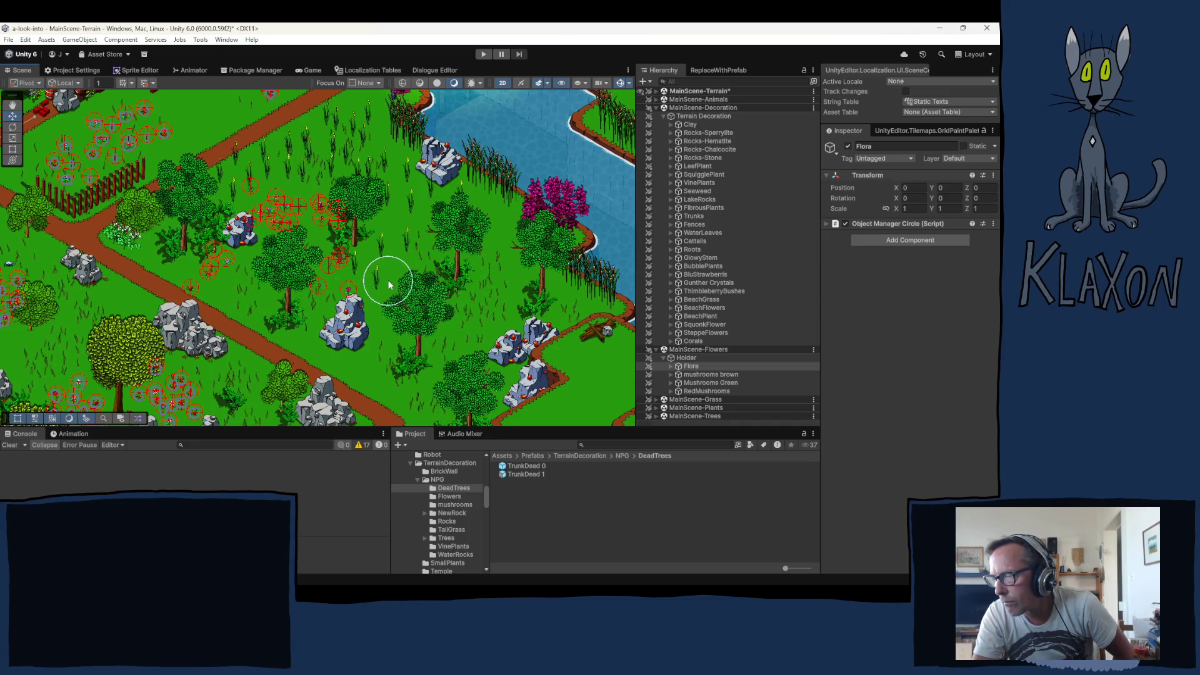
click(388, 280)
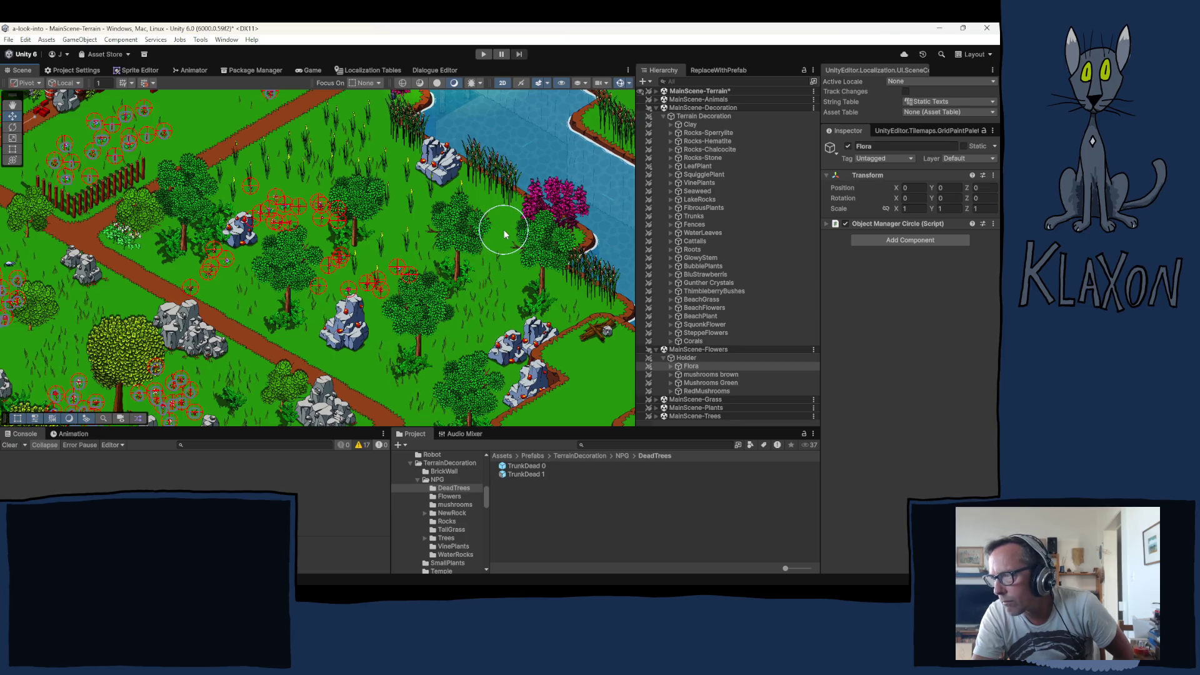
click(503, 230)
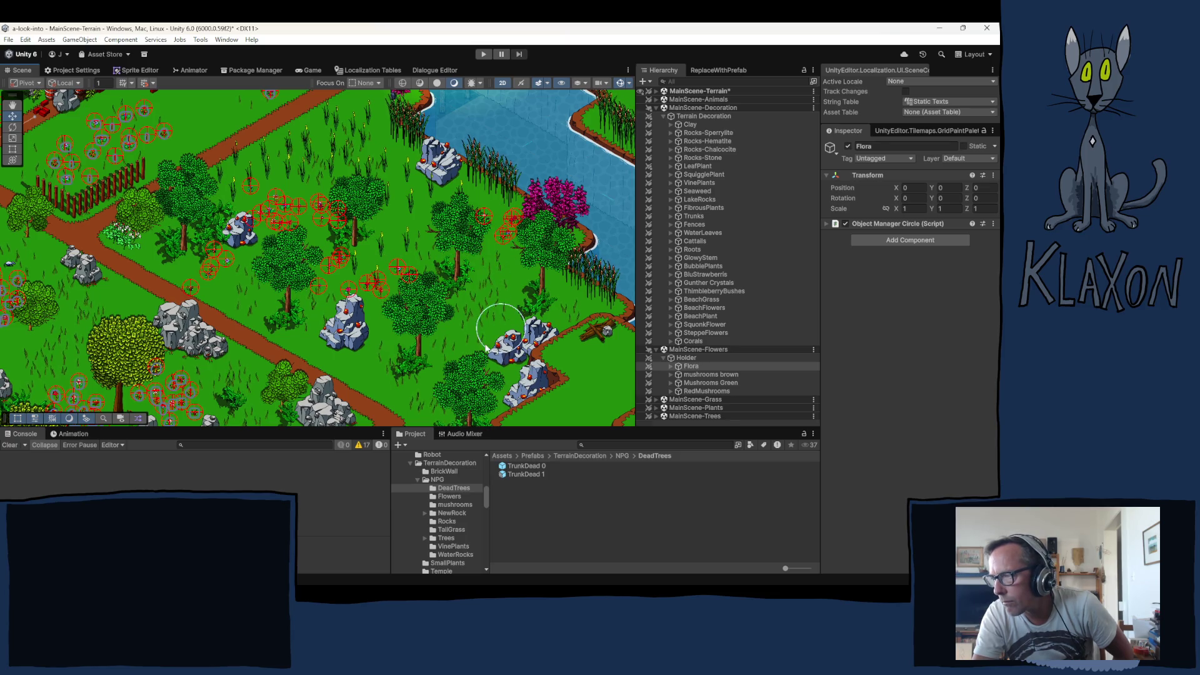
click(382, 358)
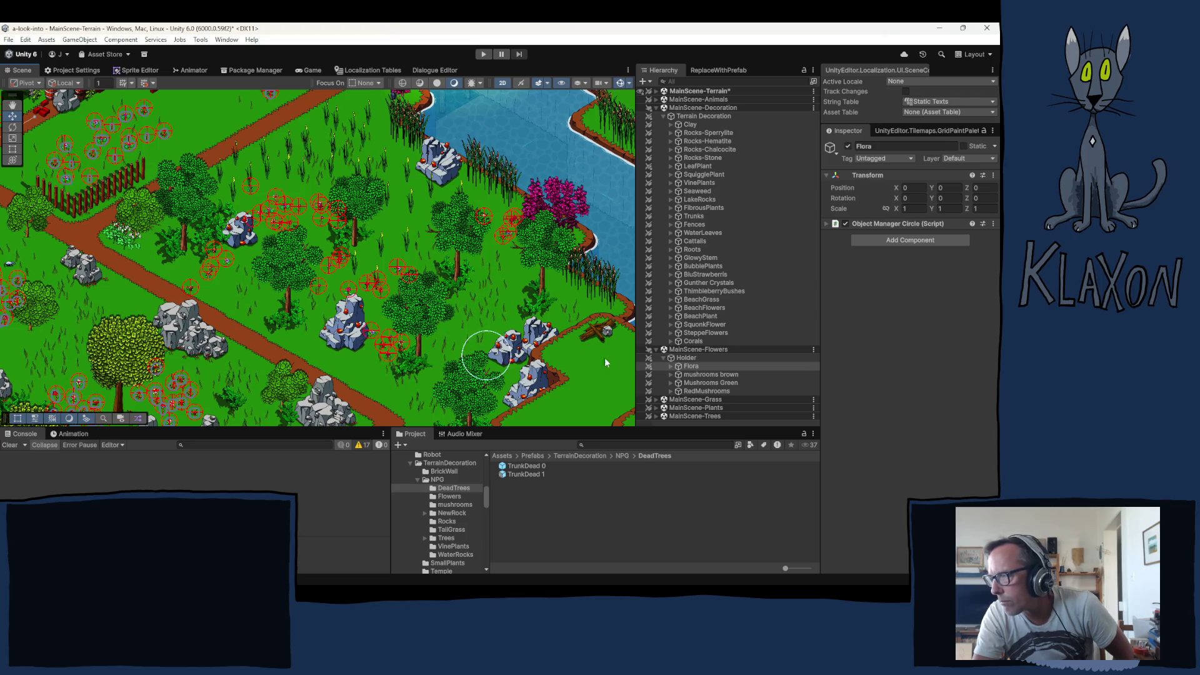
click(656, 100)
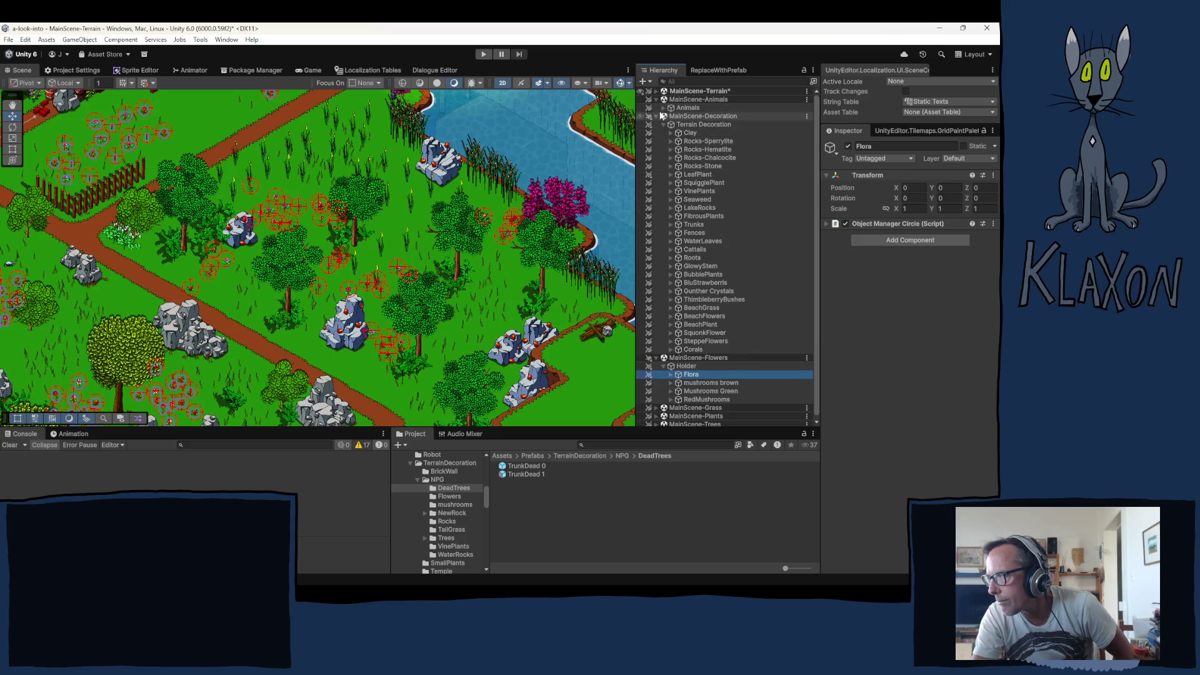
Expand Animals > Mice and move Mouse (17) to the centre of the view
click(664, 109)
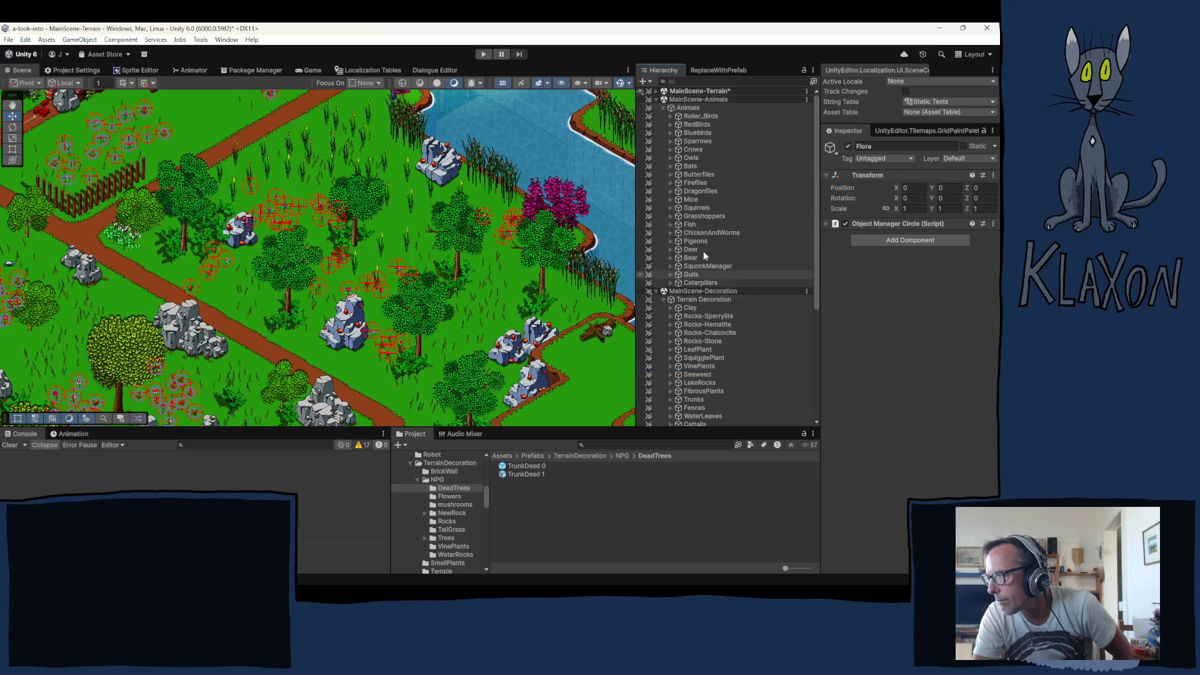
click(695, 199)
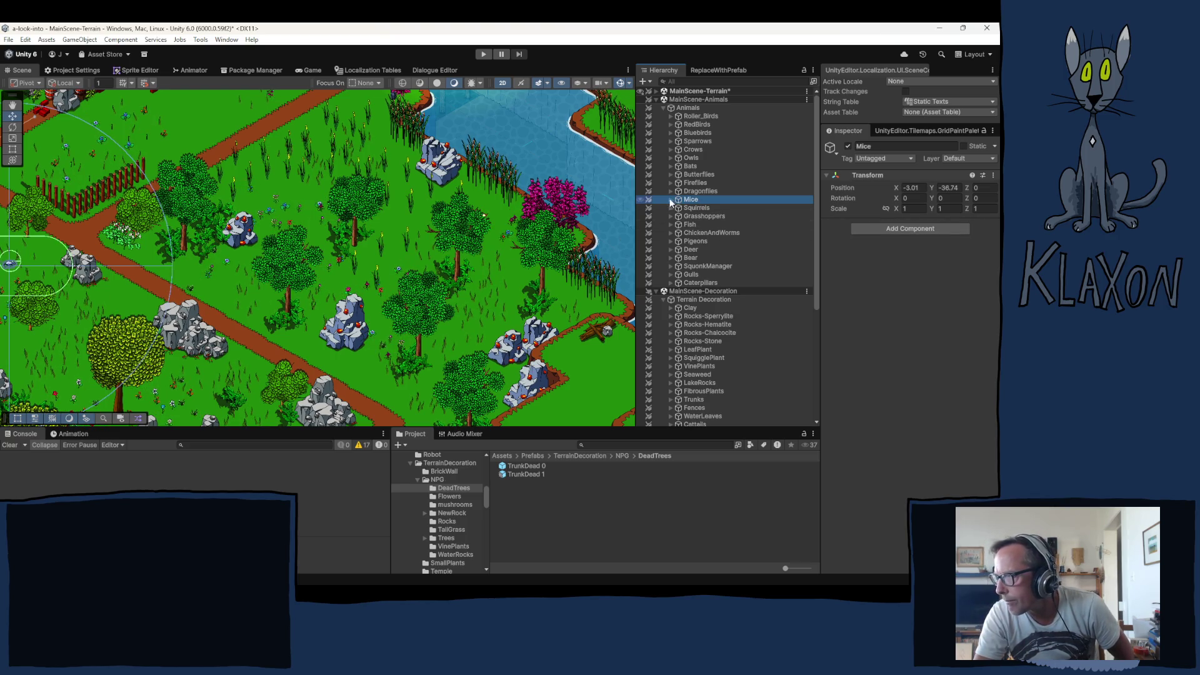
click(671, 200)
scroll(722, 333, down, 5)
click(701, 177)
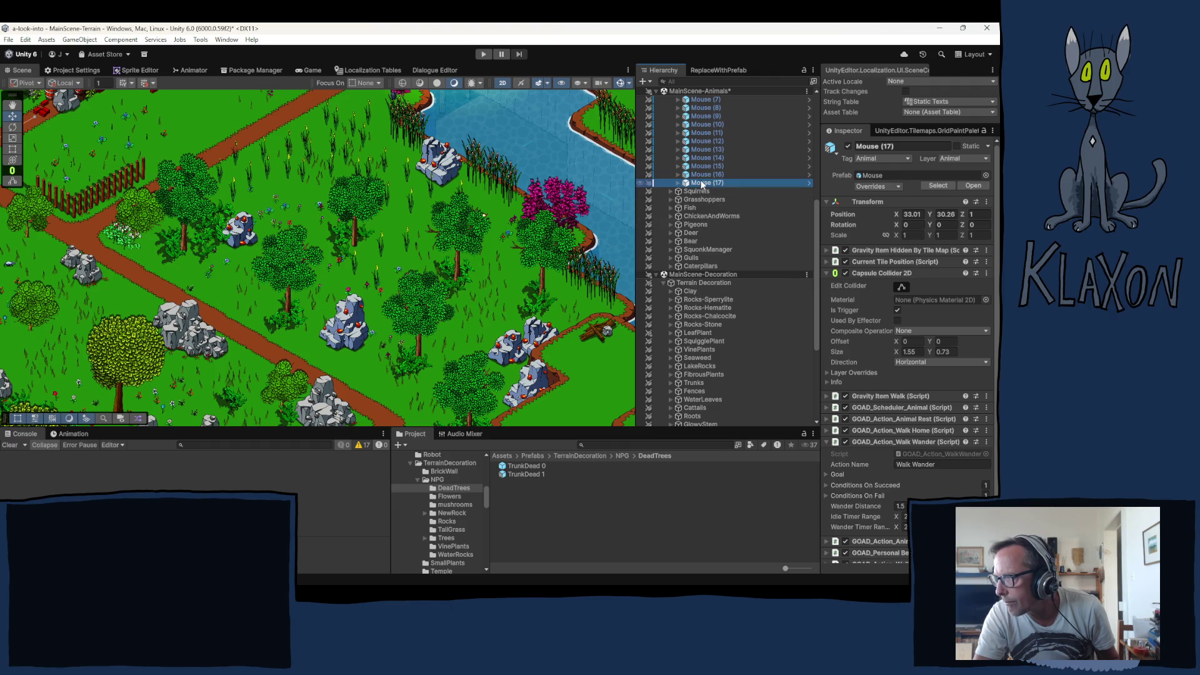
right_click(701, 182)
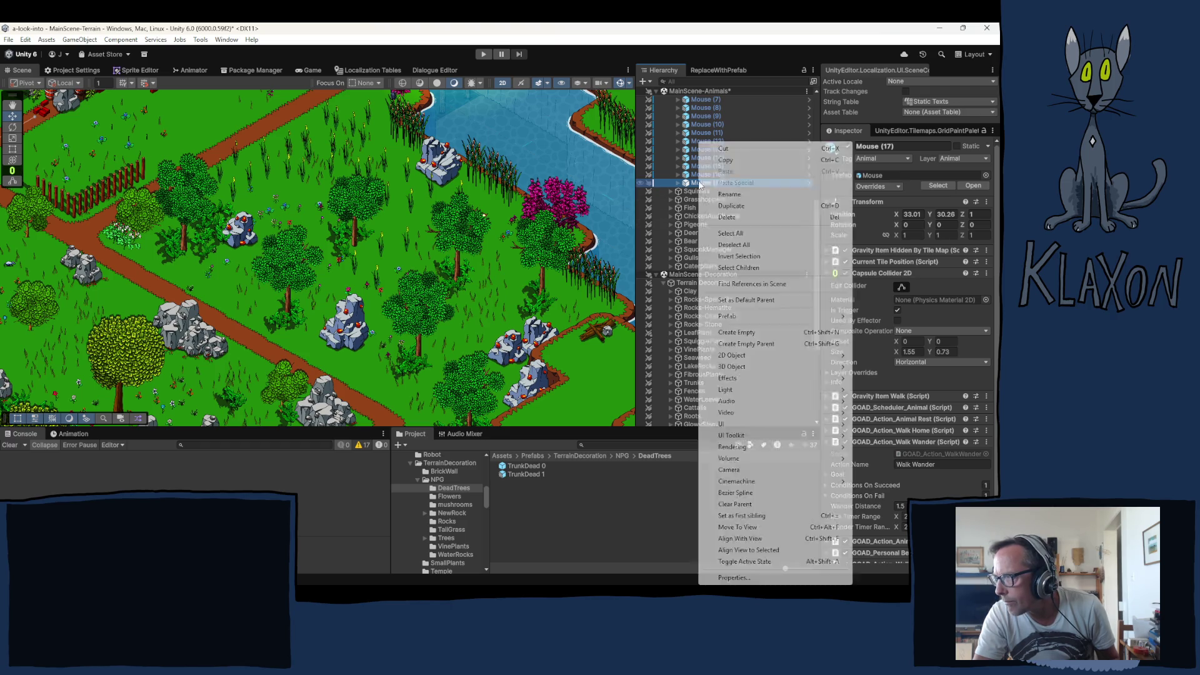
click(734, 529)
Adjust Mouse (17)'s Z position and drag it among the trees beside the central rocks
click(984, 214)
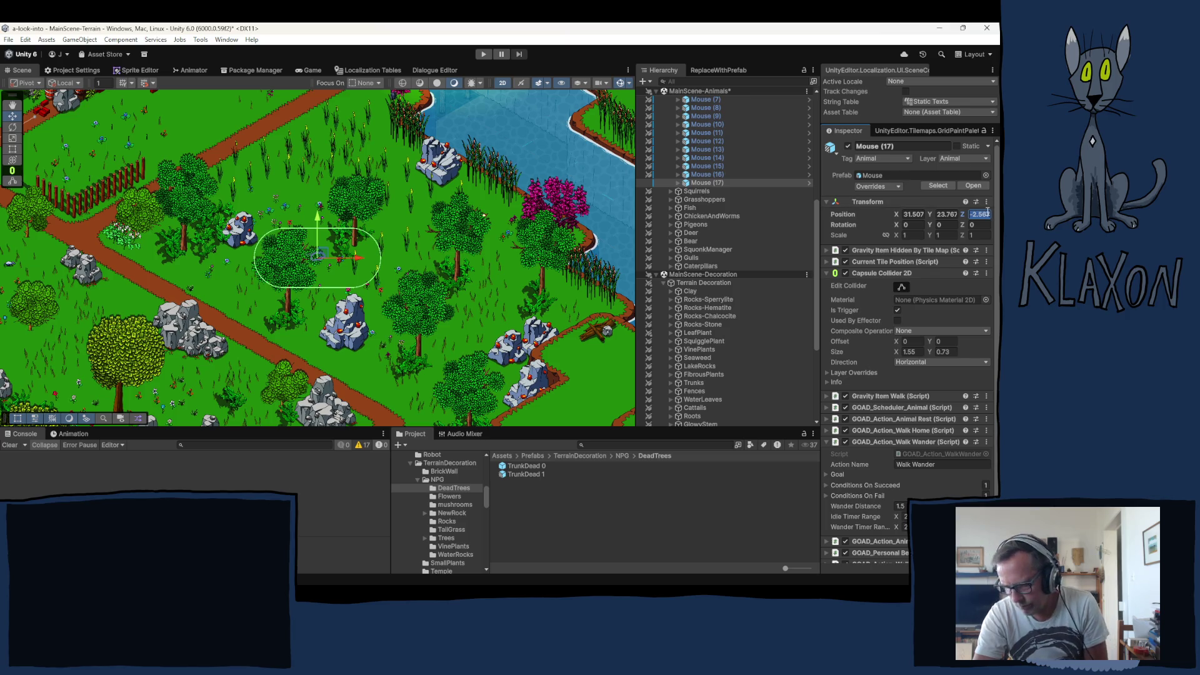
drag(324, 254, 415, 295)
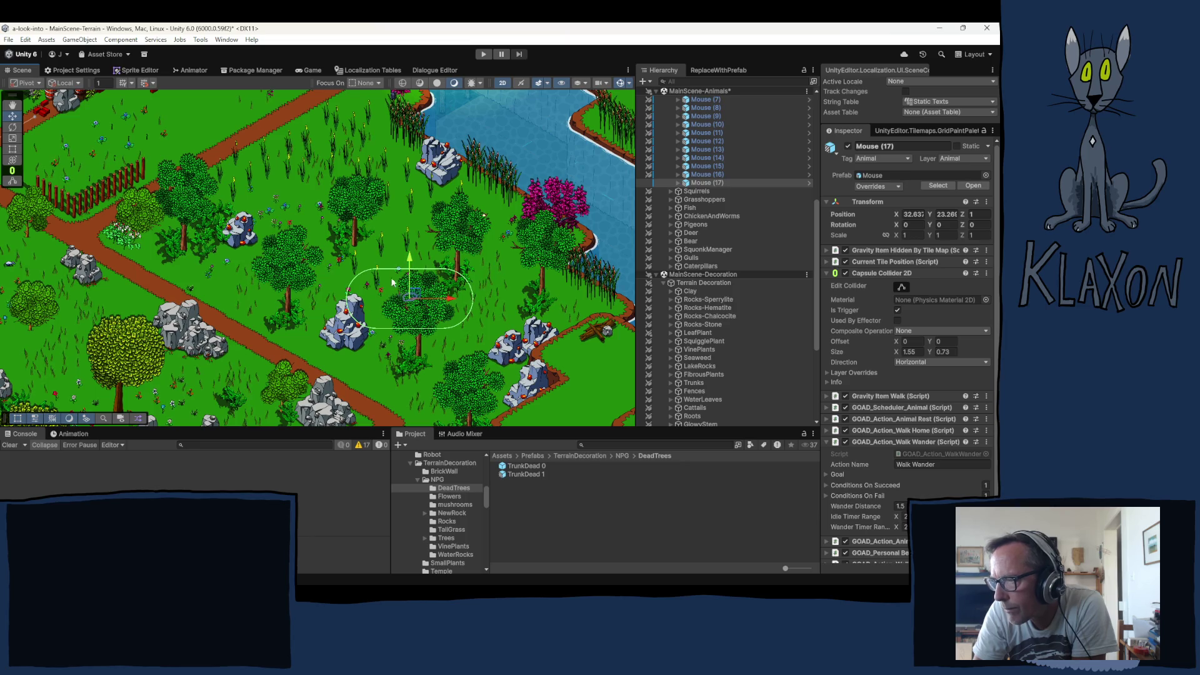
mouse_move(253, 209)
mouse_down()
mouse_move(246, 316)
mouse_move(415, 263)
mouse_move(439, 274)
mouse_move(450, 243)
mouse_move(400, 169)
mouse_move(362, 244)
mouse_move(309, 234)
mouse_move(244, 170)
mouse_move(230, 192)
mouse_move(178, 190)
mouse_up()
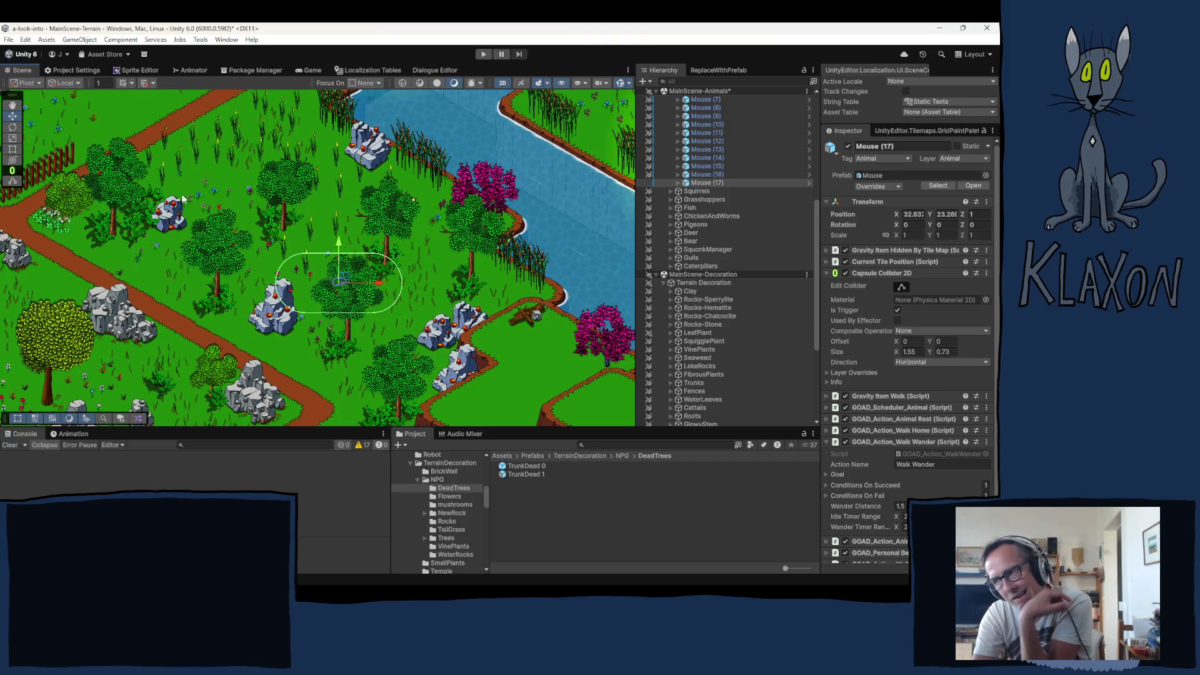
mouse_move(238, 303)
mouse_down()
mouse_move(311, 147)
mouse_move(301, 185)
mouse_up()
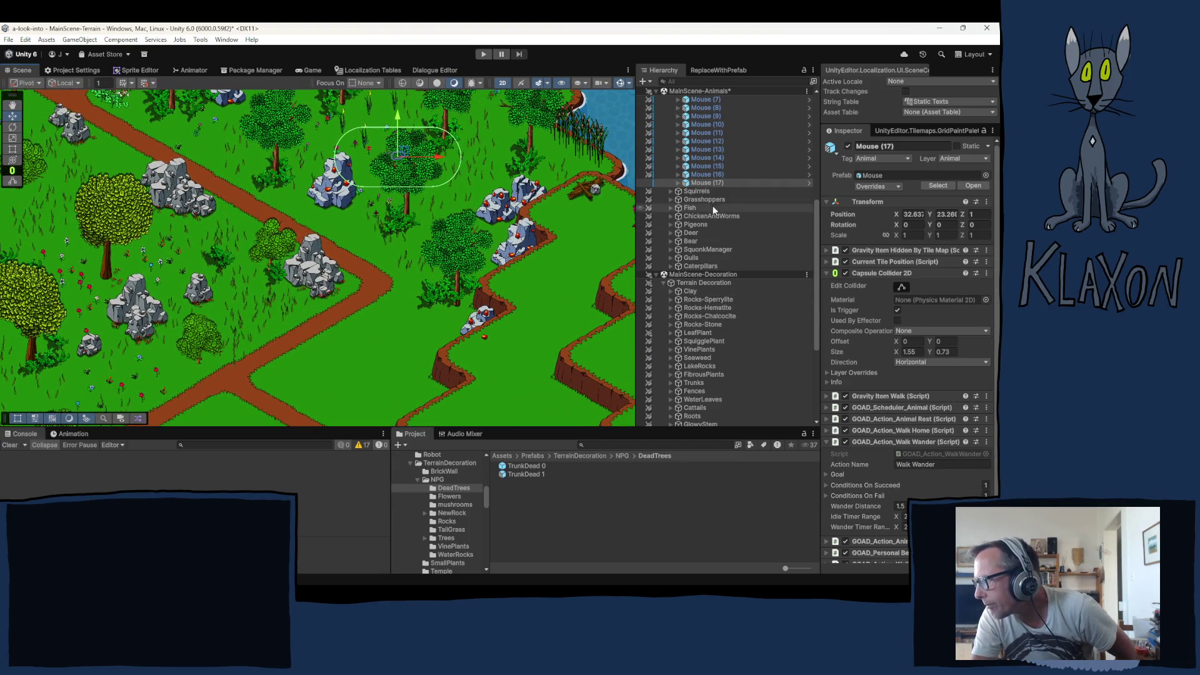
scroll(719, 356, down, 1)
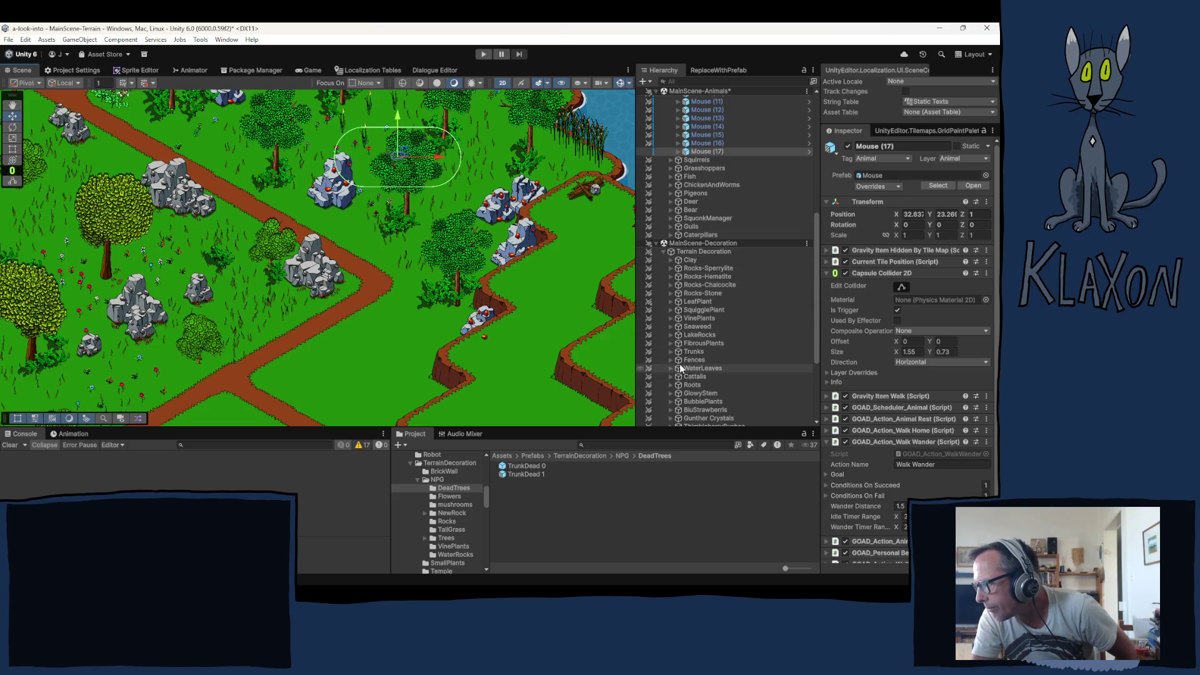
click(670, 359)
Duplicate Fence (85) into Fence (86) and clear its copied fence posts
scroll(693, 381, down, 20)
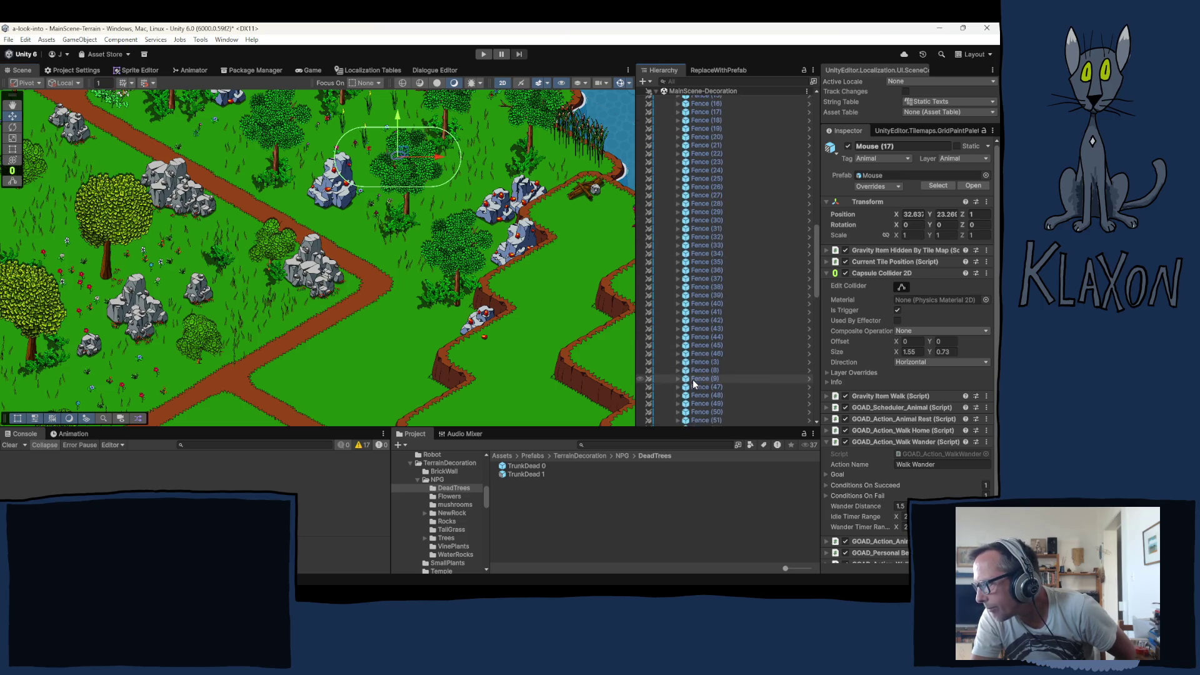
scroll(704, 377, down, 5)
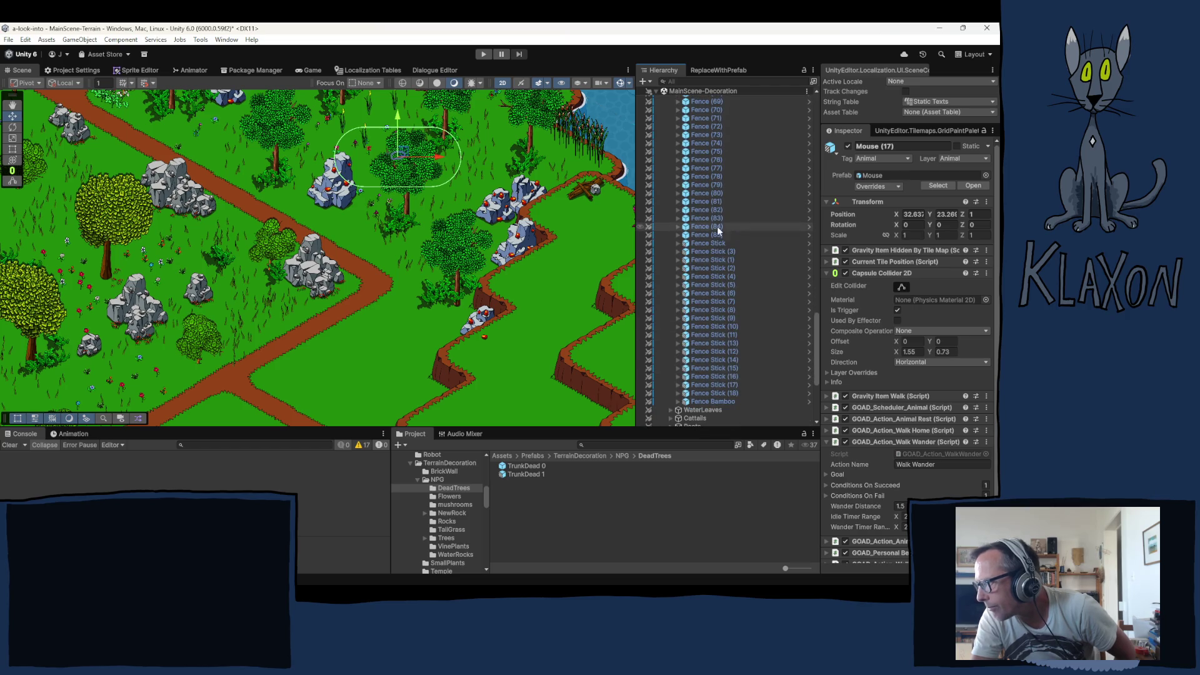
click(703, 235)
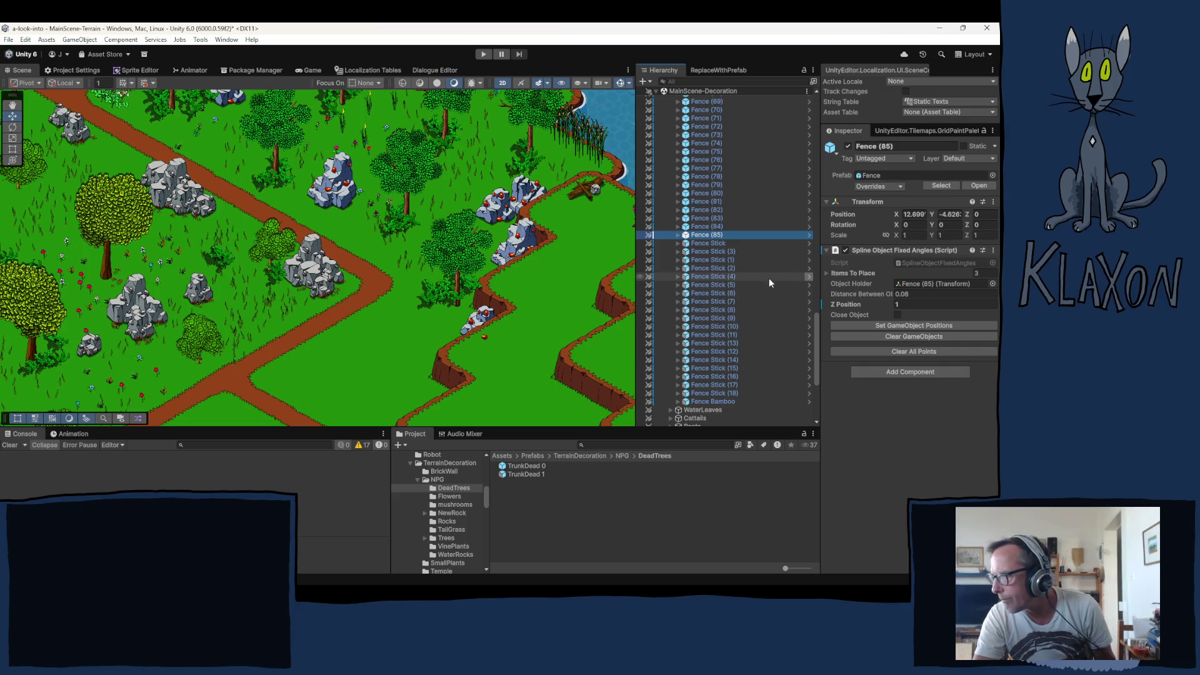
key(ctrl+d)
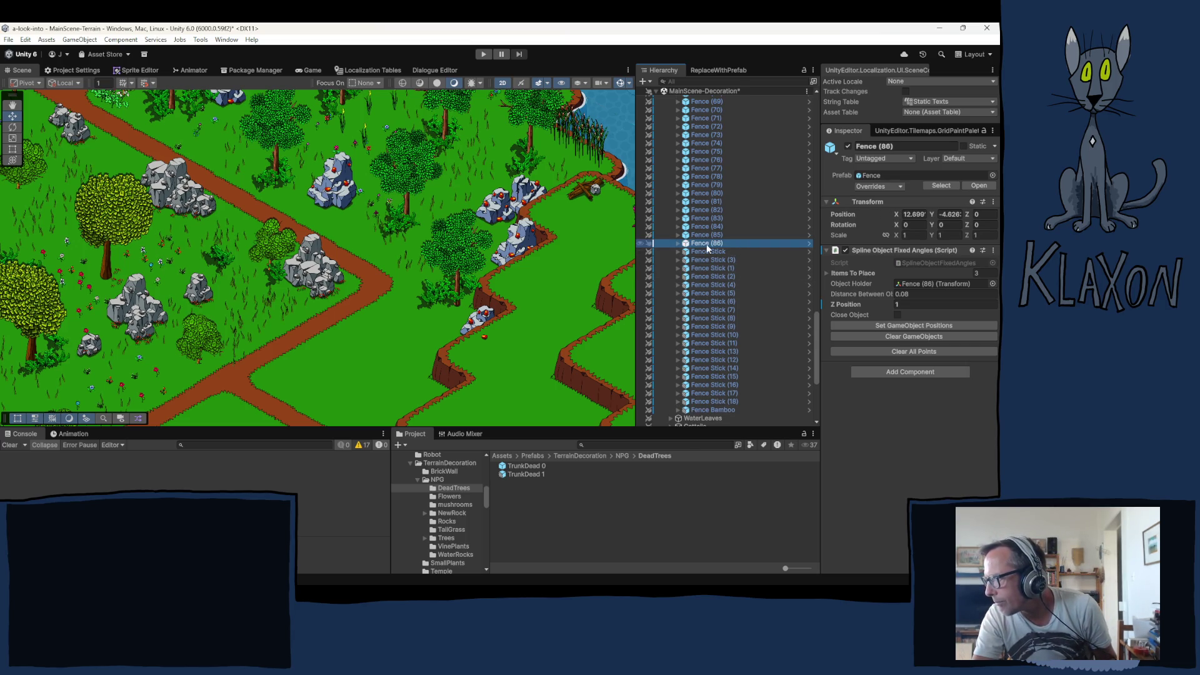
click(906, 336)
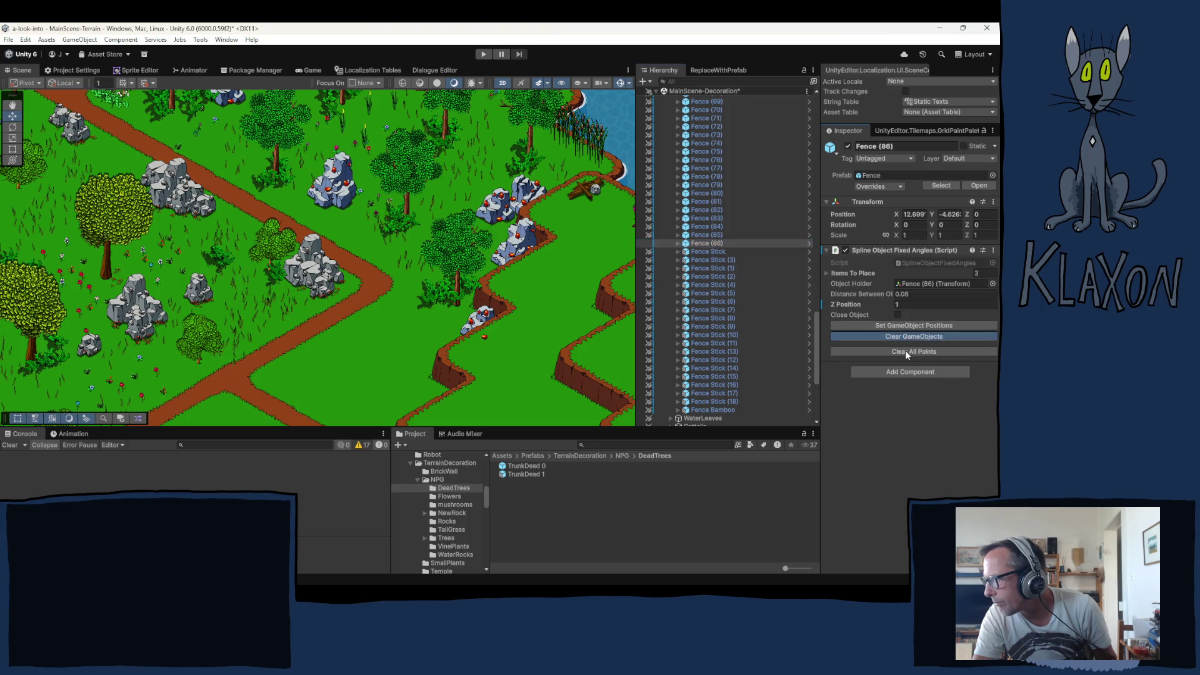
Place Fence (86)'s spline points along the upper side of the path and generate its posts
click(242, 185)
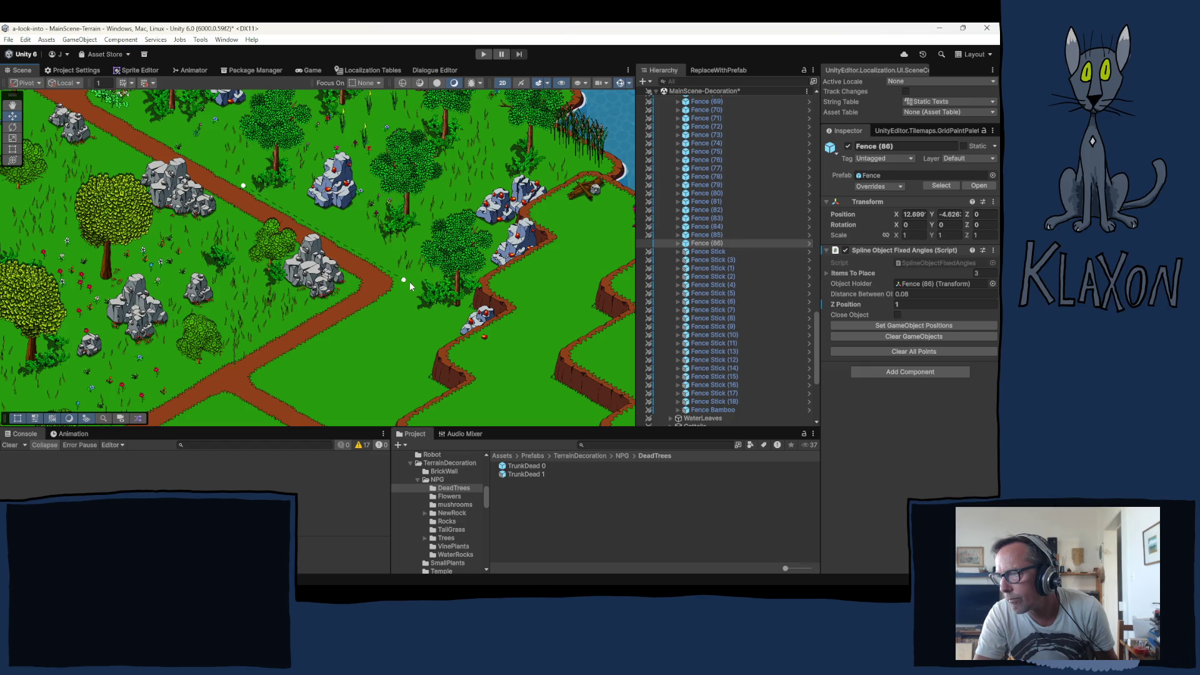
click(903, 326)
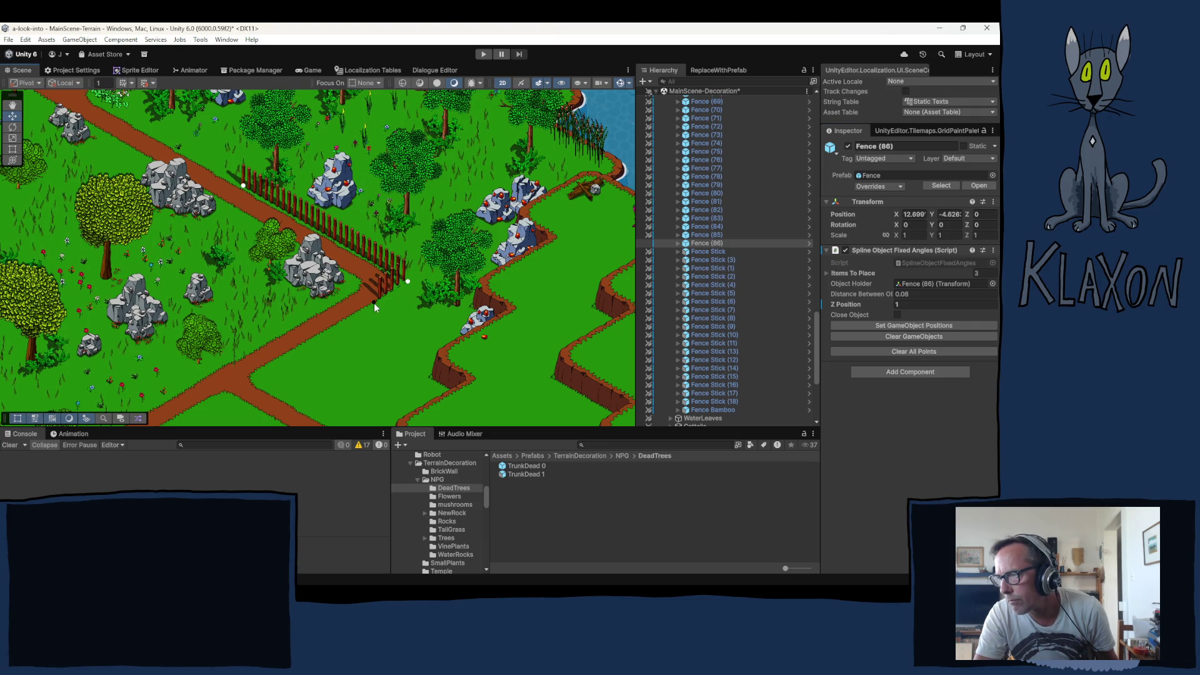
click(931, 326)
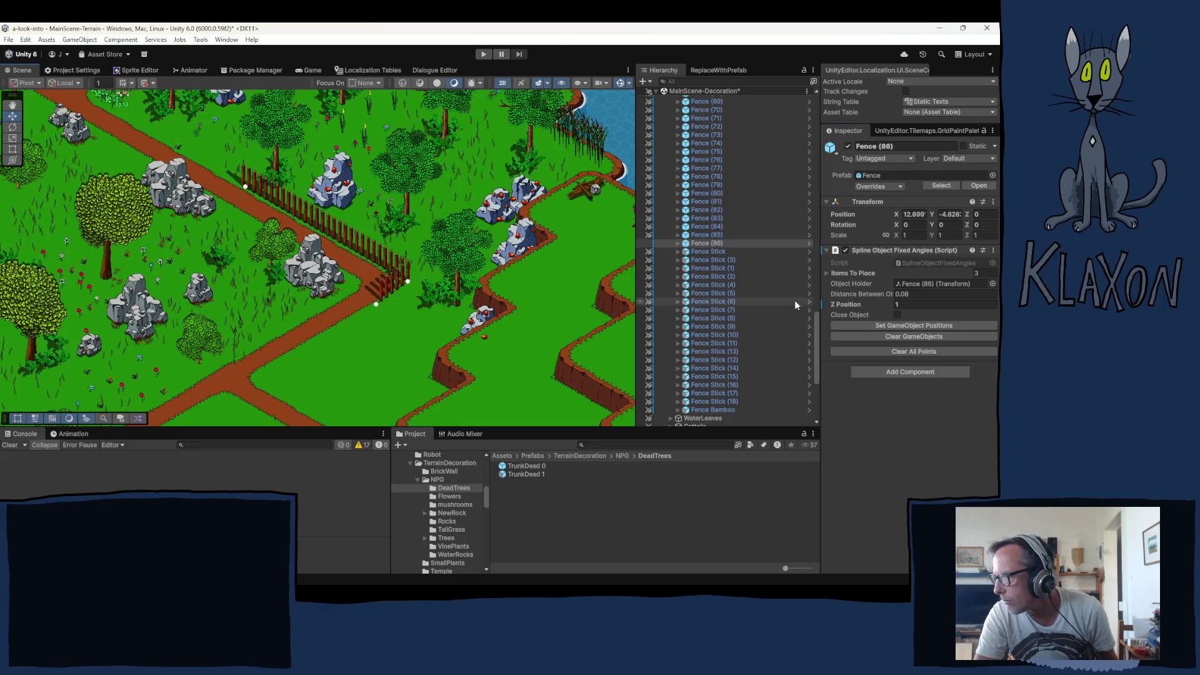
click(885, 325)
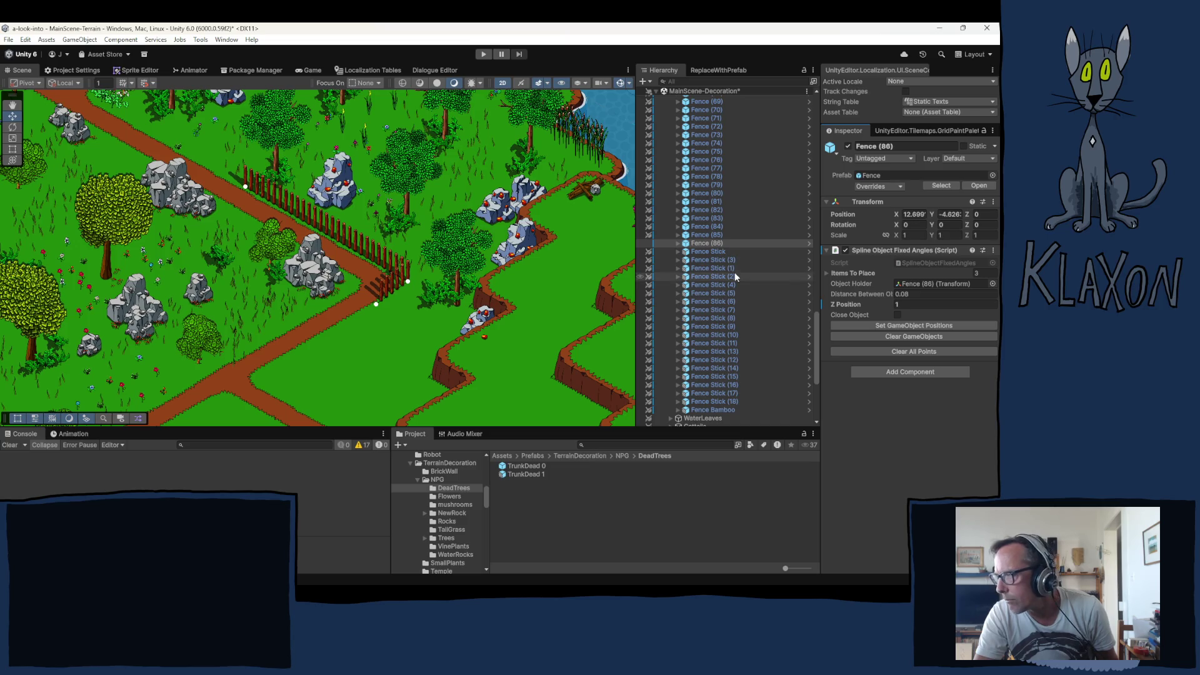
click(679, 244)
click(717, 253)
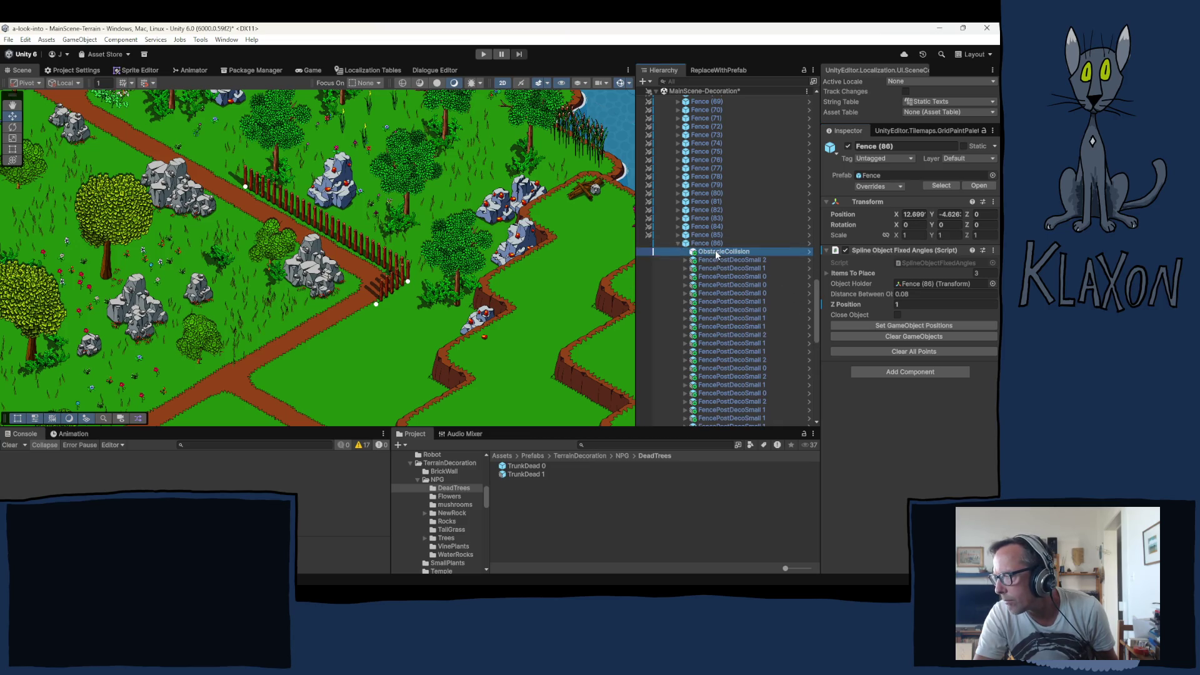
right_click(711, 252)
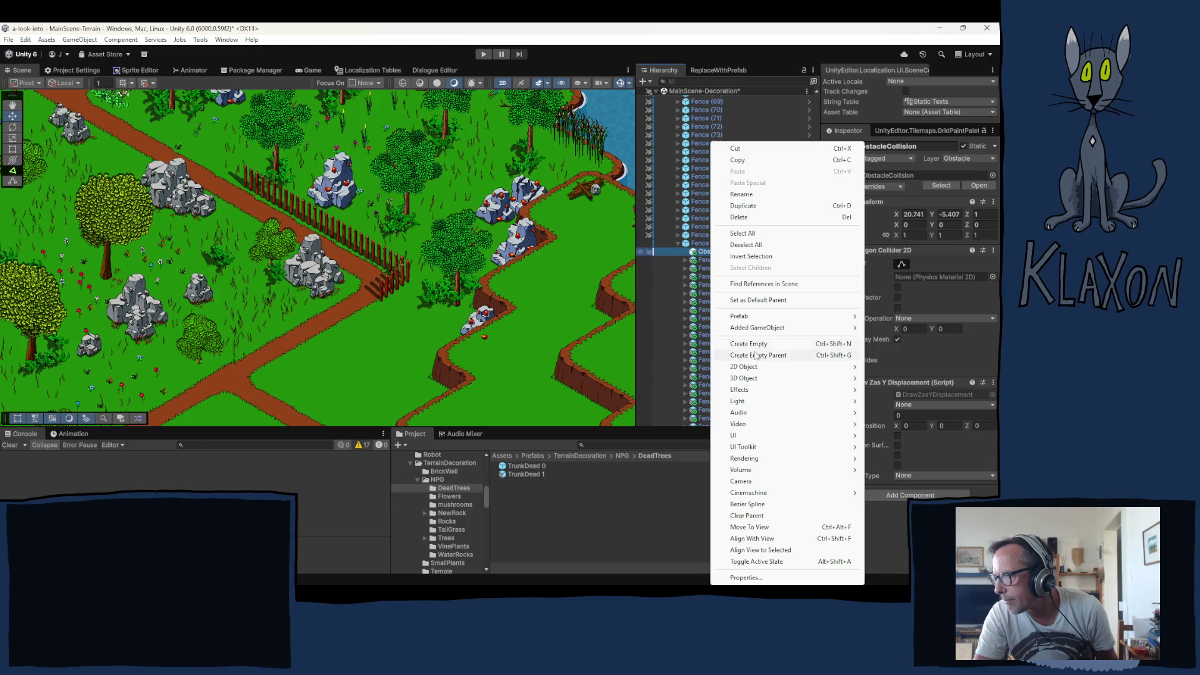
Bring the ObstacleCollision object into view and onto the new fence, fixing its Z position
click(750, 527)
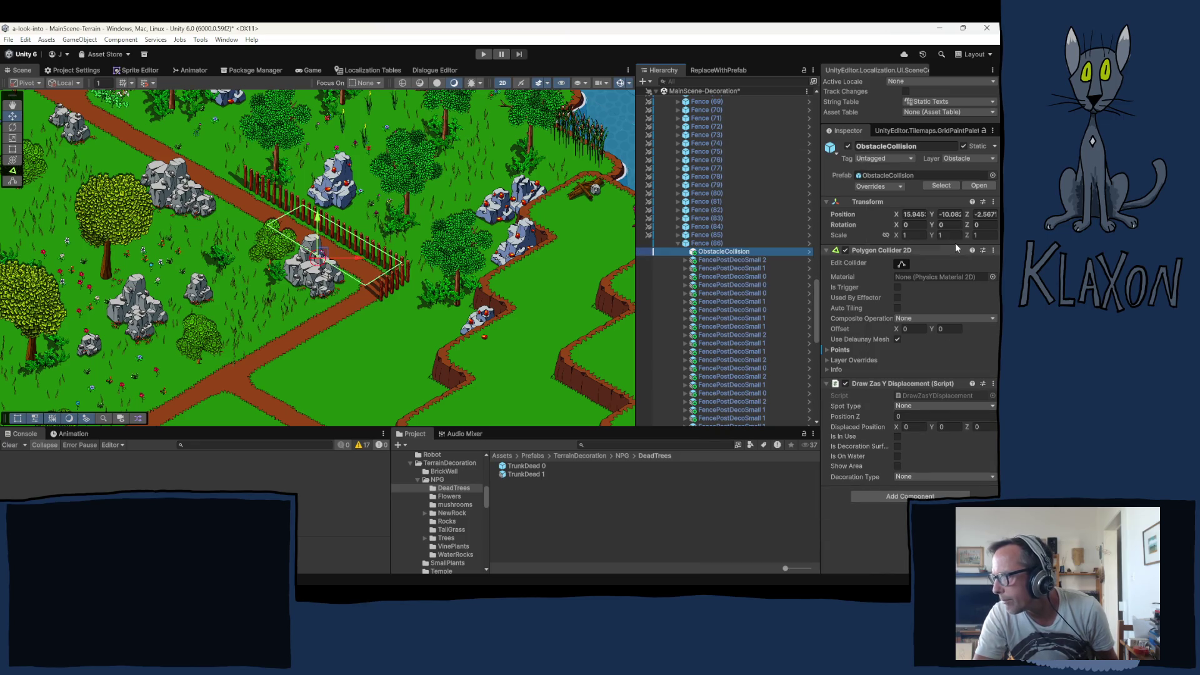
click(986, 215)
text(0)
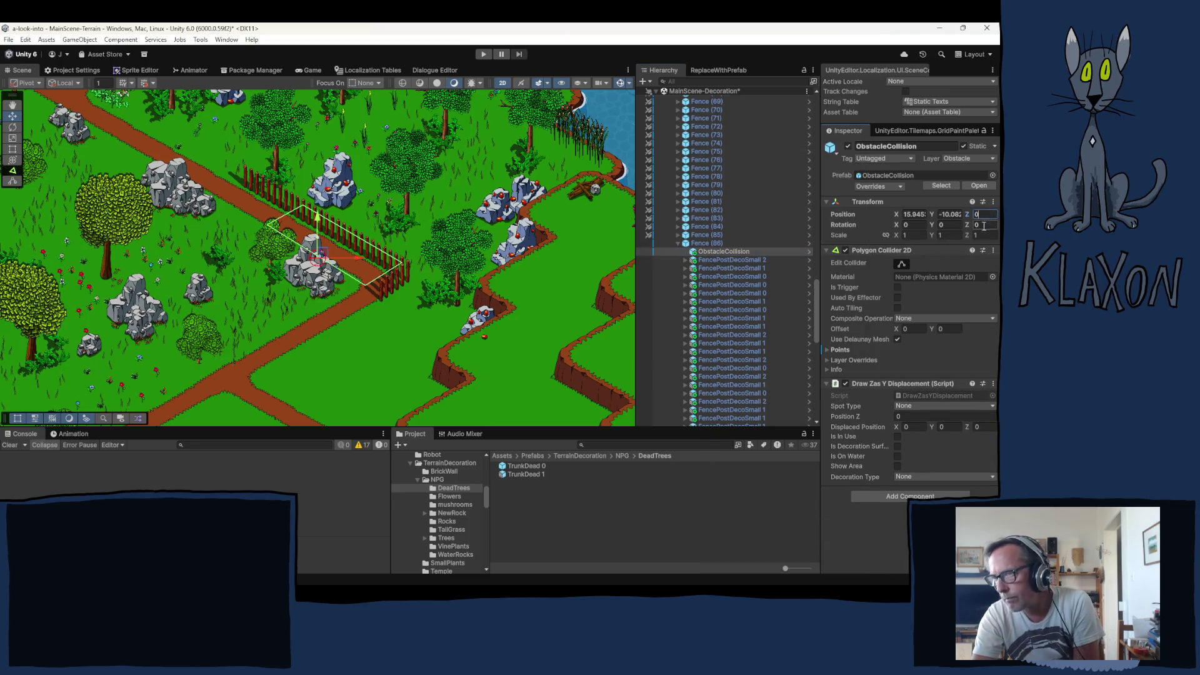
mouse_move(324, 255)
mouse_down()
mouse_move(314, 195)
mouse_move(303, 217)
mouse_up()
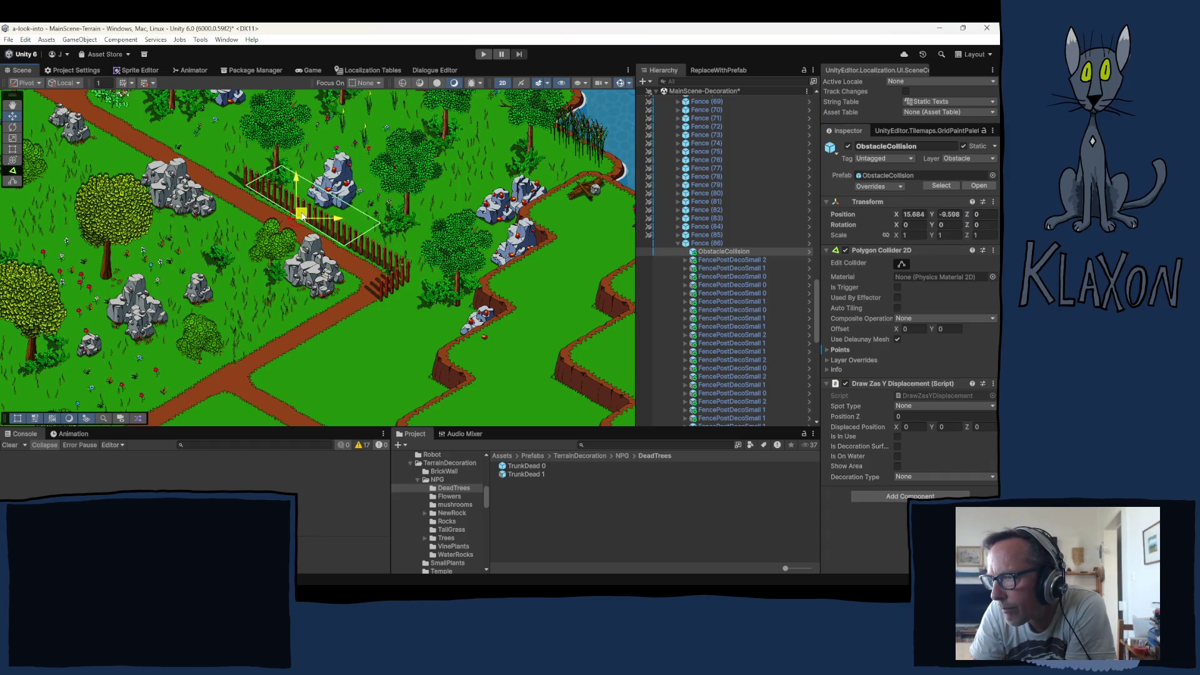
click(984, 214)
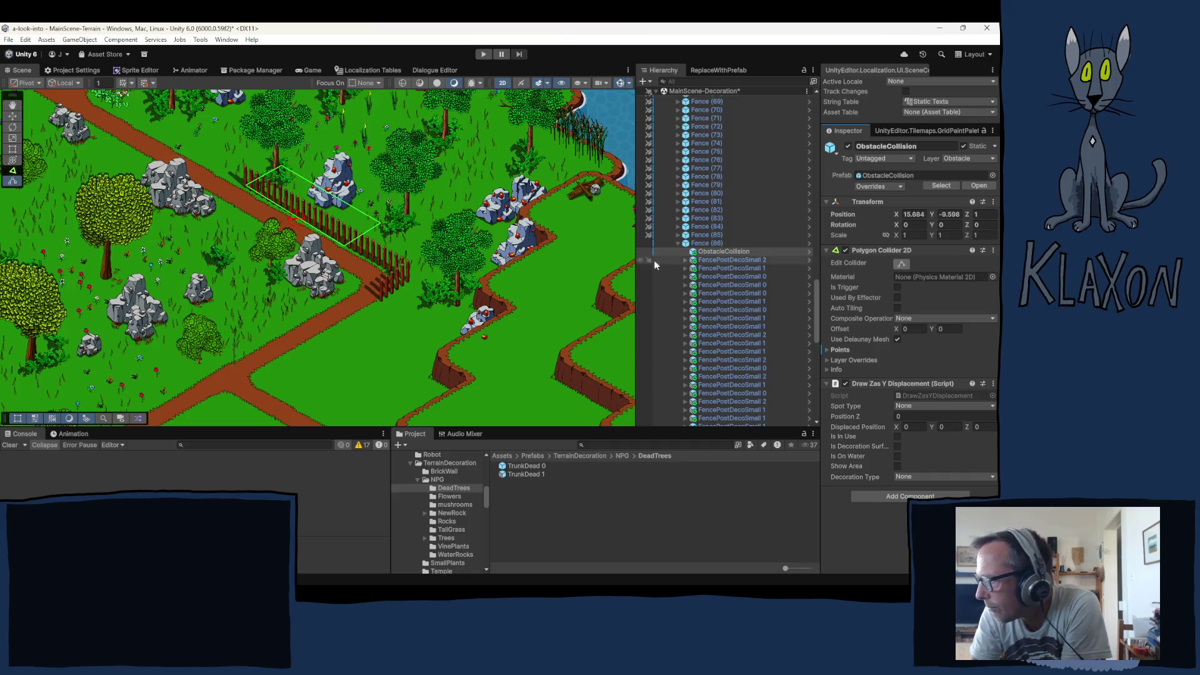
Drag the polygon collider's corners to outline the fence closely along the path corner
drag(381, 224, 406, 281)
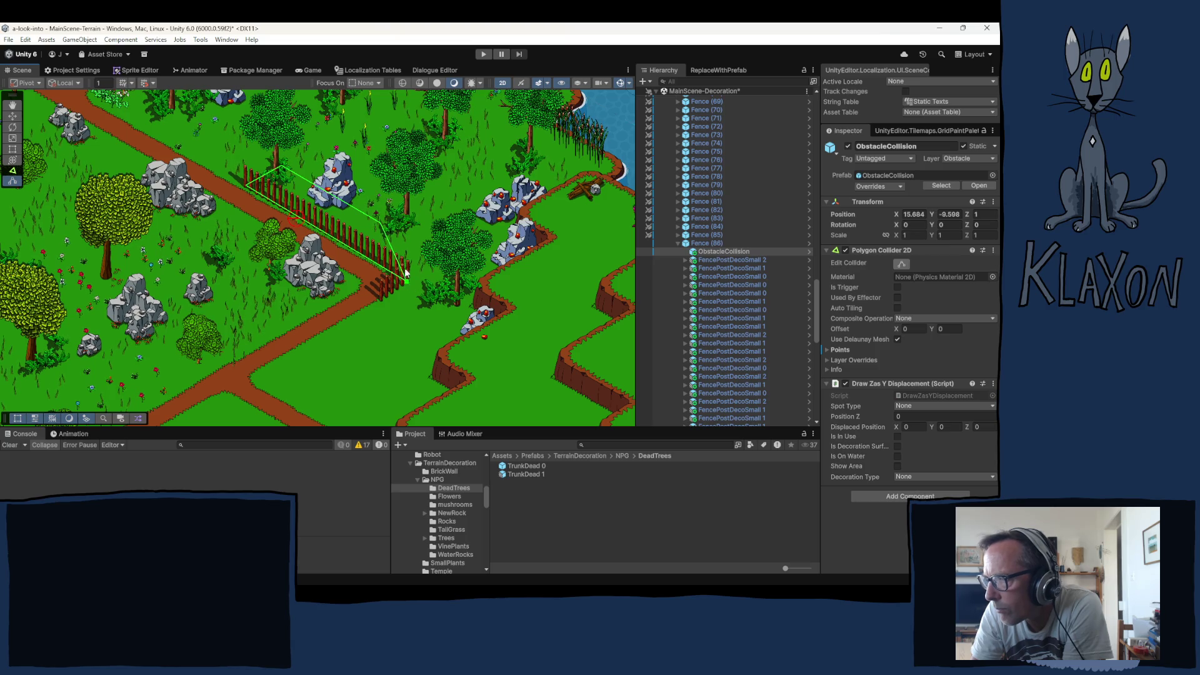
drag(385, 227, 470, 289)
drag(479, 294, 498, 291)
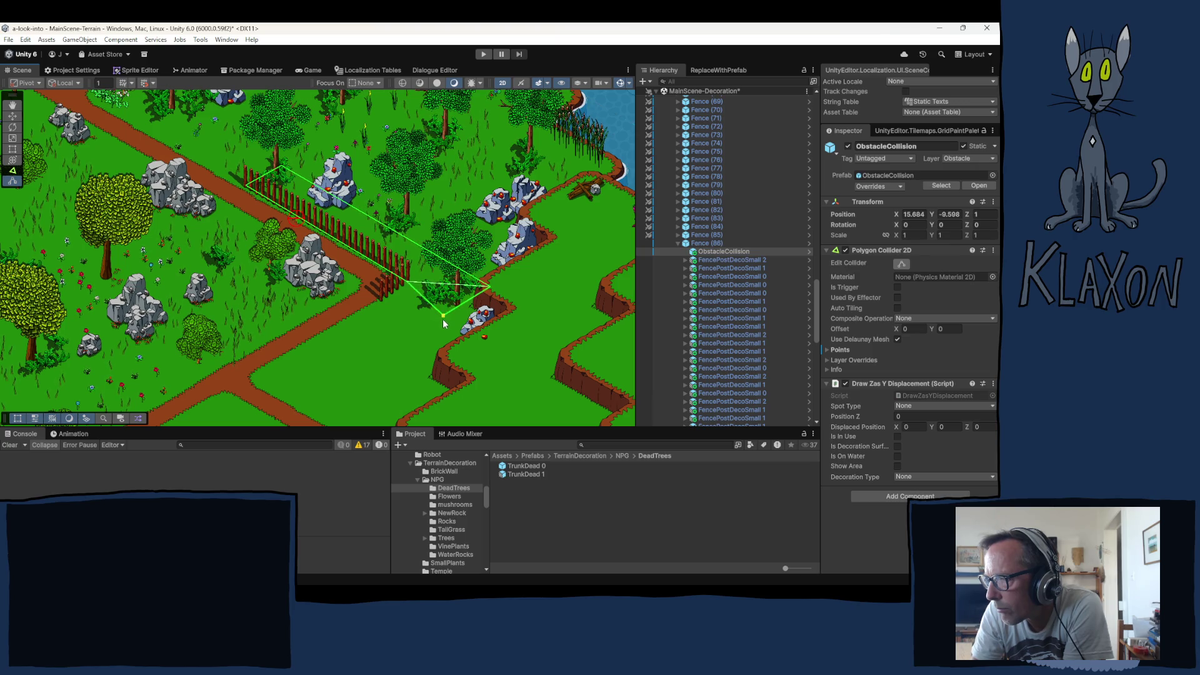
drag(443, 320, 418, 338)
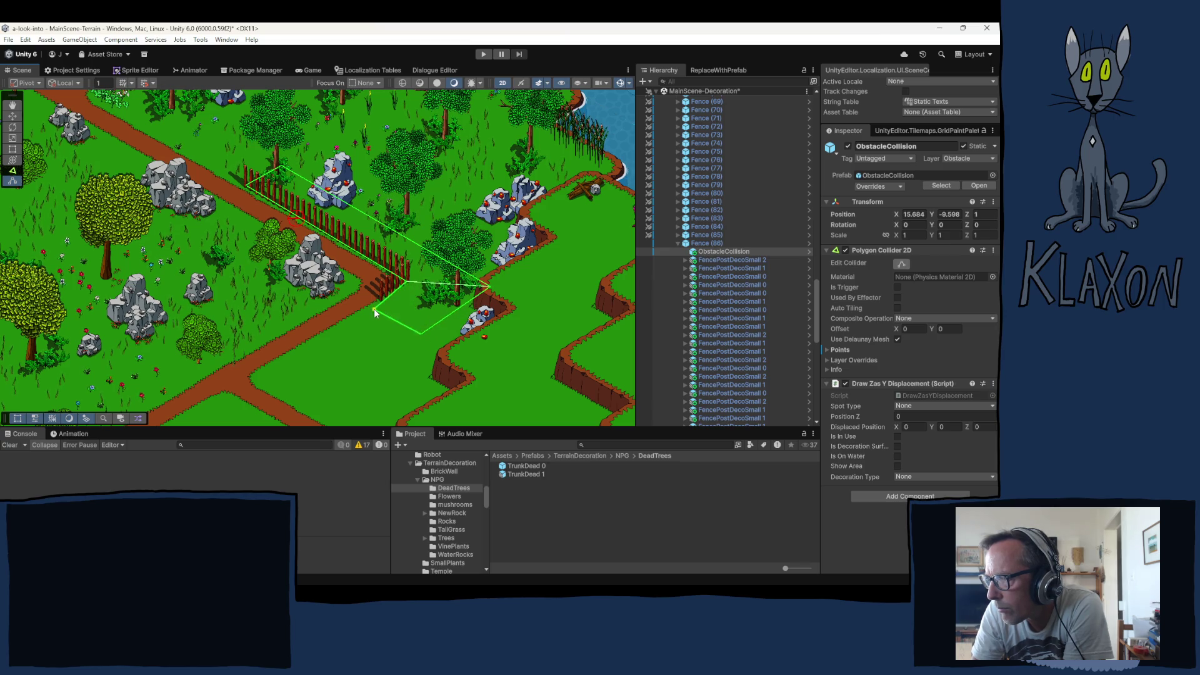
drag(374, 303, 375, 302)
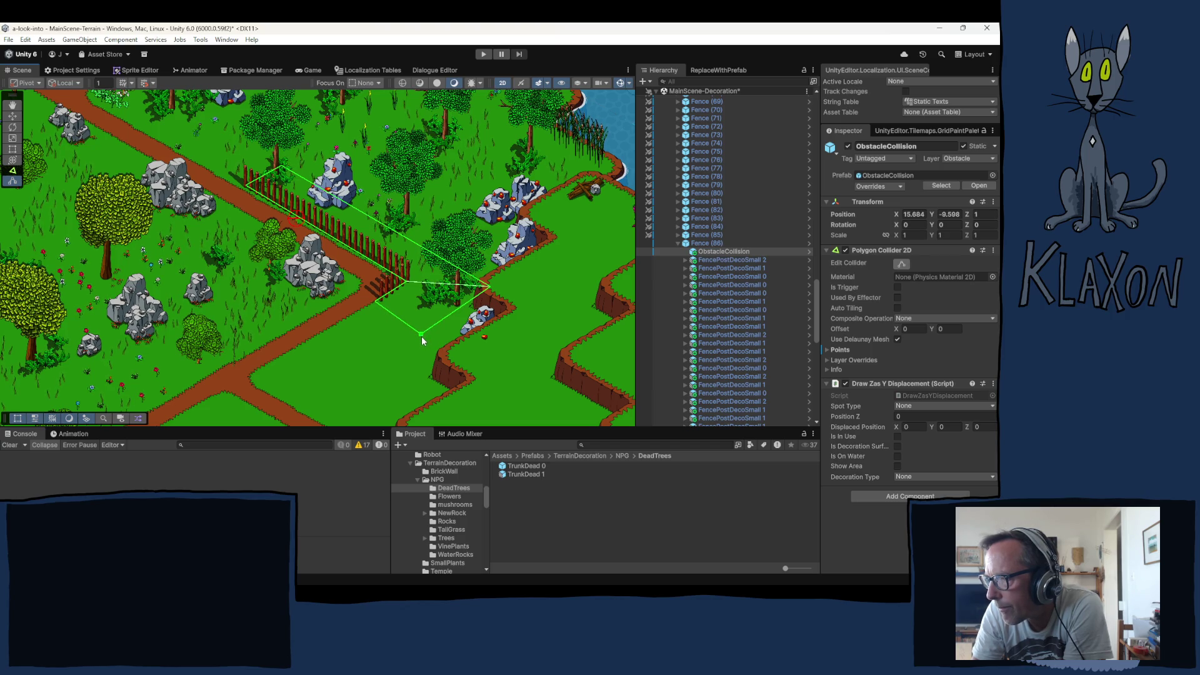
drag(490, 287, 475, 289)
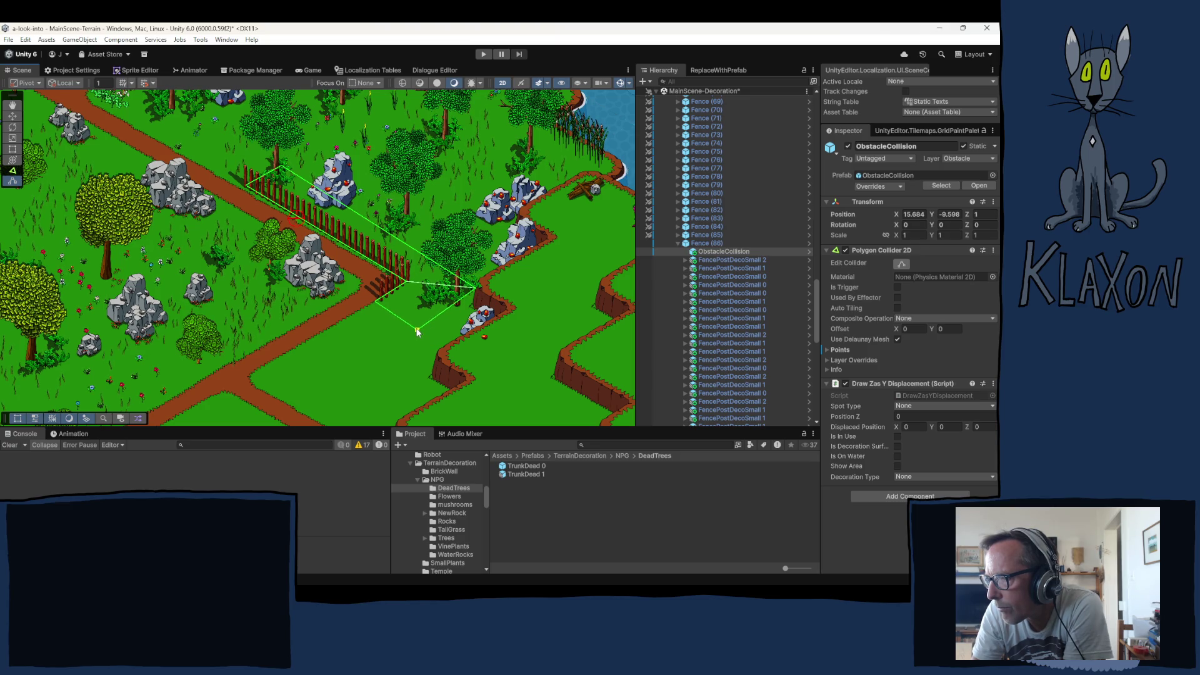
drag(474, 290, 483, 279)
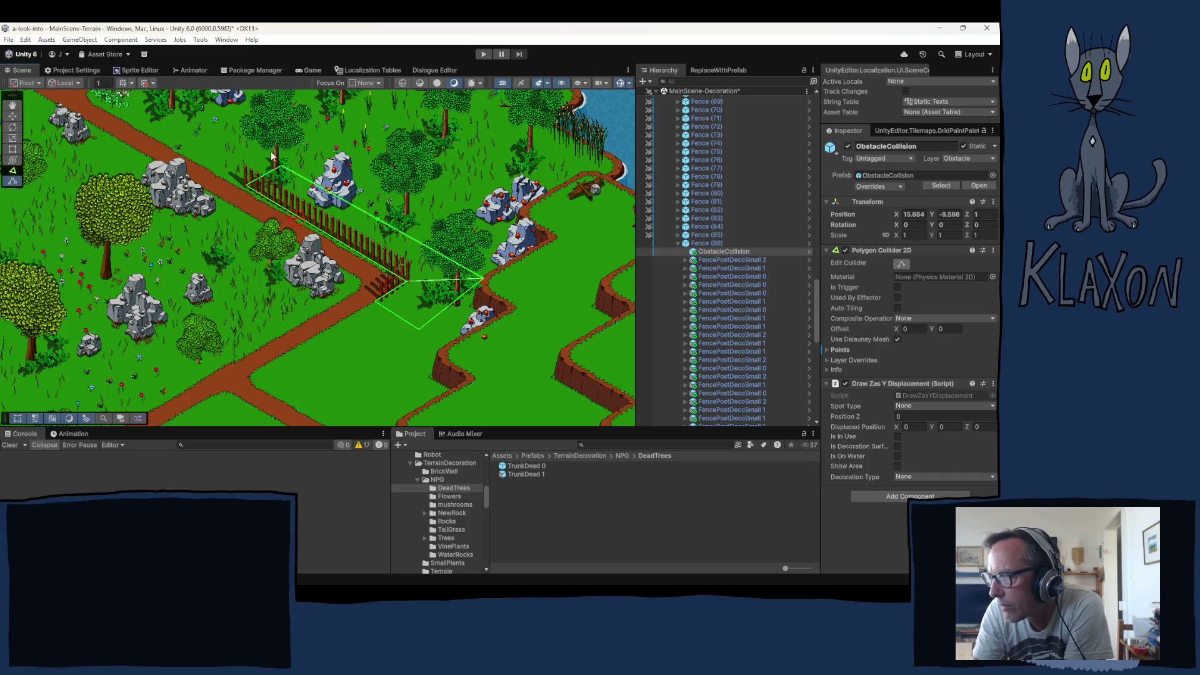
drag(283, 166, 289, 164)
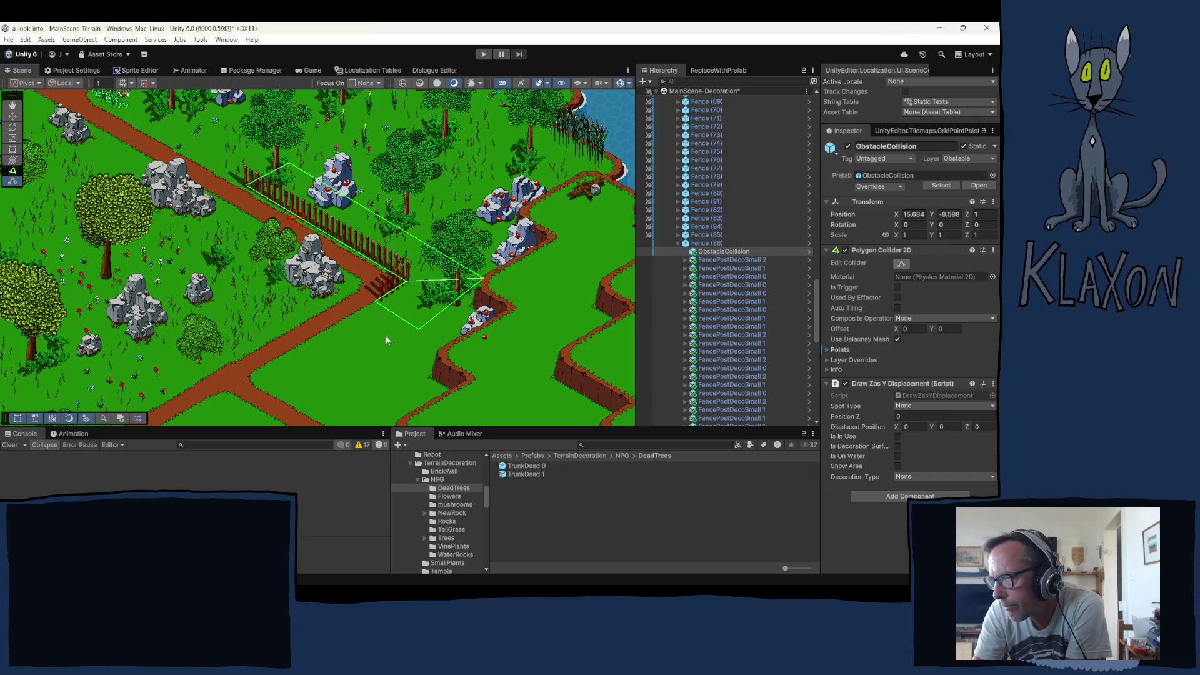
drag(422, 328, 415, 325)
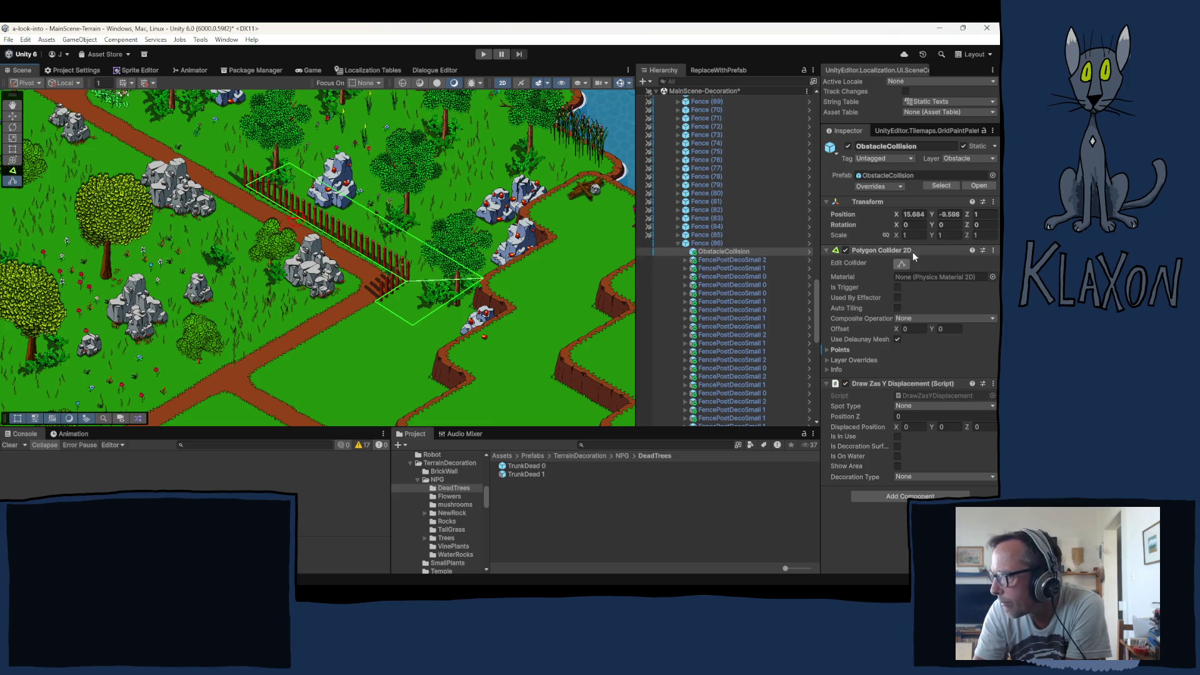
click(257, 324)
scroll(257, 324, down, 2)
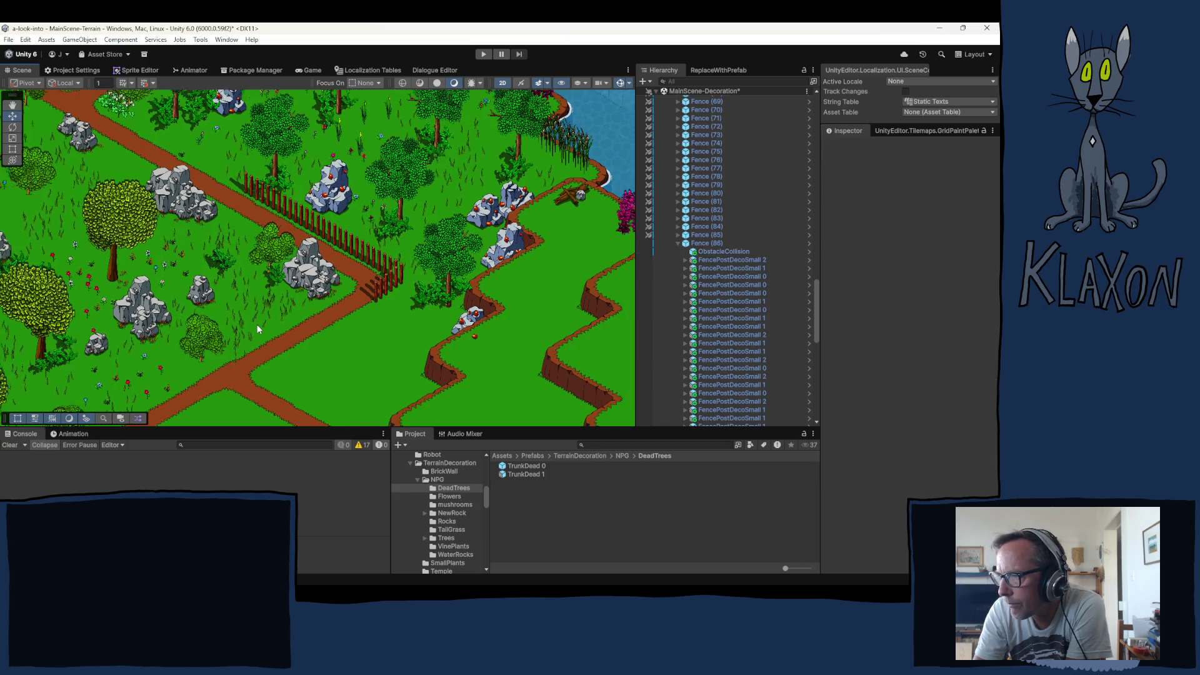
Collapse Fence (86) and the Fences group, then select the LeafPlant group
mouse_move(263, 190)
mouse_down()
mouse_move(259, 306)
mouse_move(187, 279)
mouse_move(158, 288)
mouse_up()
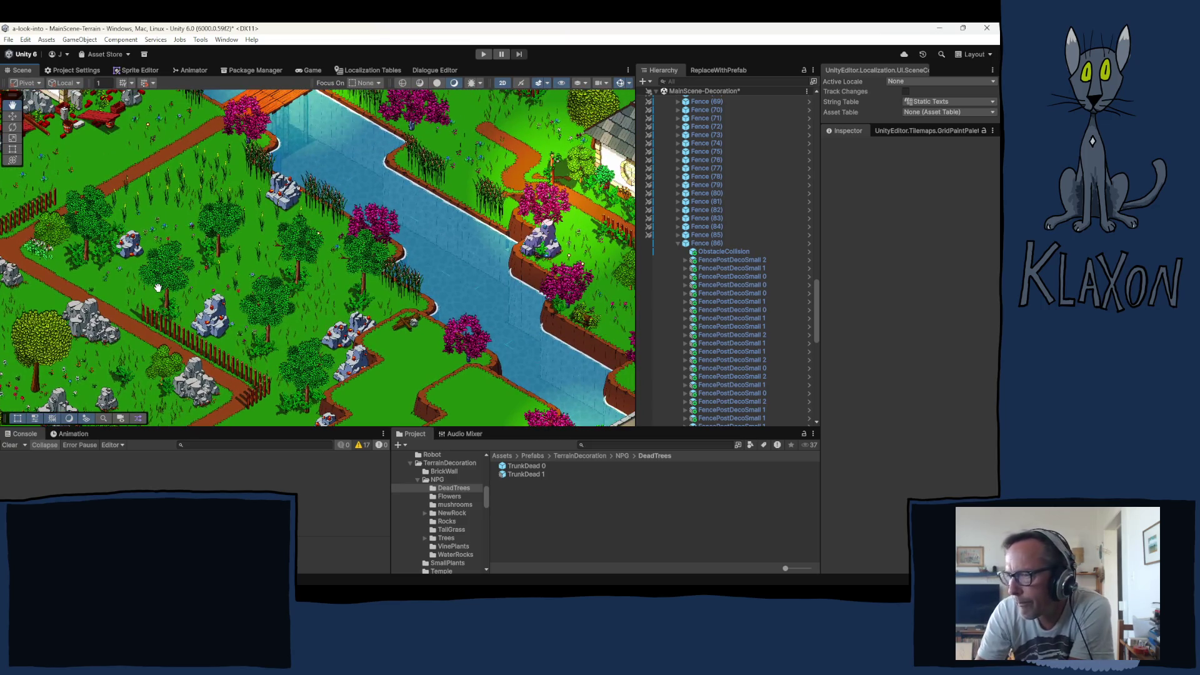
drag(408, 368, 519, 321)
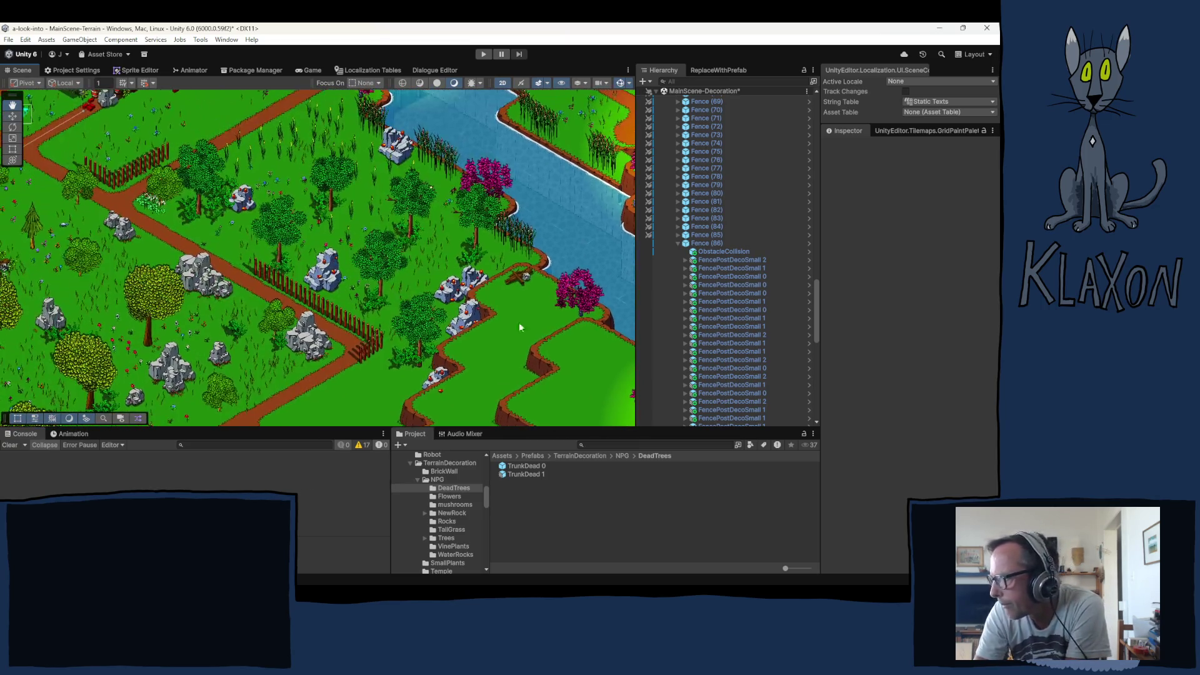
click(678, 243)
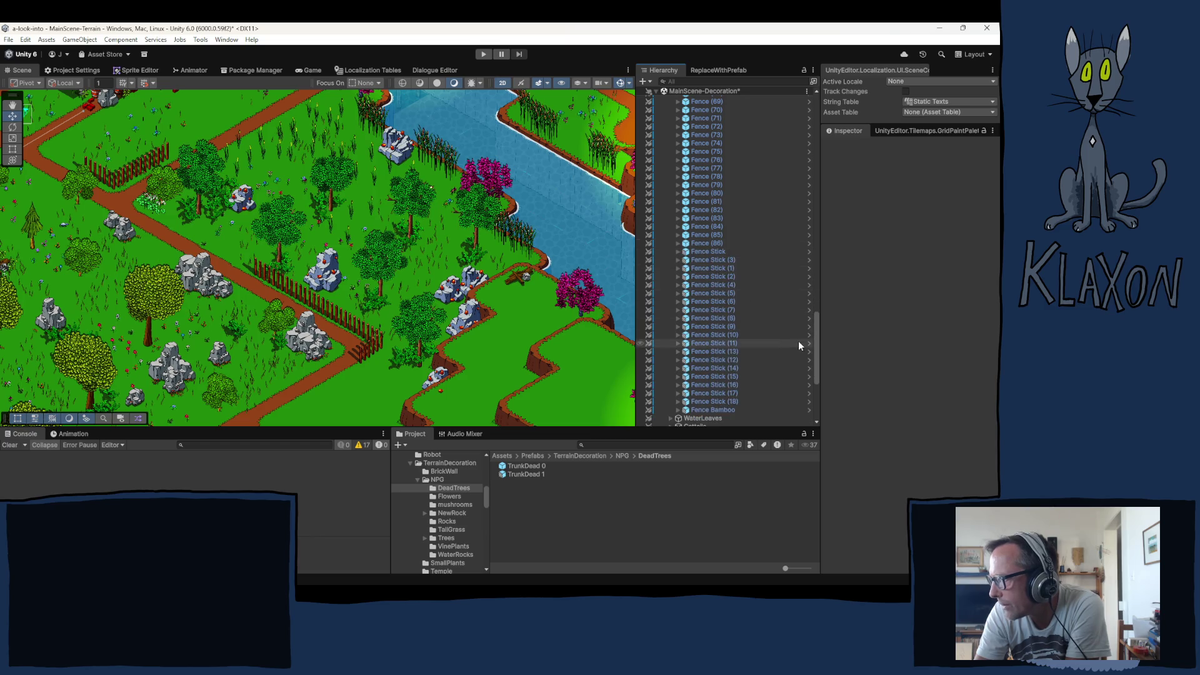
drag(817, 343, 804, 189)
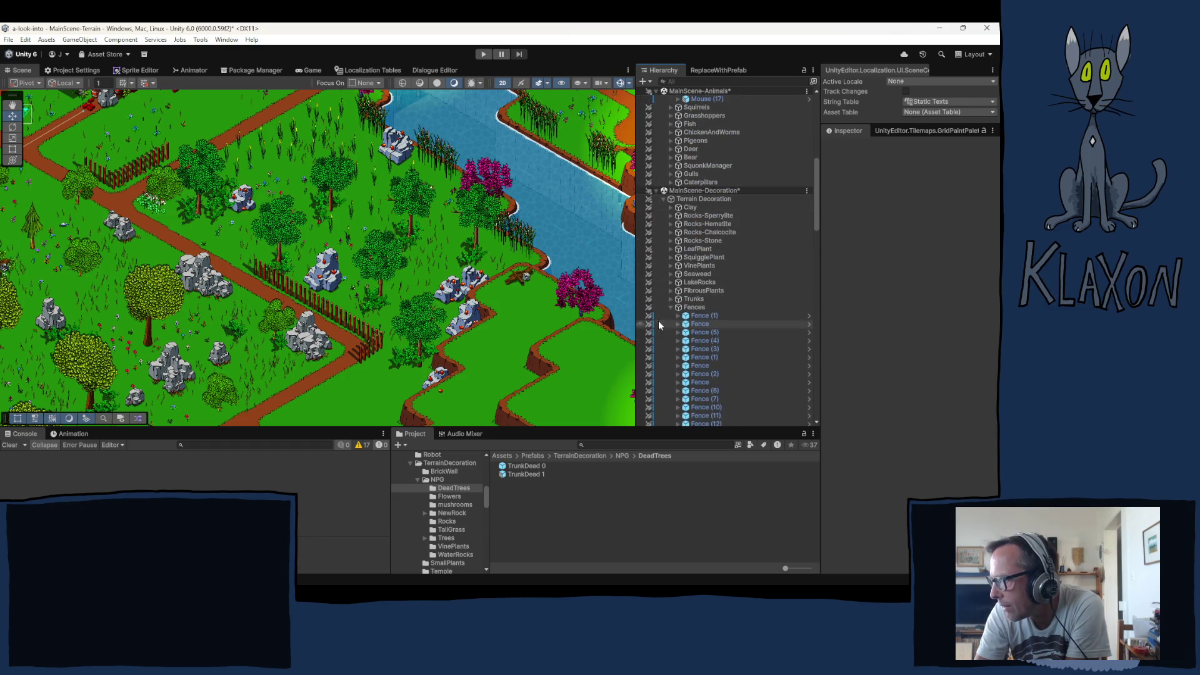
click(671, 307)
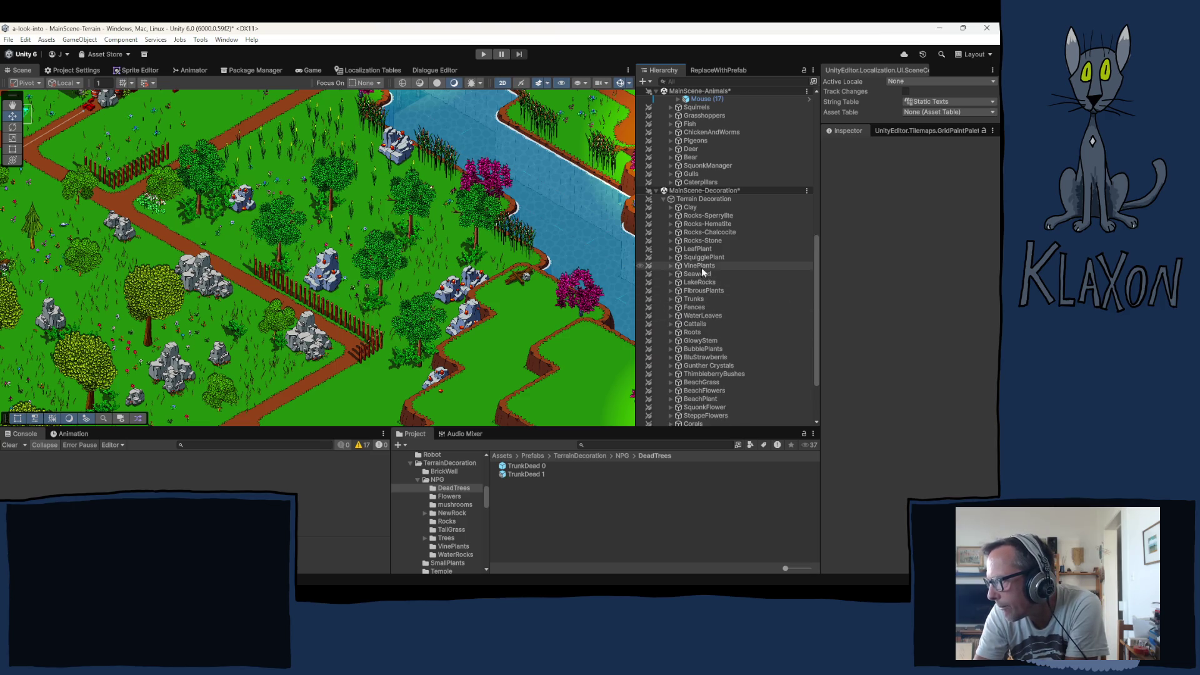
click(693, 242)
click(695, 251)
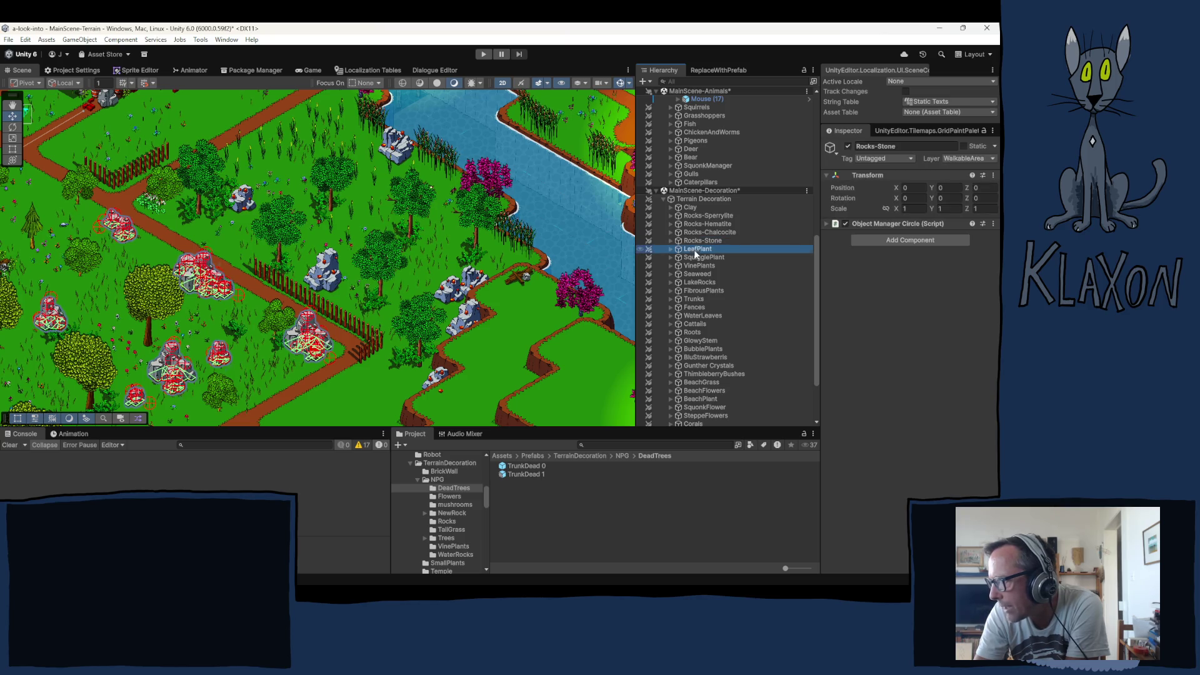
scroll(306, 281, up, 5)
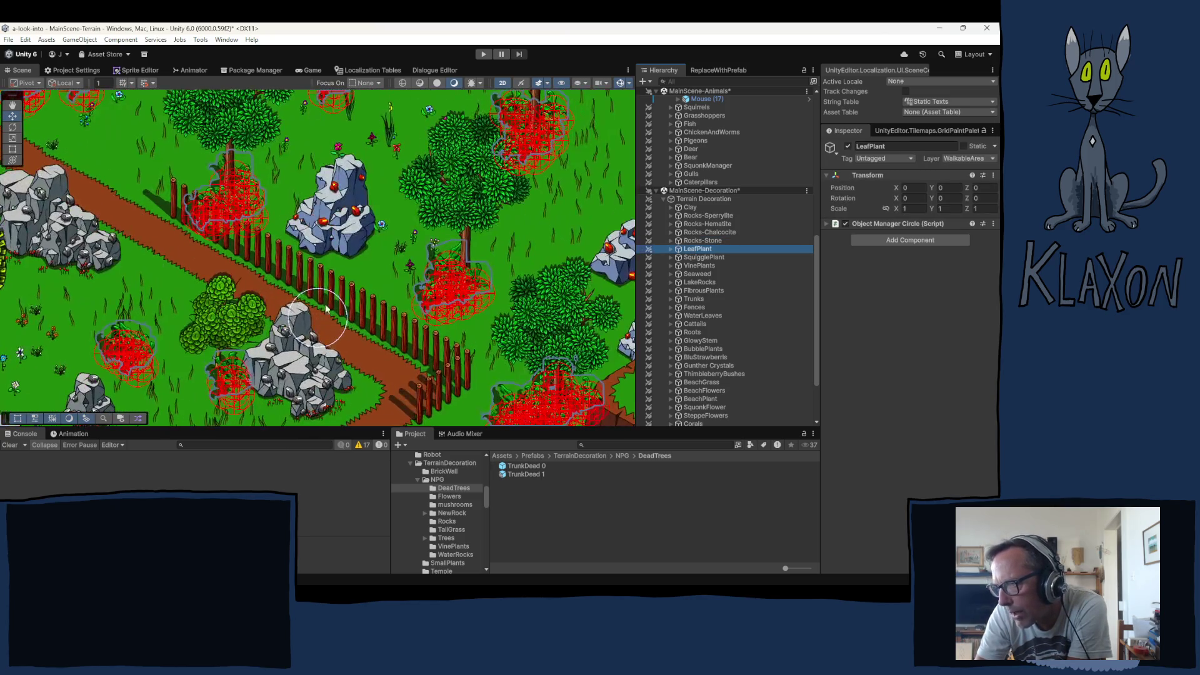
Paint leaf plants down both sides of the fence beside the dirt path
click(306, 275)
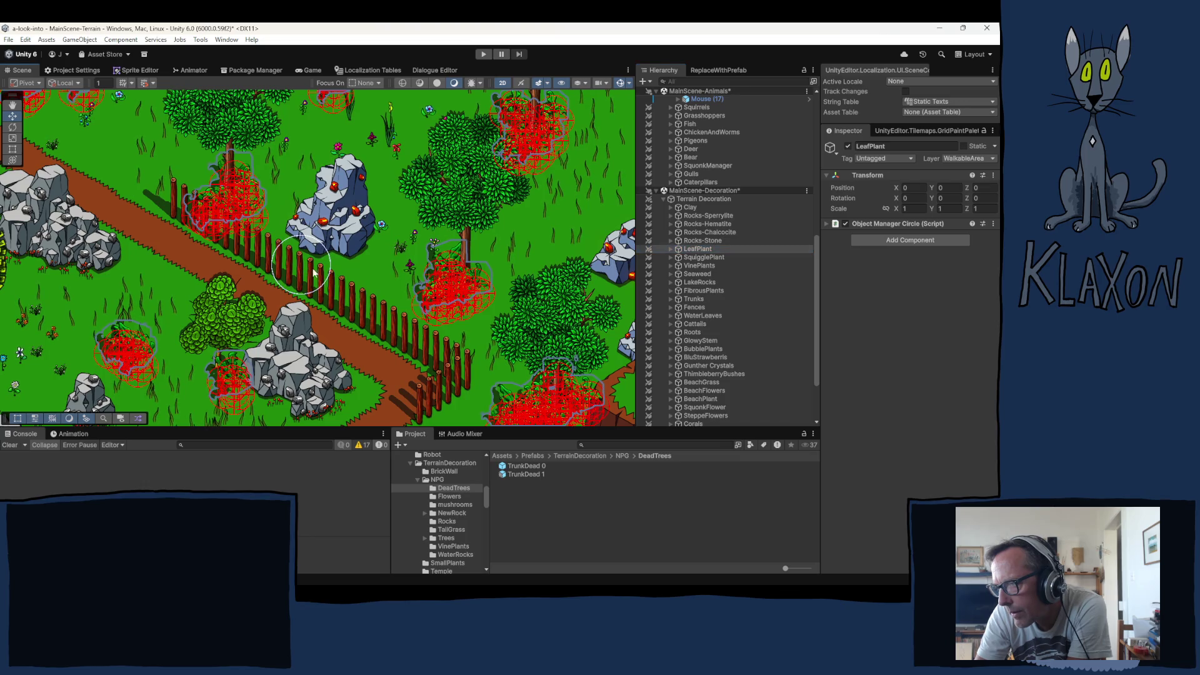
mouse_move(325, 282)
mouse_down()
mouse_move(464, 401)
mouse_move(433, 345)
mouse_move(442, 308)
mouse_up()
click(469, 408)
key(q)
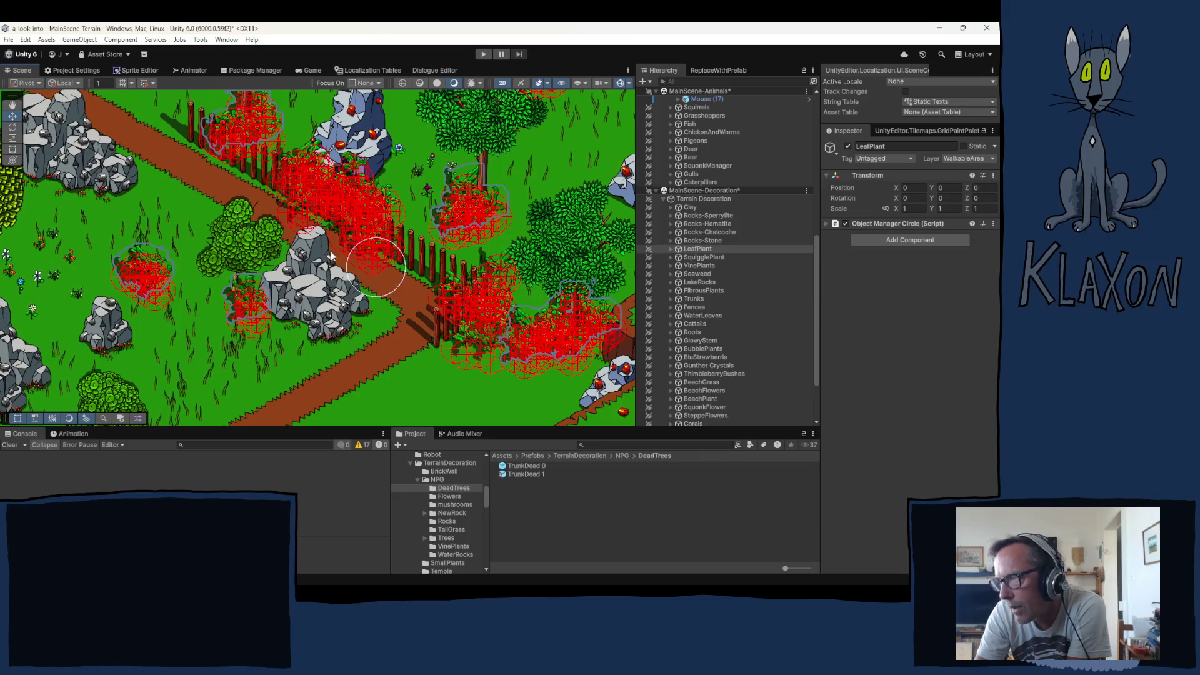
drag(283, 302, 251, 333)
key(w)
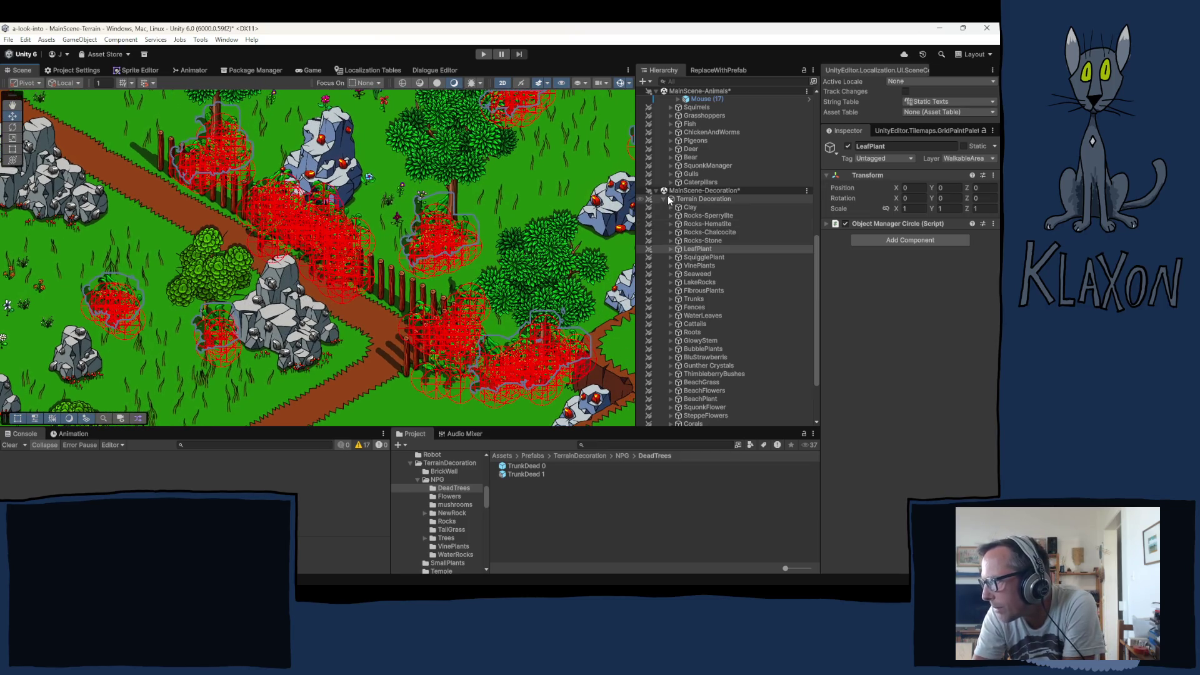
click(666, 200)
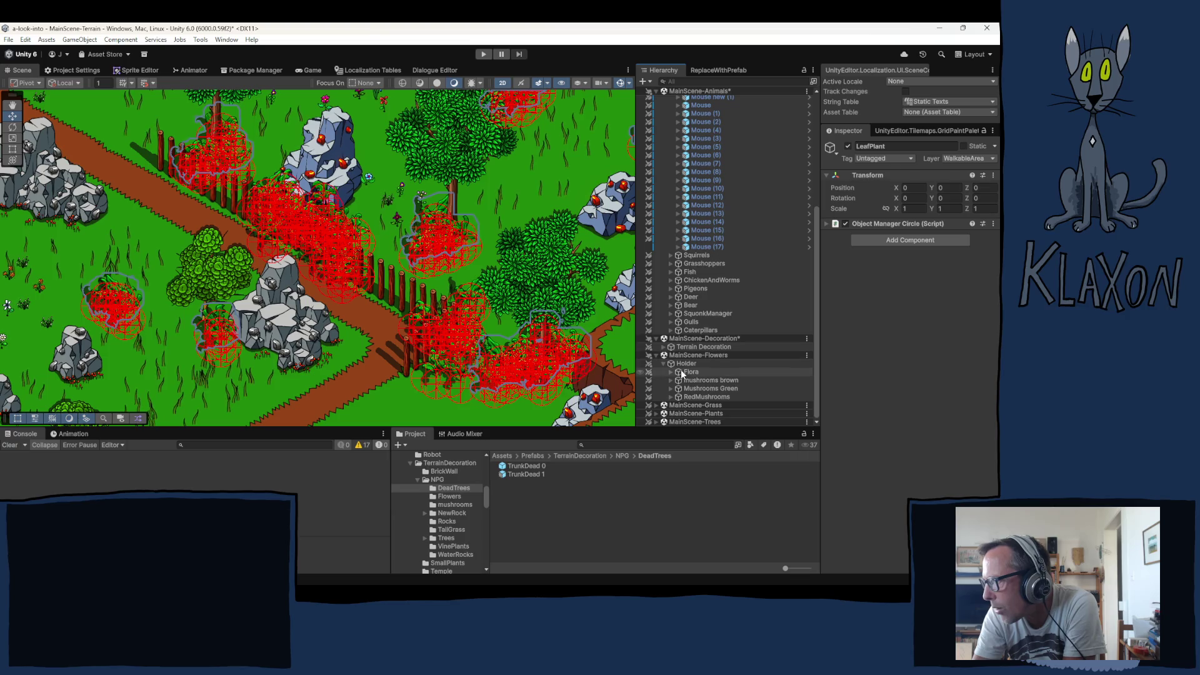
click(687, 381)
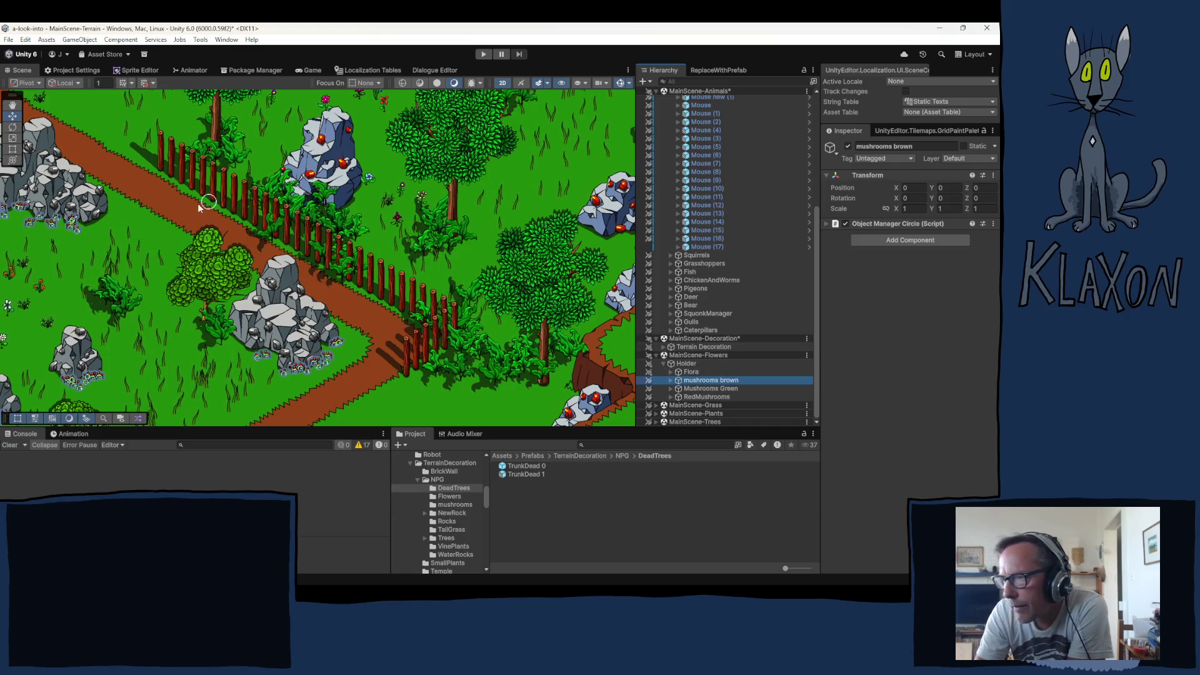
Paint brown mushrooms along the path edge and the fence base to its lower end
click(177, 180)
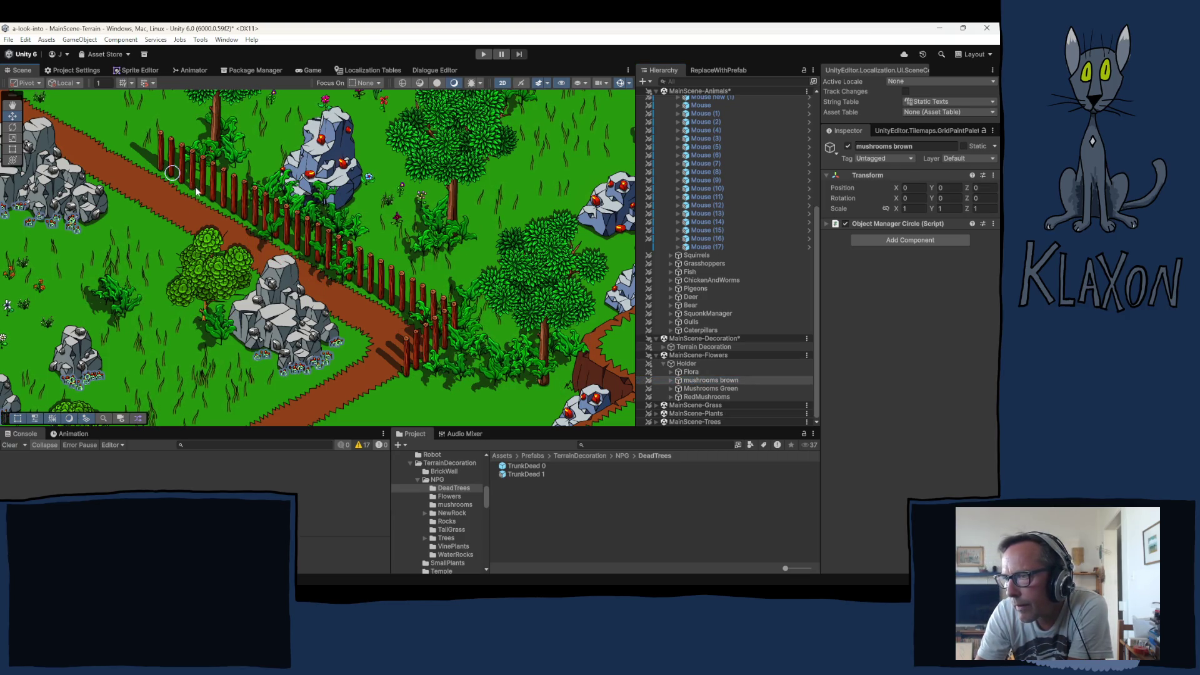
click(203, 195)
drag(200, 191, 294, 247)
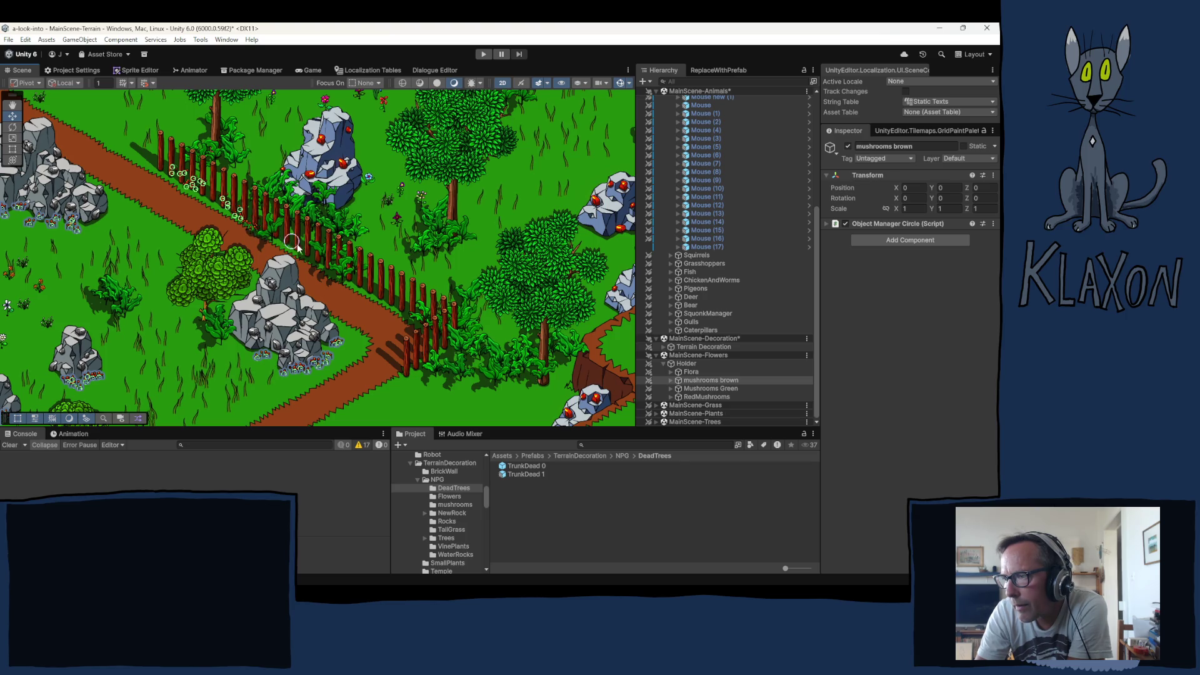
click(305, 249)
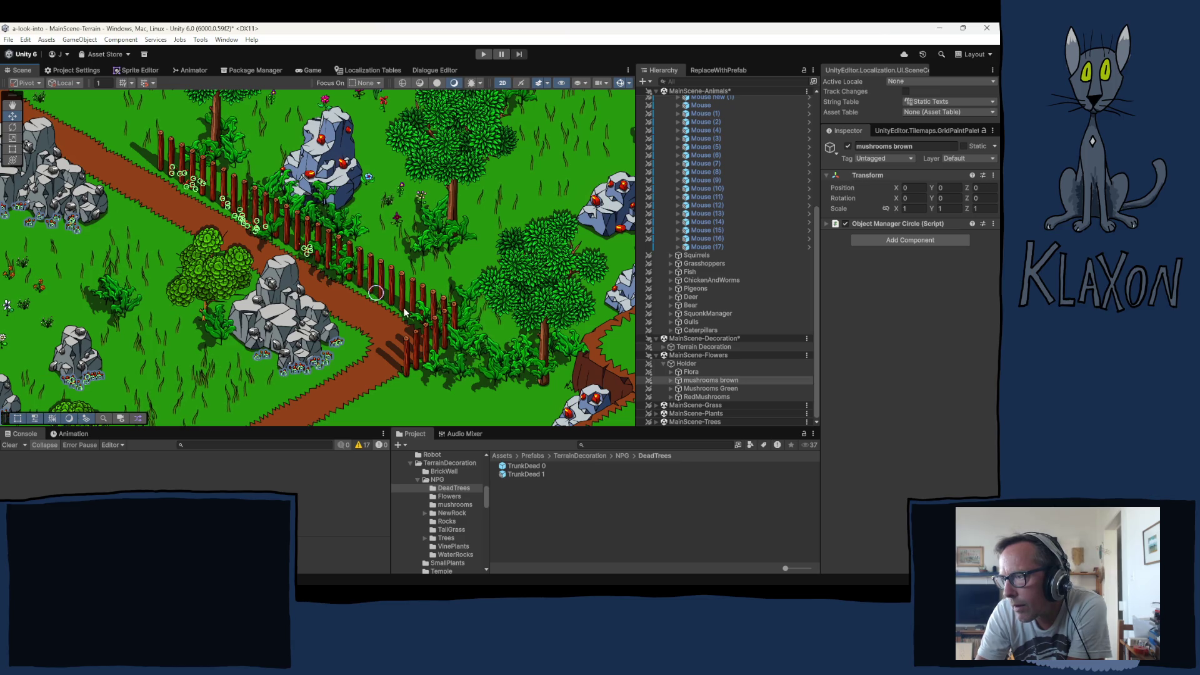
click(387, 294)
click(400, 313)
click(415, 312)
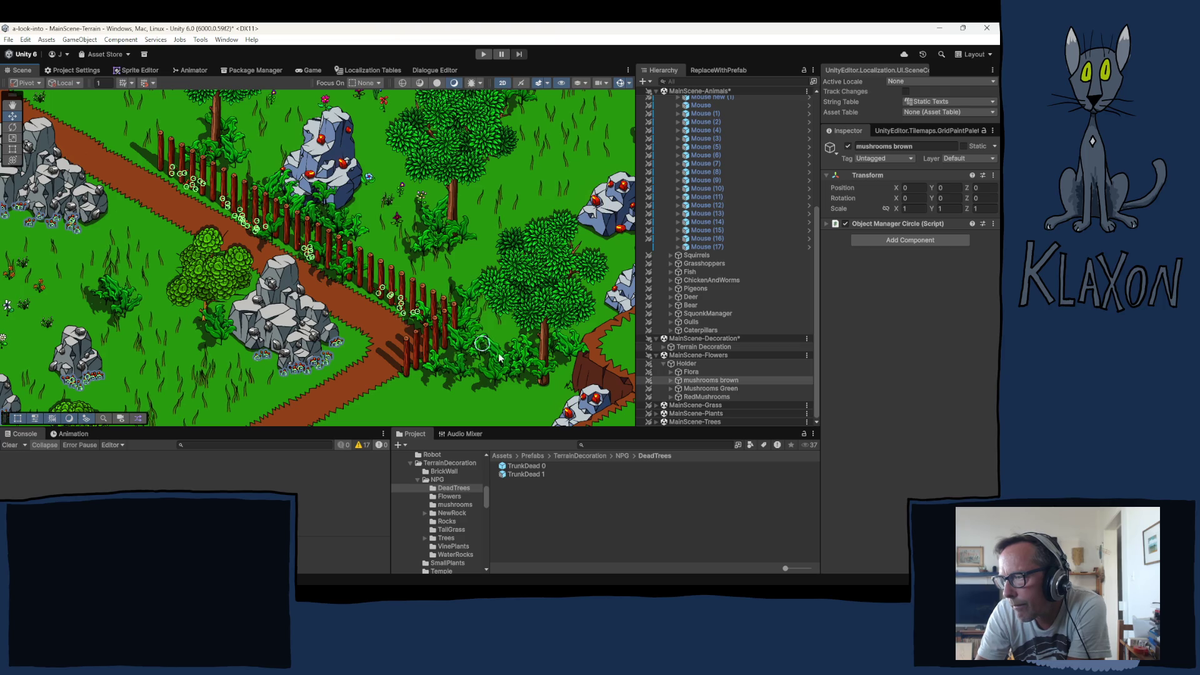
click(417, 371)
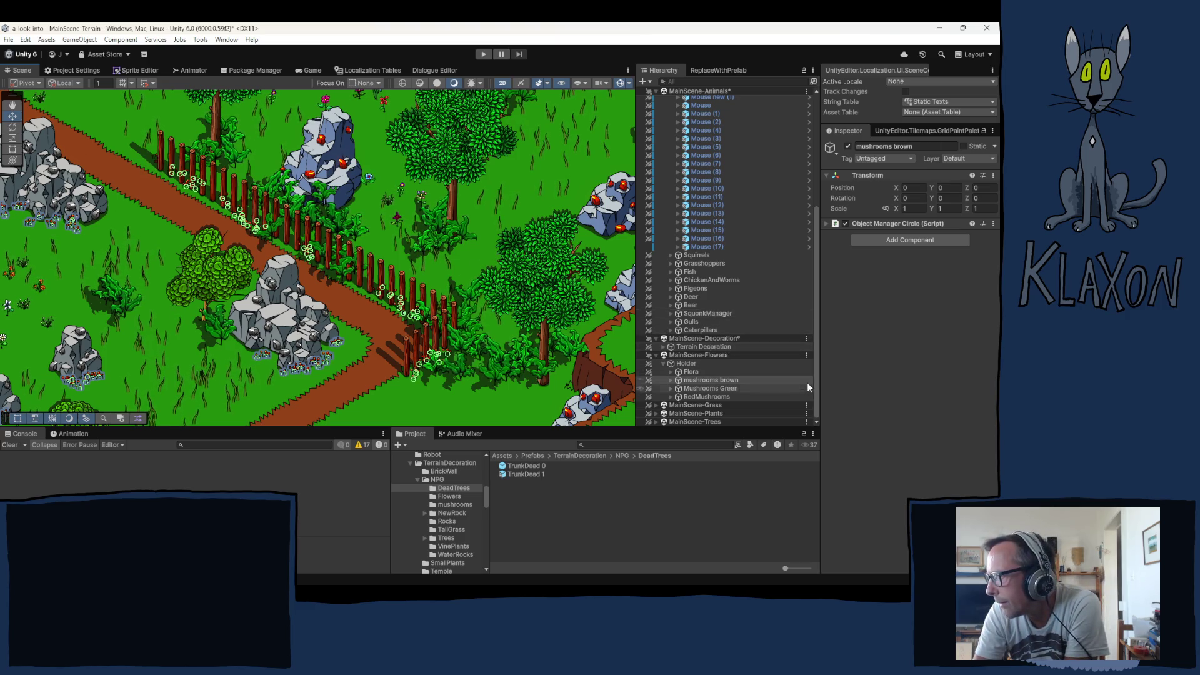
Collapse Animals, reselect LeafPlant under Terrain Decoration, and pan the map toward the water
drag(816, 237, 810, 119)
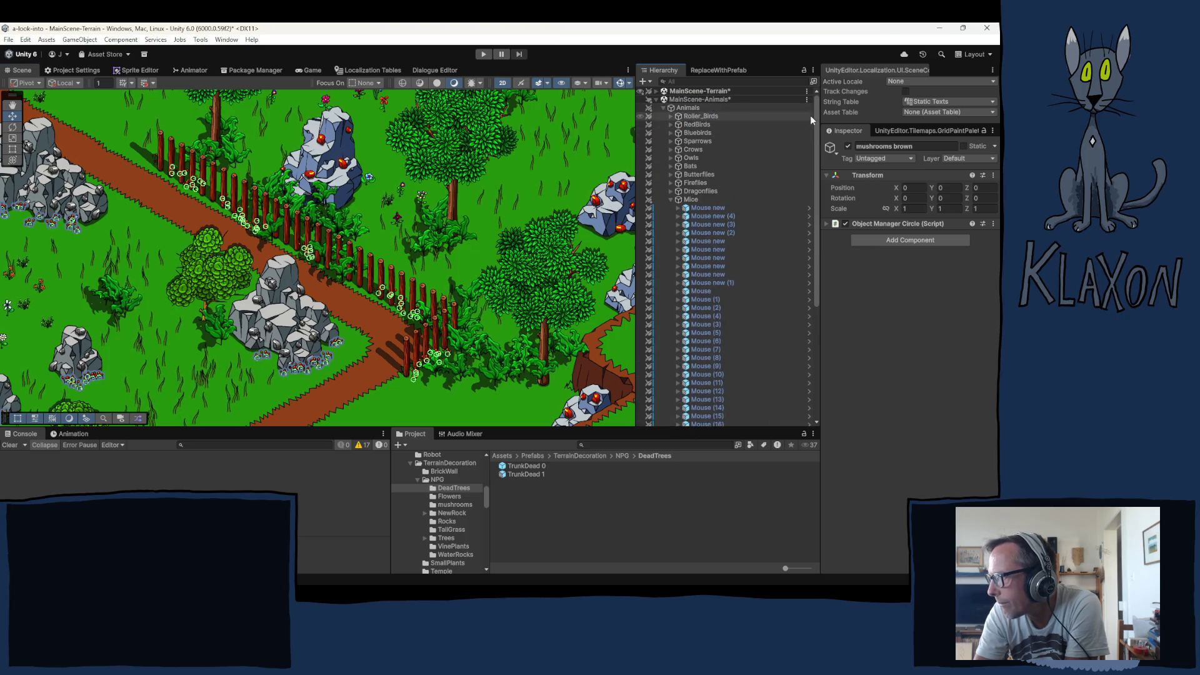
click(664, 108)
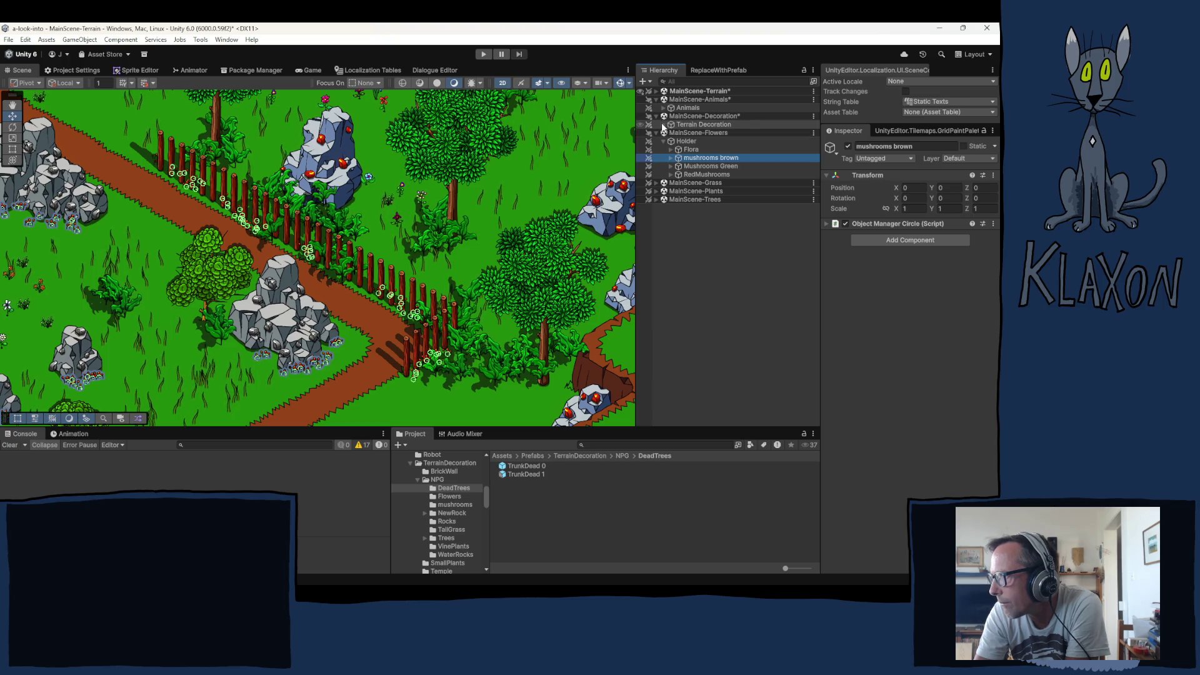
click(663, 125)
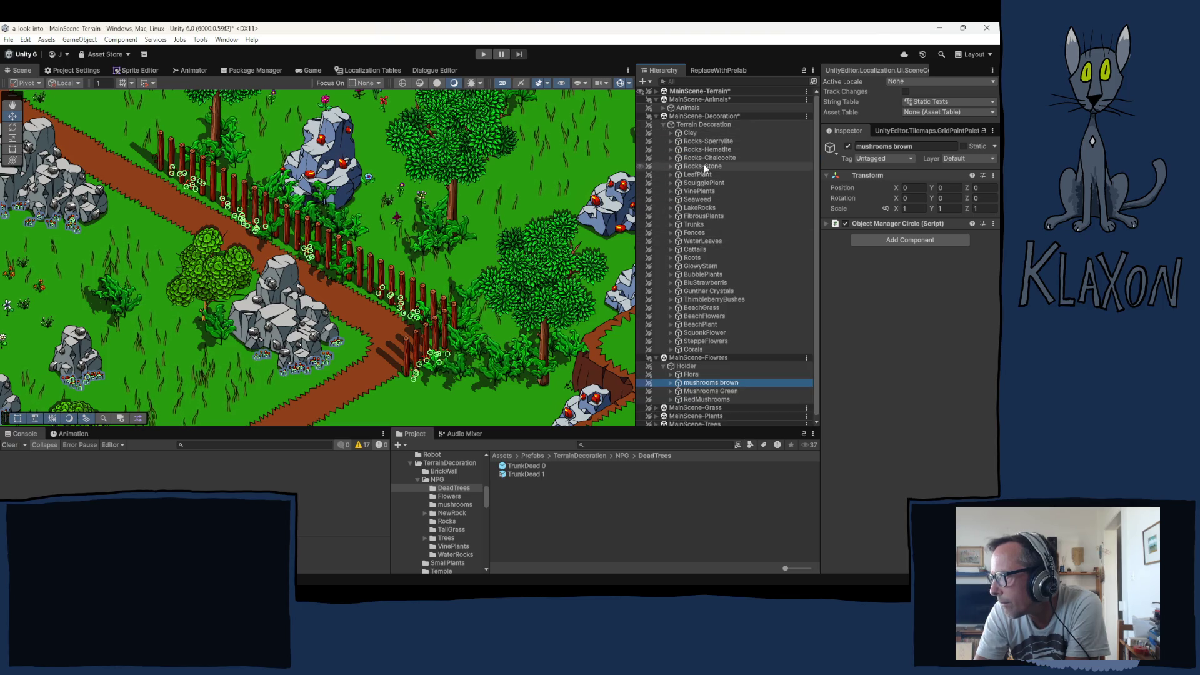
click(700, 174)
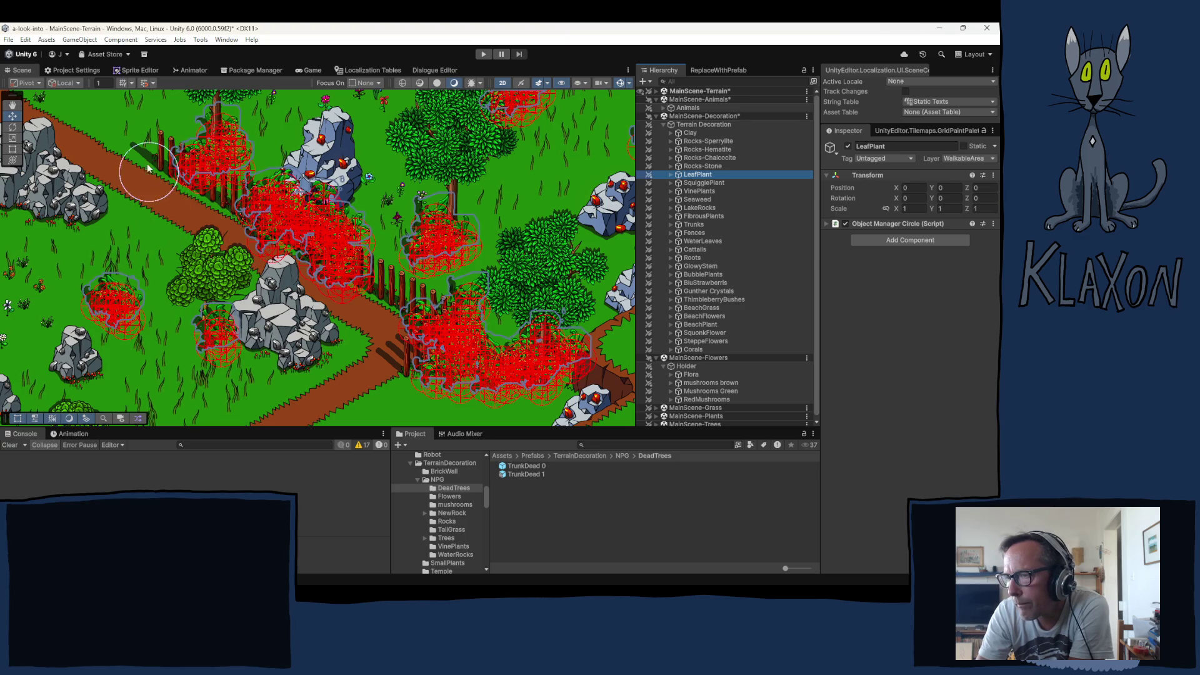
mouse_move(180, 275)
mouse_down()
mouse_move(309, 429)
mouse_move(264, 440)
mouse_move(358, 342)
mouse_move(410, 391)
mouse_move(347, 370)
mouse_up()
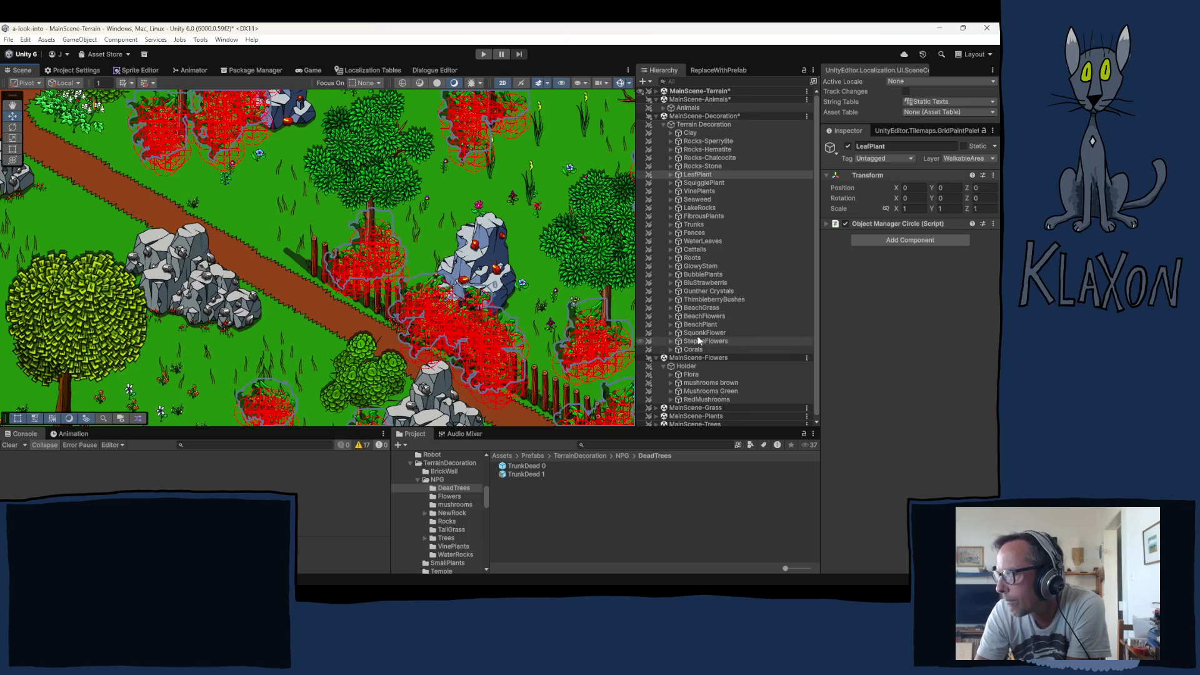
scroll(299, 269, up, 1)
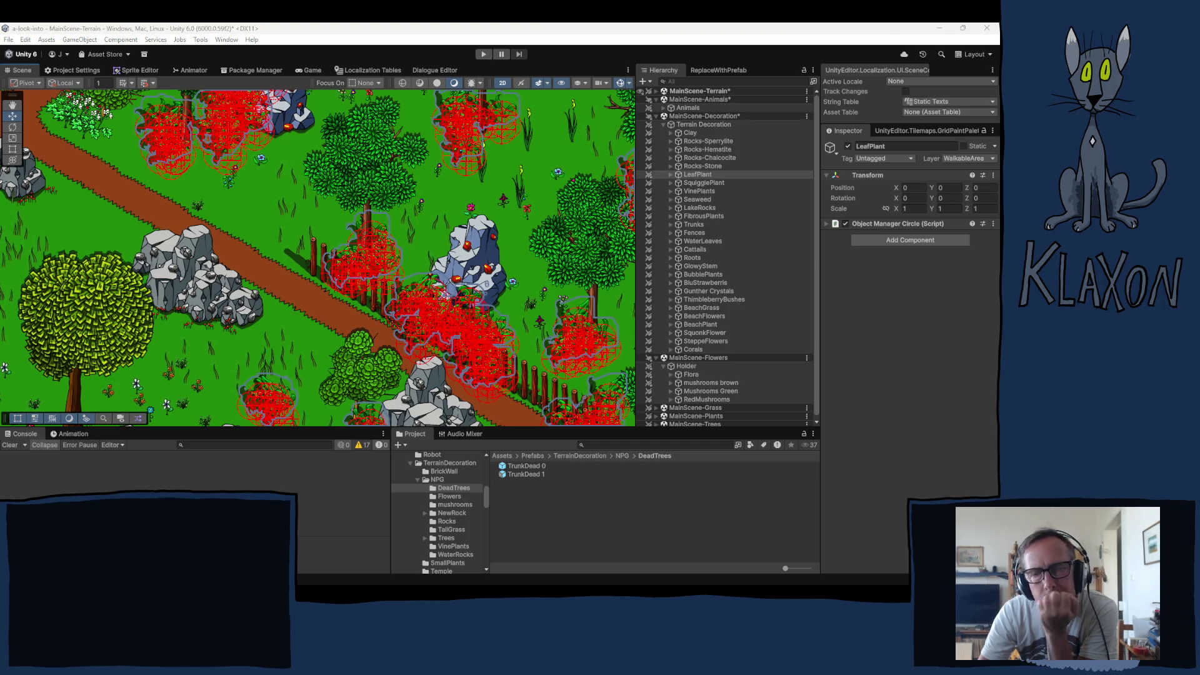
click(304, 33)
scroll(228, 225, down, 2)
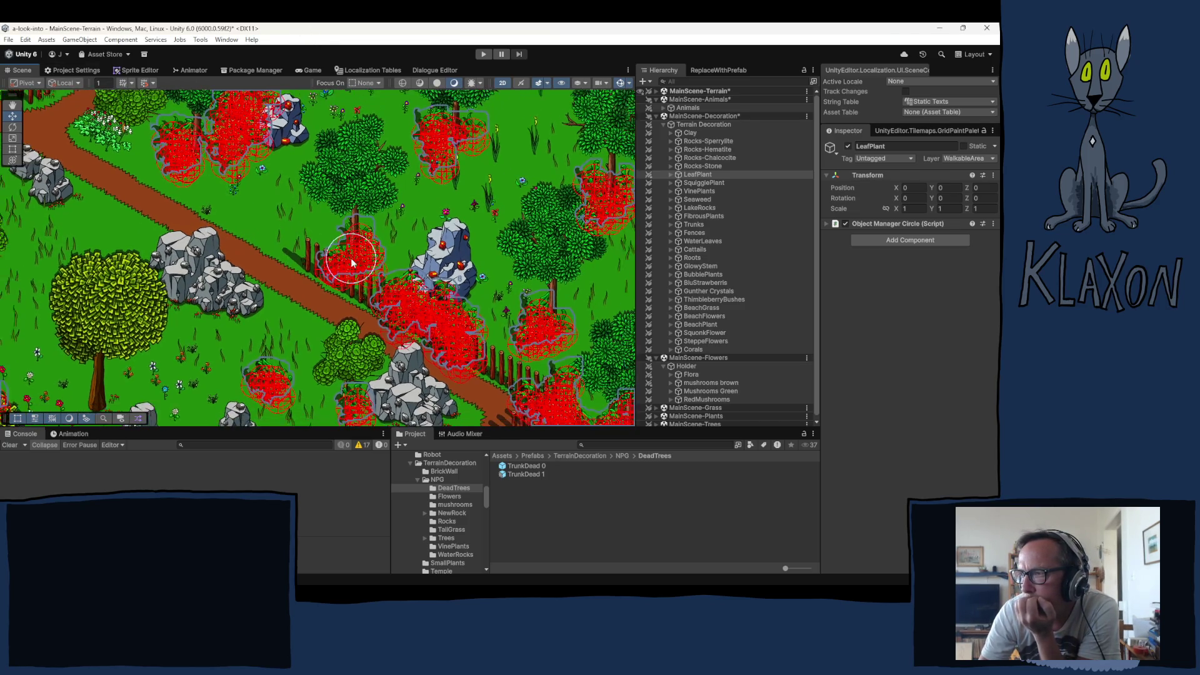
drag(407, 227, 182, 317)
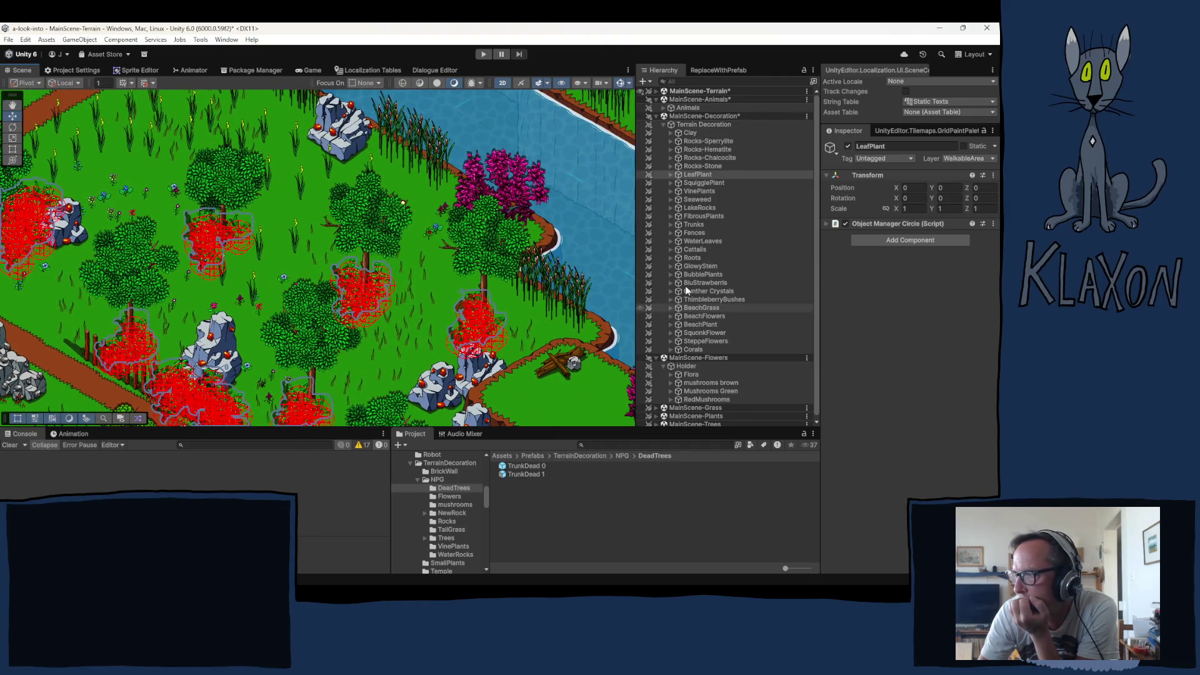
Expand the brown mushrooms and drag one MushroomBrown by the fence slightly down-left
click(671, 383)
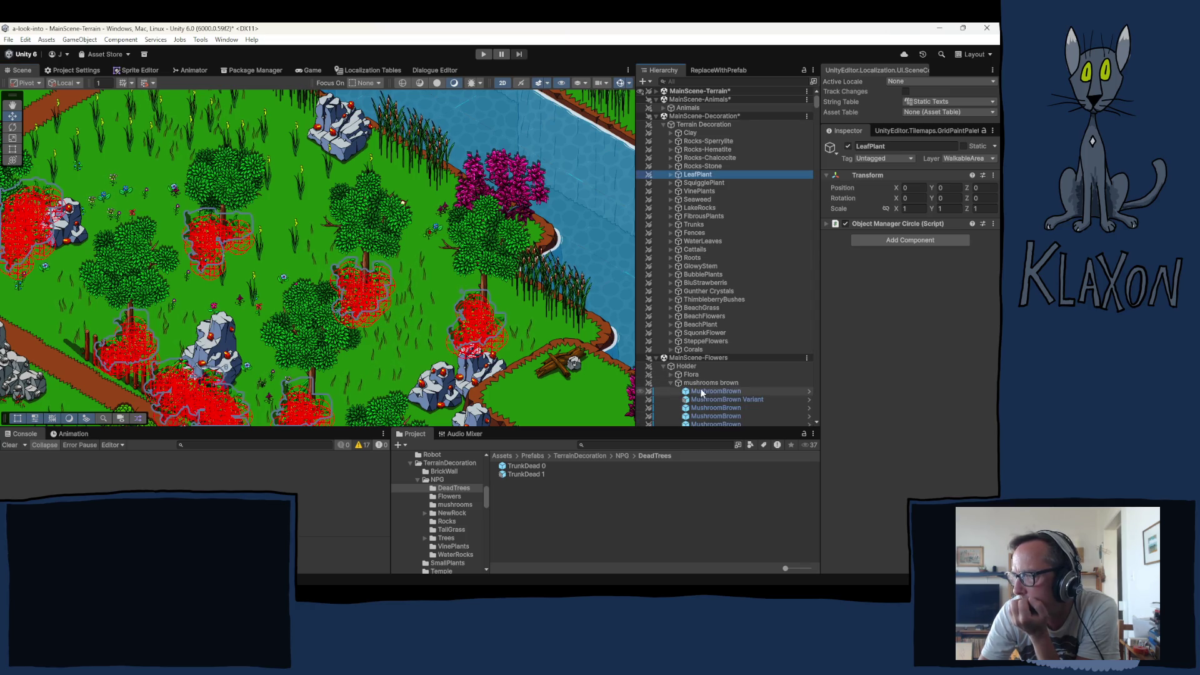
drag(816, 107, 804, 350)
scroll(804, 350, down, 10)
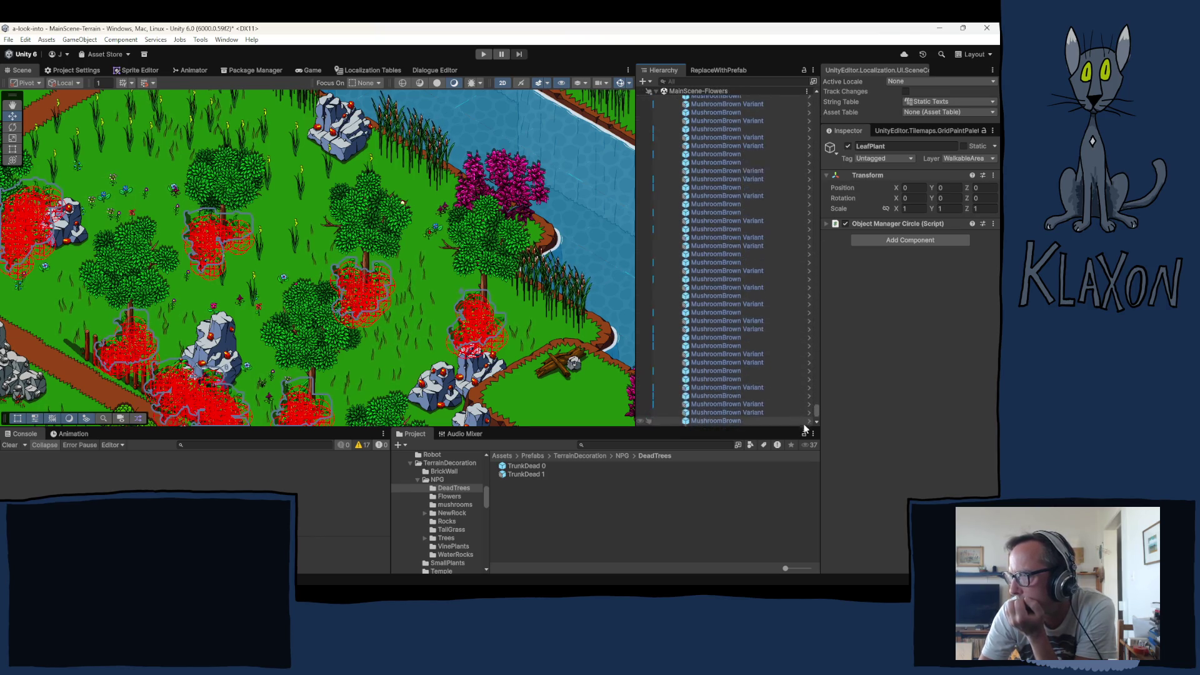
click(717, 347)
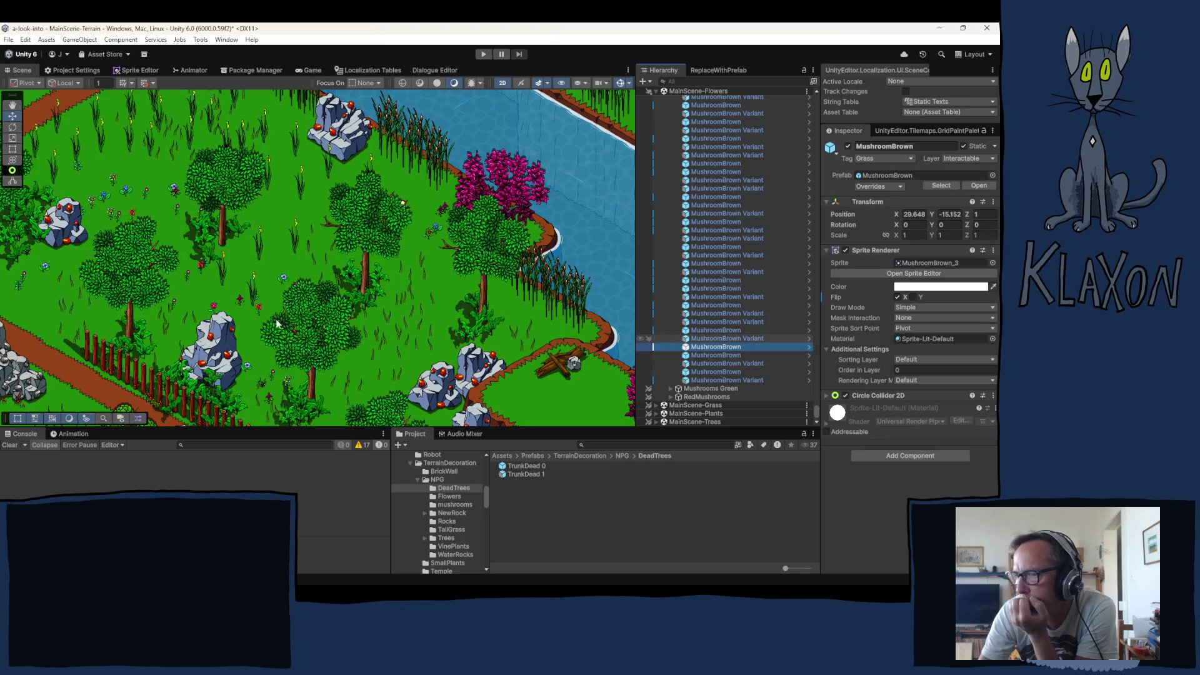
mouse_move(222, 320)
mouse_down()
mouse_move(237, 211)
mouse_move(205, 150)
mouse_up()
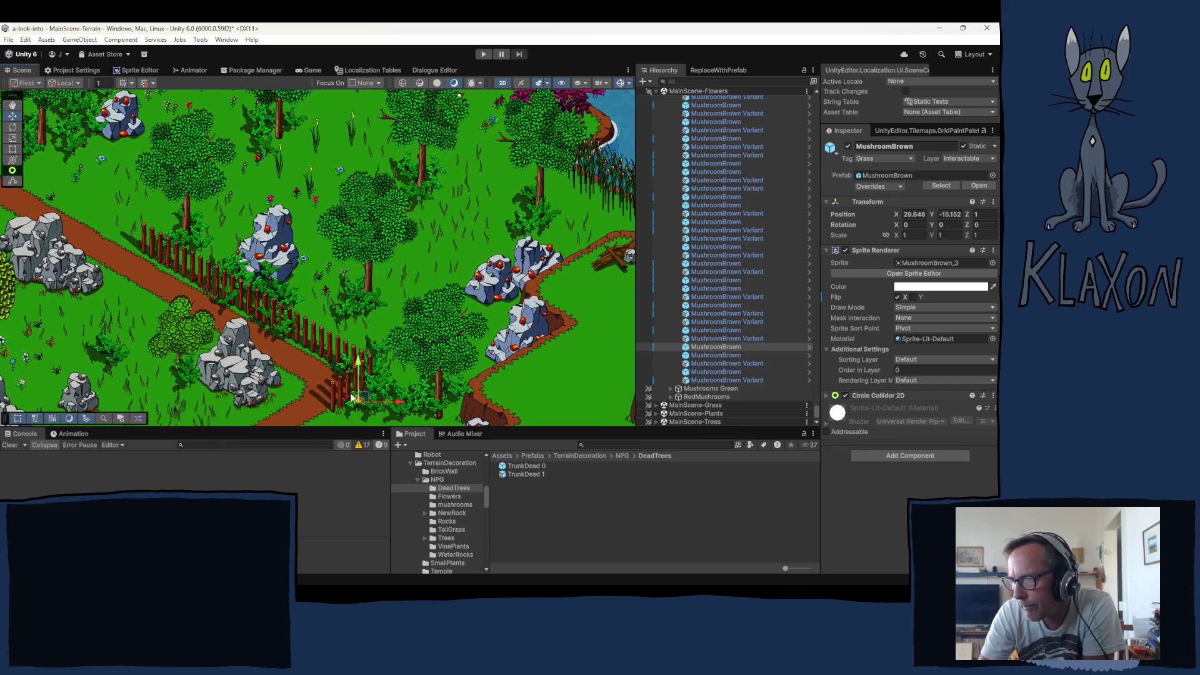
drag(363, 403, 337, 414)
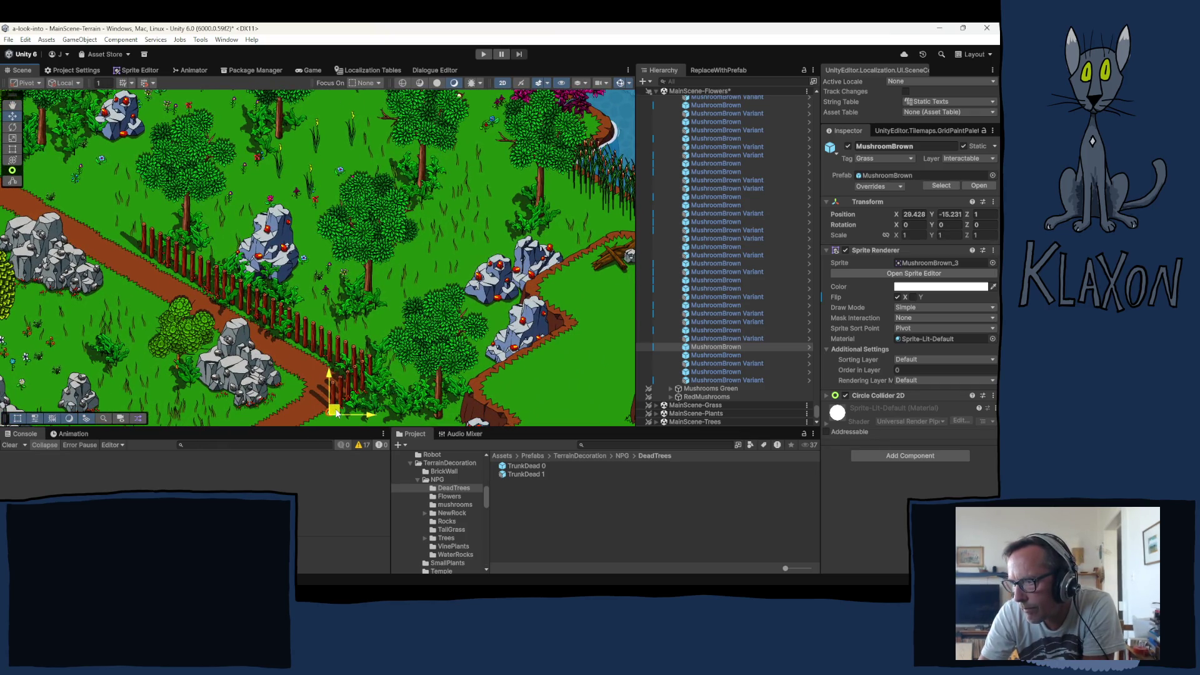
Select the nearby leaf plant, then collapse the LeafPlant, Terrain Decoration and Holder groups
click(383, 379)
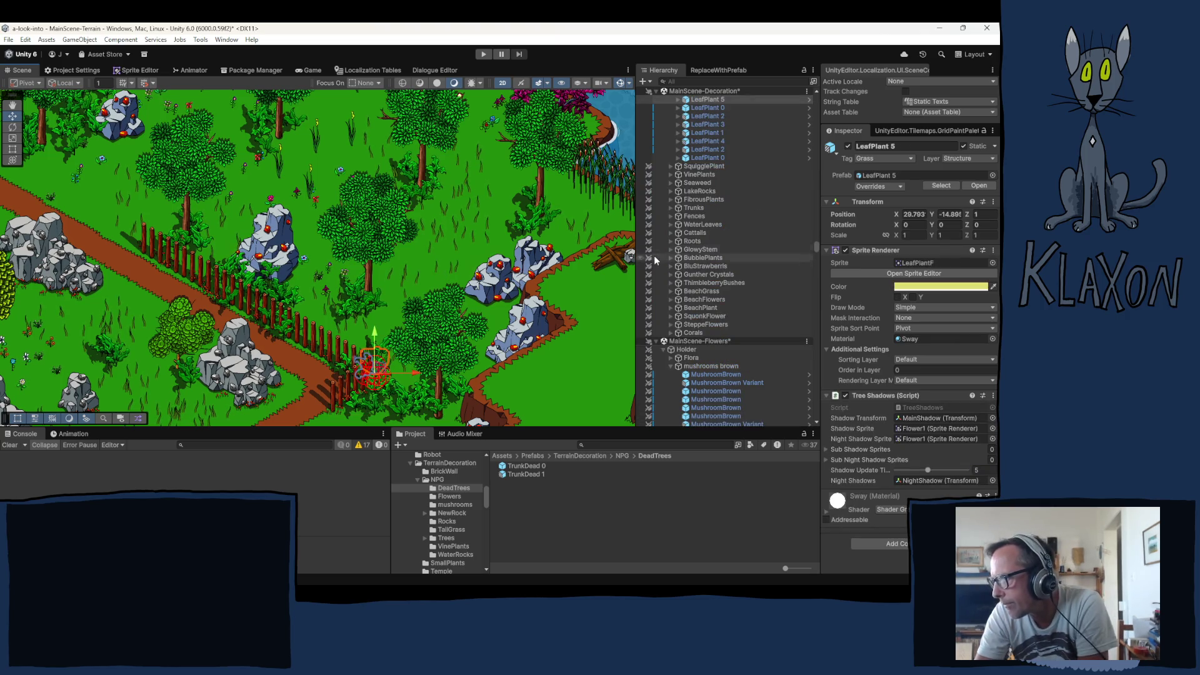
scroll(654, 255, up, 10)
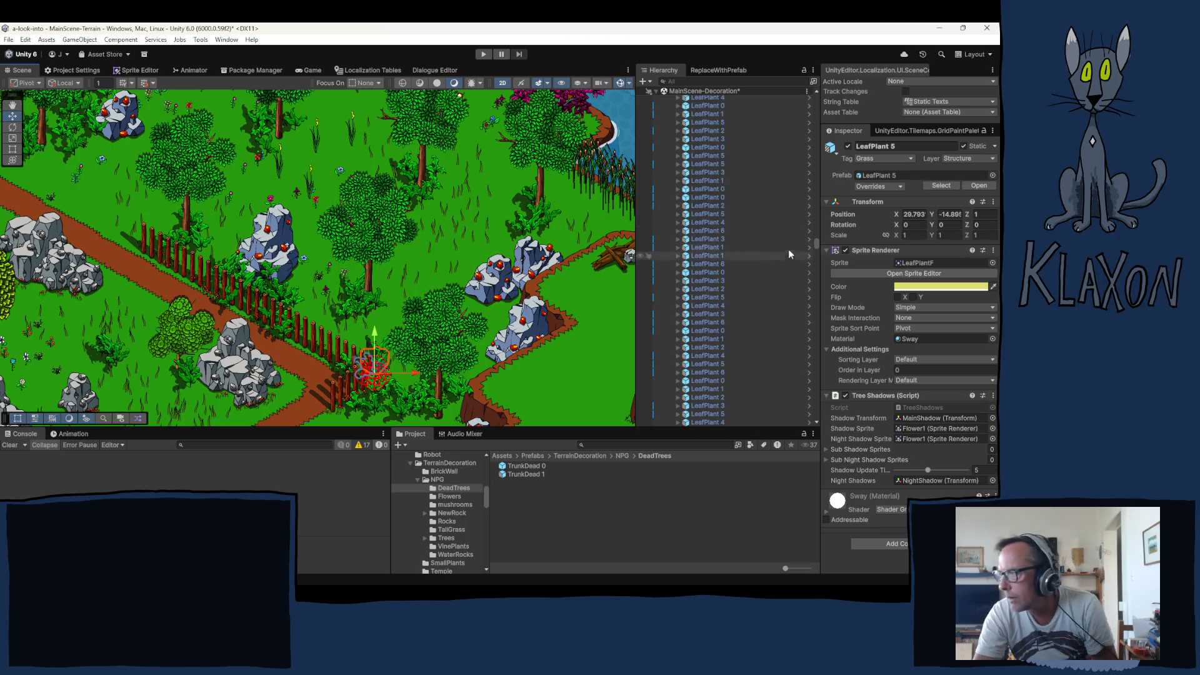
drag(813, 226, 809, 96)
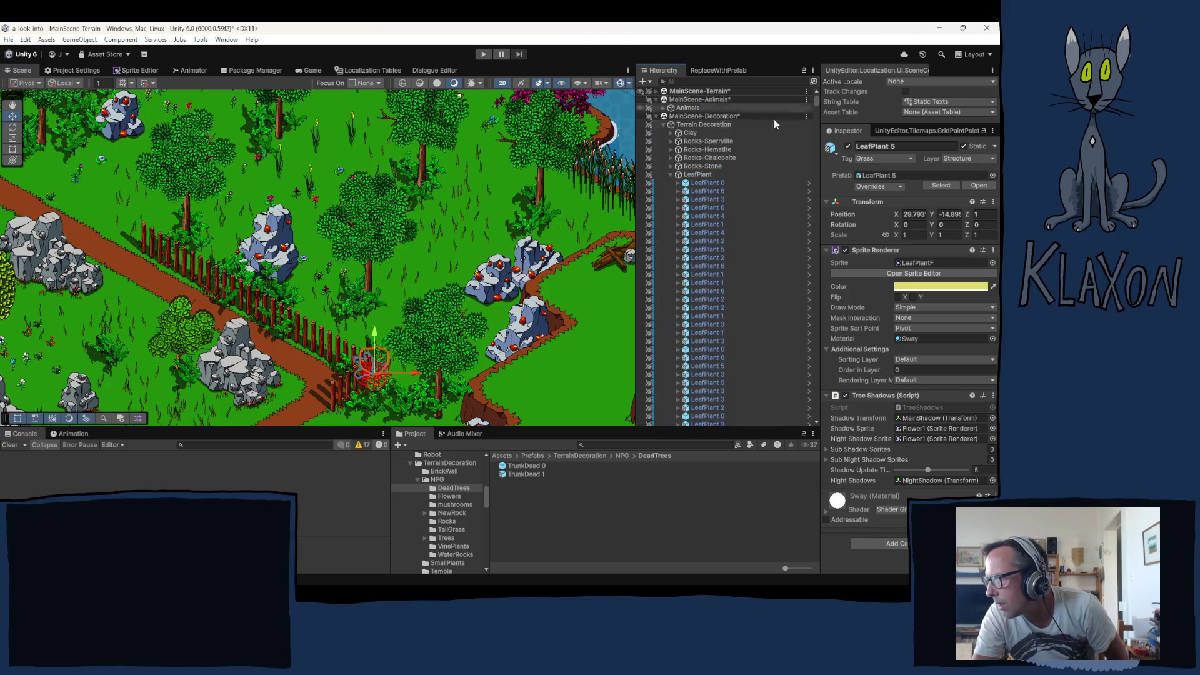
click(670, 174)
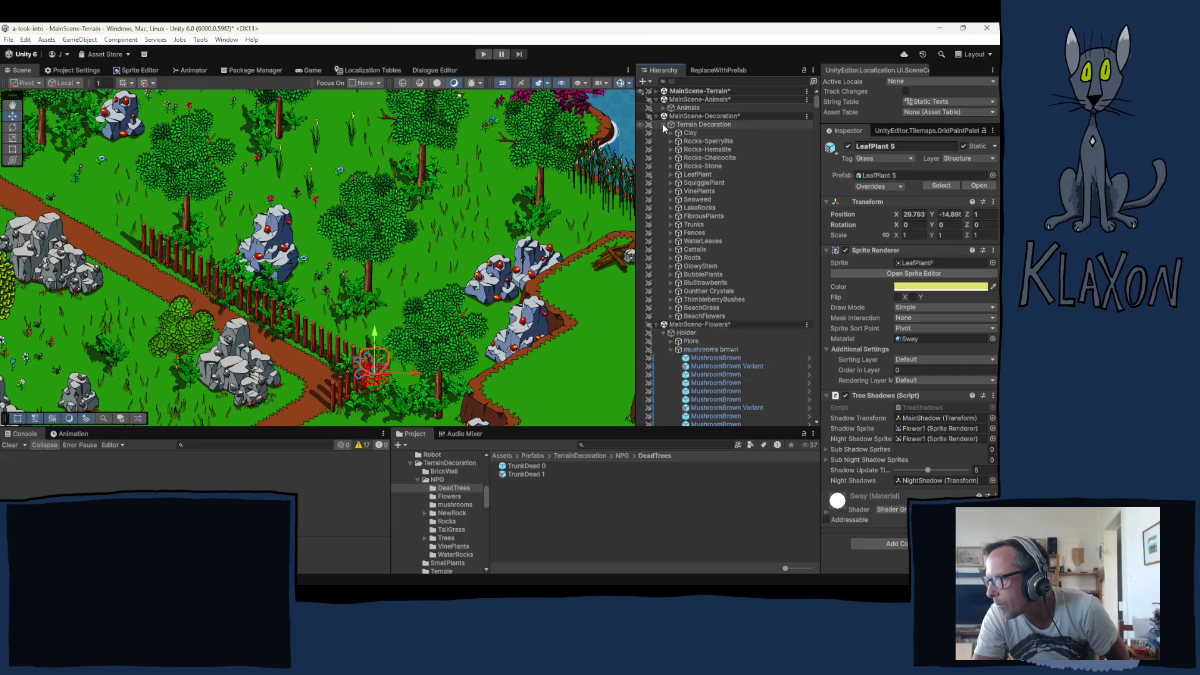
click(664, 124)
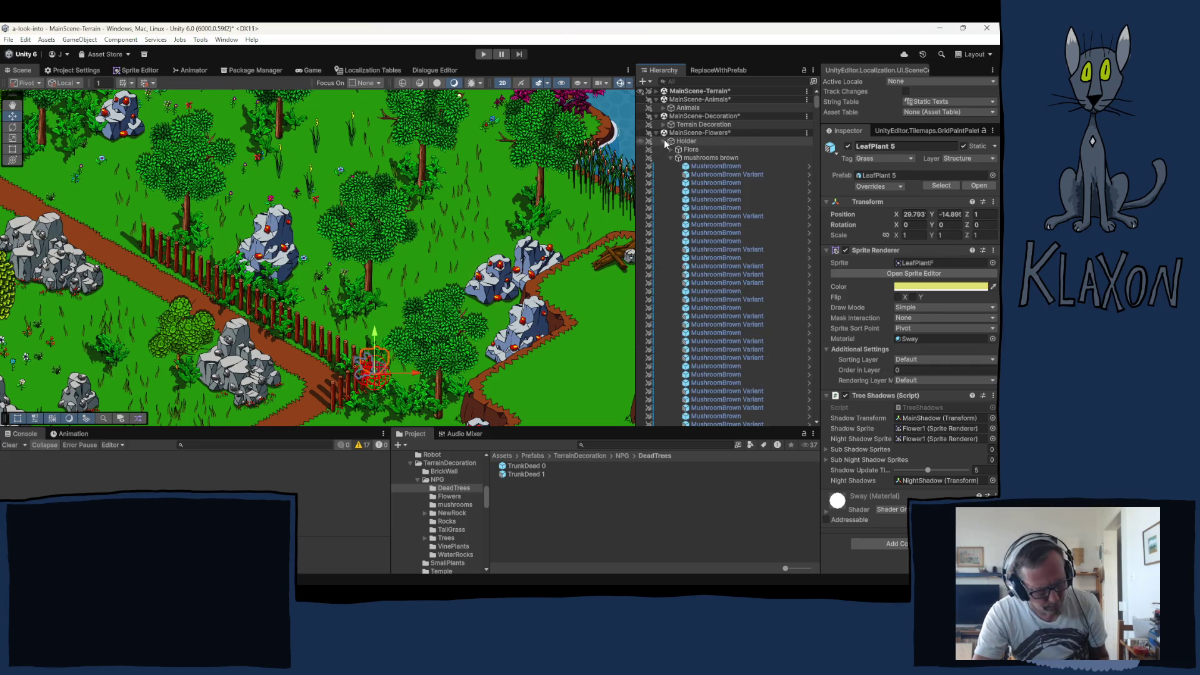
click(664, 141)
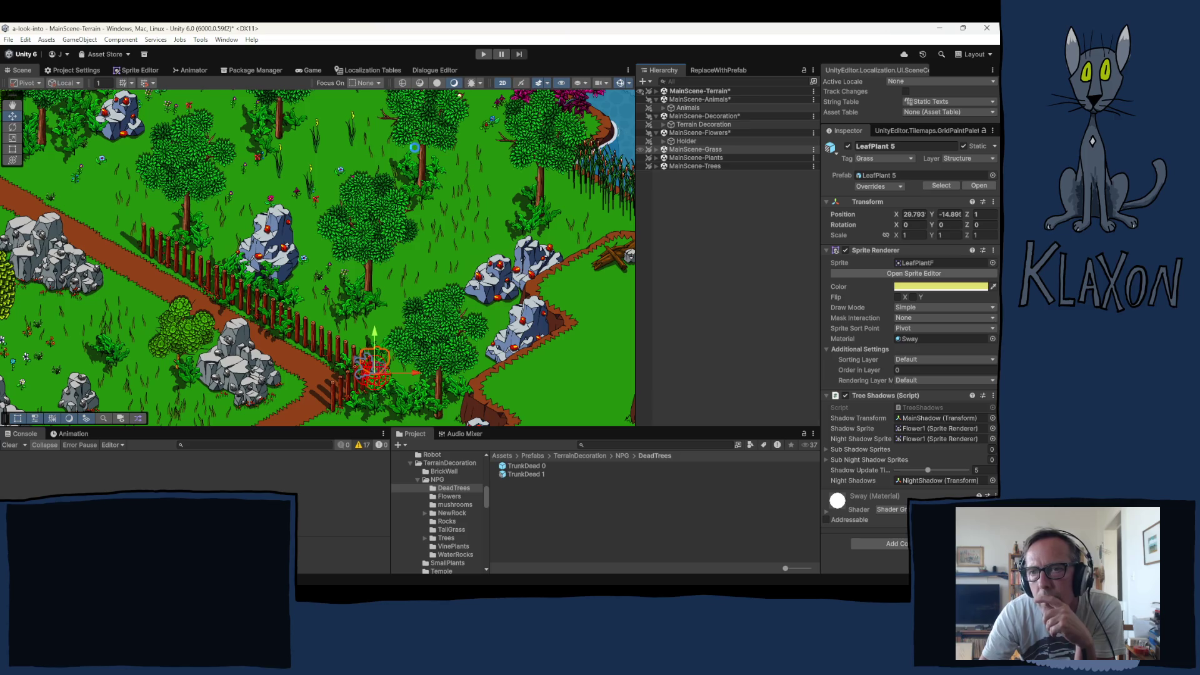
Save the modified Terrain, Animals, Decoration and Flowers scenes with Ctrl+S, then reopen Terrain Decoration
key(ctrl+s)
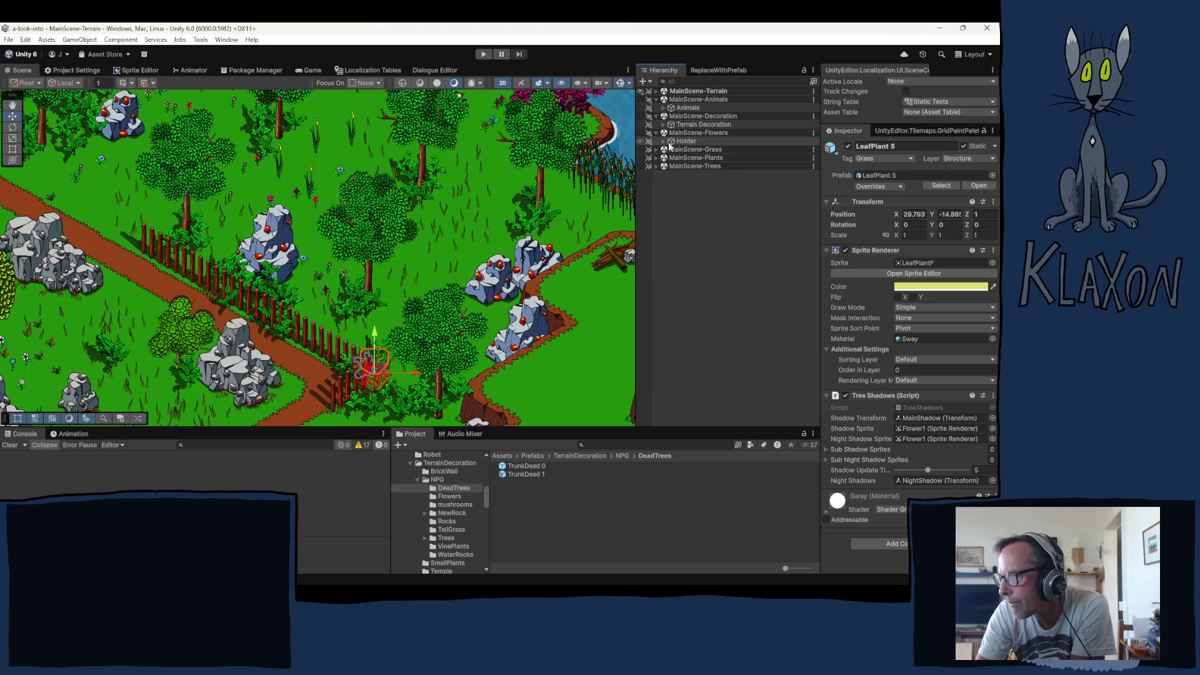
click(664, 125)
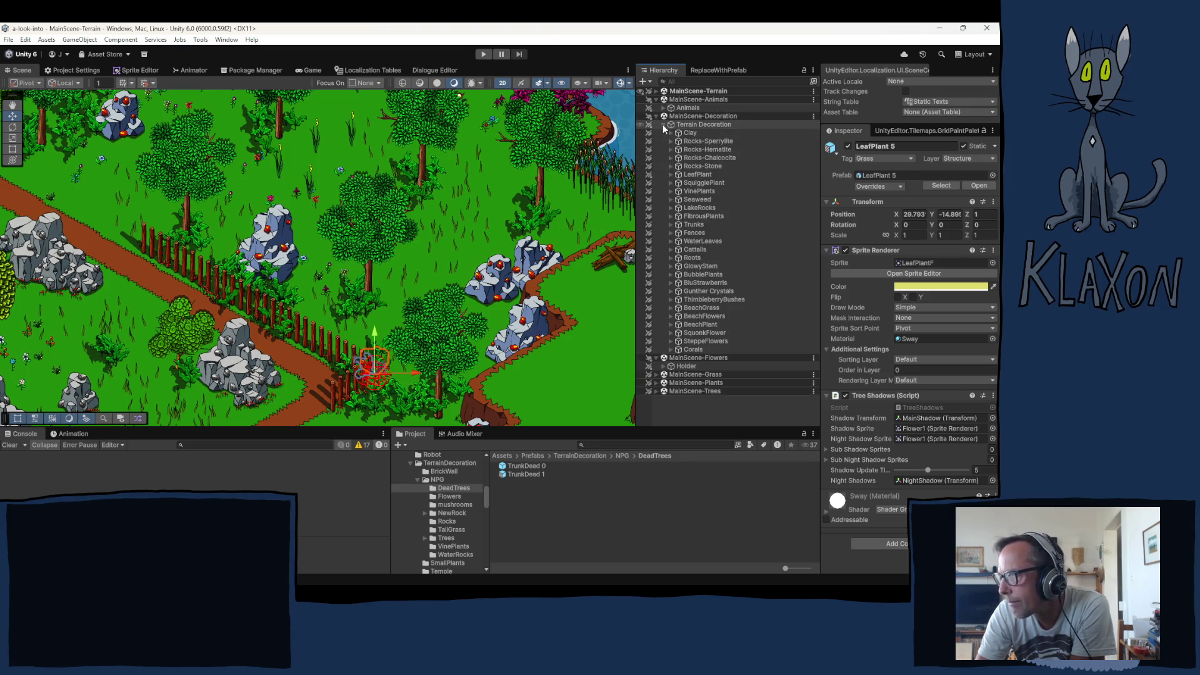
Paint two new leaf plants from the LeafPlant group beside the rocks by the path
click(700, 176)
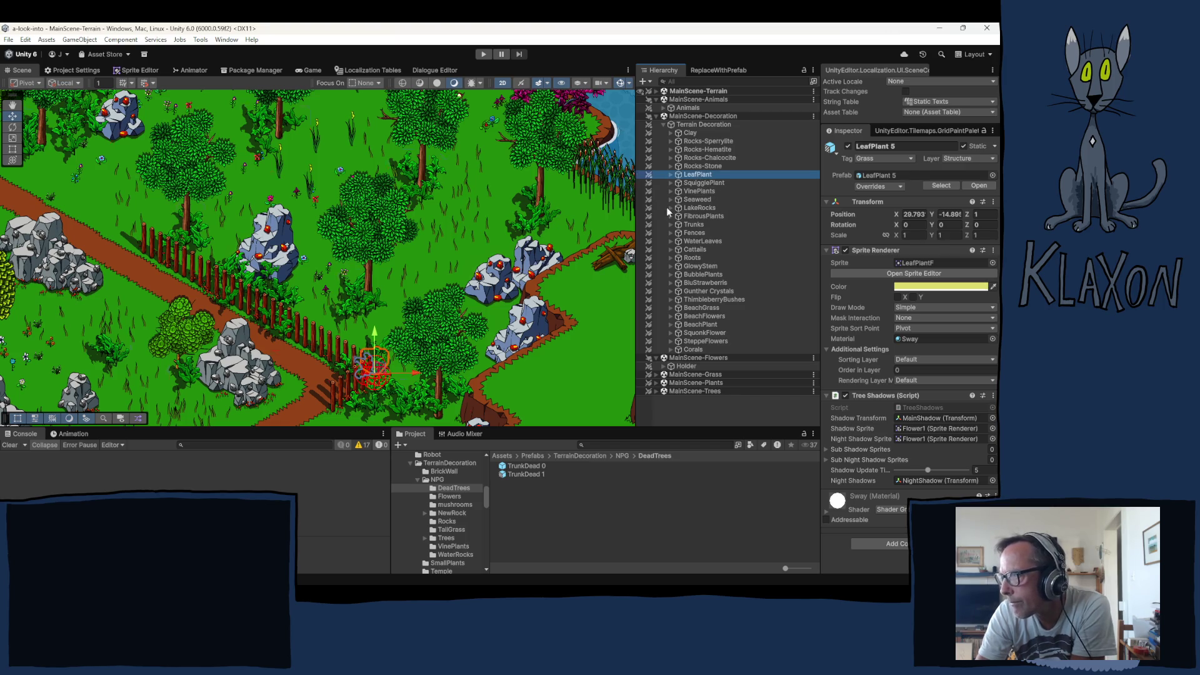
click(485, 320)
click(500, 322)
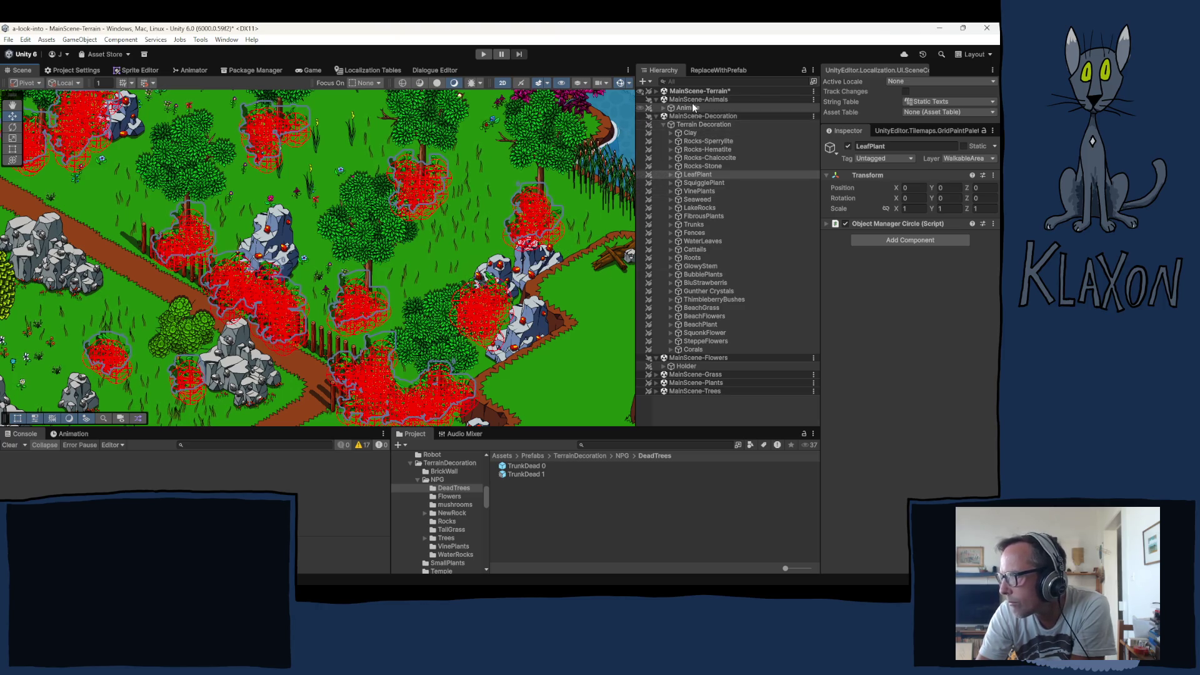
Select the new LeafPlant 3 and shift it slightly to the right
click(671, 177)
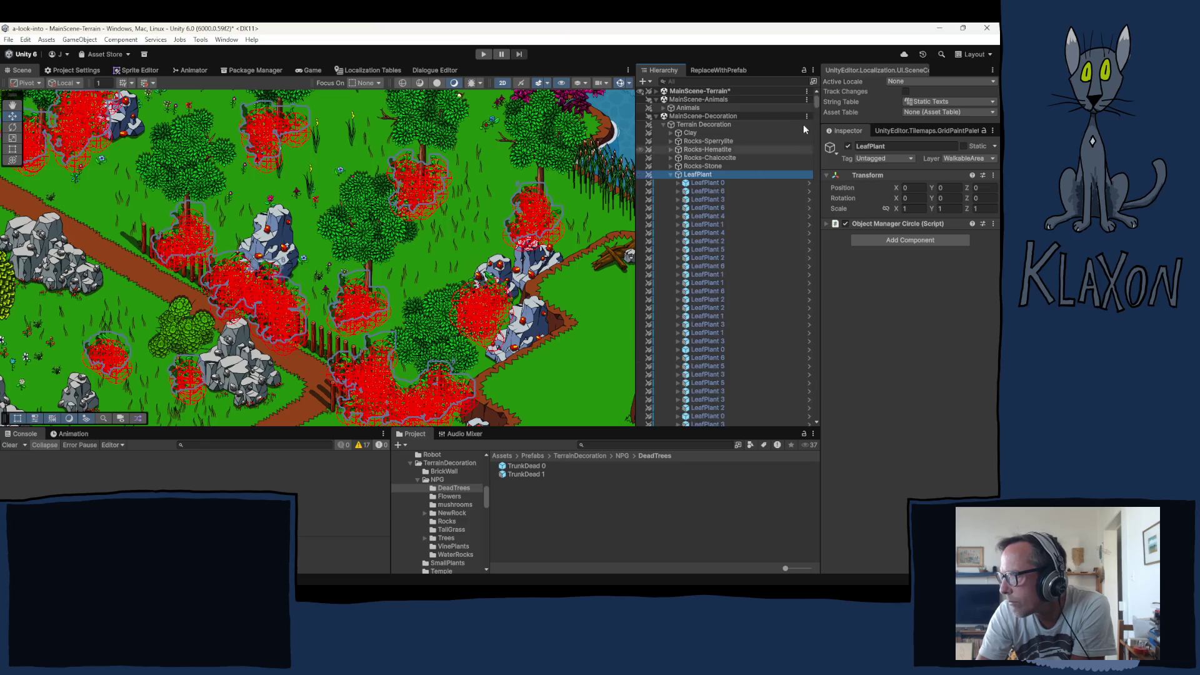
scroll(808, 366, down, 10)
scroll(808, 366, down, 10)
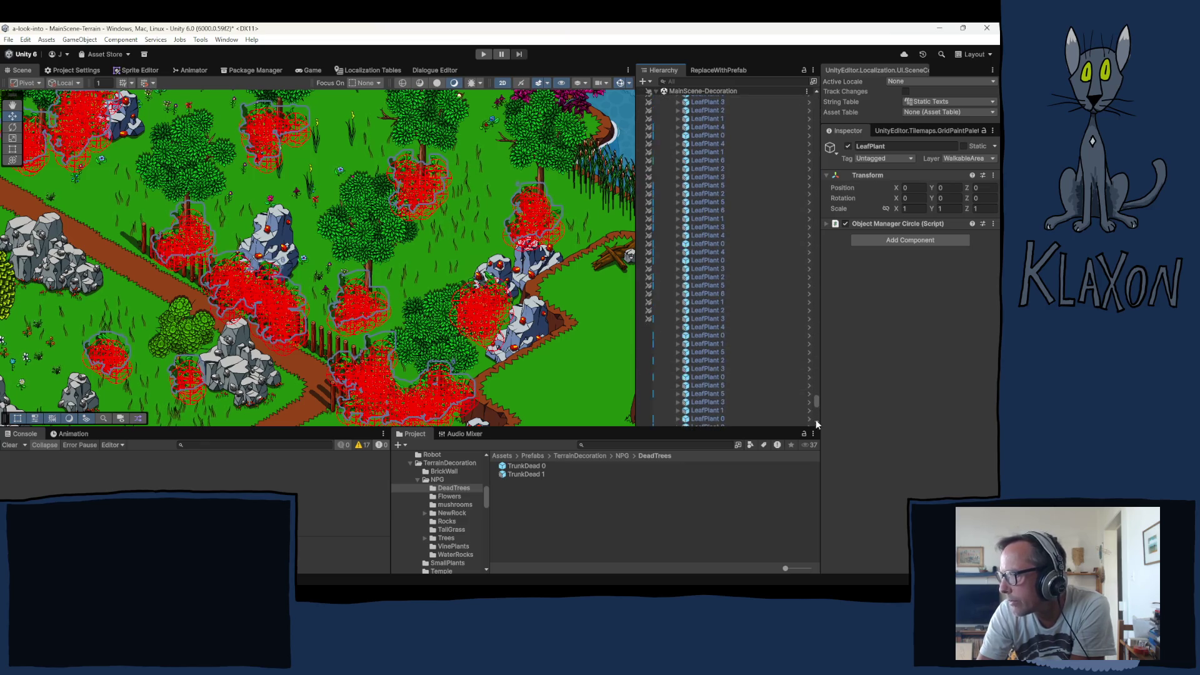
click(691, 207)
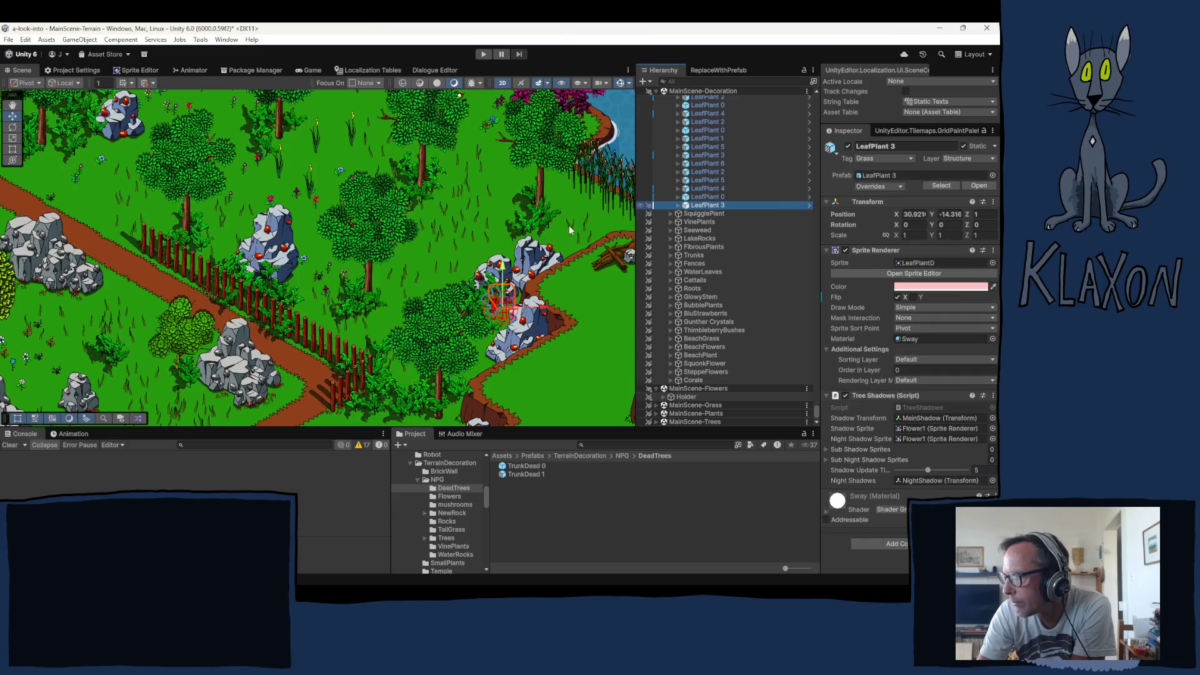
drag(514, 307, 519, 311)
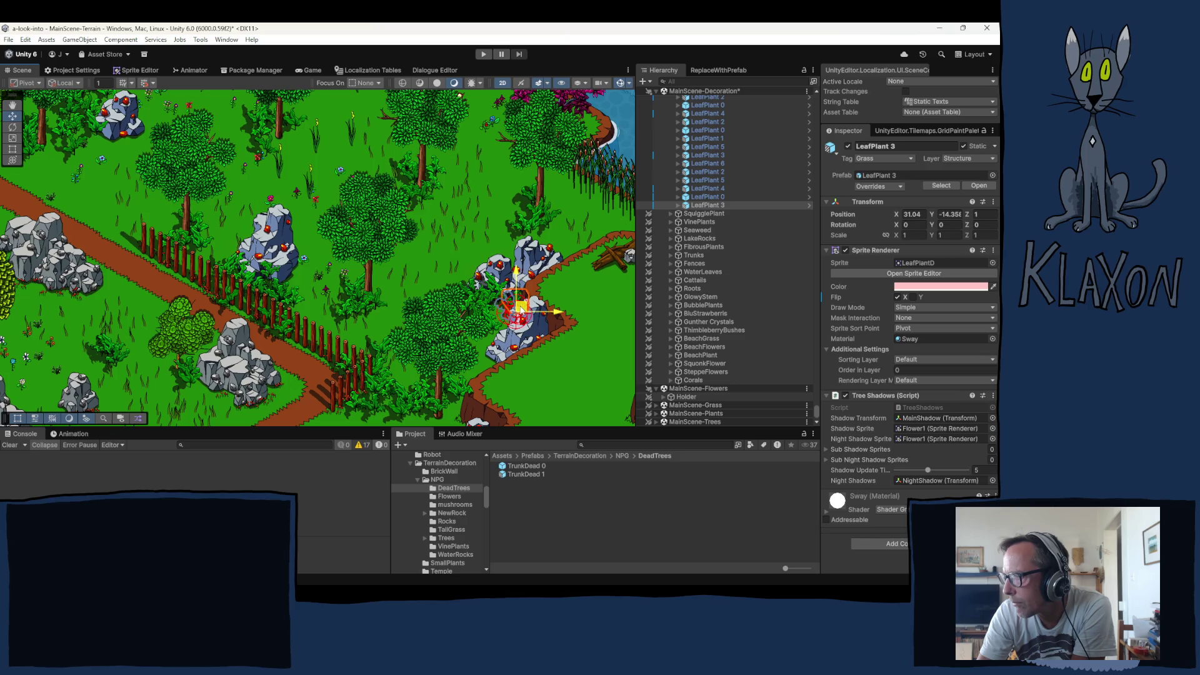
click(598, 331)
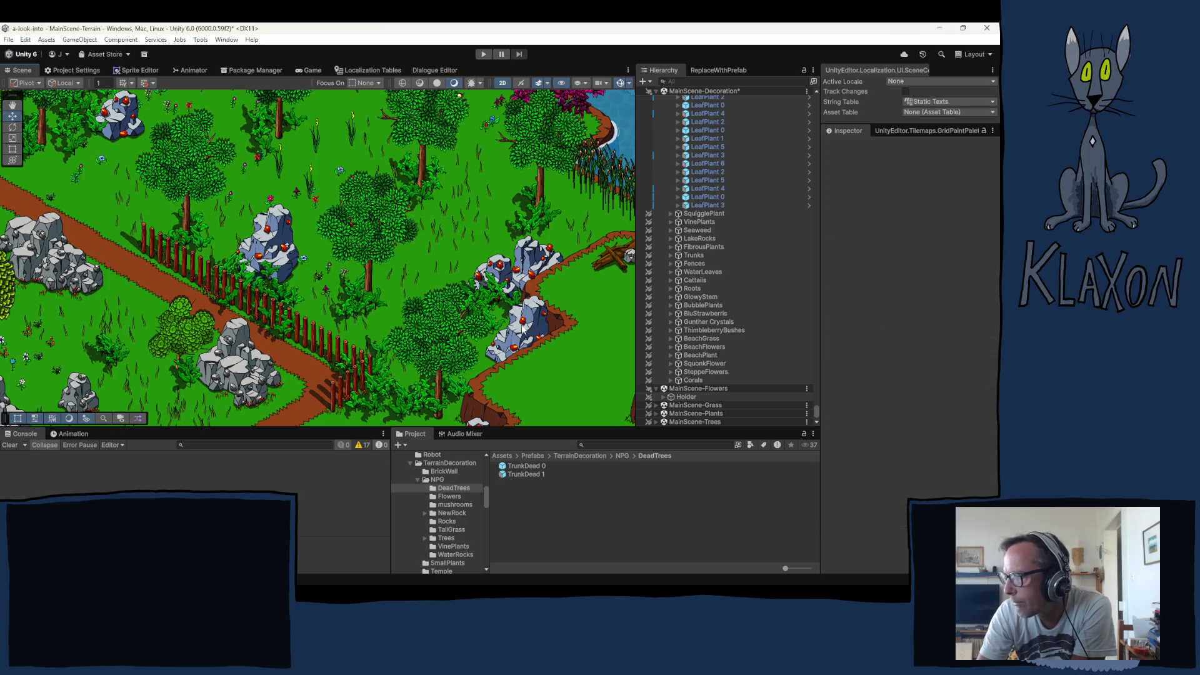
Move LeafPlant 4 up-right and LeafPlant 5 down below the rocks
click(492, 332)
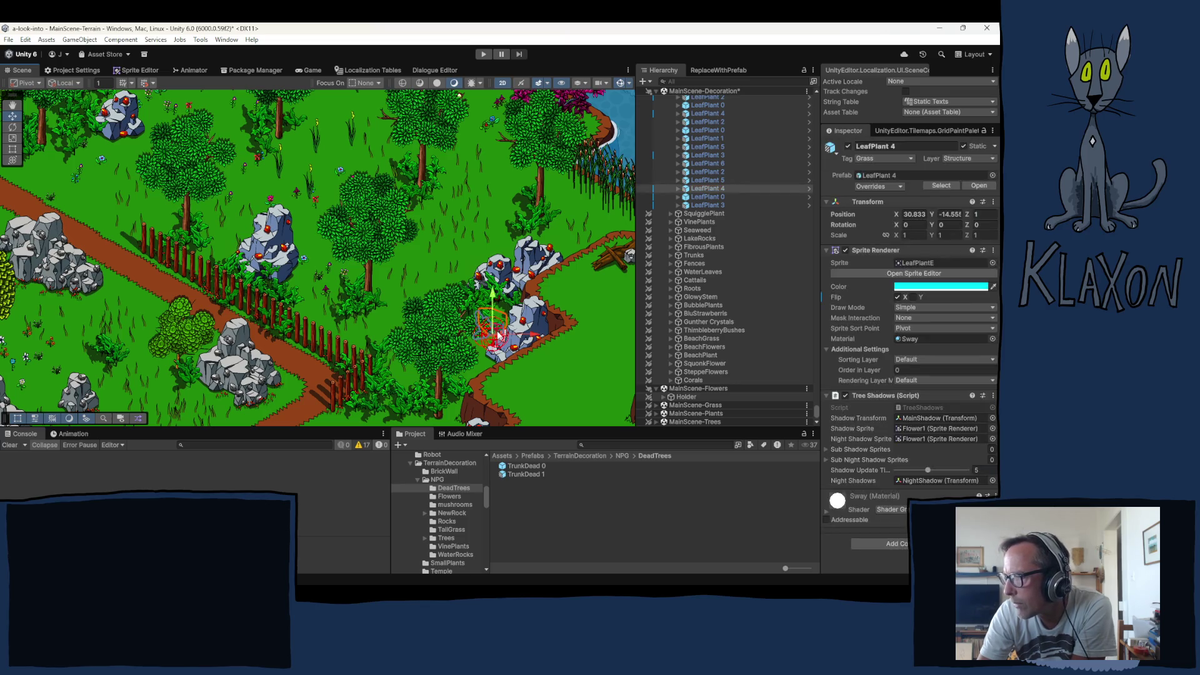
drag(493, 331, 508, 325)
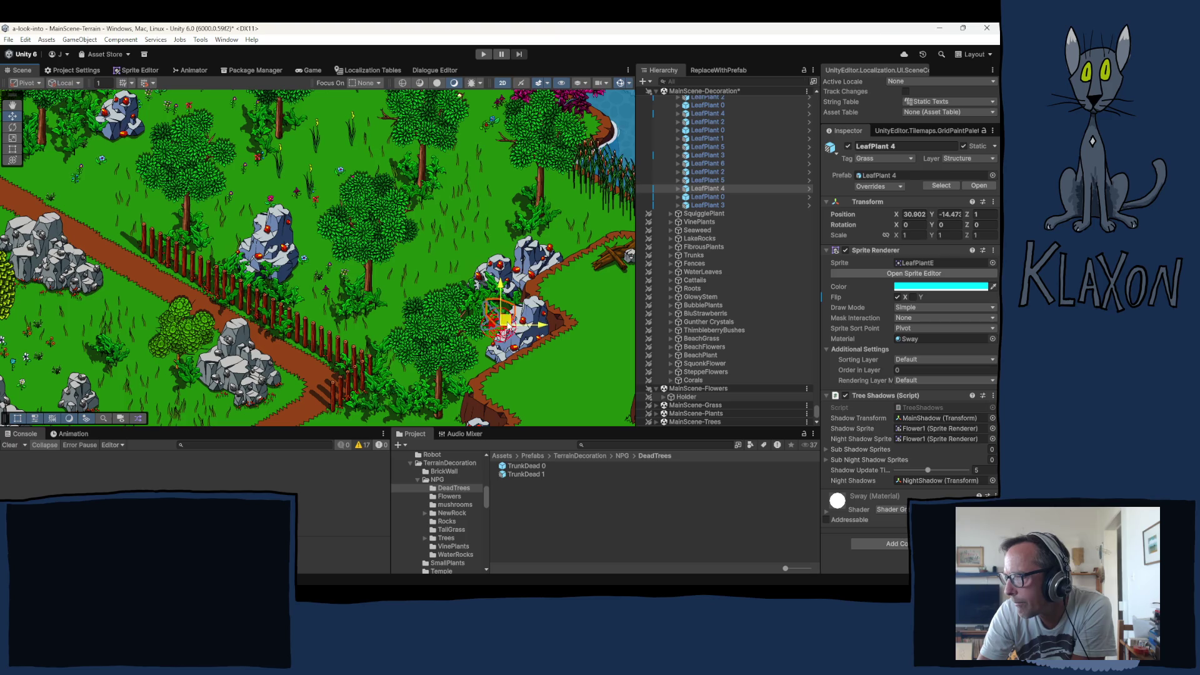
click(472, 301)
drag(485, 313, 494, 366)
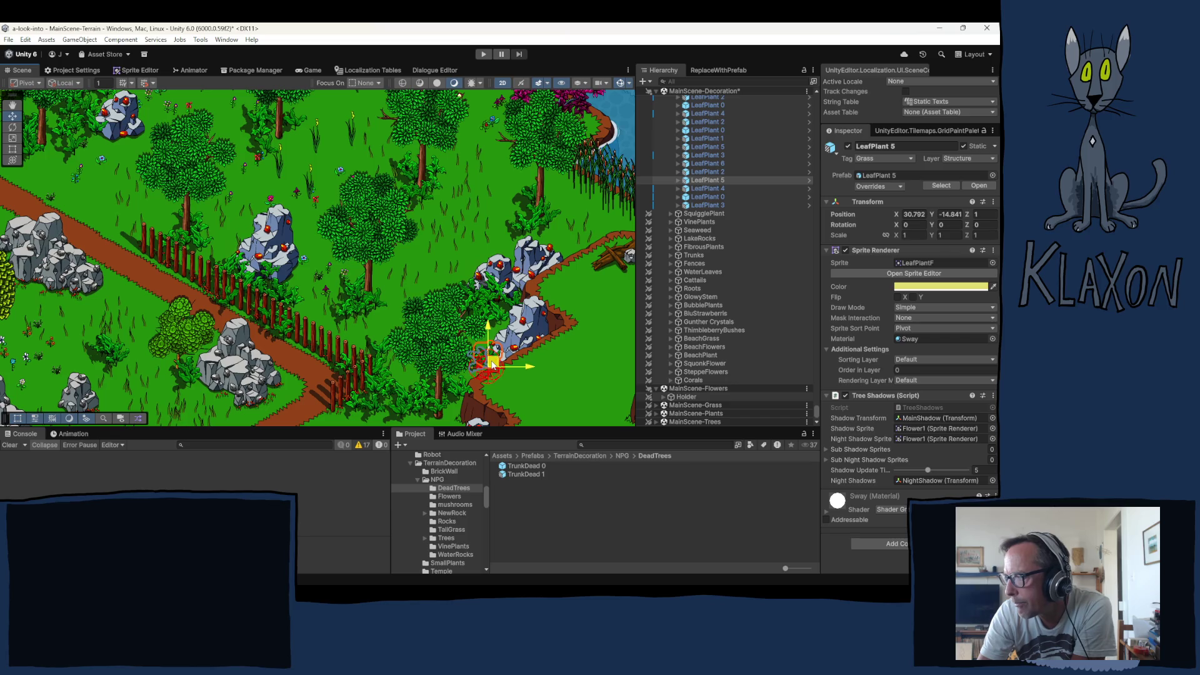
click(591, 380)
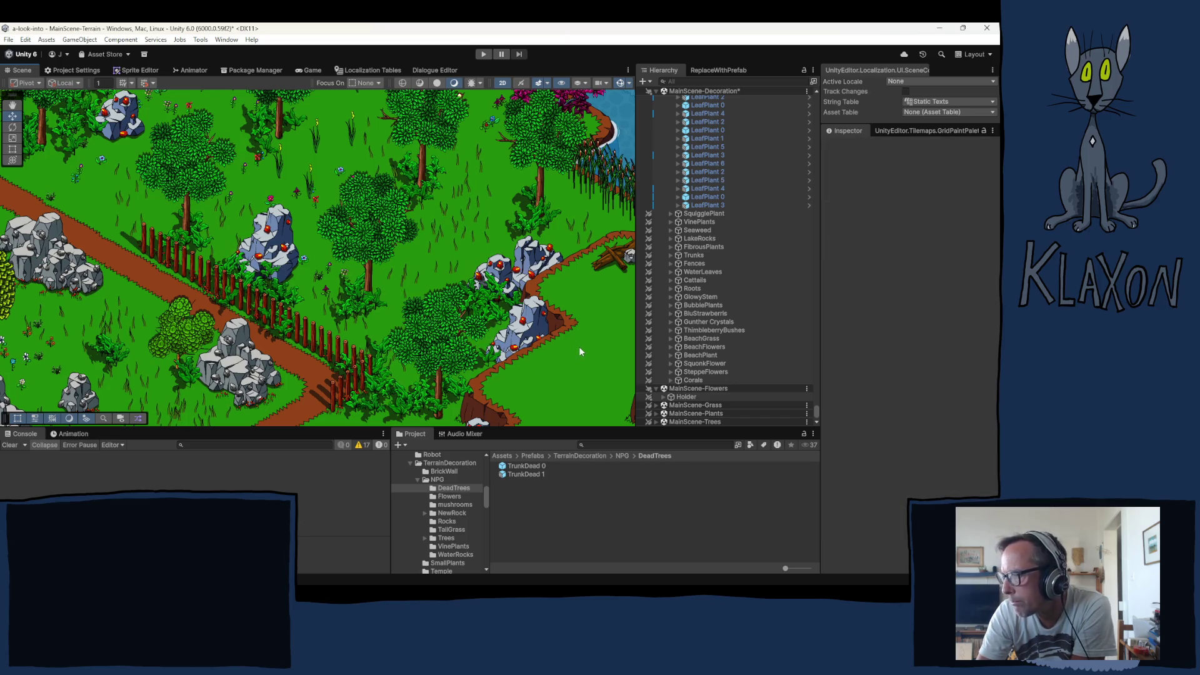
mouse_move(565, 352)
mouse_down()
mouse_move(506, 338)
mouse_move(425, 351)
mouse_move(429, 367)
mouse_move(444, 357)
mouse_move(458, 391)
mouse_move(536, 426)
mouse_up()
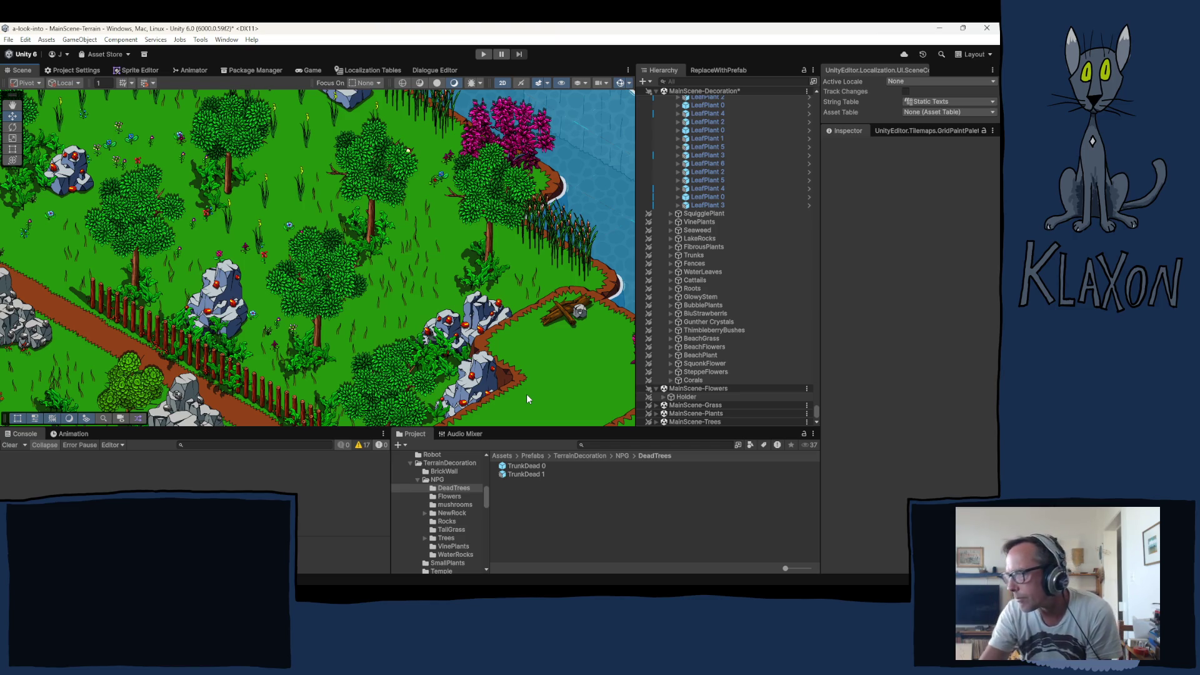
Scroll the Hierarchy back to the top and collapse the LeafPlant group
scroll(729, 262, up, 10)
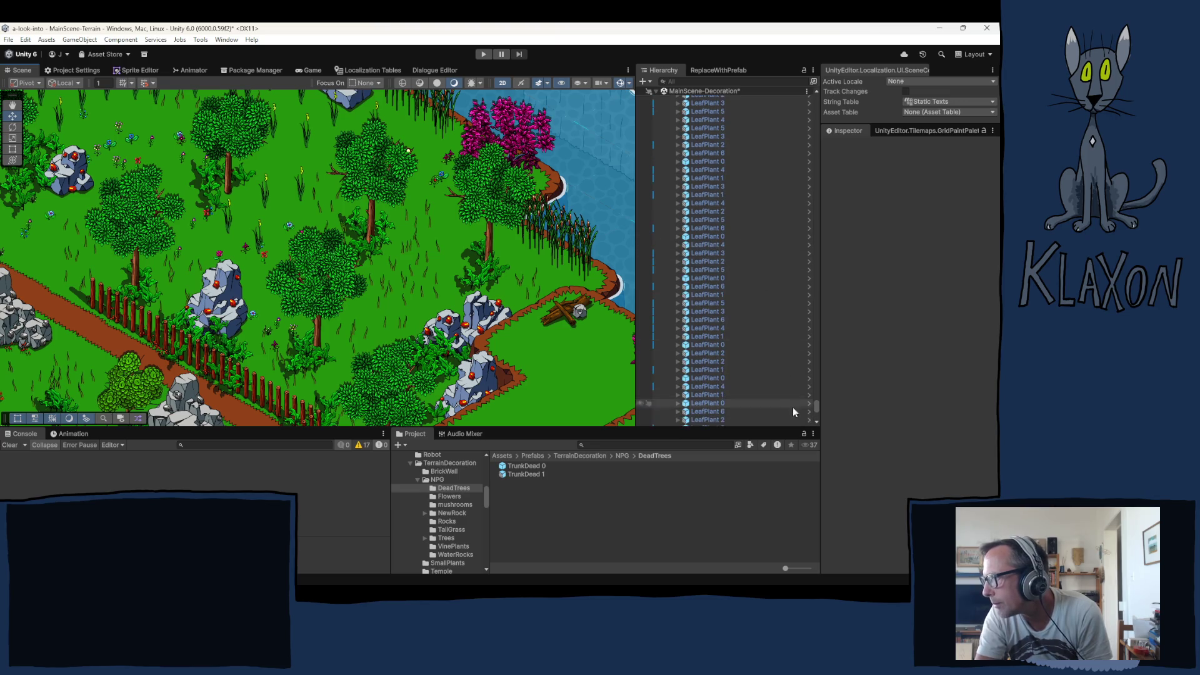
drag(816, 404, 801, 89)
click(670, 174)
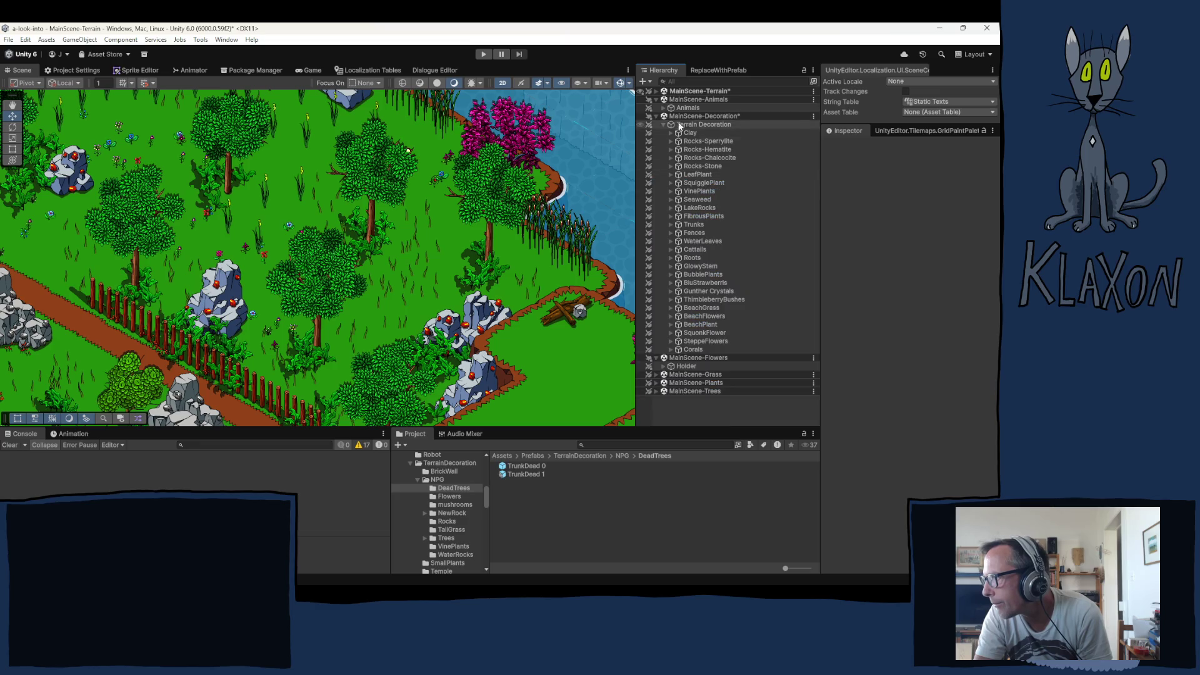
Expand the Grasshoppers group and duplicate Grasshopper (16) into Grasshopper (17)
click(663, 108)
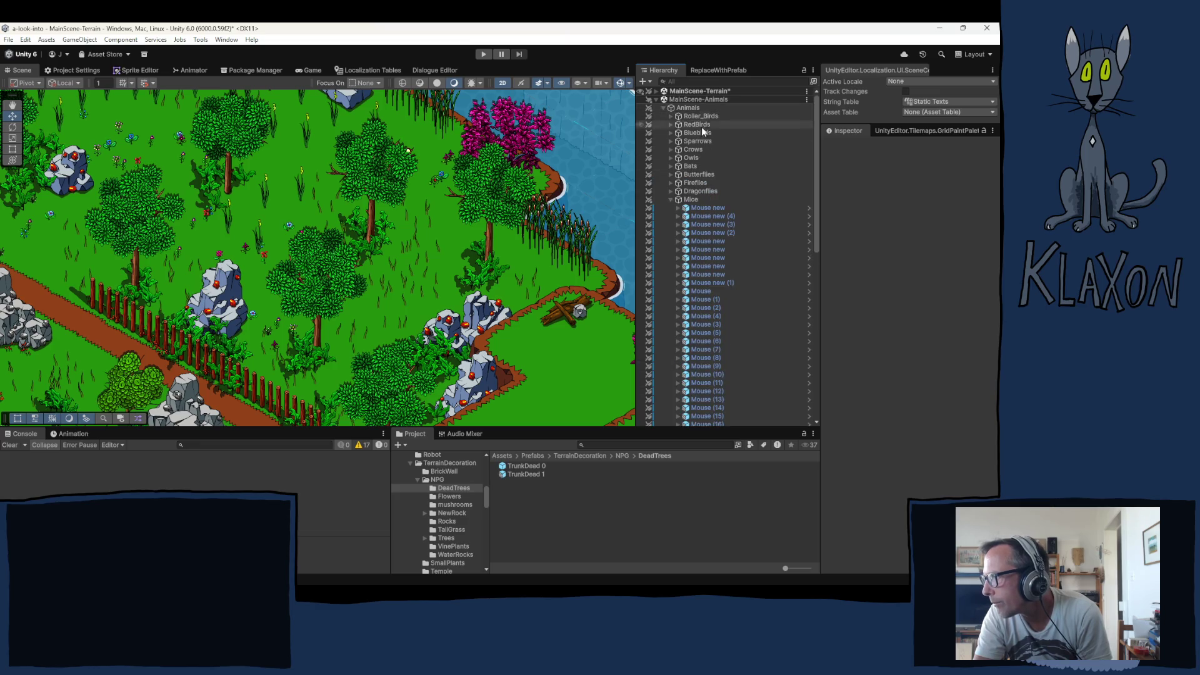
click(671, 199)
click(704, 216)
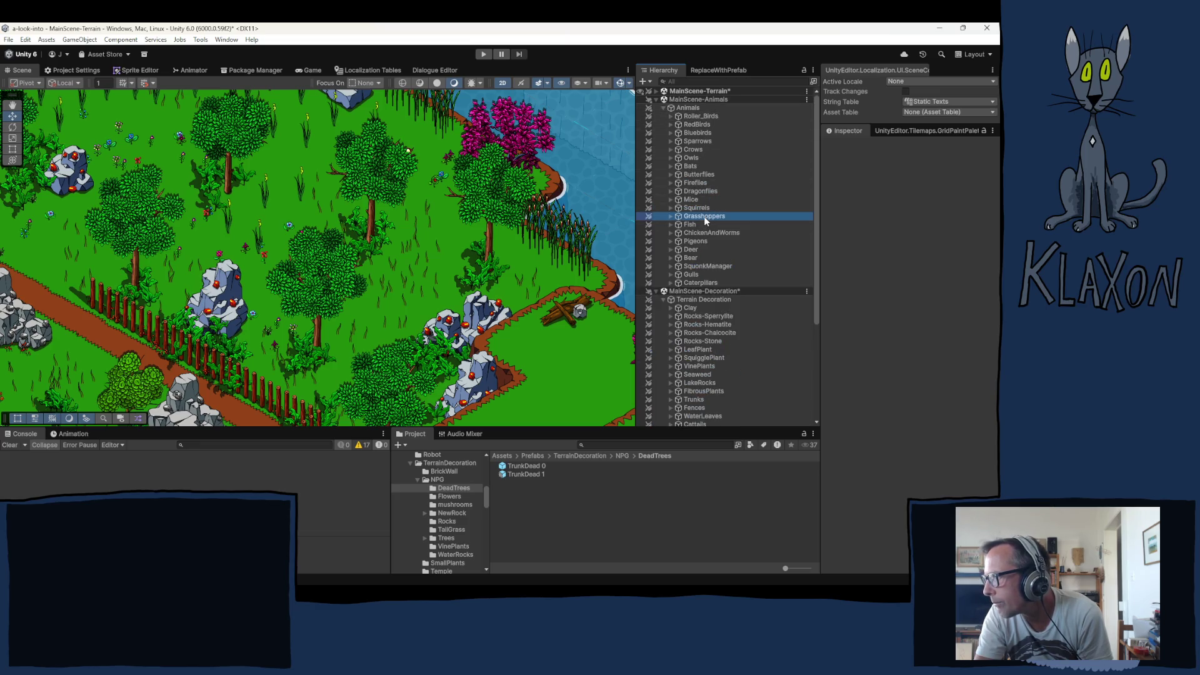
click(672, 217)
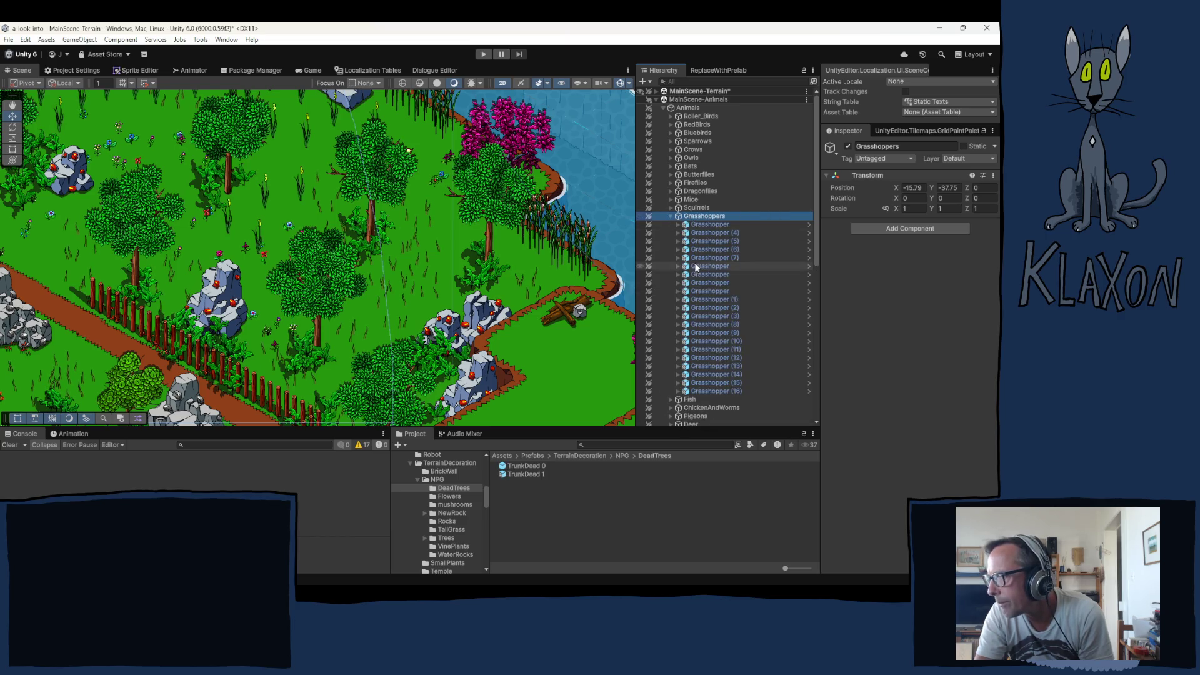
click(714, 390)
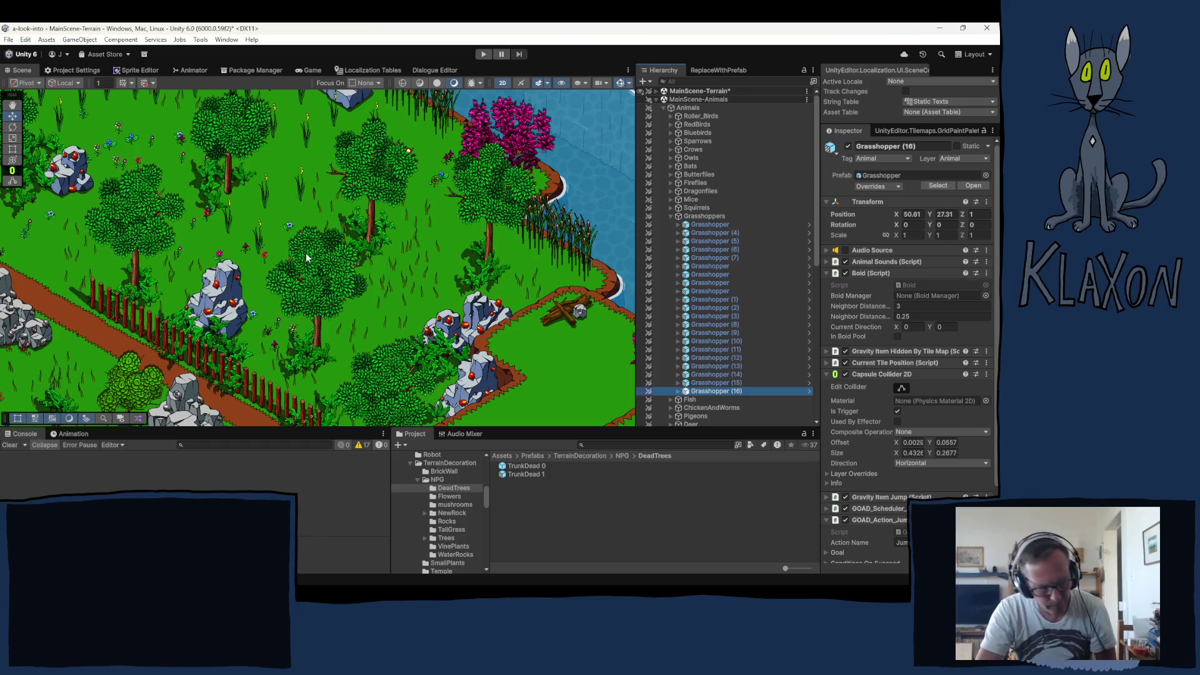
key(ctrl+d)
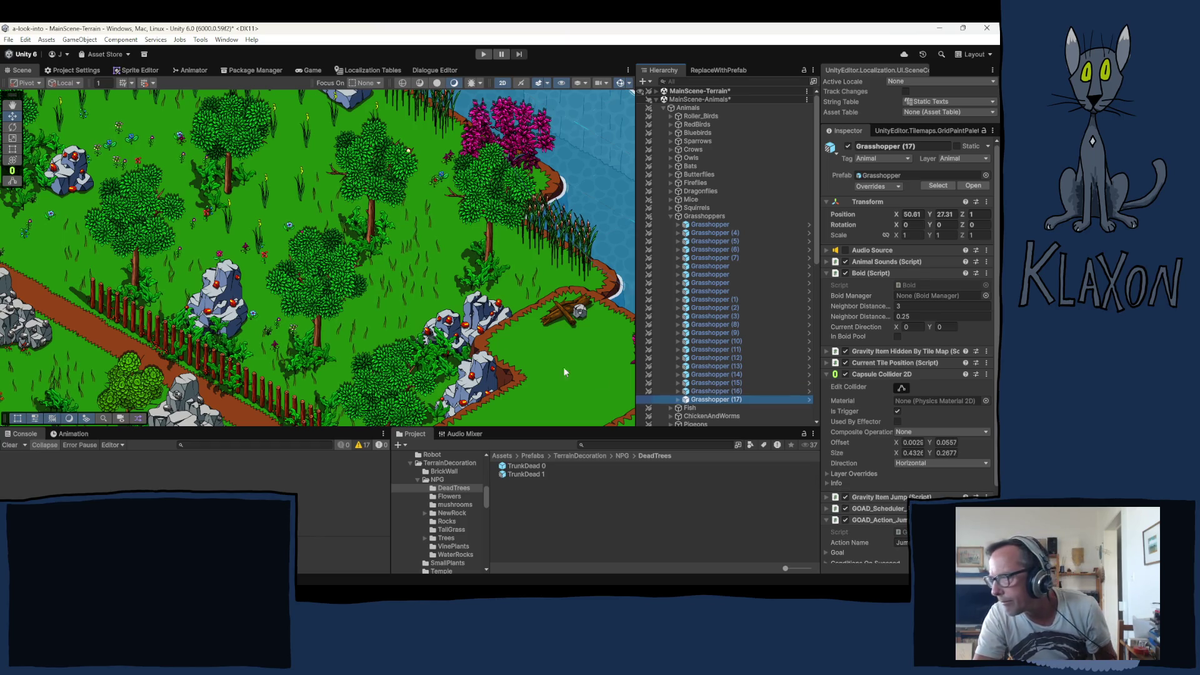
Move Grasshopper (17) to the view centre, set Position Z to 1, and nudge it
right_click(700, 403)
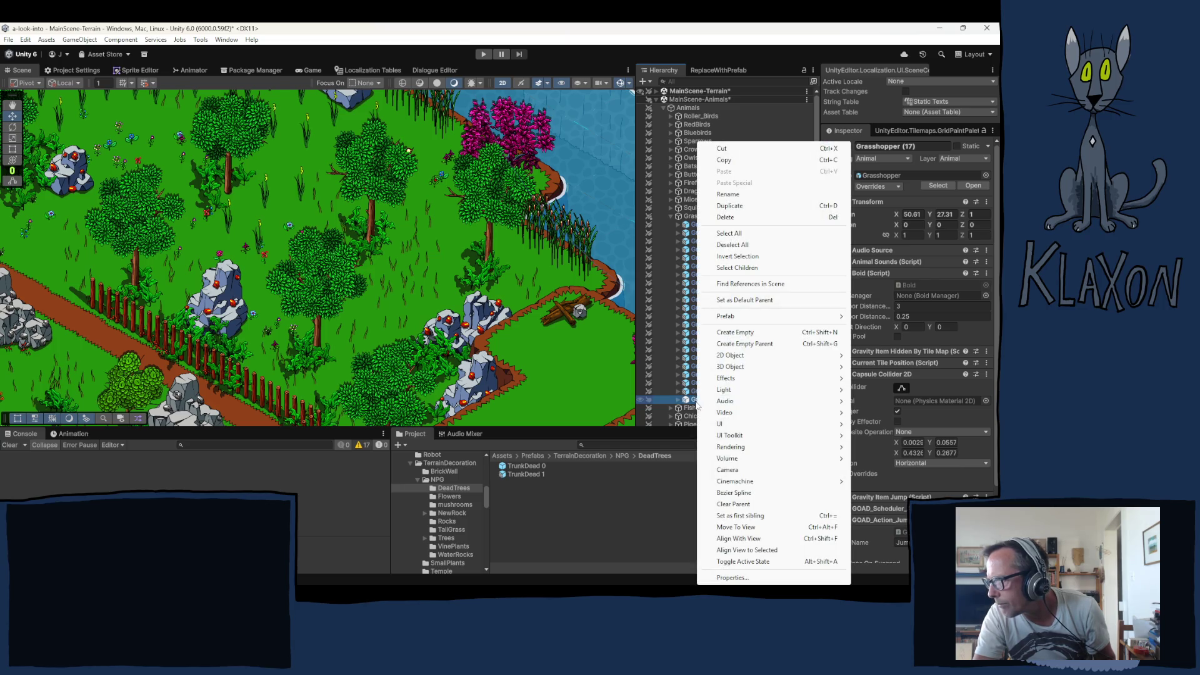
click(727, 527)
click(980, 215)
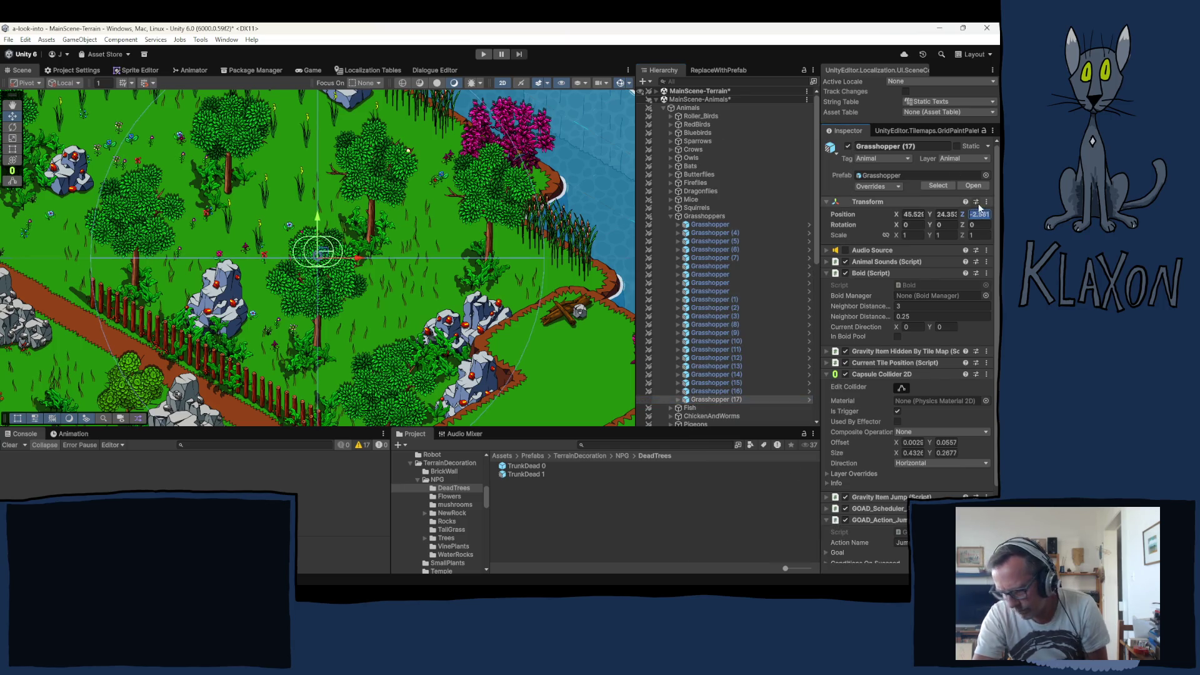
drag(321, 255, 323, 258)
scroll(187, 256, down, 3)
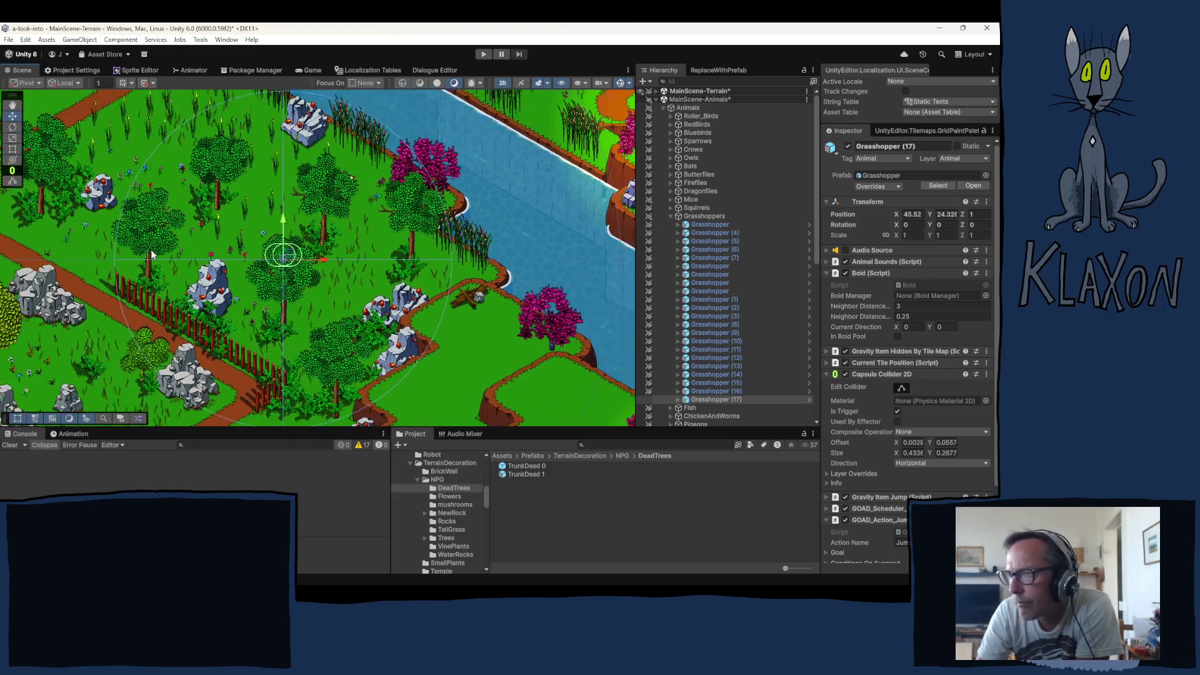
drag(98, 238, 245, 317)
right_click(164, 274)
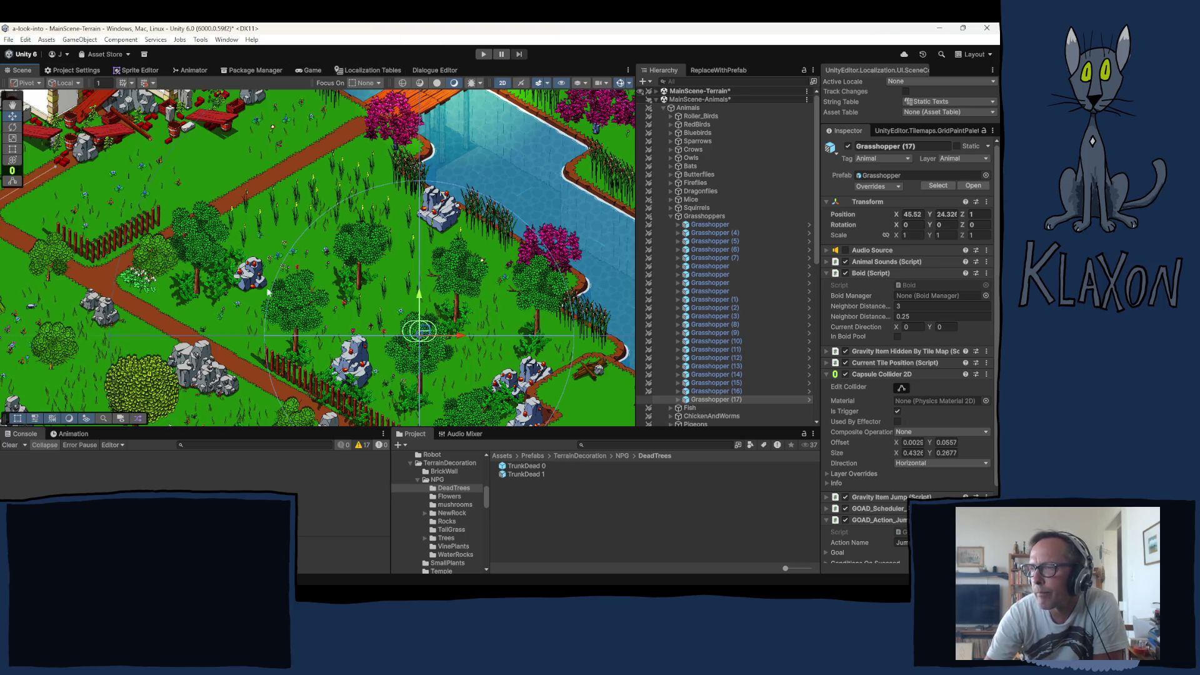
scroll(361, 295, up, 2)
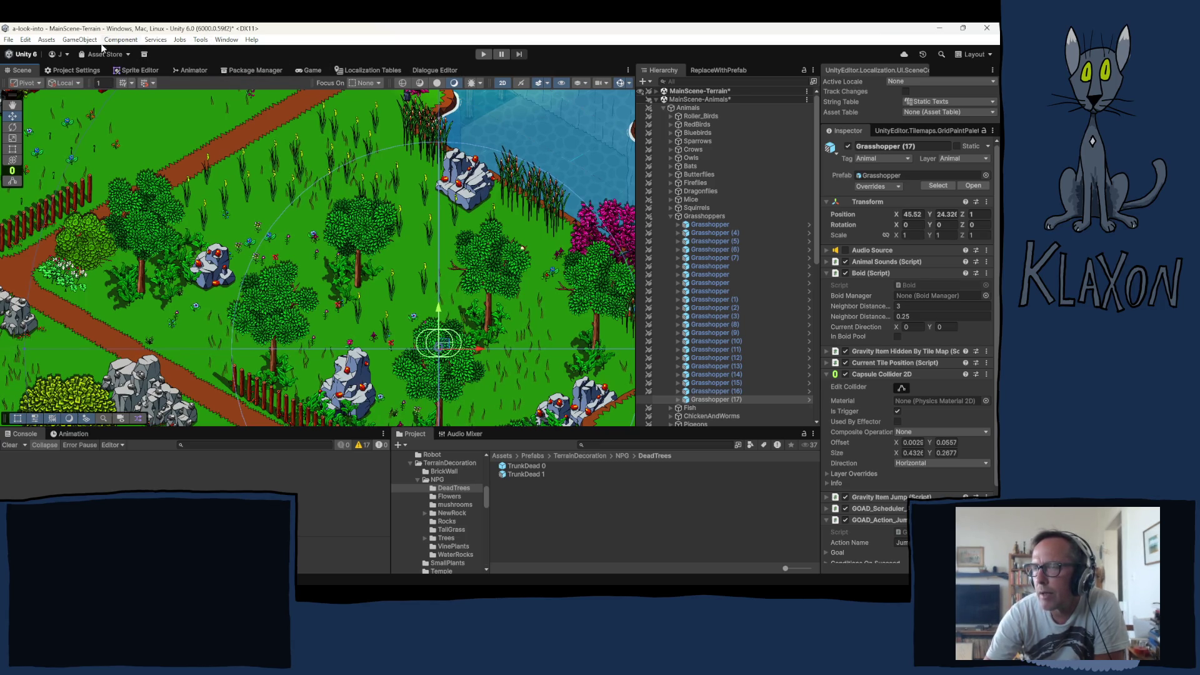
Open the Window menu and bring up its General submenu of editor windows
click(225, 41)
mouse_move(272, 295)
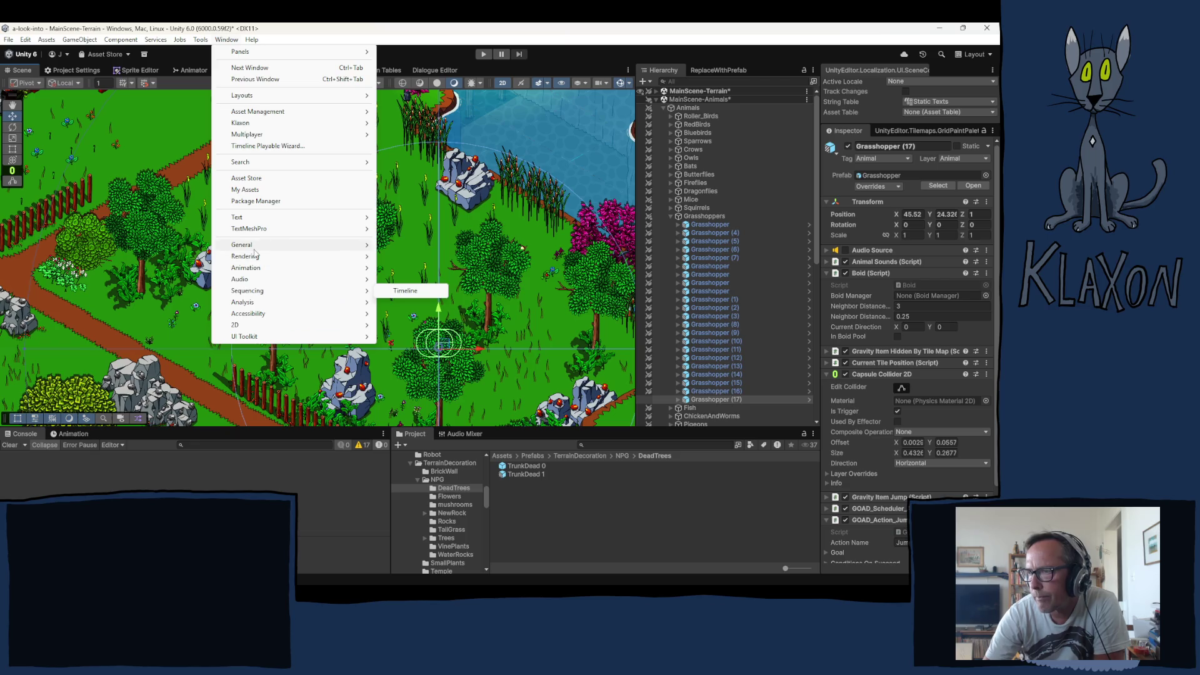
mouse_move(247, 245)
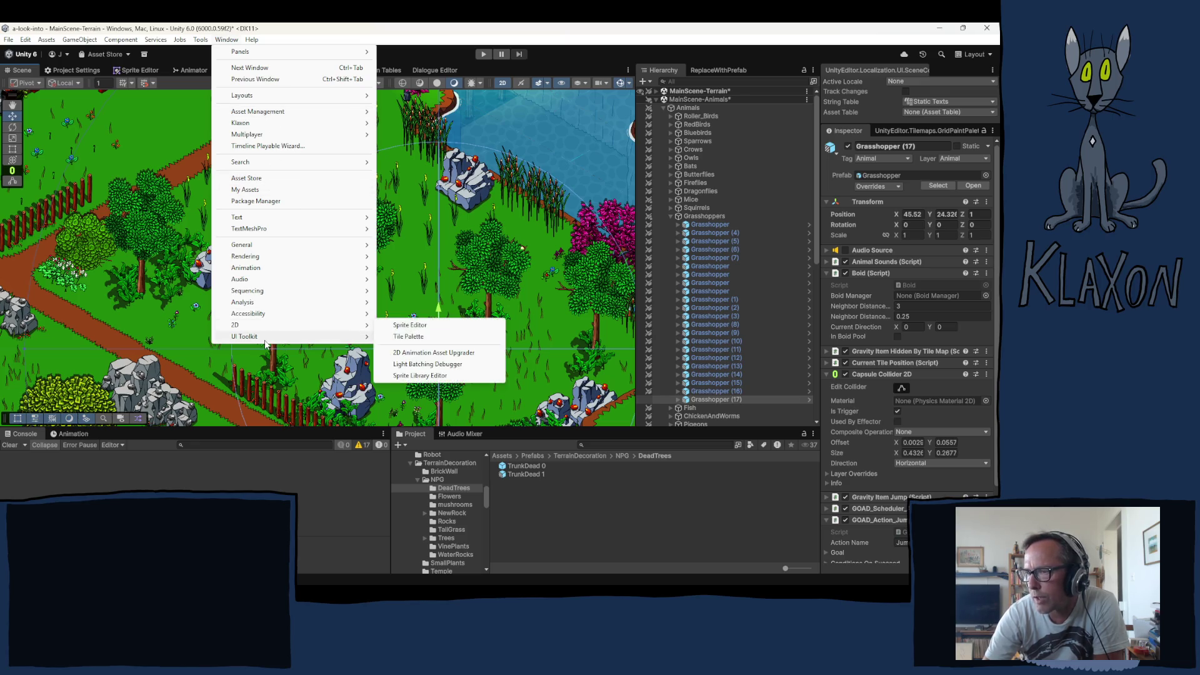
mouse_move(255, 330)
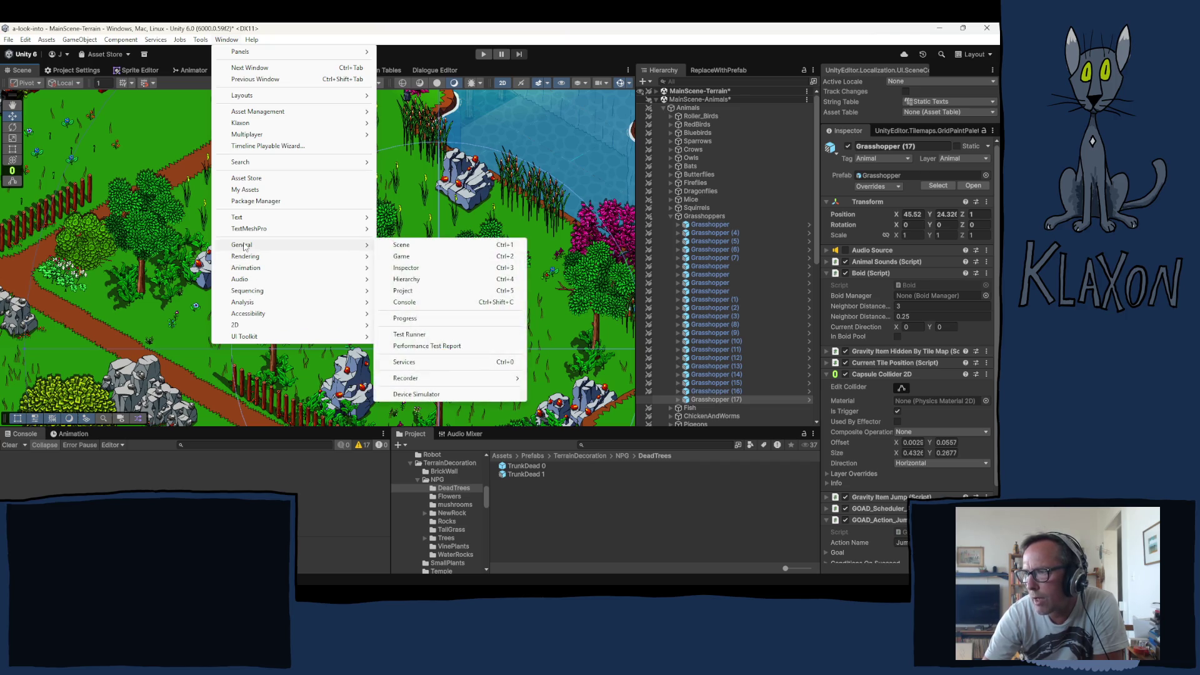
Open Window > General > Recorder > Recorder Window and move it up and to the left
mouse_move(420, 380)
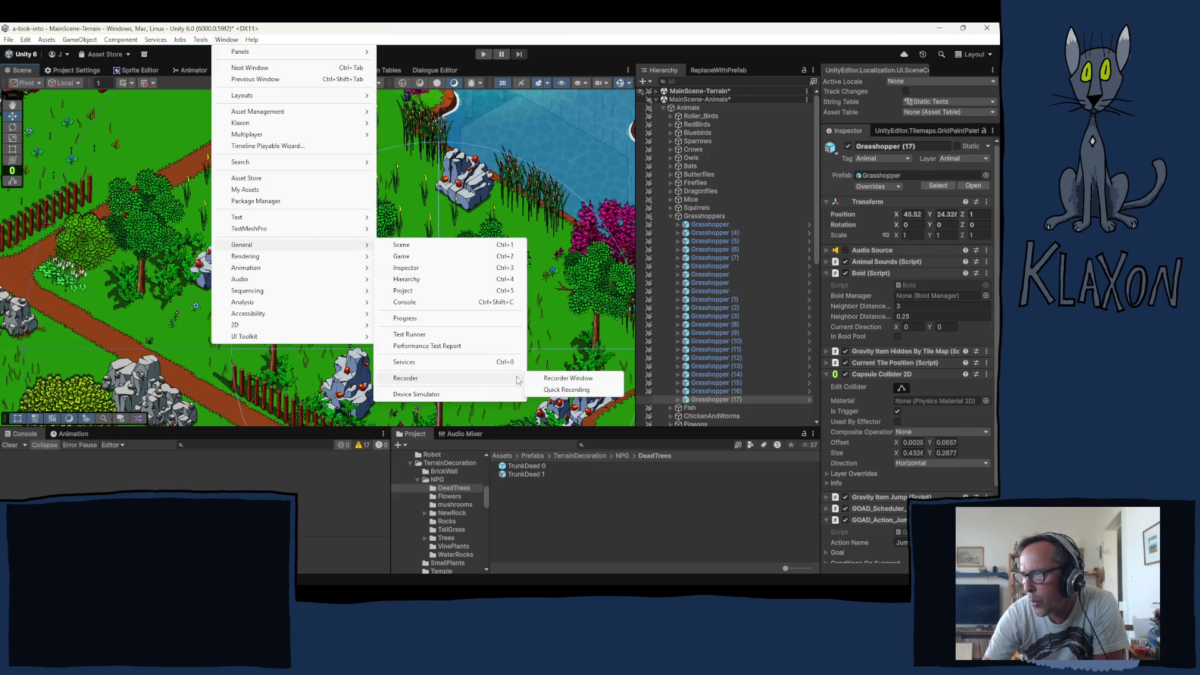
click(558, 380)
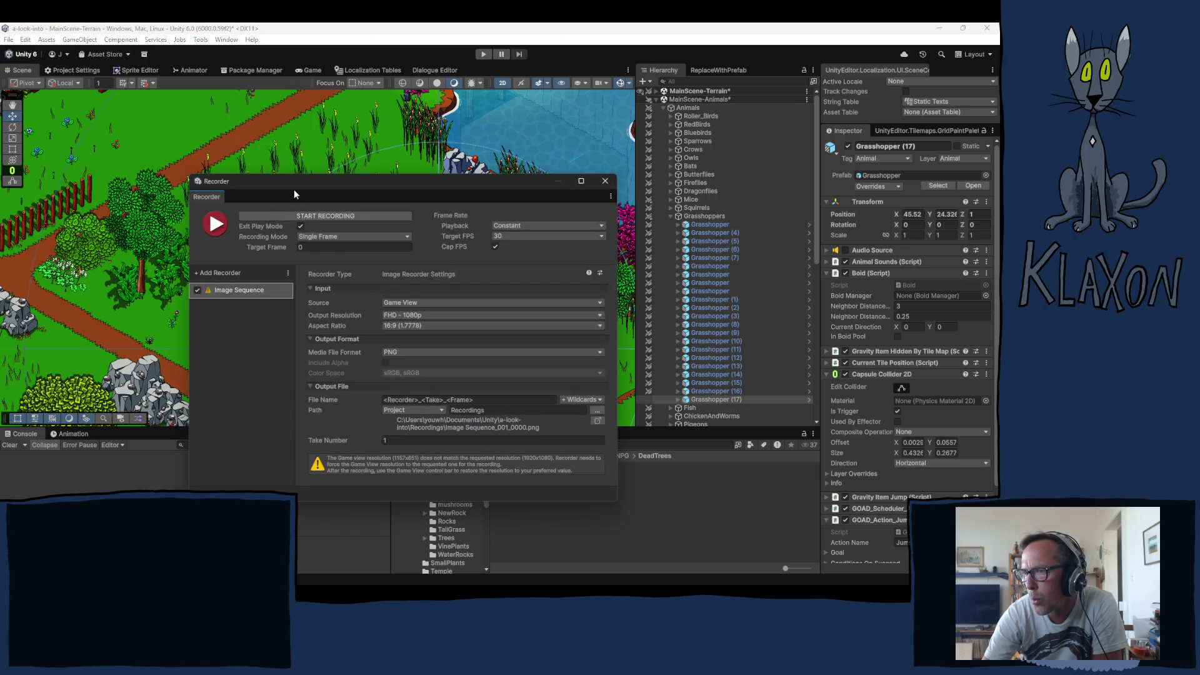
drag(332, 181, 306, 127)
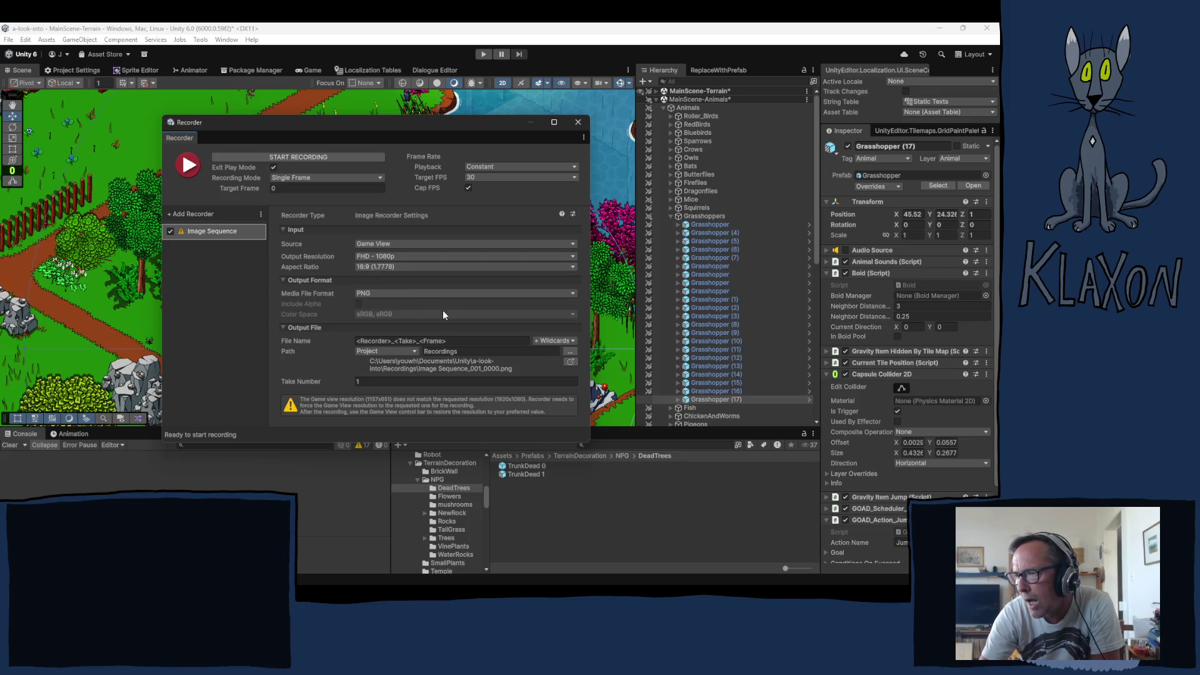
click(422, 292)
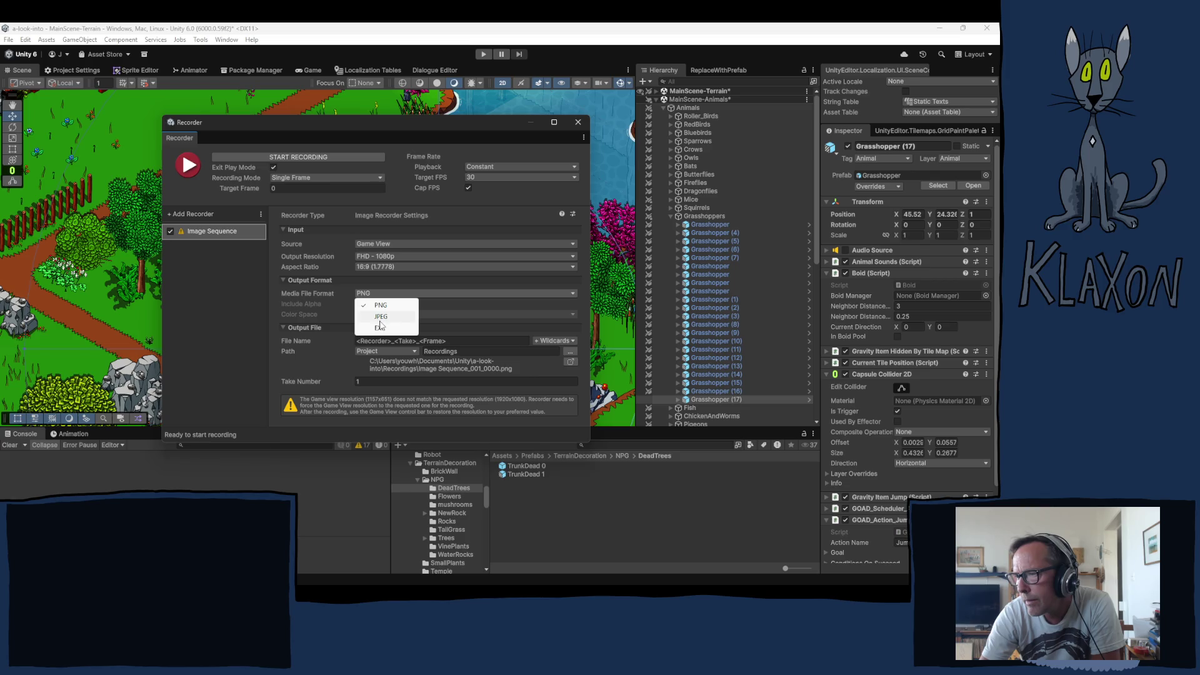
click(232, 318)
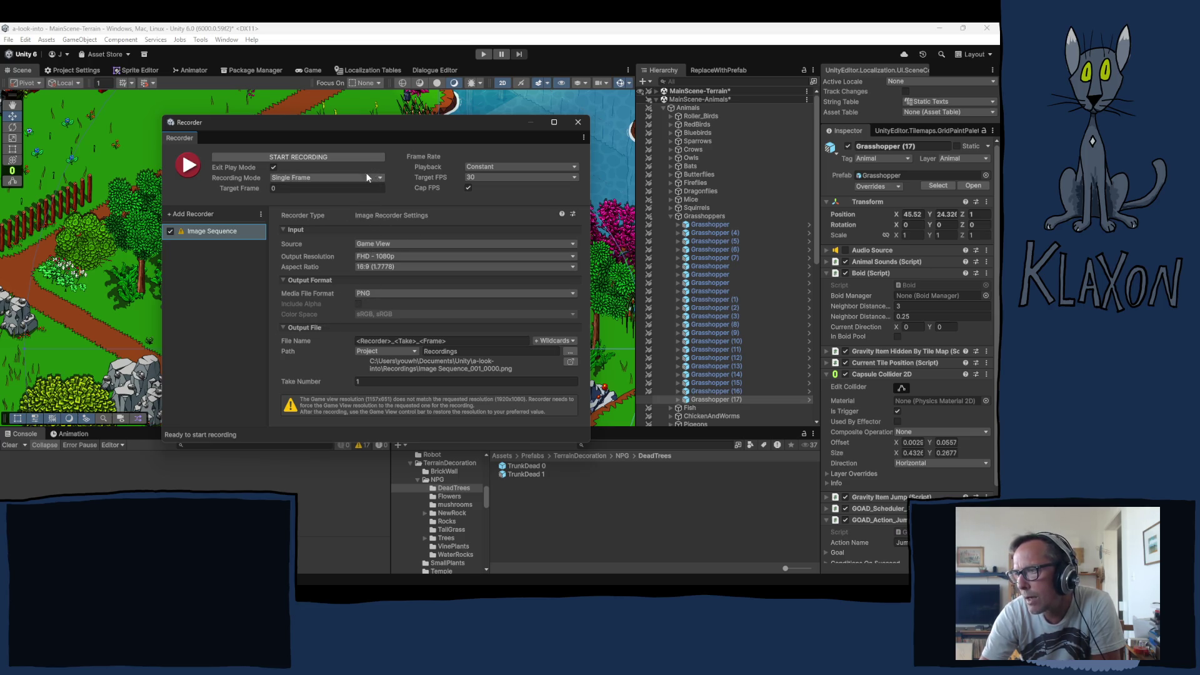
click(306, 178)
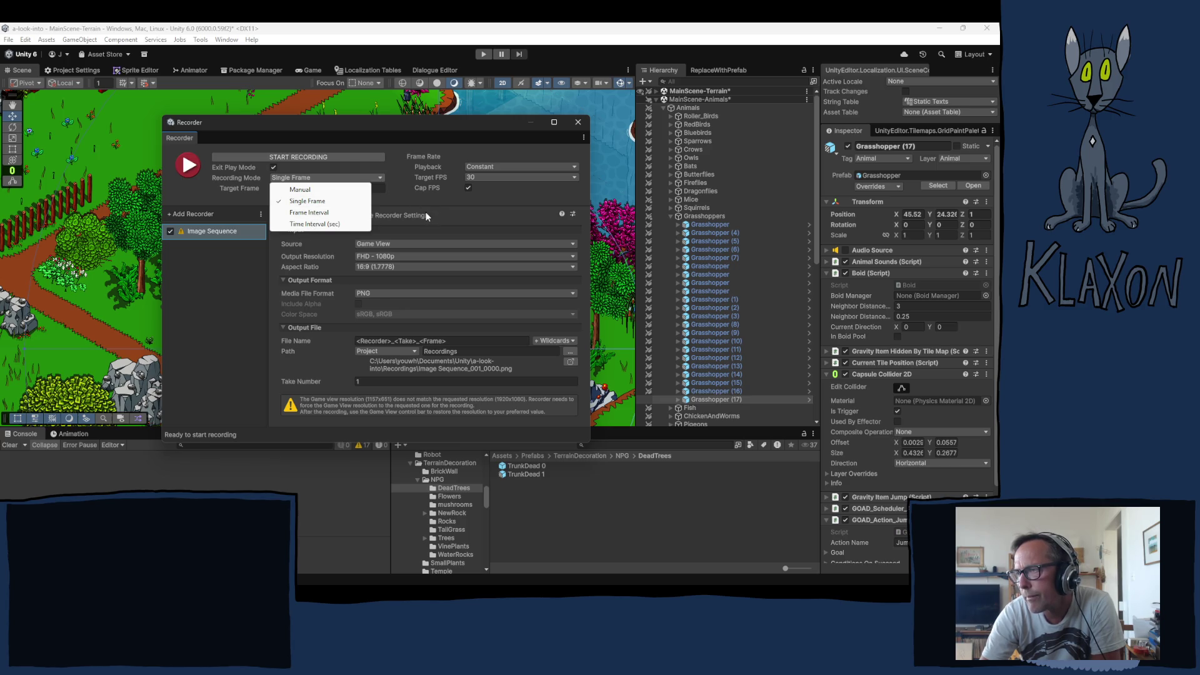
click(480, 141)
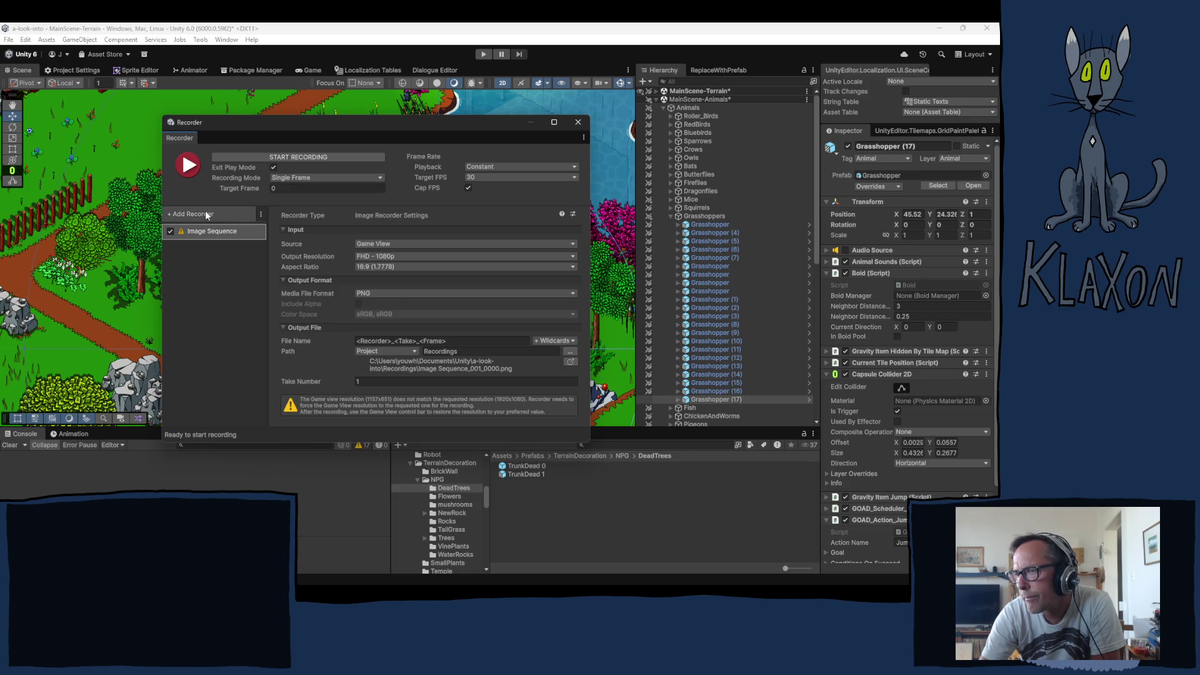
click(182, 217)
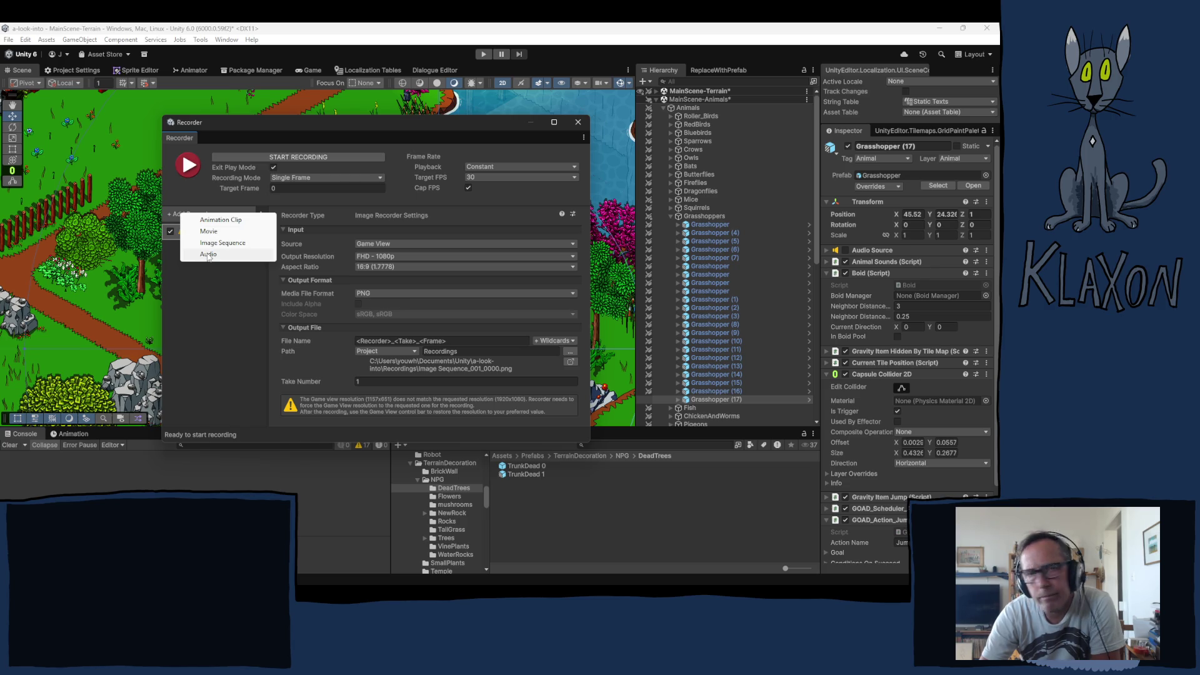
click(213, 293)
click(198, 212)
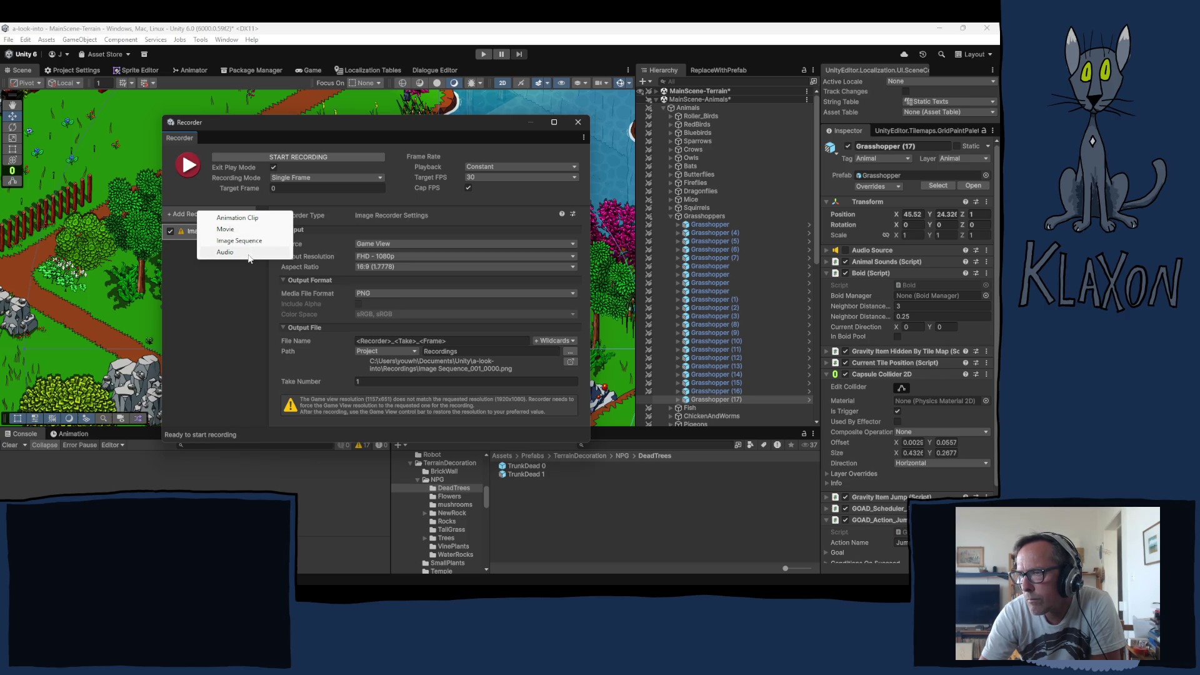
click(206, 345)
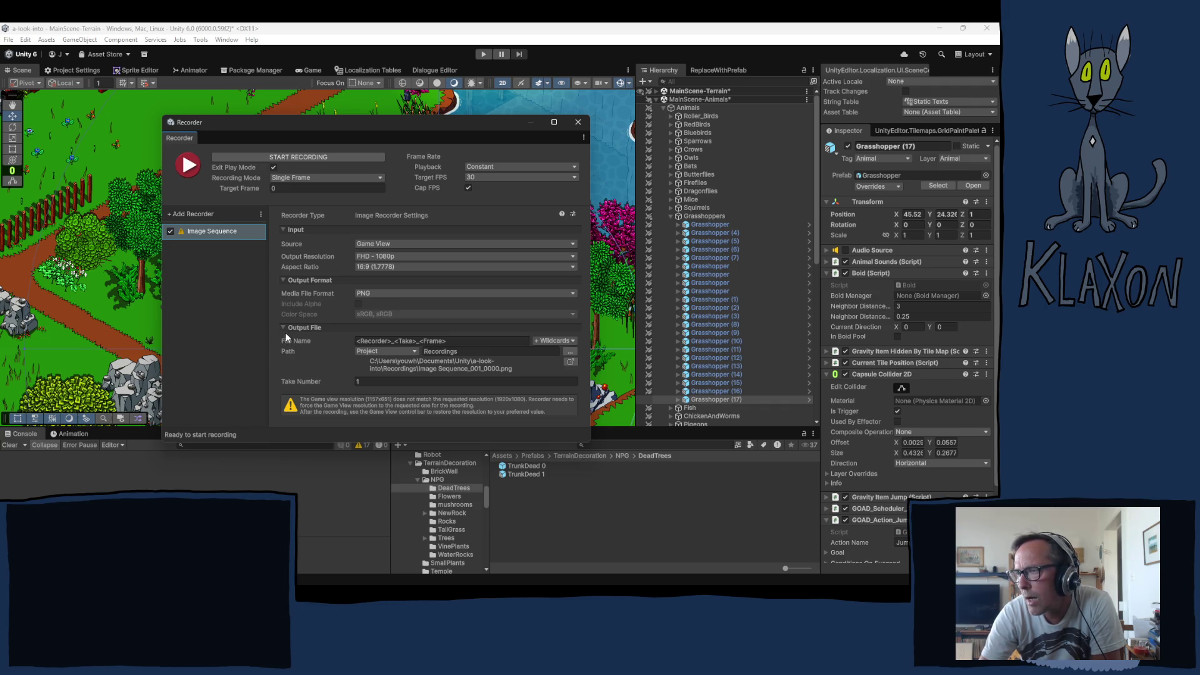
click(359, 303)
click(374, 294)
click(391, 312)
click(387, 293)
click(384, 327)
click(384, 294)
click(382, 304)
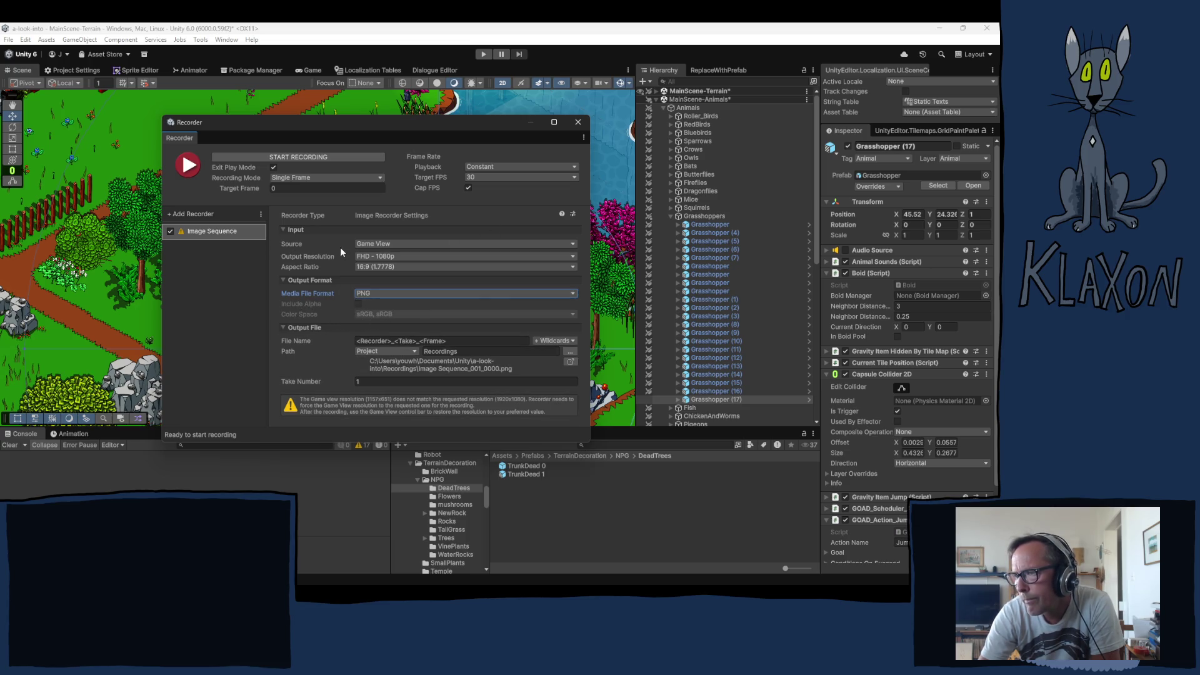
Switch Recording Mode to Manual and back to Single Frame, then open the Package Manager
click(295, 177)
click(310, 190)
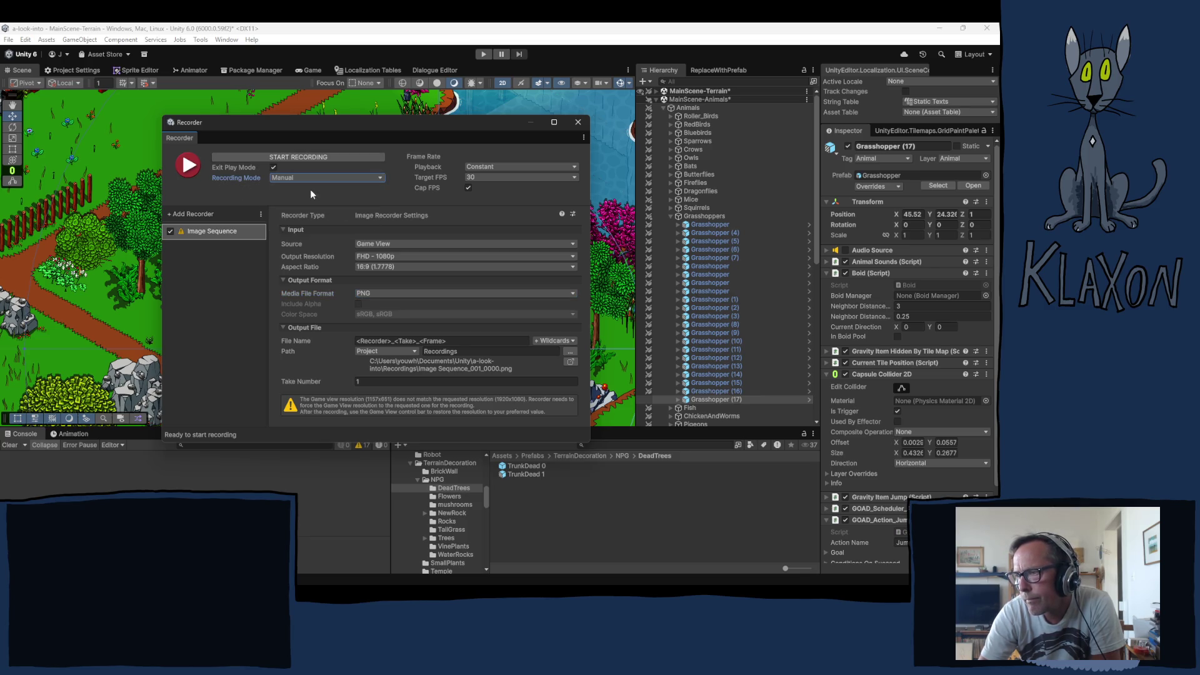
click(314, 177)
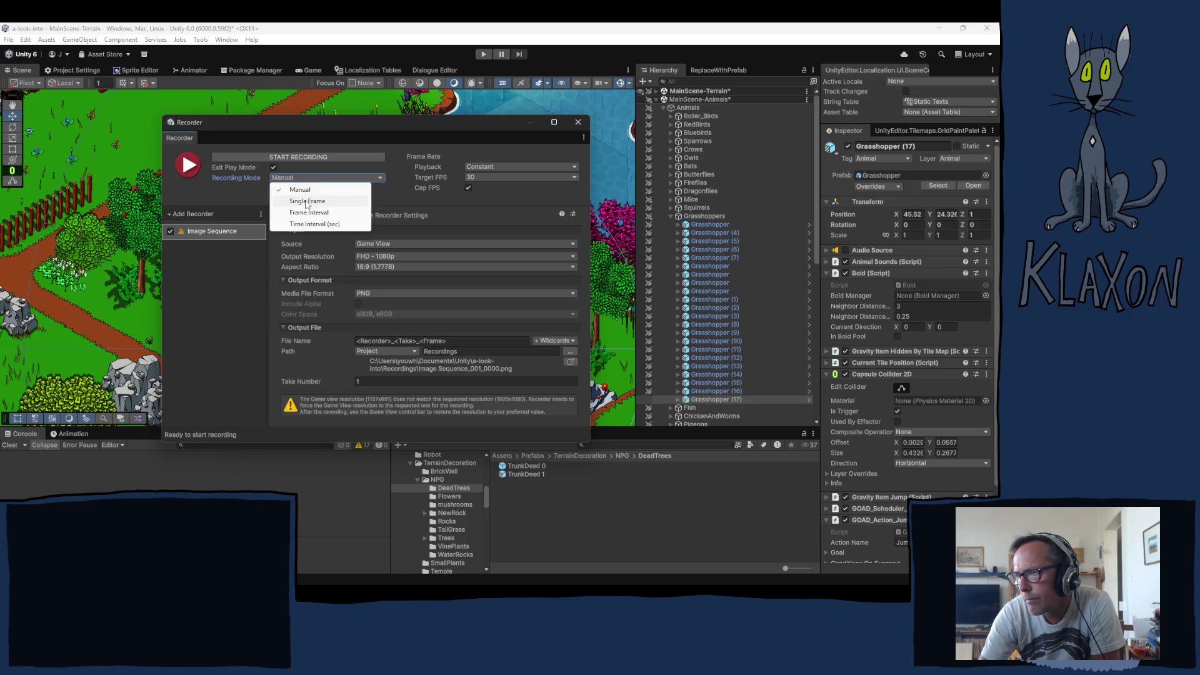
click(306, 201)
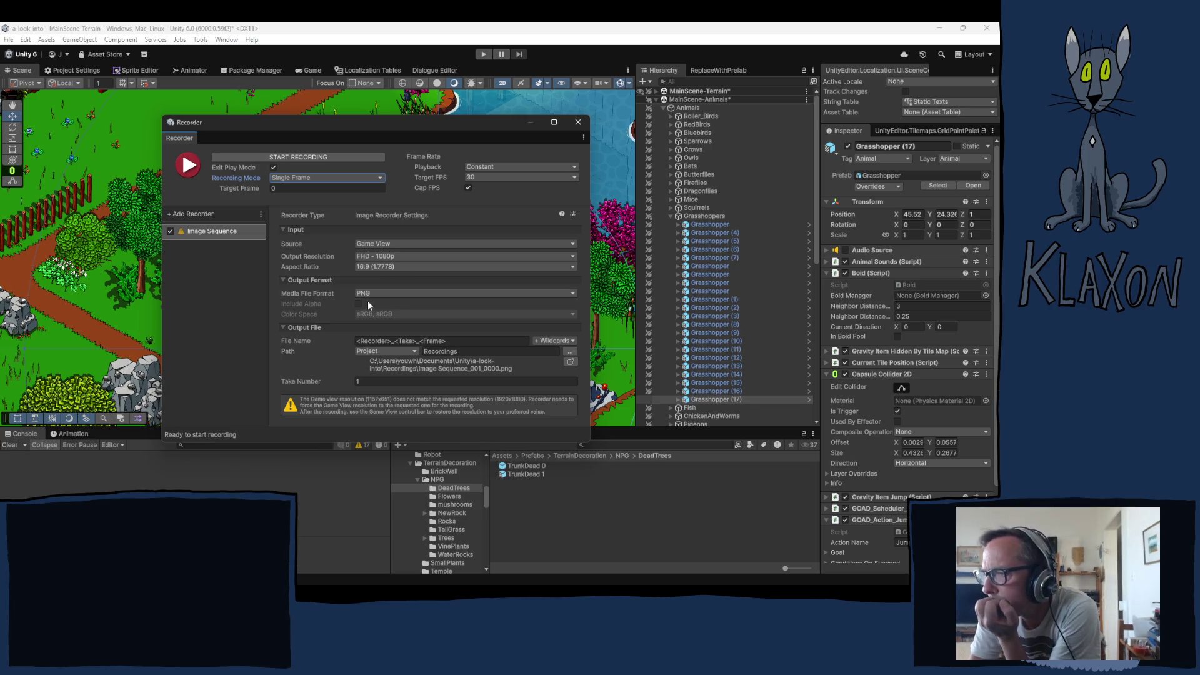
mouse_move(307, 302)
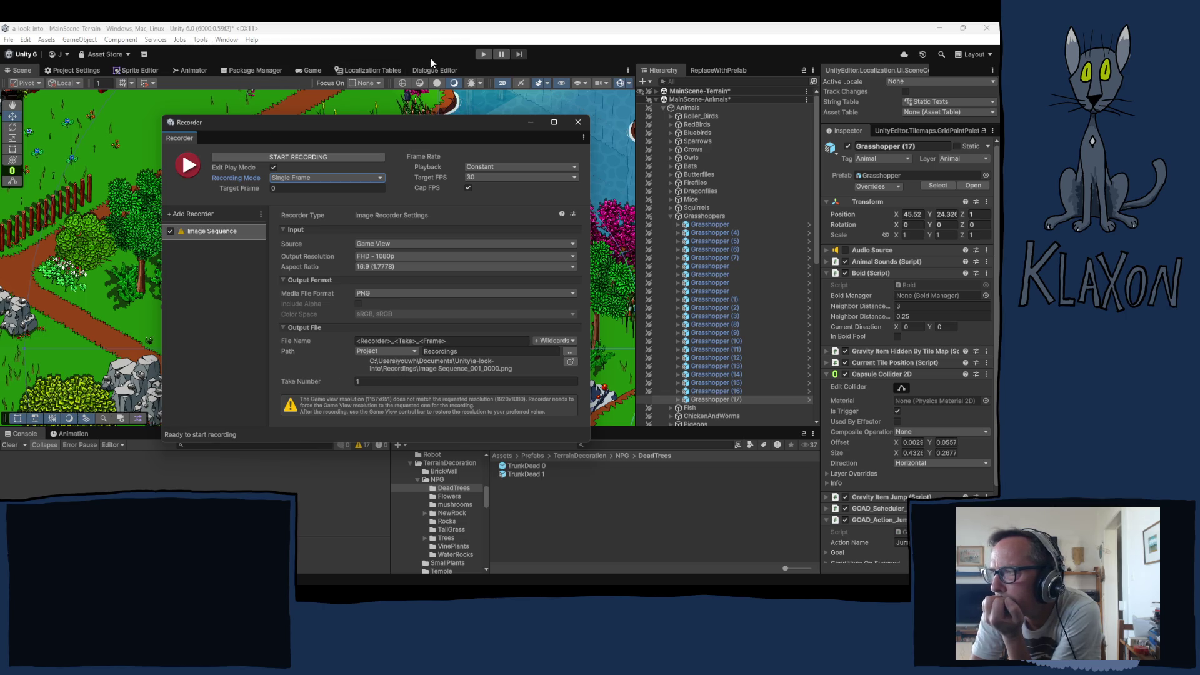
click(223, 72)
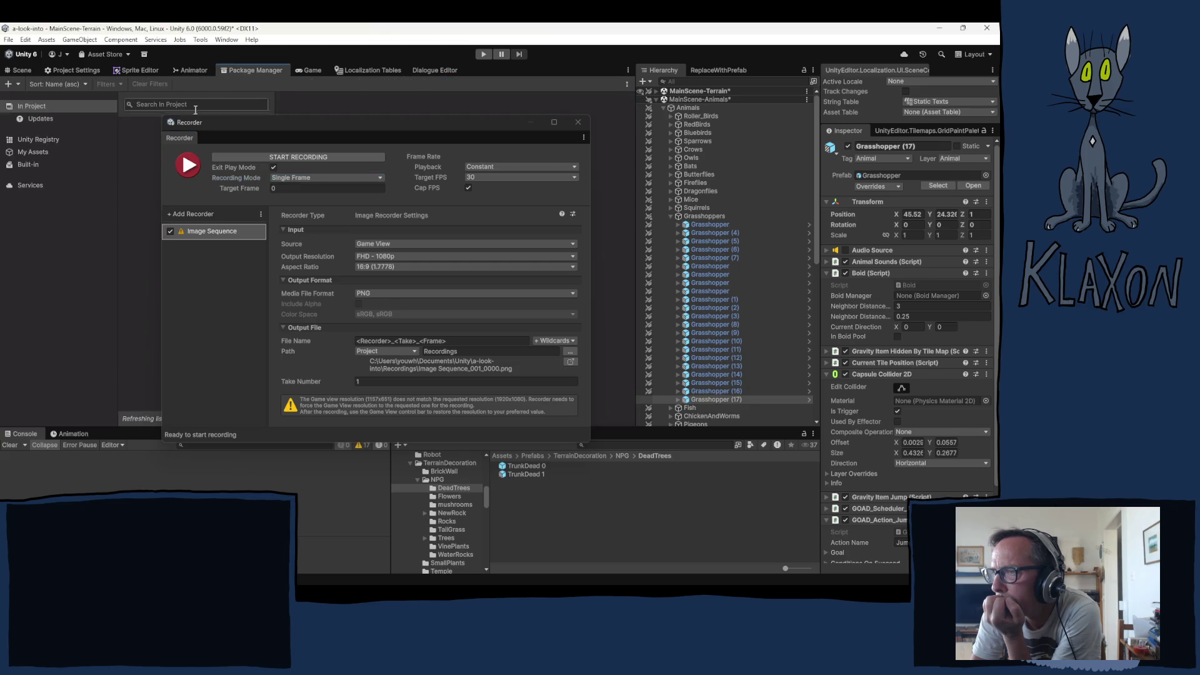